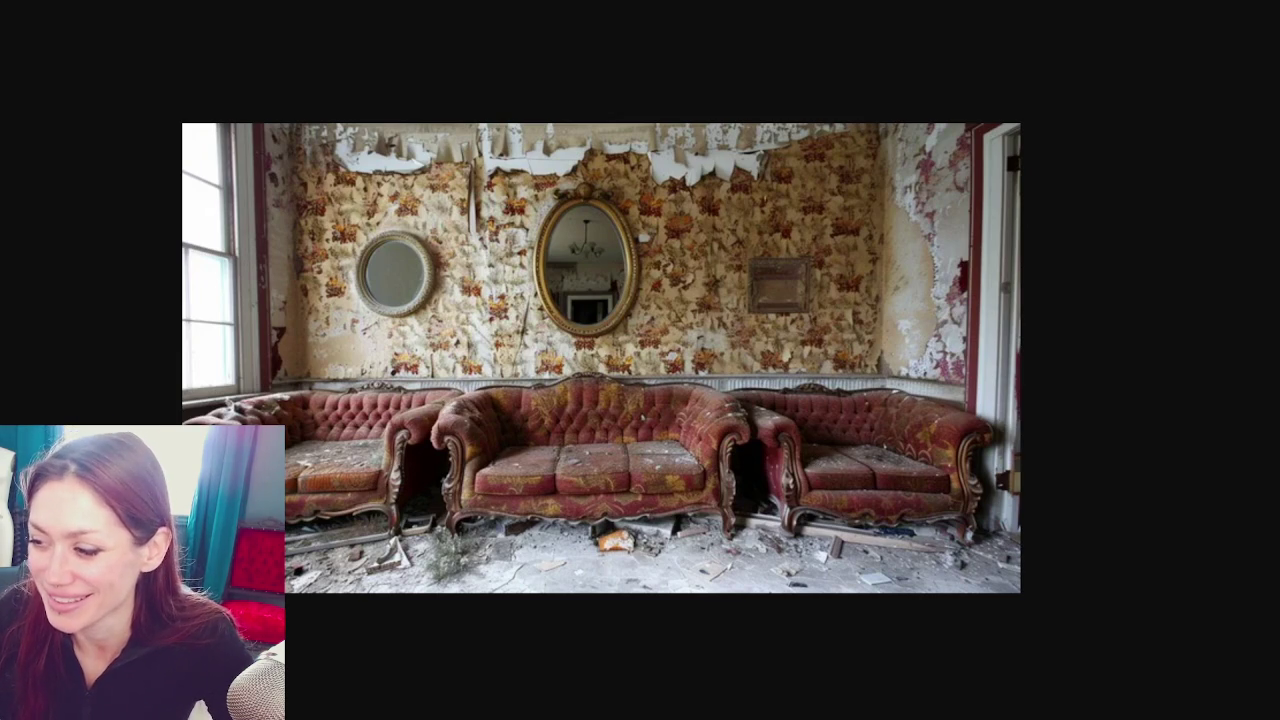
Return to the results and preview the pink room, purple-curtained mansion and dark staircase images
{"action": "key", "text": "ctrl+w"}
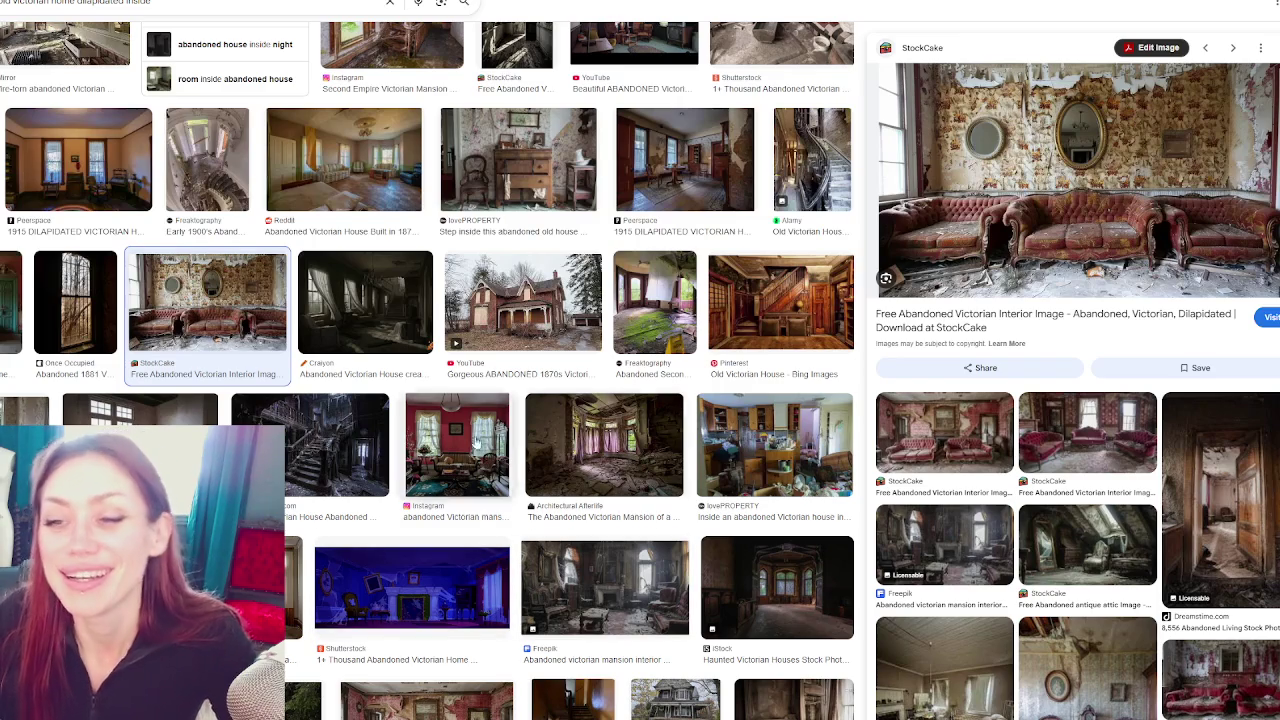
{"action": "key", "text": "Left"}
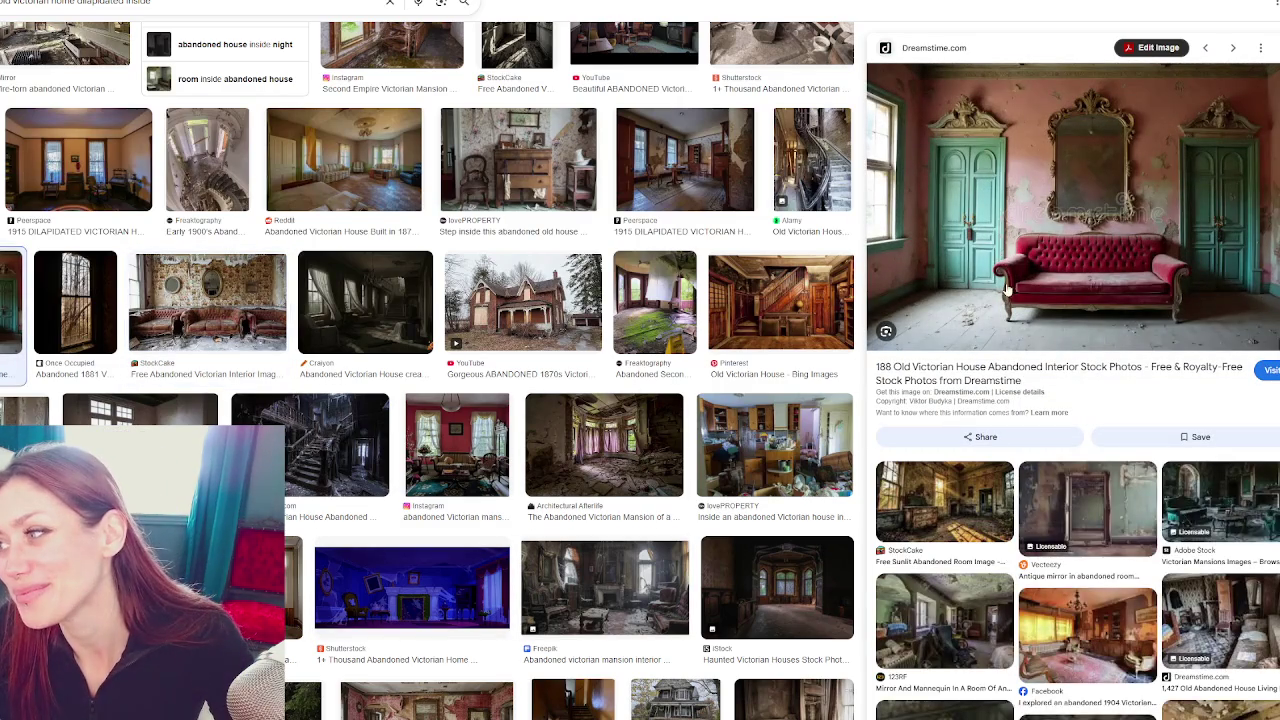
{"action": "right_click", "coordinate": [1008, 290]}
{"action": "left_click", "coordinate": [1120, 403]}
{"action": "left_click", "coordinate": [686, 425]}
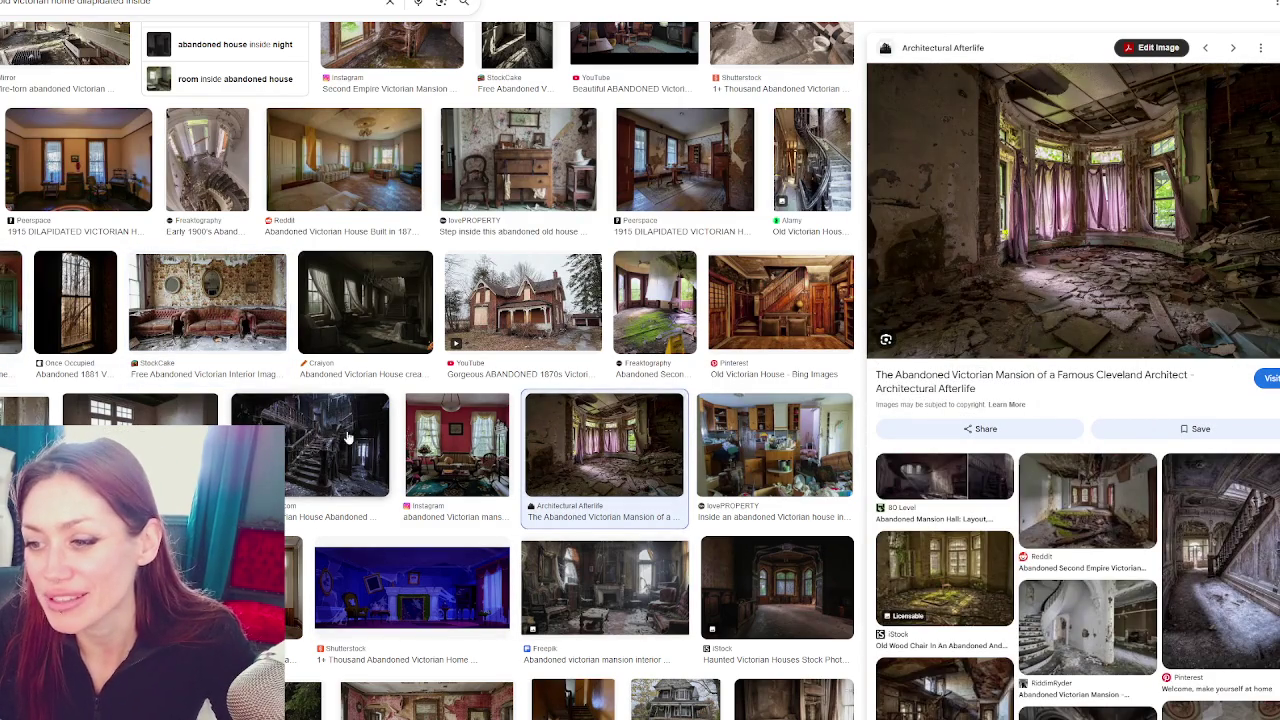
{"action": "left_click", "coordinate": [336, 433]}
{"action": "left_click", "coordinate": [604, 440]}
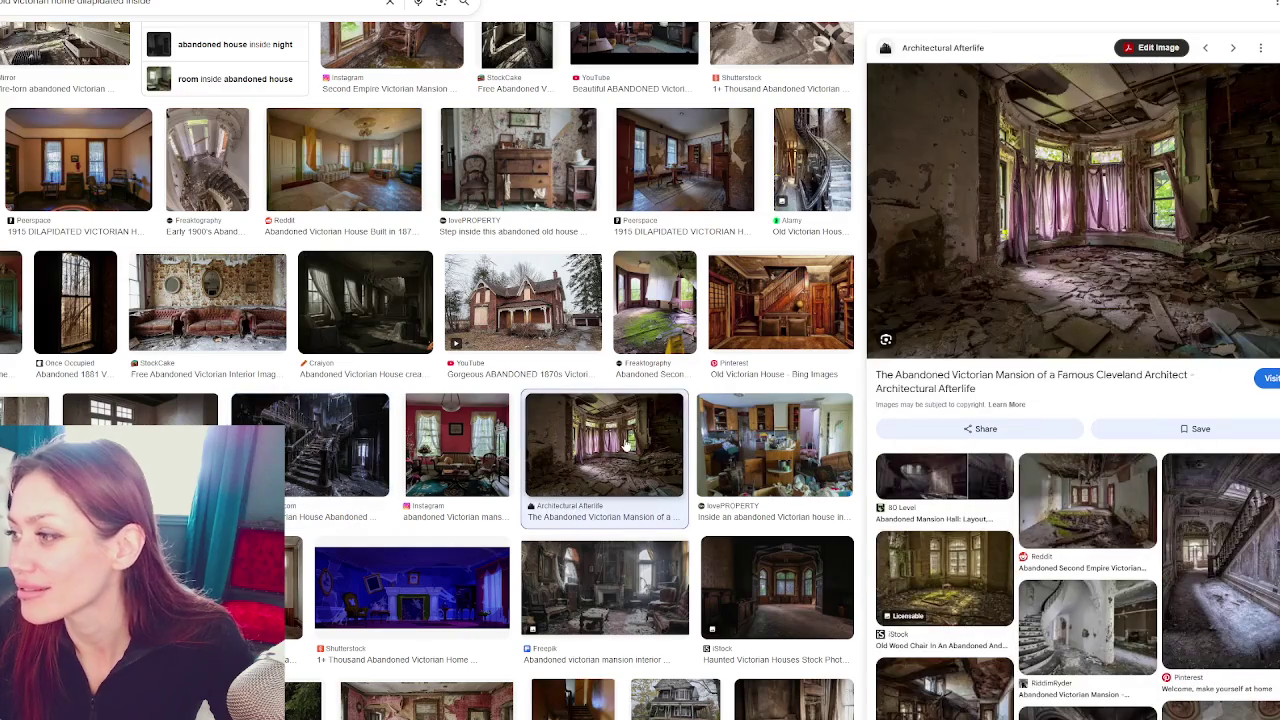
Open the purple-curtained room photo on its own, then preview the cobweb-covered and red-sofa rooms
{"action": "right_click", "coordinate": [1050, 237]}
{"action": "left_click", "coordinate": [1131, 396]}
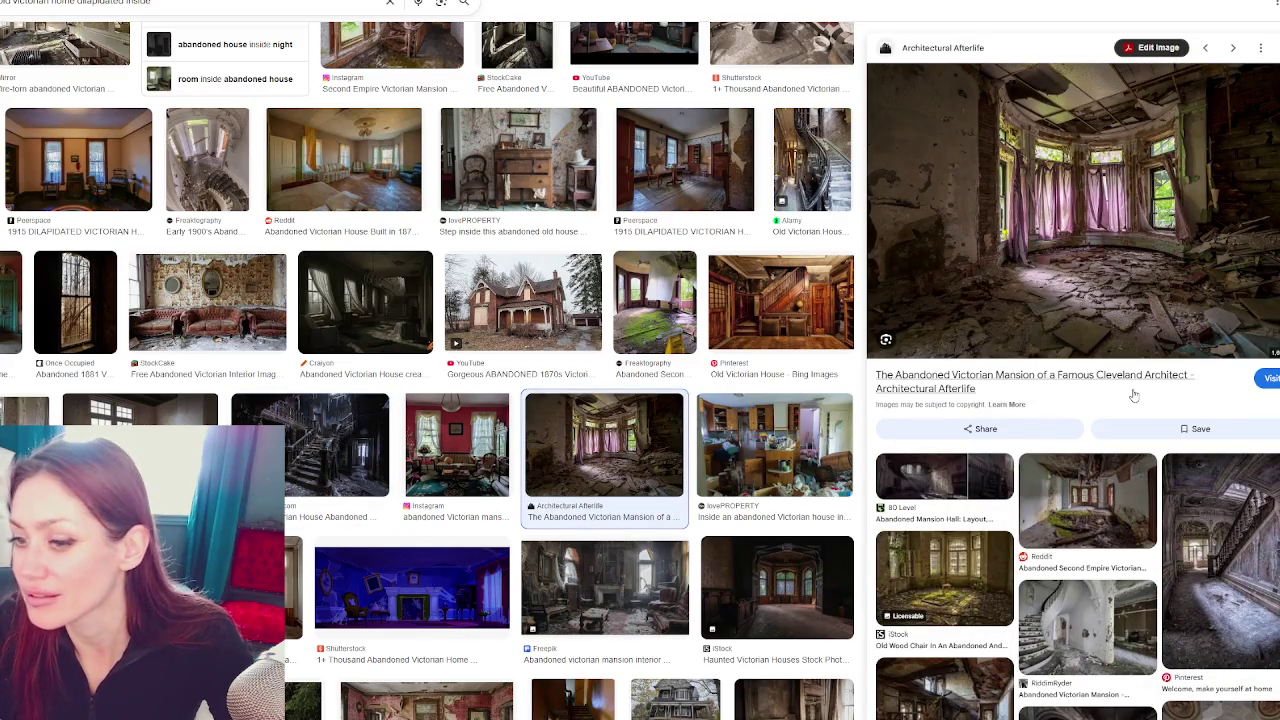
{"action": "scroll", "scroll_direction": "down", "scroll_amount": 3}
{"action": "left_click", "coordinate": [638, 399]}
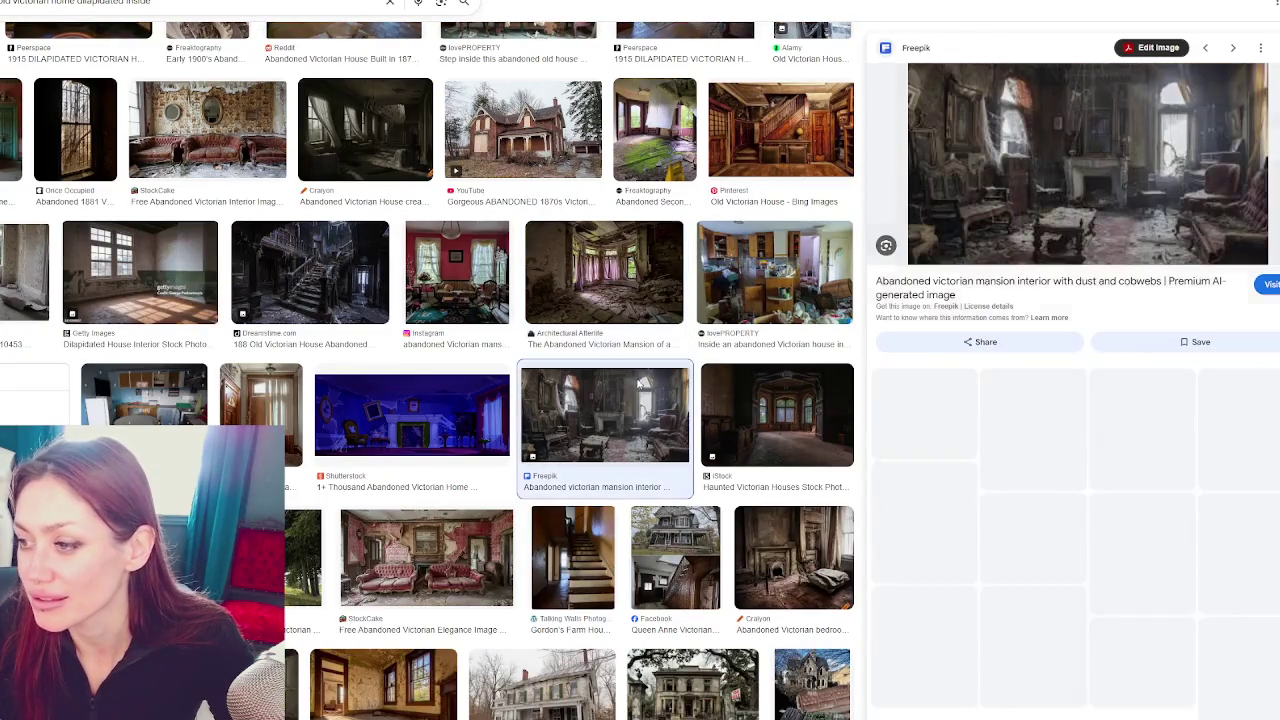
{"action": "scroll", "scroll_direction": "down", "scroll_amount": 3}
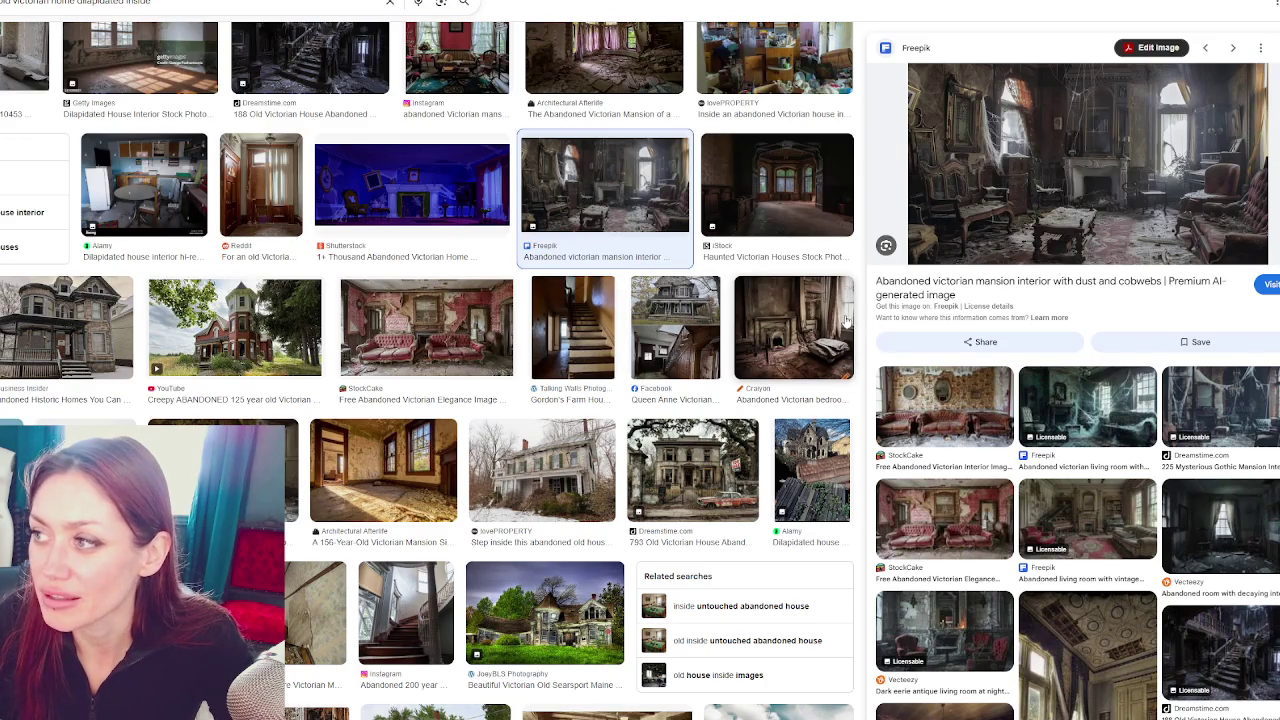
{"action": "left_click", "coordinate": [453, 358]}
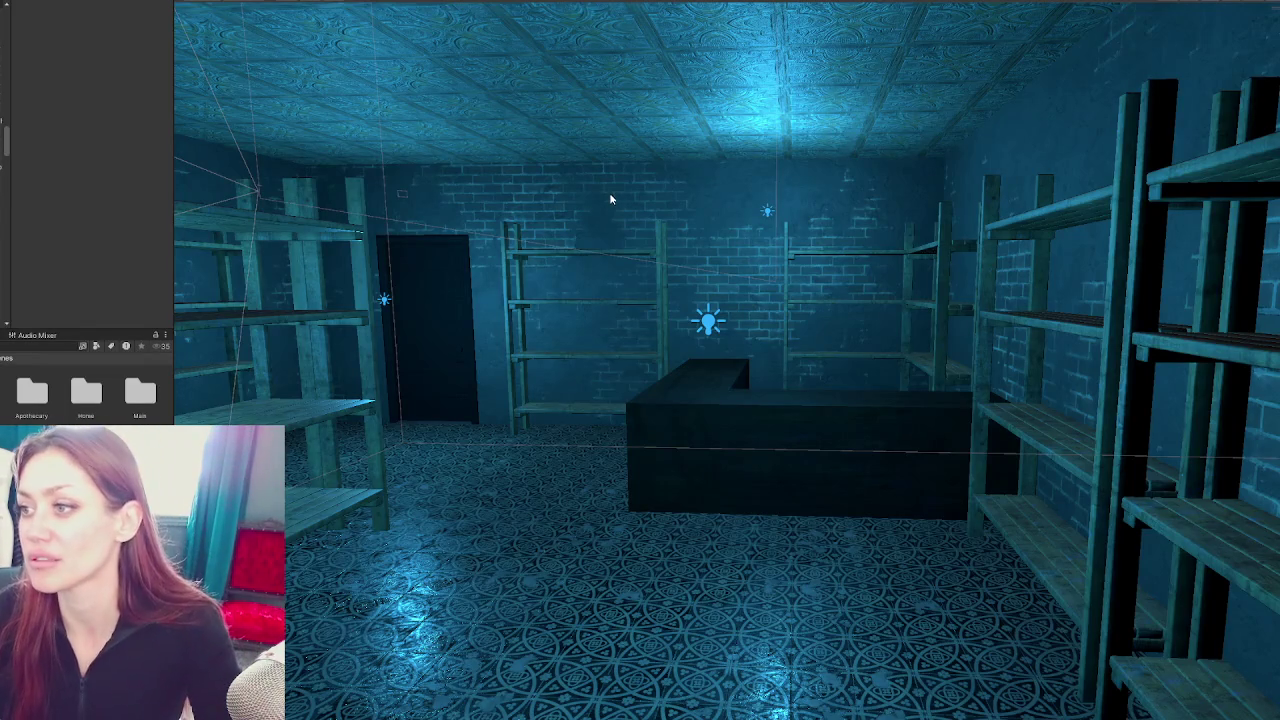
Zoom in and orbit the Unity scene view up to the ceiling and shelves
{"action": "scroll", "scroll_direction": "up", "scroll_amount": 3}
{"action": "left_click_drag", "start_coordinate": [800, 362], "coordinate": [900, 300]}
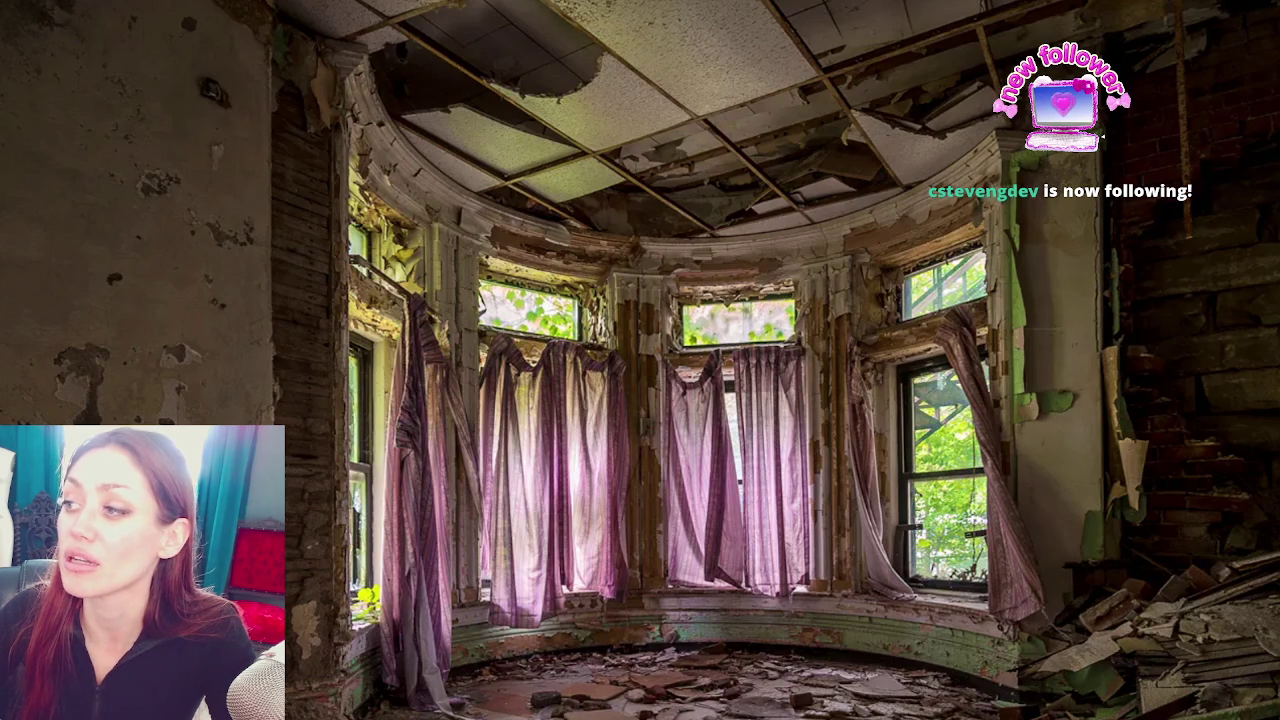
{"action": "scroll", "scroll_direction": "down", "scroll_amount": 3}
{"action": "scroll", "scroll_direction": "down", "scroll_amount": 3}
{"action": "scroll", "scroll_direction": "up", "scroll_amount": 3}
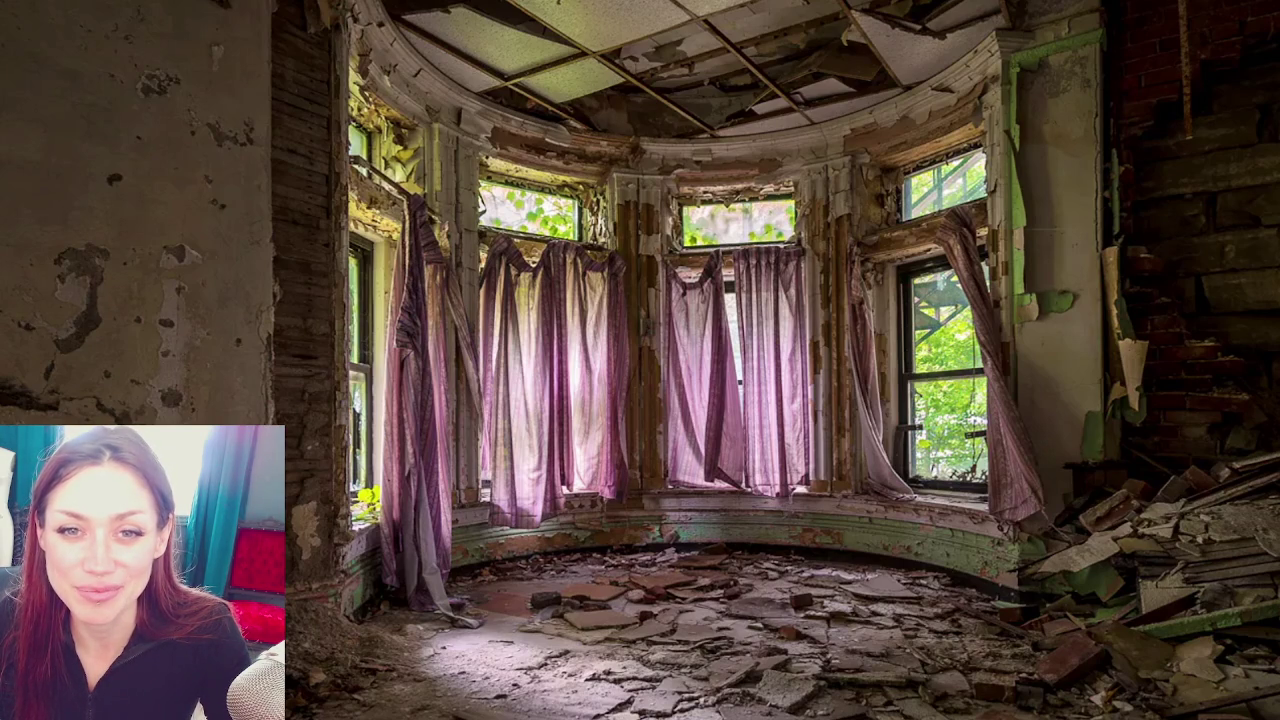
{"action": "scroll", "scroll_direction": "down", "scroll_amount": 3}
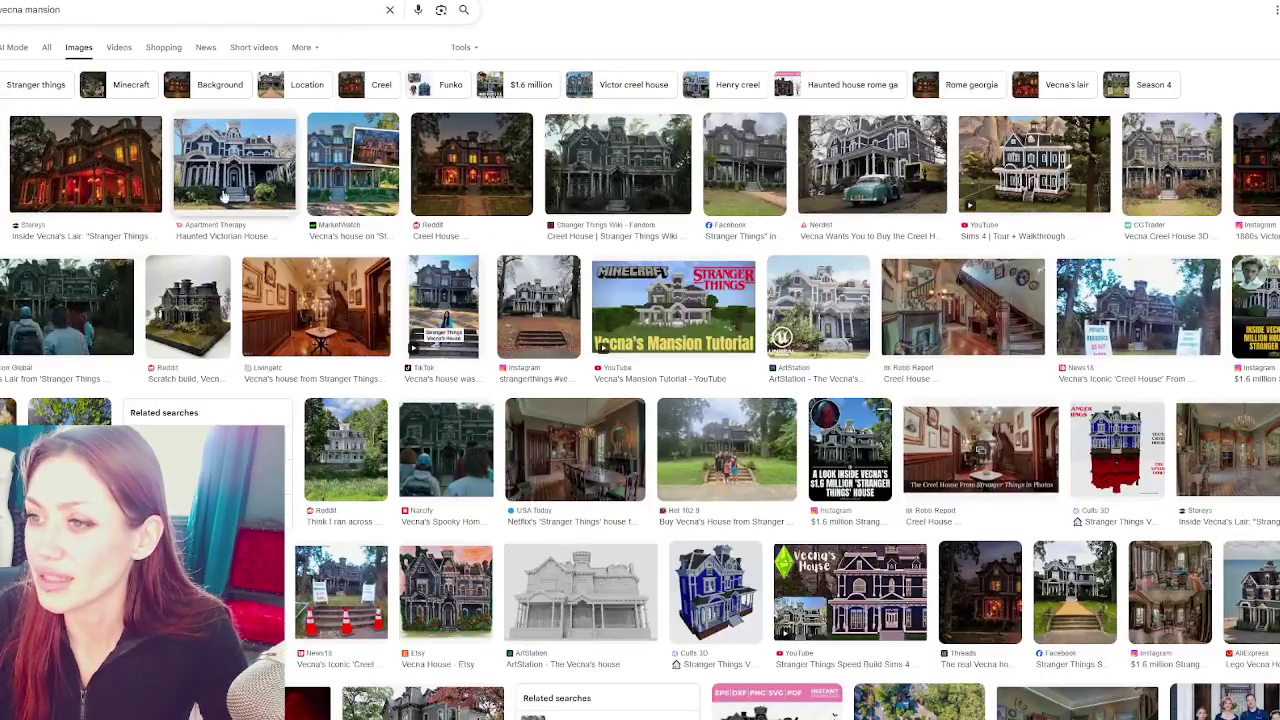
Preview the red-lit Vecna house image and the Creel House staircase interior, scrolling through the results
{"action": "left_click", "coordinate": [147, 185]}
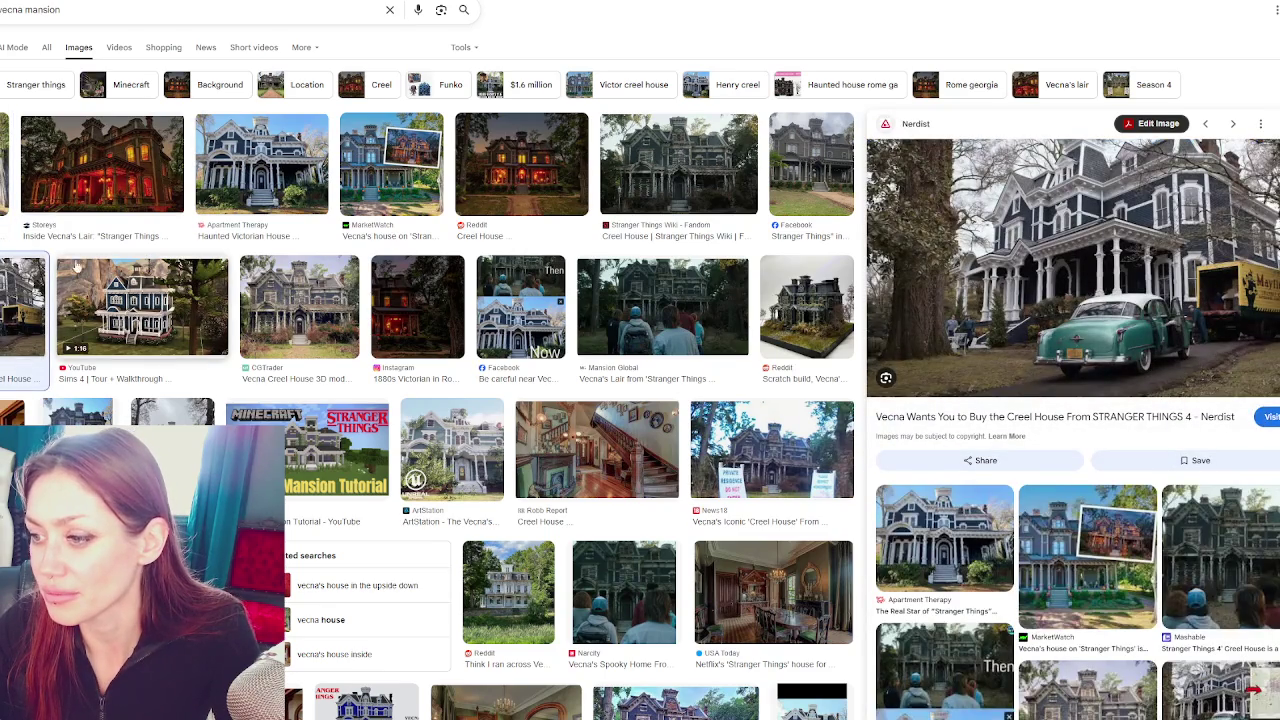
{"action": "scroll", "scroll_direction": "down", "scroll_amount": 3}
{"action": "left_click", "coordinate": [597, 280]}
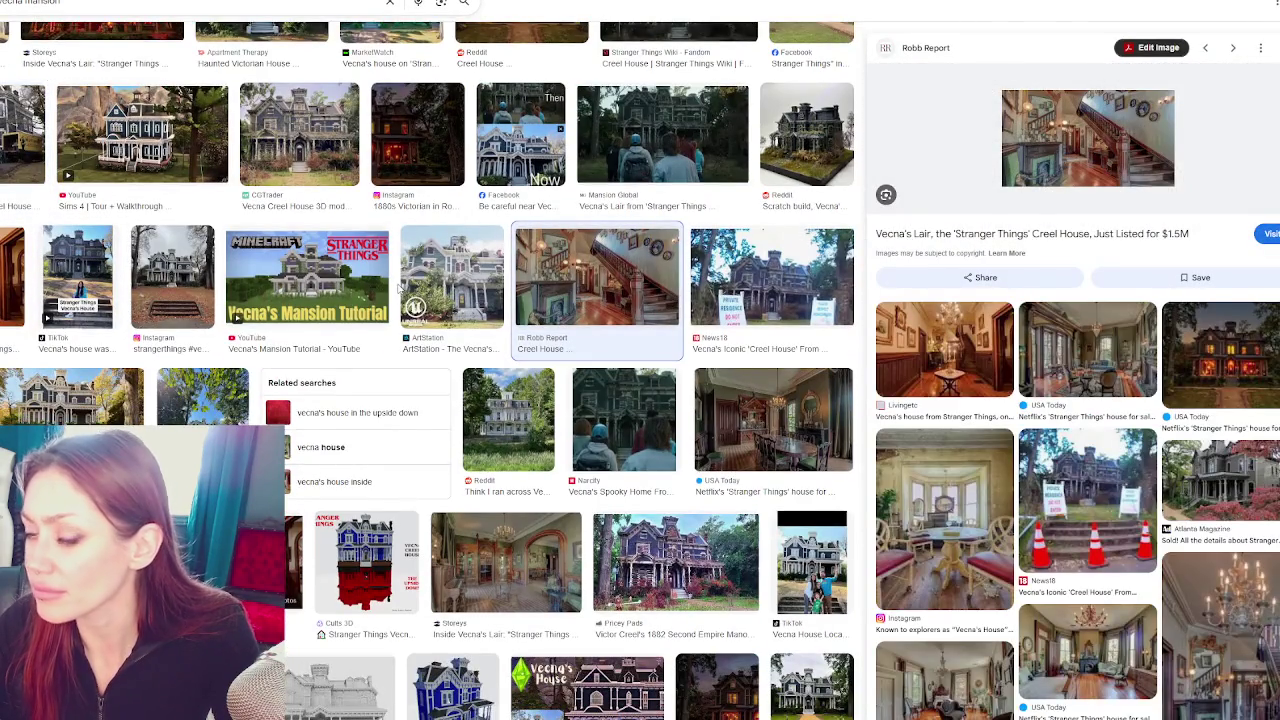
{"action": "scroll", "scroll_direction": "down", "scroll_amount": 3}
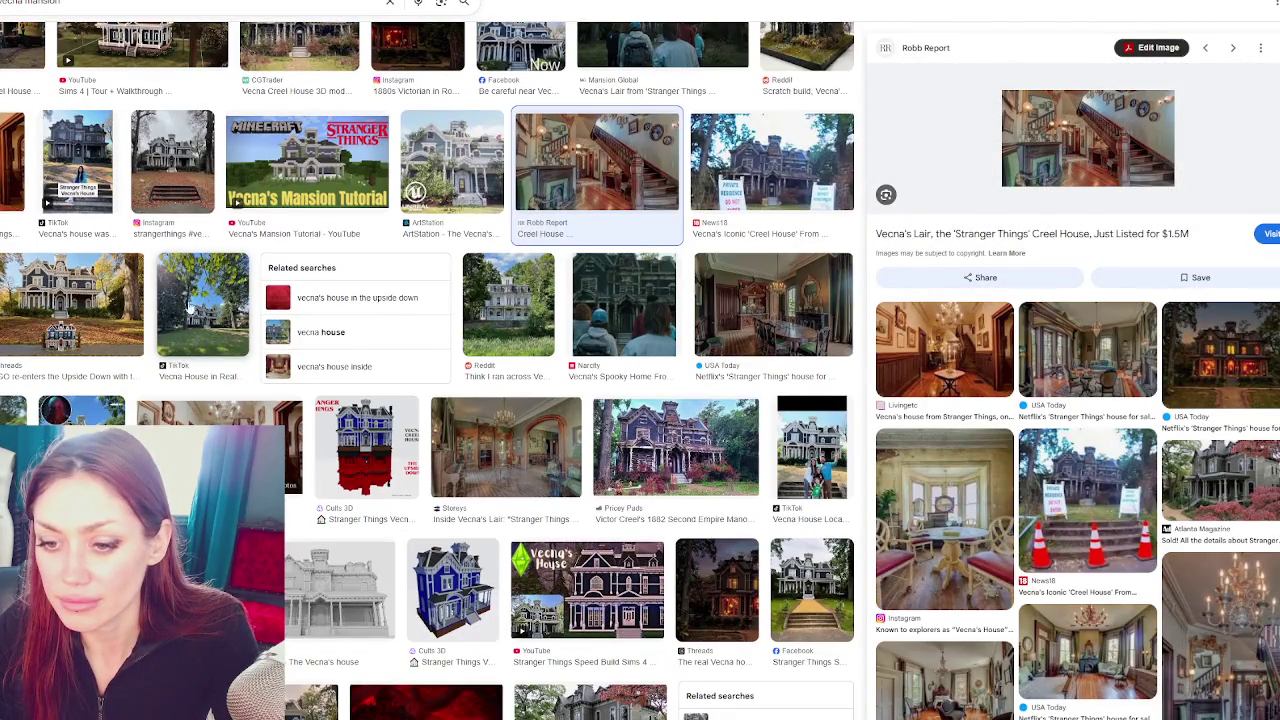
{"action": "scroll", "scroll_direction": "up", "scroll_amount": 3}
{"action": "scroll", "scroll_direction": "up", "scroll_amount": 3}
{"action": "scroll", "scroll_direction": "up", "scroll_amount": 3}
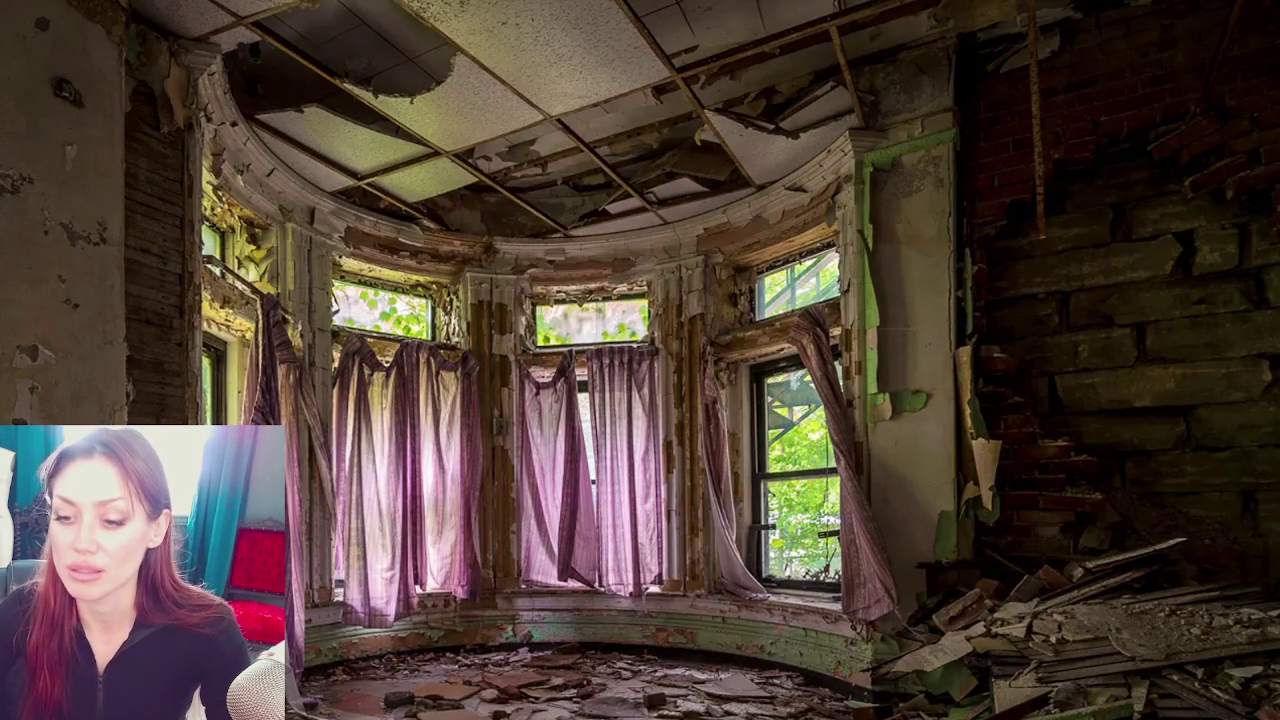
Clear the mansion scene selection, start a new scene, and enlarge the floating reference video
{"action": "left_click", "coordinate": [800, 291]}
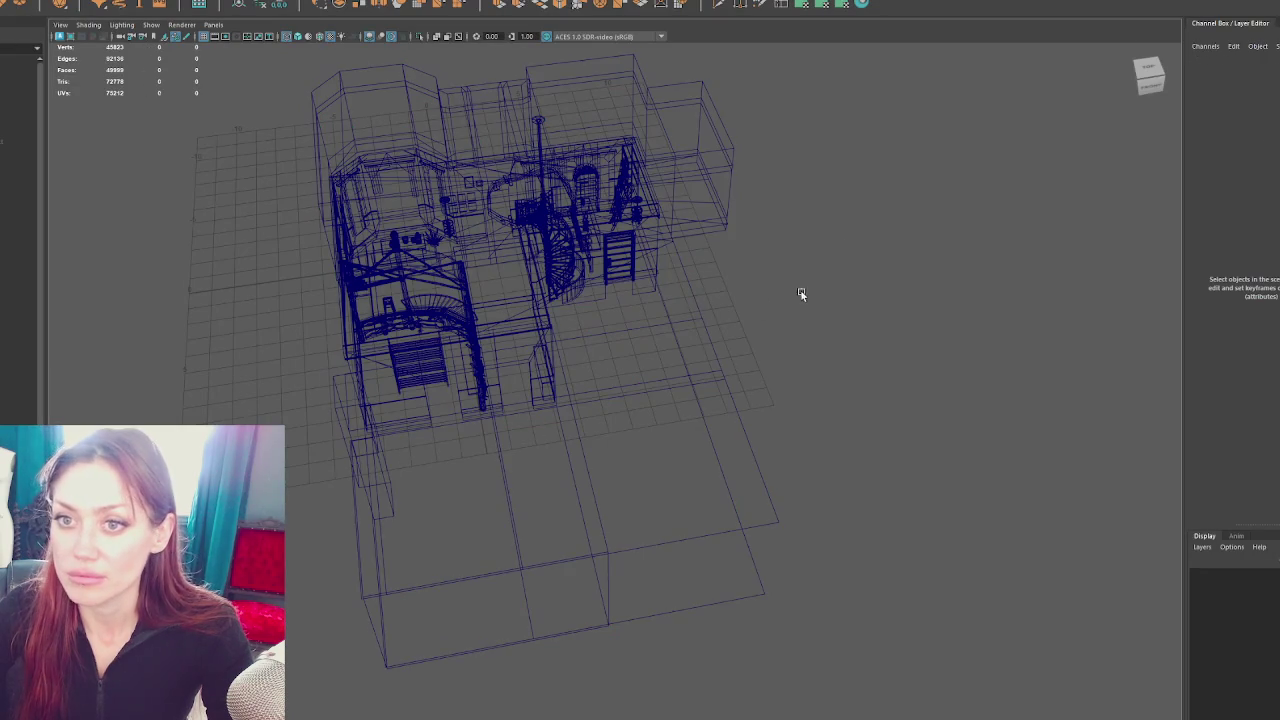
{"action": "key", "text": "ctrl+n"}
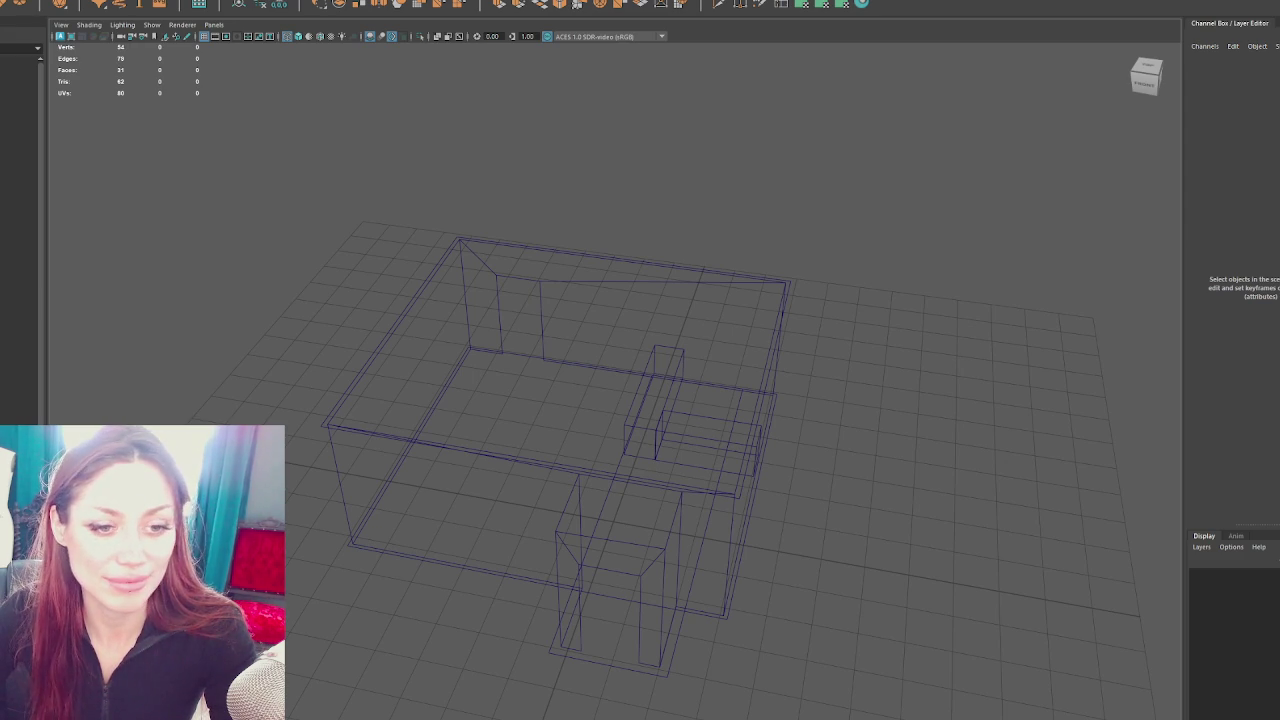
{"action": "left_click_drag", "start_coordinate": [759, 179], "coordinate": [903, 226]}
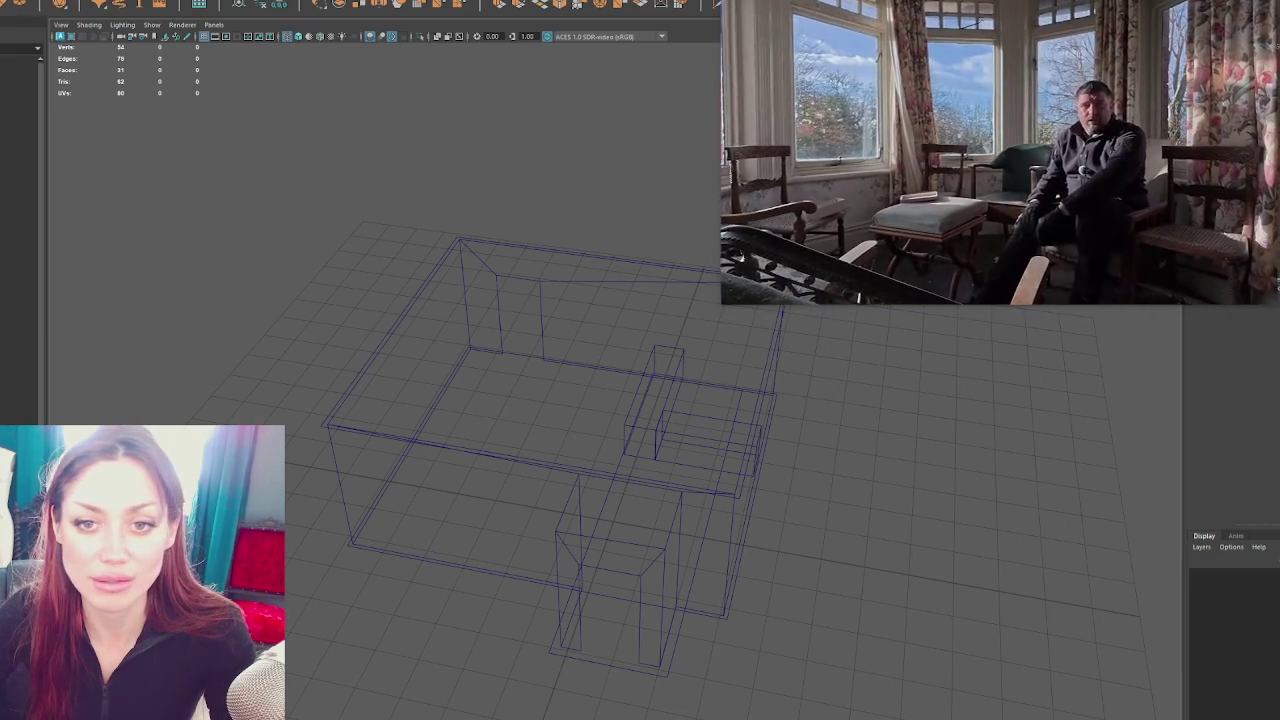
{"action": "scroll", "scroll_direction": "up", "scroll_amount": 3}
{"action": "left_click_drag", "start_coordinate": [367, 355], "coordinate": [380, 323]}
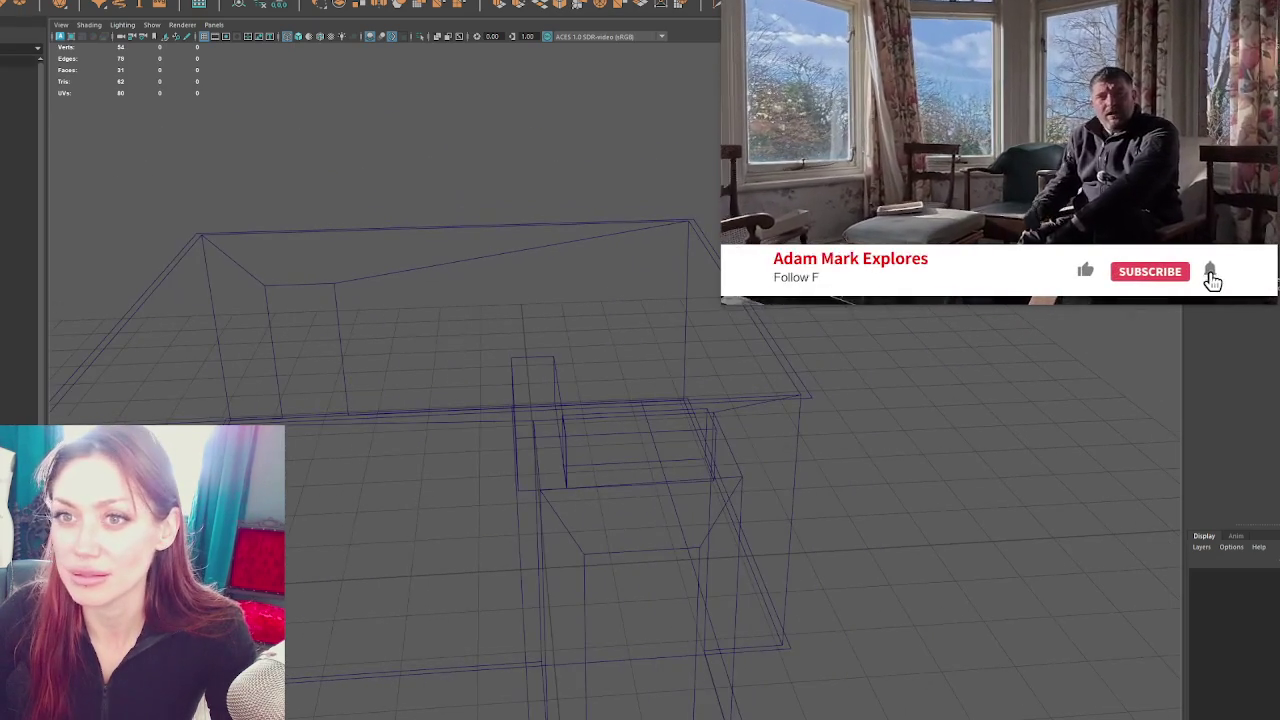
{"action": "left_click_drag", "start_coordinate": [320, 260], "coordinate": [263, 223]}
{"action": "left_click", "coordinate": [351, 234]}
{"action": "left_click_drag", "start_coordinate": [351, 234], "coordinate": [291, 177]}
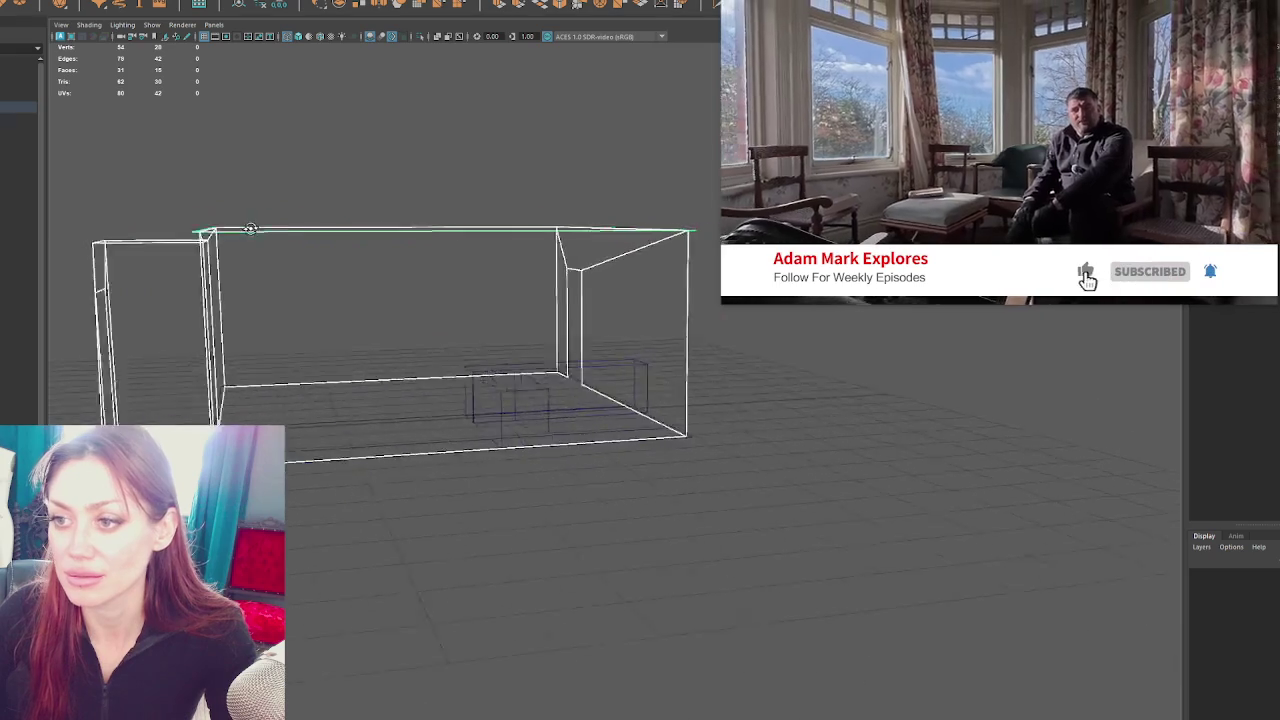
{"action": "left_click_drag", "start_coordinate": [291, 177], "coordinate": [243, 171]}
{"action": "left_click_drag", "start_coordinate": [186, 188], "coordinate": [217, 228]}
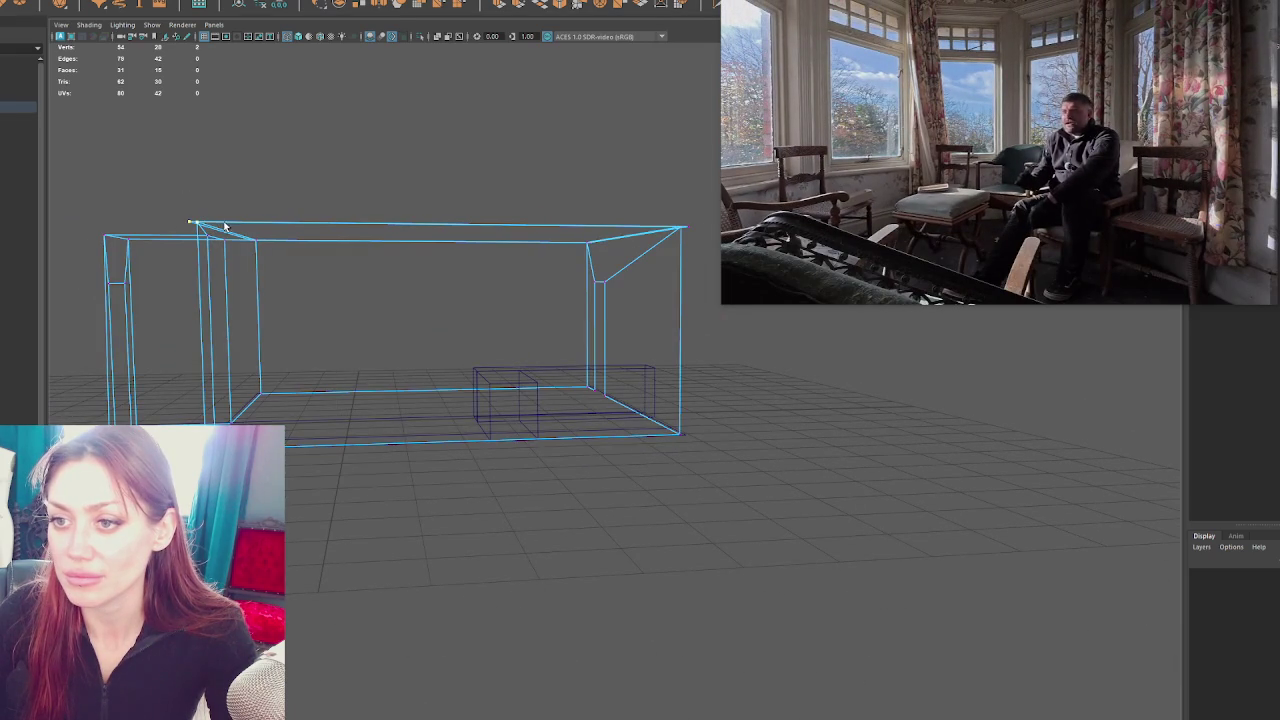
{"action": "left_click_drag", "start_coordinate": [634, 212], "coordinate": [699, 257]}
{"action": "key", "text": "w"}
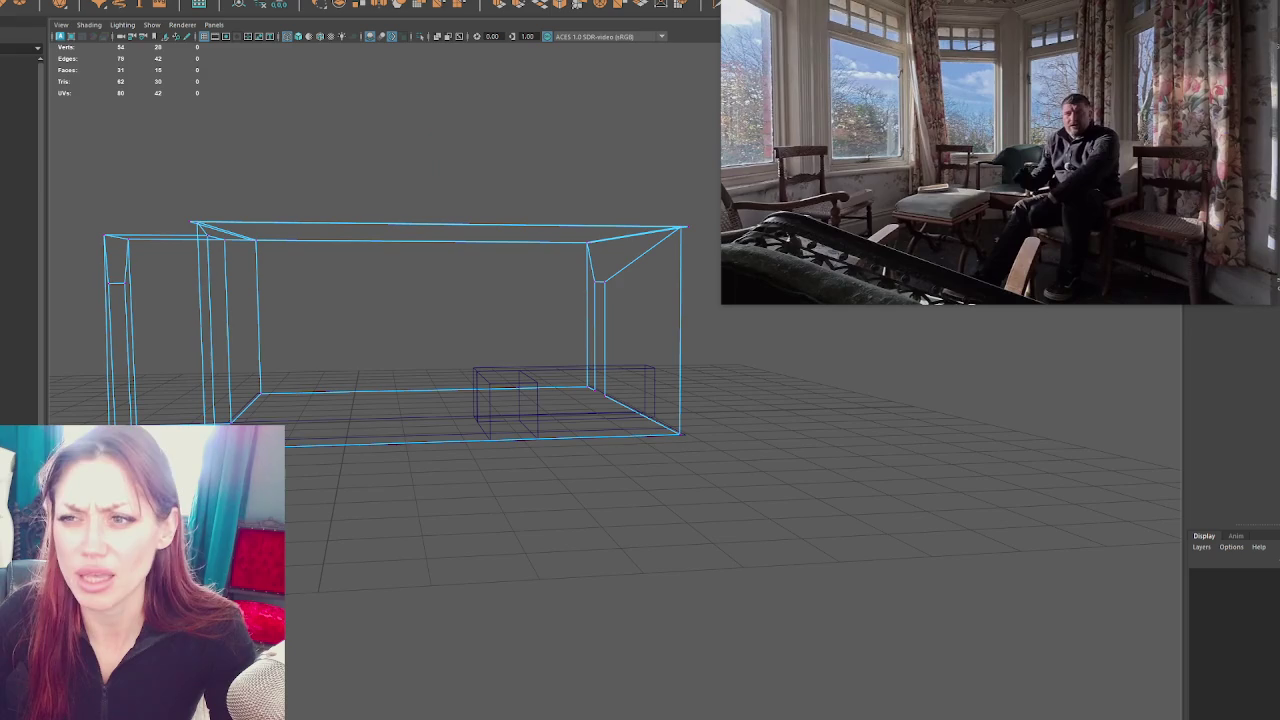
{"action": "left_click", "coordinate": [140, 4]}
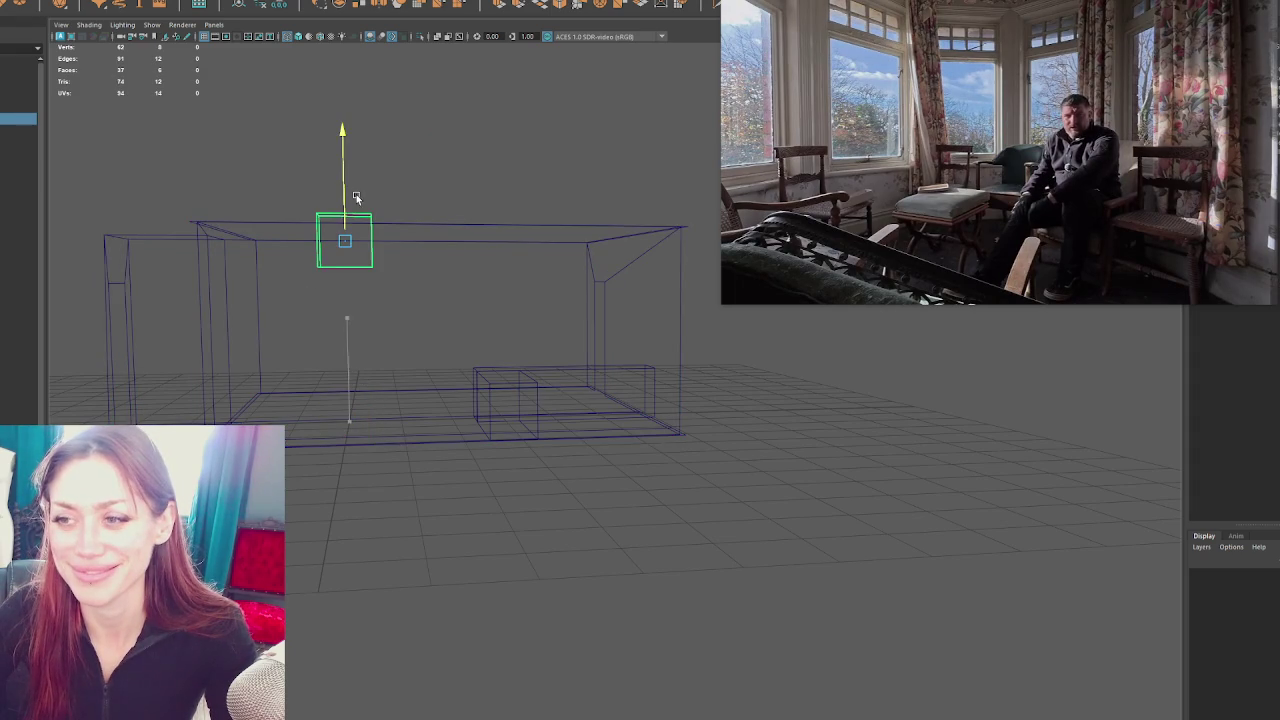
{"action": "key", "text": "F11"}
{"action": "left_click_drag", "start_coordinate": [422, 234], "coordinate": [303, 289]}
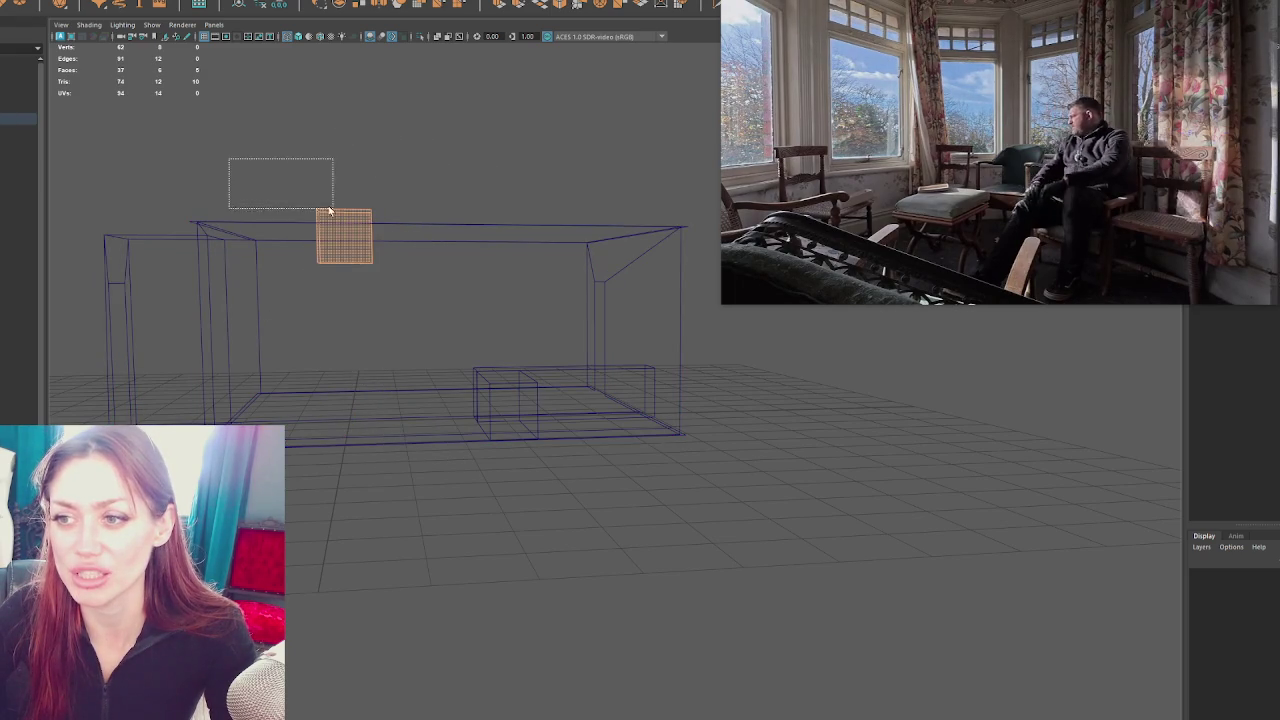
{"action": "left_click_drag", "start_coordinate": [455, 239], "coordinate": [143, 308]}
{"action": "left_click_drag", "start_coordinate": [445, 145], "coordinate": [176, 243]}
{"action": "left_click_drag", "start_coordinate": [287, 133], "coordinate": [373, 338]}
{"action": "key", "text": "Delete"}
{"action": "left_click_drag", "start_coordinate": [334, 191], "coordinate": [343, 265]}
{"action": "left_click", "coordinate": [343, 263]}
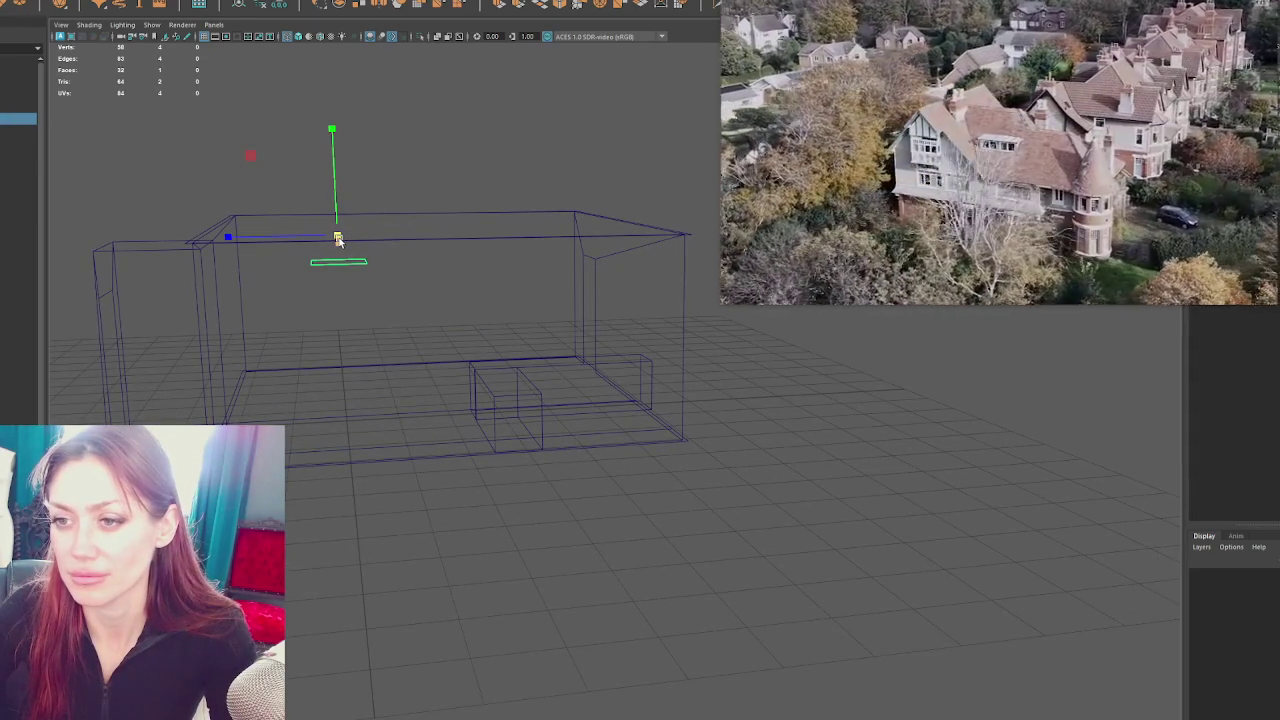
{"action": "left_click_drag", "start_coordinate": [338, 240], "coordinate": [380, 245]}
{"action": "key", "text": "Delete"}
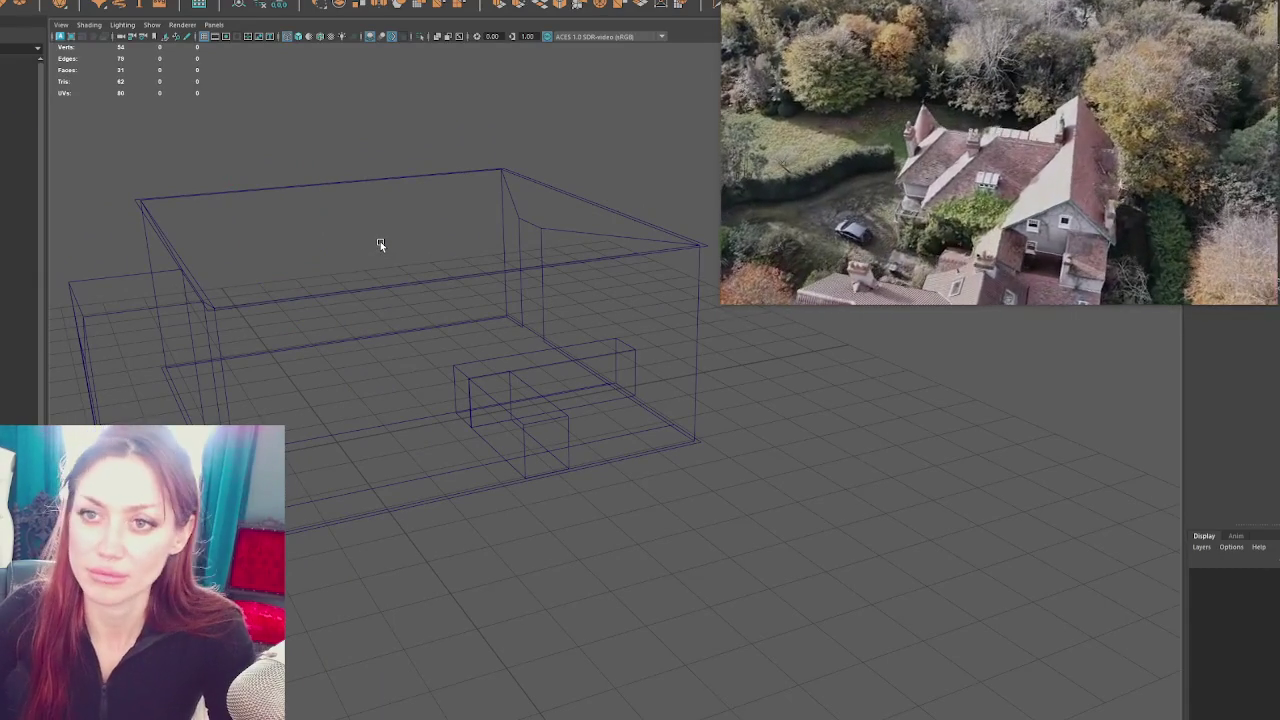
Create another polygon cube and scale it up much larger
{"action": "left_click", "coordinate": [346, 375]}
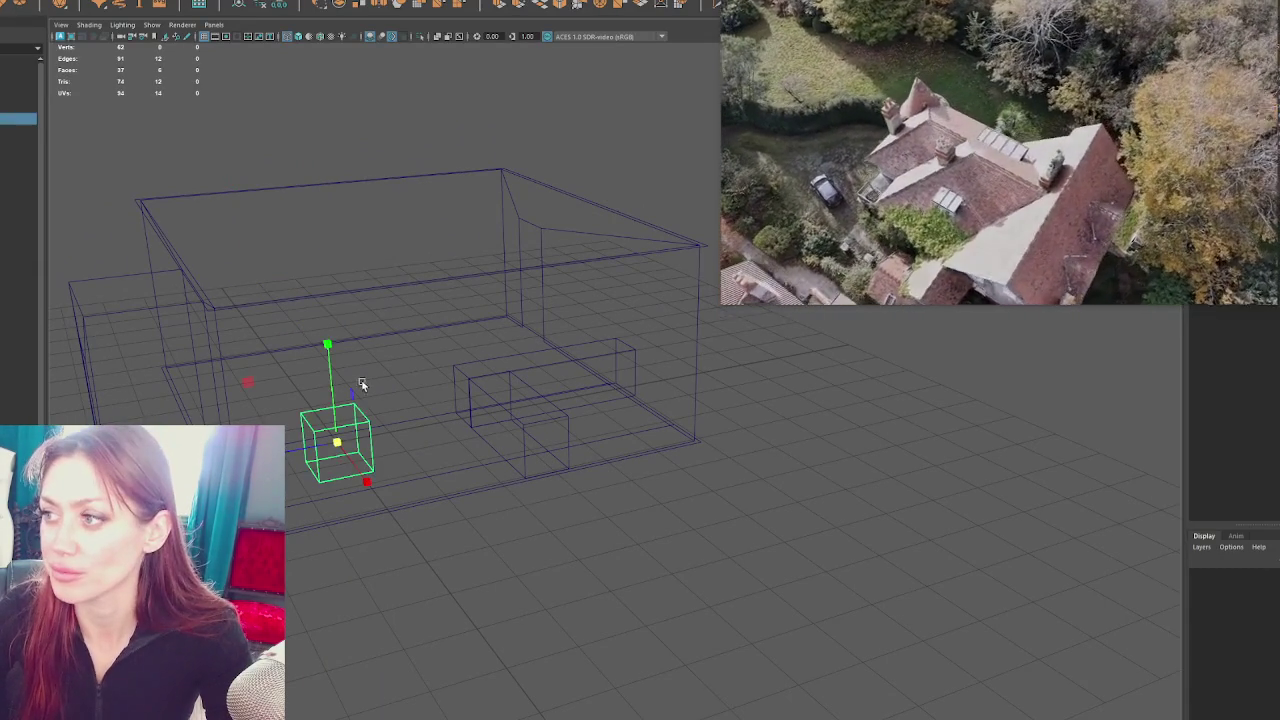
{"action": "key", "text": "r"}
{"action": "left_click_drag", "start_coordinate": [337, 442], "coordinate": [290, 461]}
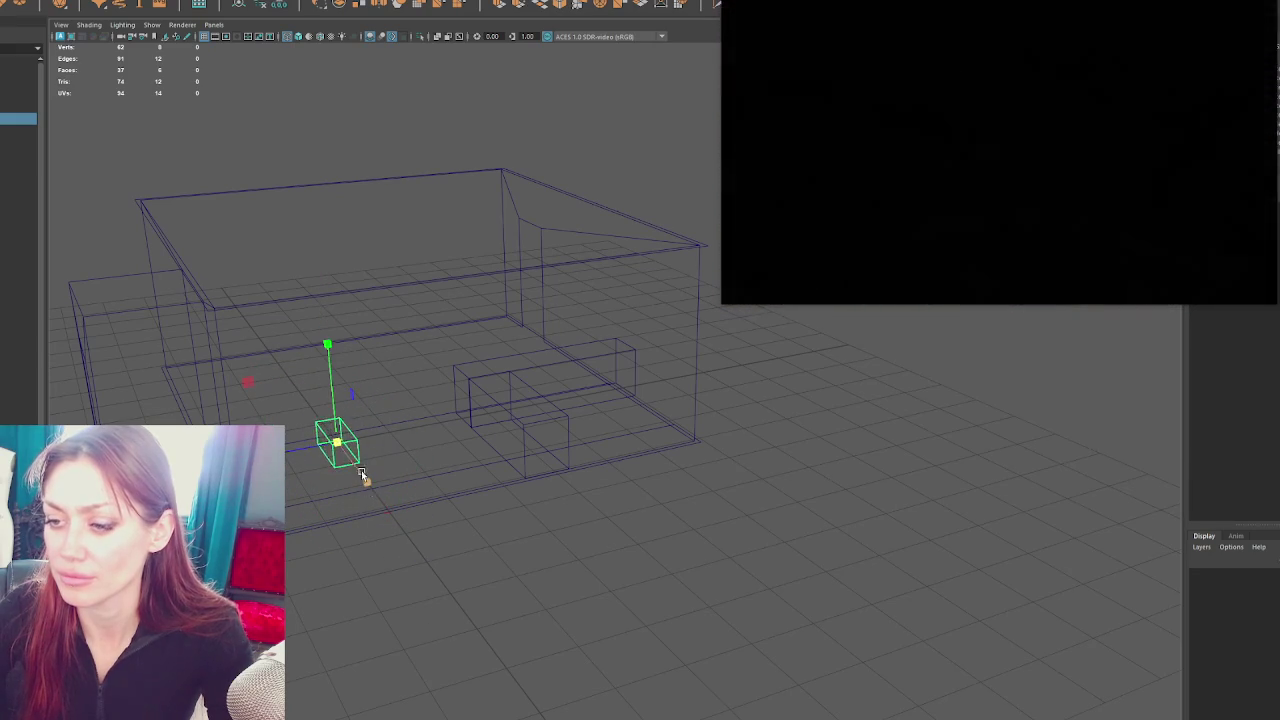
Stretch the cube into a long thin bar, frame it, and raise it to ceiling height
{"action": "left_click_drag", "start_coordinate": [523, 643], "coordinate": [491, 489]}
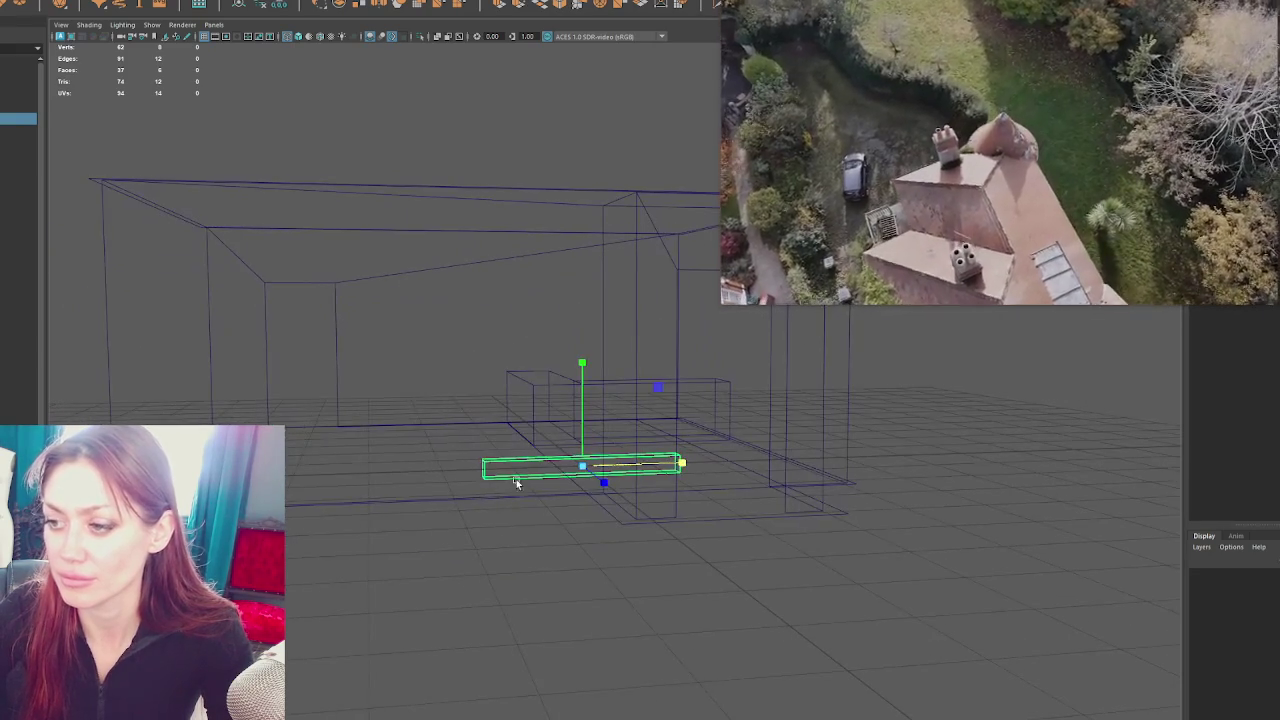
{"action": "left_click_drag", "start_coordinate": [614, 465], "coordinate": [1126, 466]}
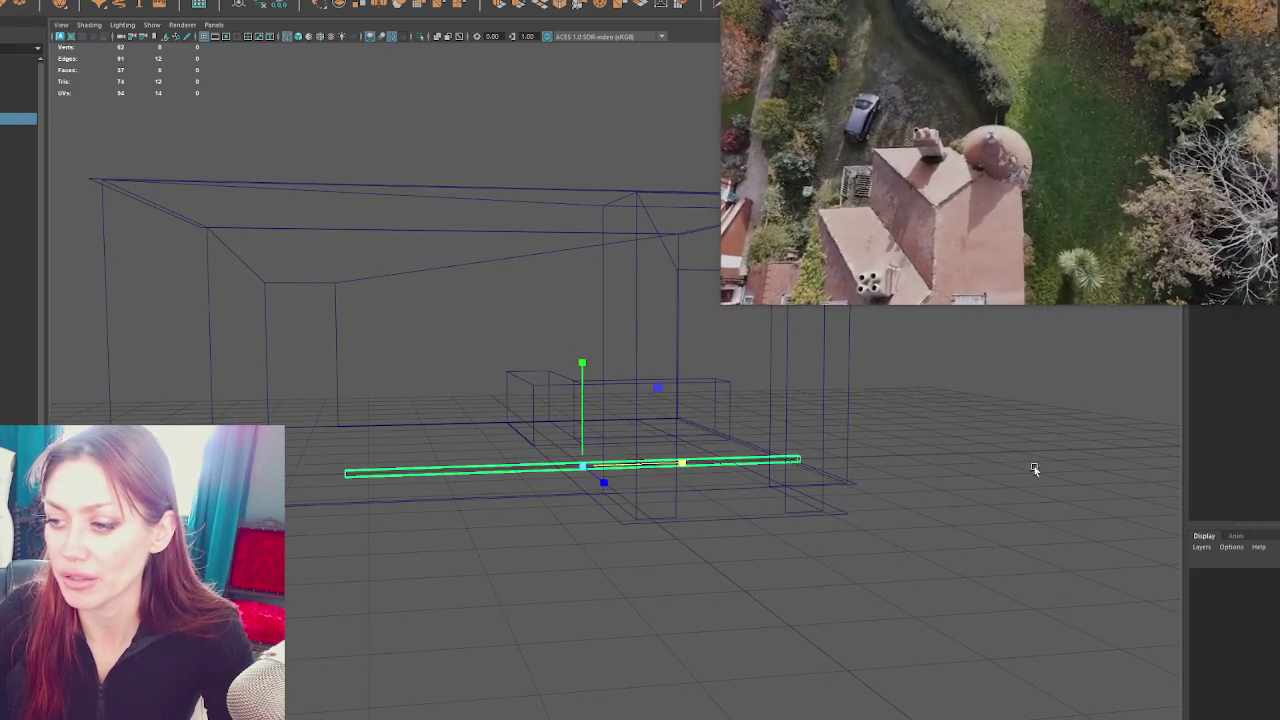
{"action": "left_click_drag", "start_coordinate": [603, 470], "coordinate": [725, 474]}
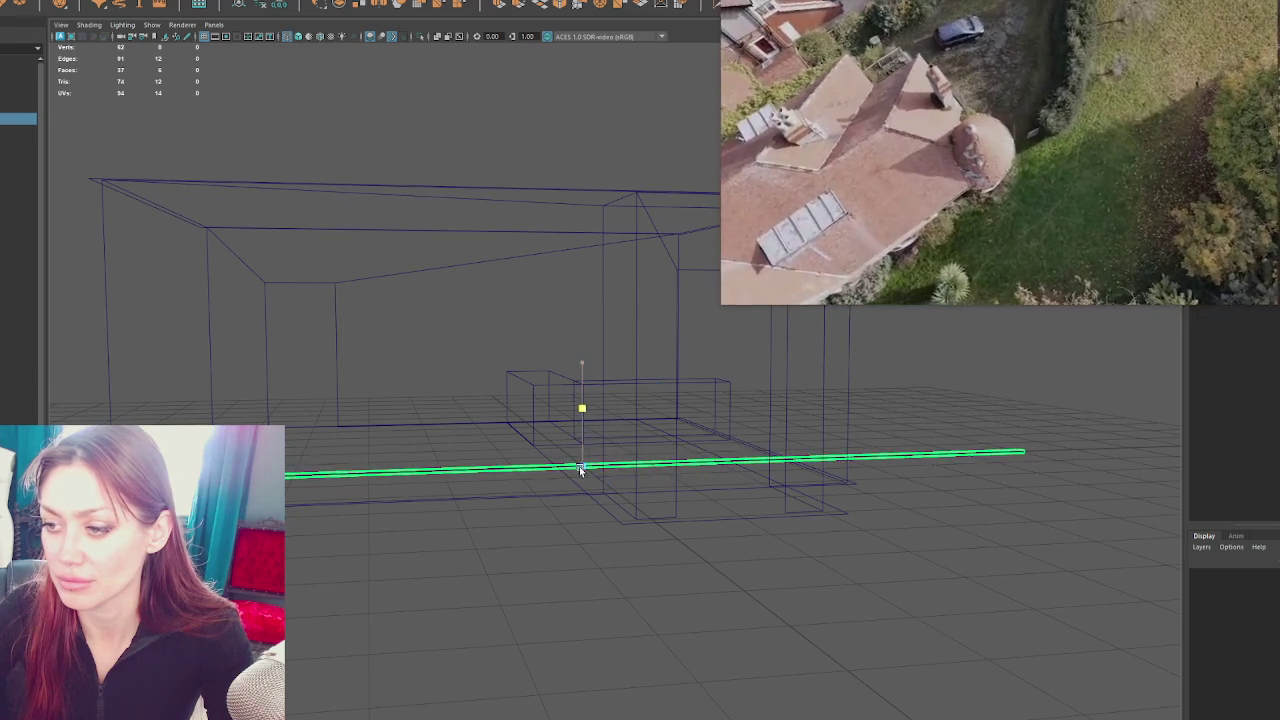
{"action": "key", "text": "f"}
{"action": "key", "text": "w"}
{"action": "left_click_drag", "start_coordinate": [600, 362], "coordinate": [554, 200]}
In shaded display, stretch the bar across the box, then shorten it to fit inside
{"action": "key", "text": "6"}
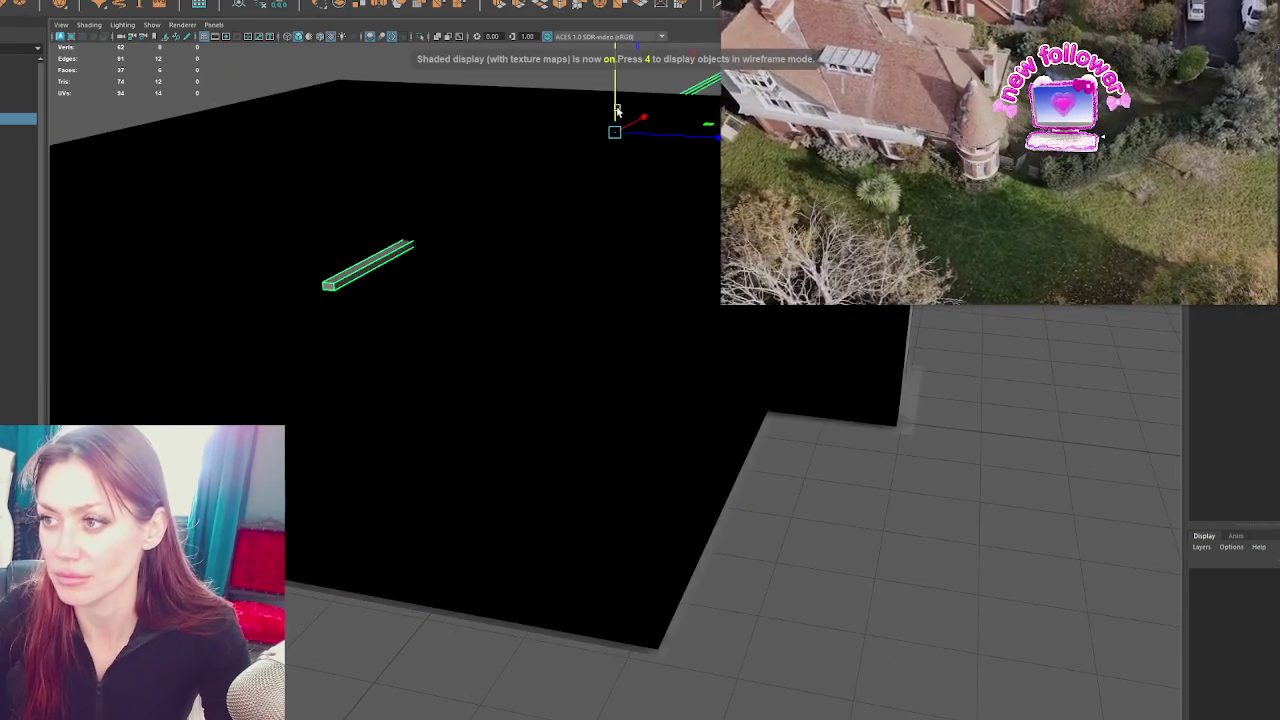
{"action": "left_click_drag", "start_coordinate": [616, 122], "coordinate": [619, 105]}
{"action": "scroll", "scroll_direction": "down", "scroll_amount": 3}
{"action": "left_click_drag", "start_coordinate": [616, 104], "coordinate": [278, 238]}
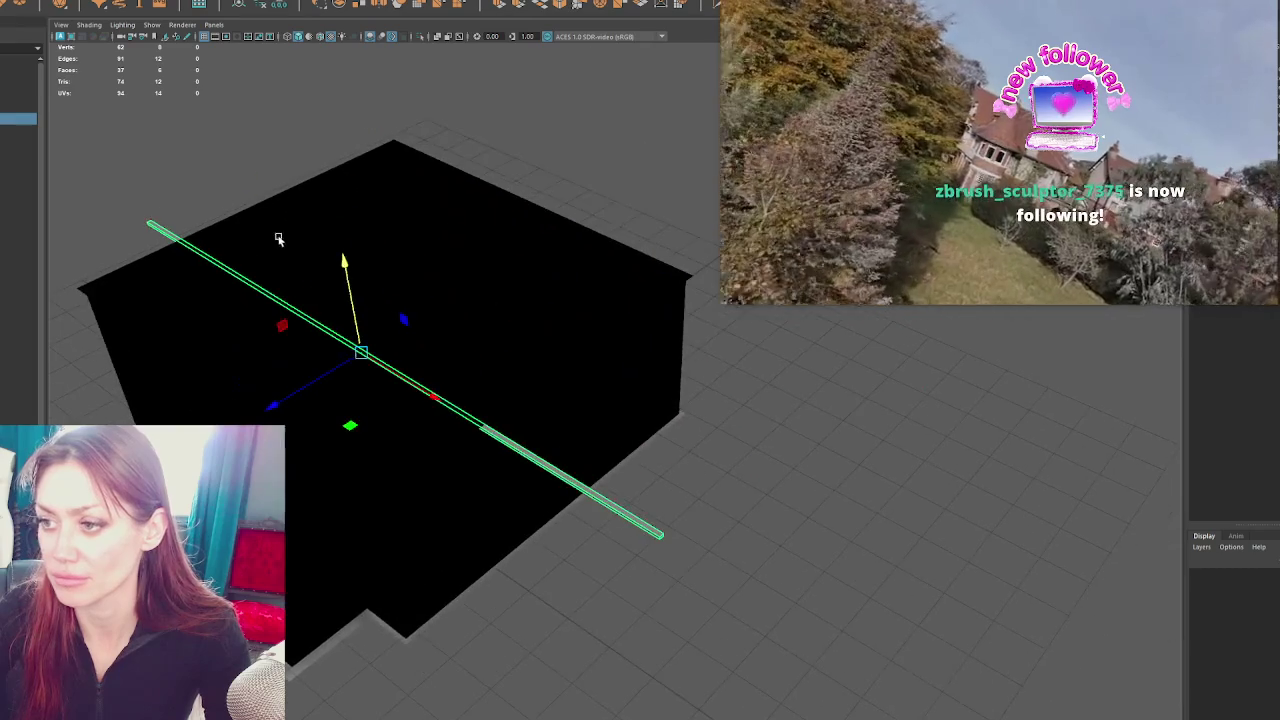
{"action": "left_click_drag", "start_coordinate": [347, 490], "coordinate": [370, 418]}
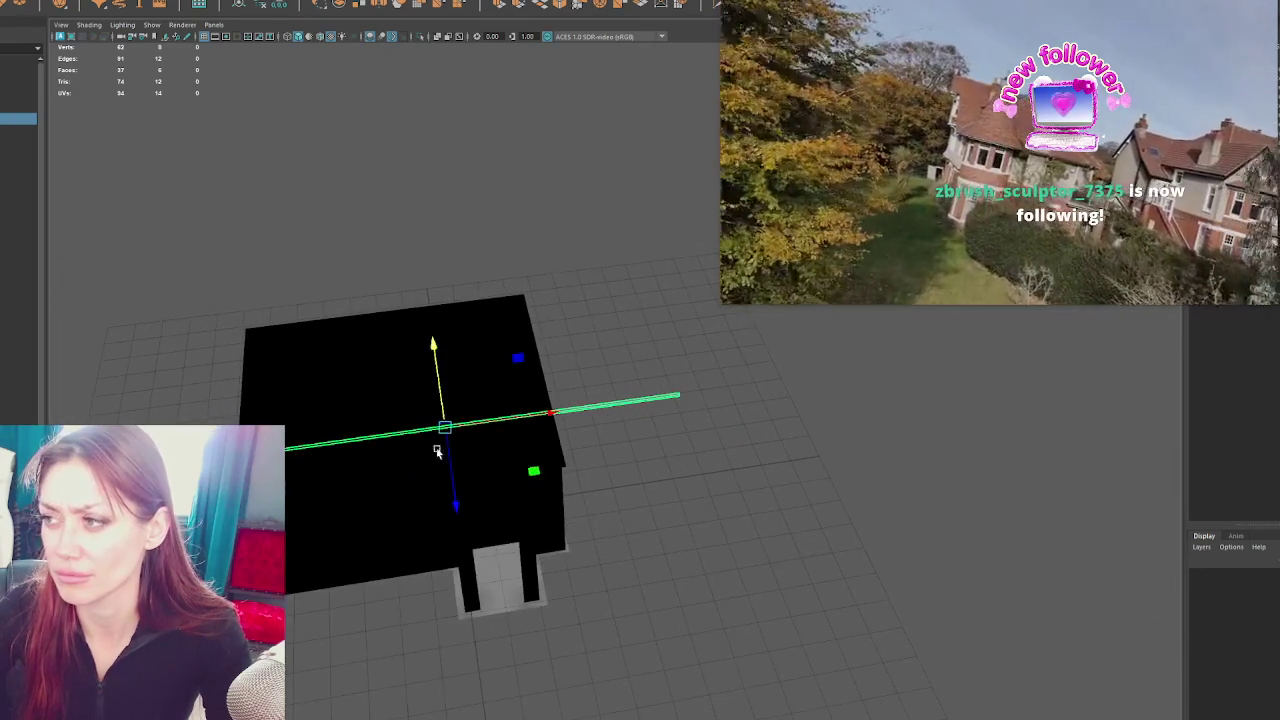
{"action": "left_click_drag", "start_coordinate": [522, 418], "coordinate": [524, 418]}
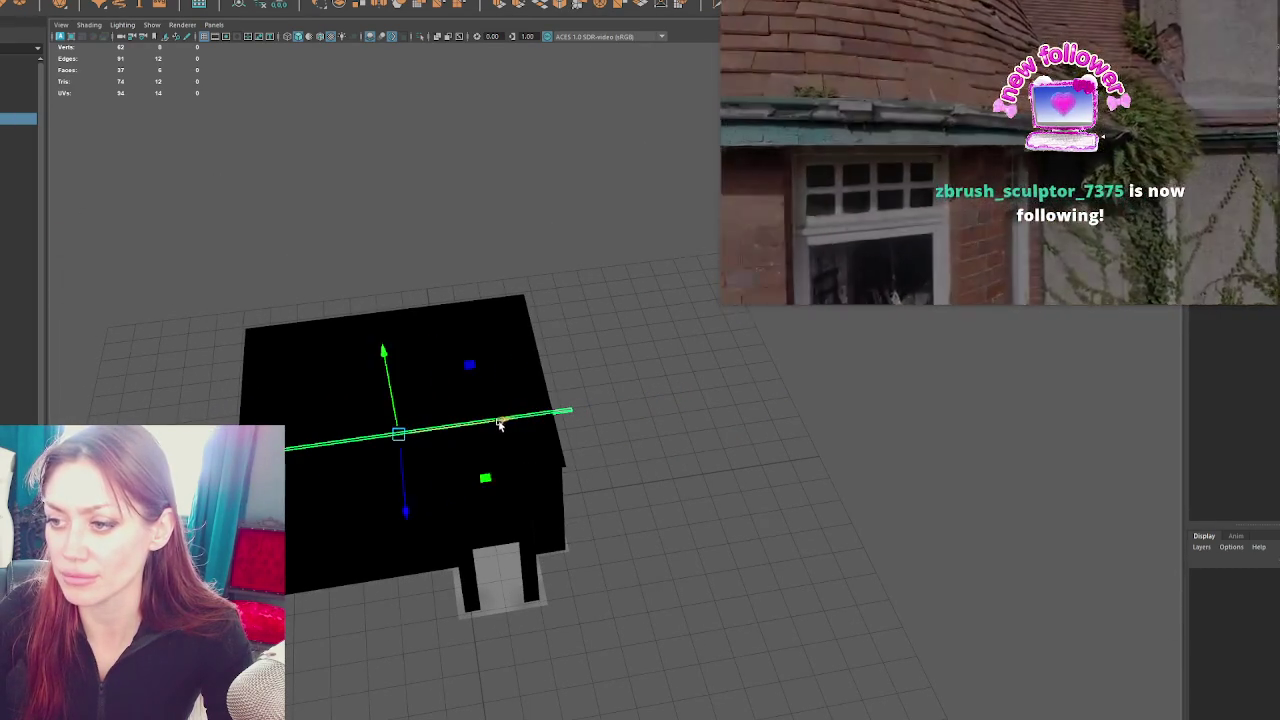
Orbit around to check the bar, remove a stray duplicate, and return to wireframe with the bar selected
{"action": "left_click_drag", "start_coordinate": [491, 425], "coordinate": [536, 376]}
{"action": "scroll", "scroll_direction": "up", "scroll_amount": 3}
{"action": "left_click_drag", "start_coordinate": [673, 368], "coordinate": [563, 338]}
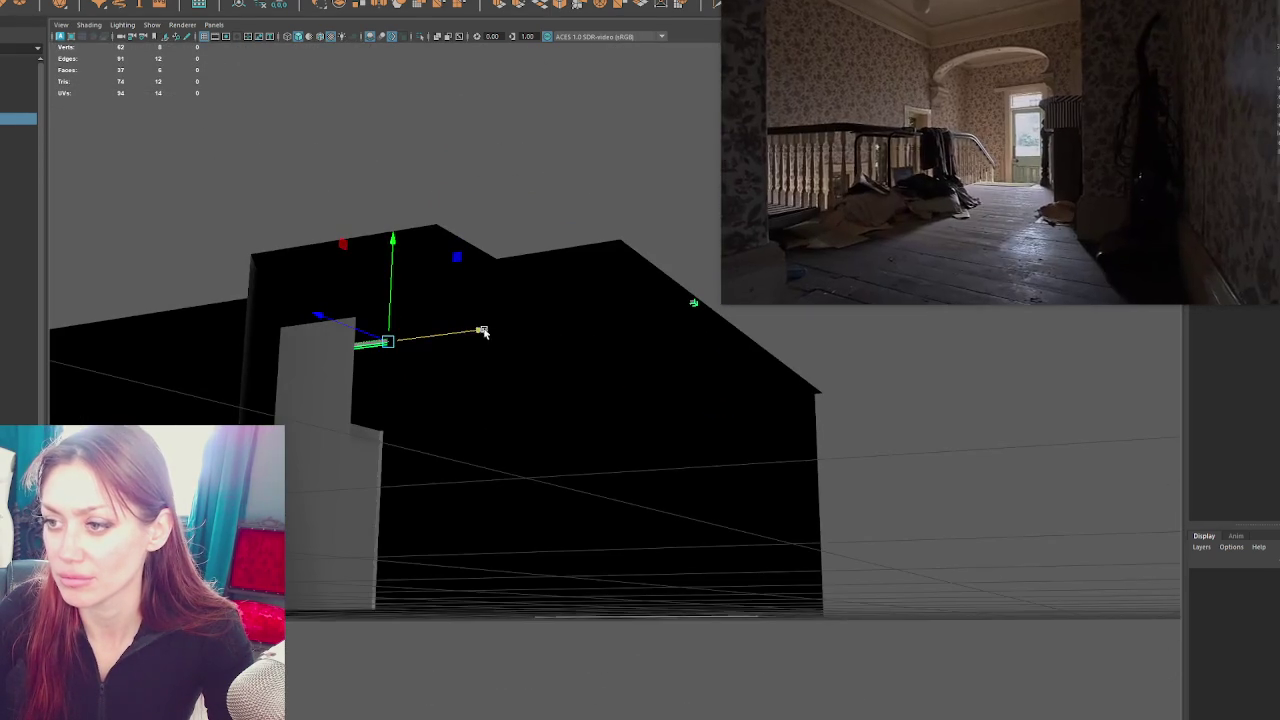
{"action": "left_click_drag", "start_coordinate": [476, 331], "coordinate": [394, 406]}
{"action": "key", "text": "ctrl+d"}
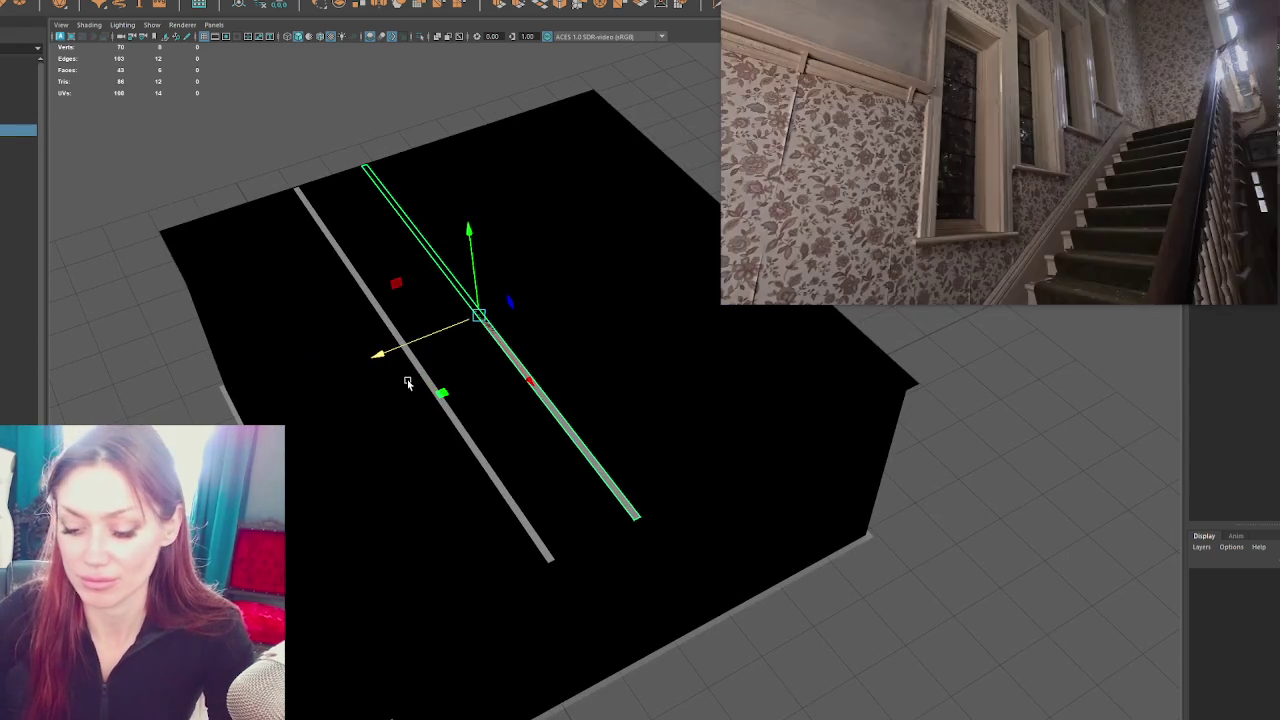
{"action": "key", "text": "Delete"}
{"action": "key", "text": "4"}
{"action": "left_click", "coordinate": [421, 369]}
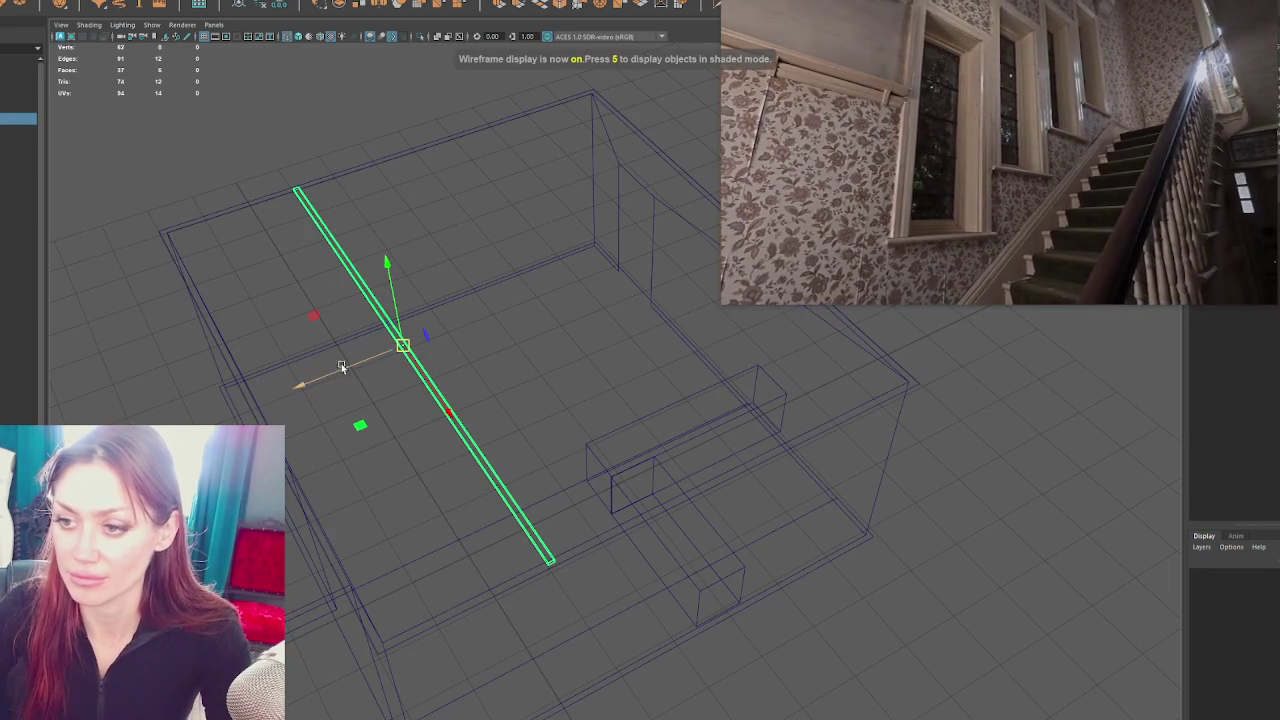
Slide the bar to the room's side edge and delete the selected faces
{"action": "left_click_drag", "start_coordinate": [305, 385], "coordinate": [269, 249]}
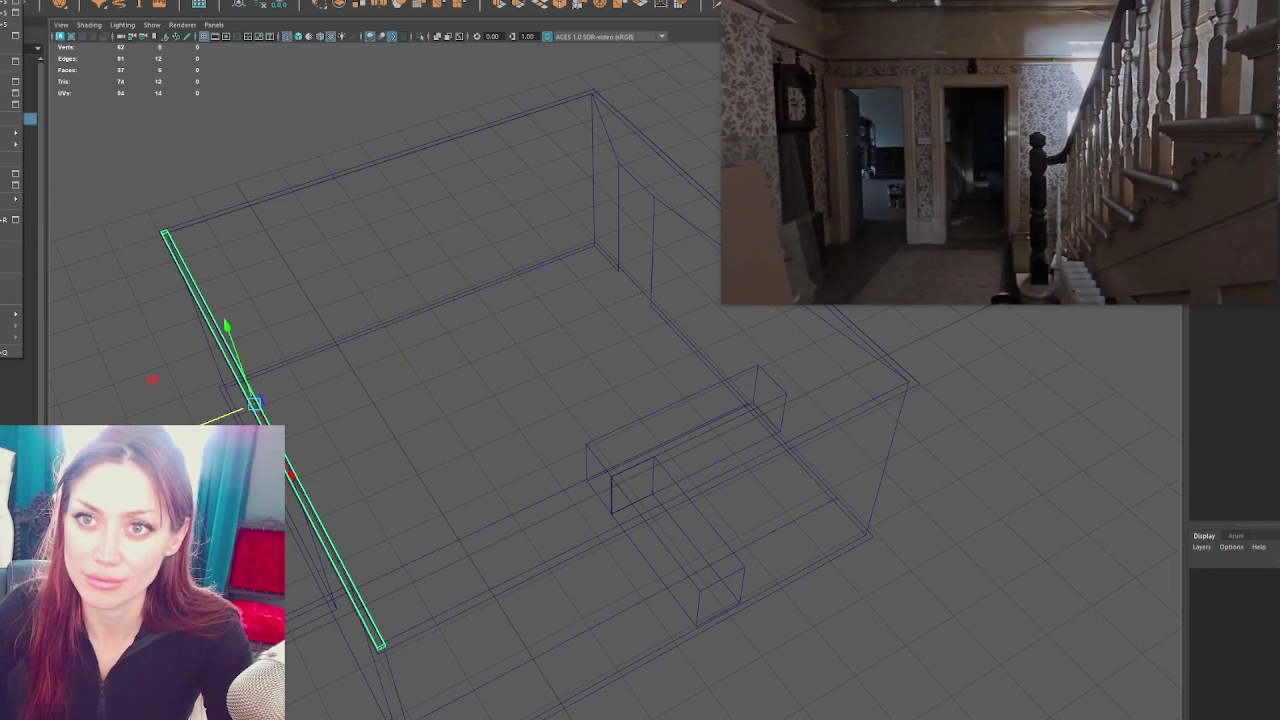
{"action": "left_click", "coordinate": [20, 176]}
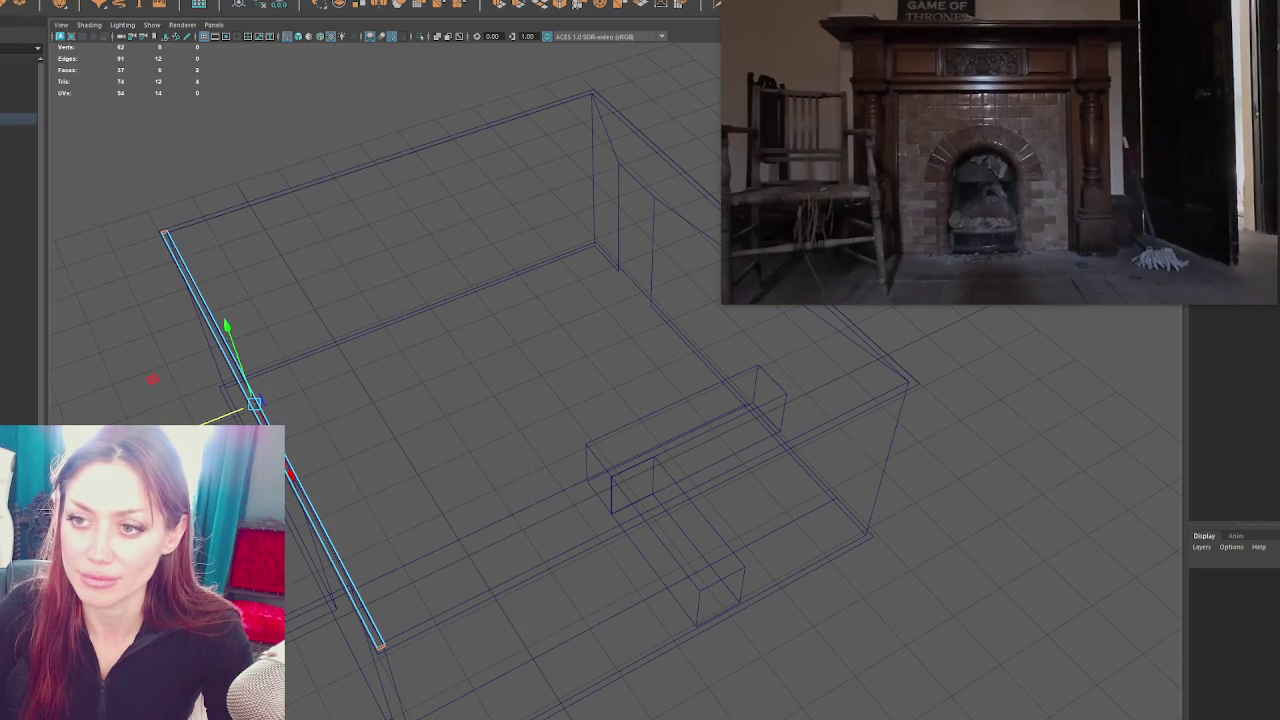
{"action": "key", "text": "Delete"}
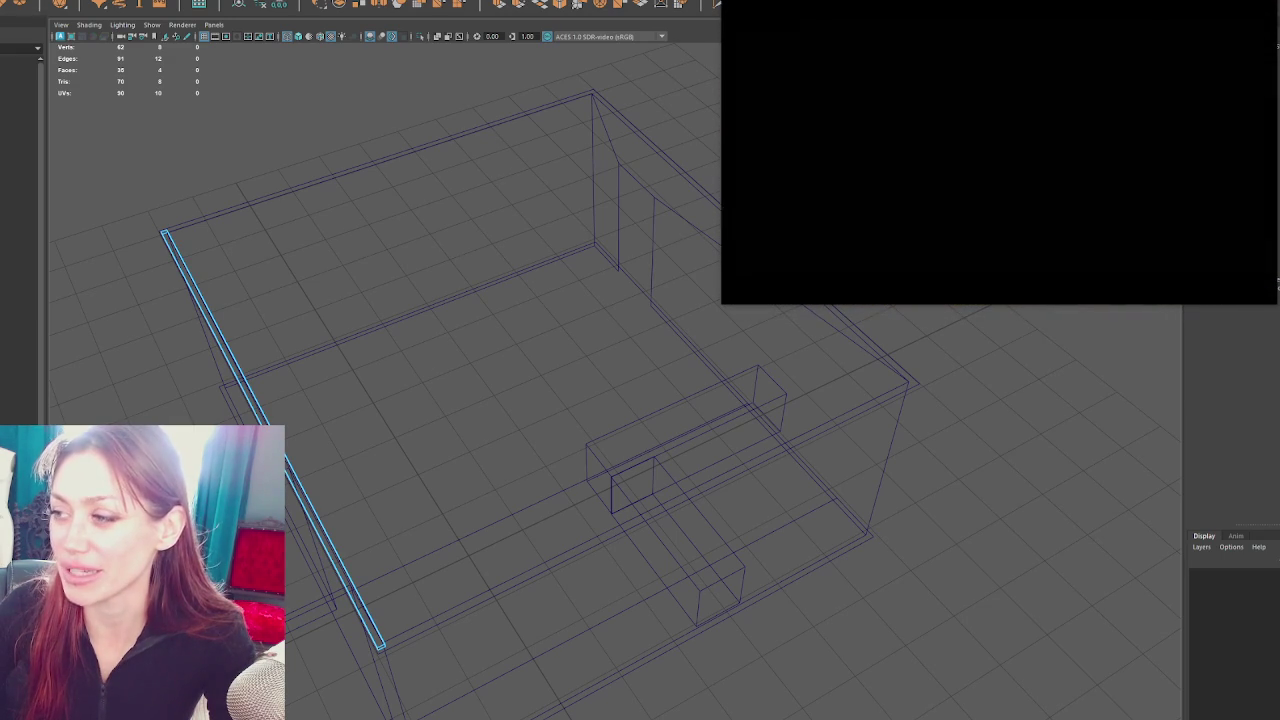
Orbit in on the bar's end and return to whole-object selection mode
{"action": "left_click_drag", "start_coordinate": [349, 350], "coordinate": [323, 217]}
{"action": "key", "text": "w"}
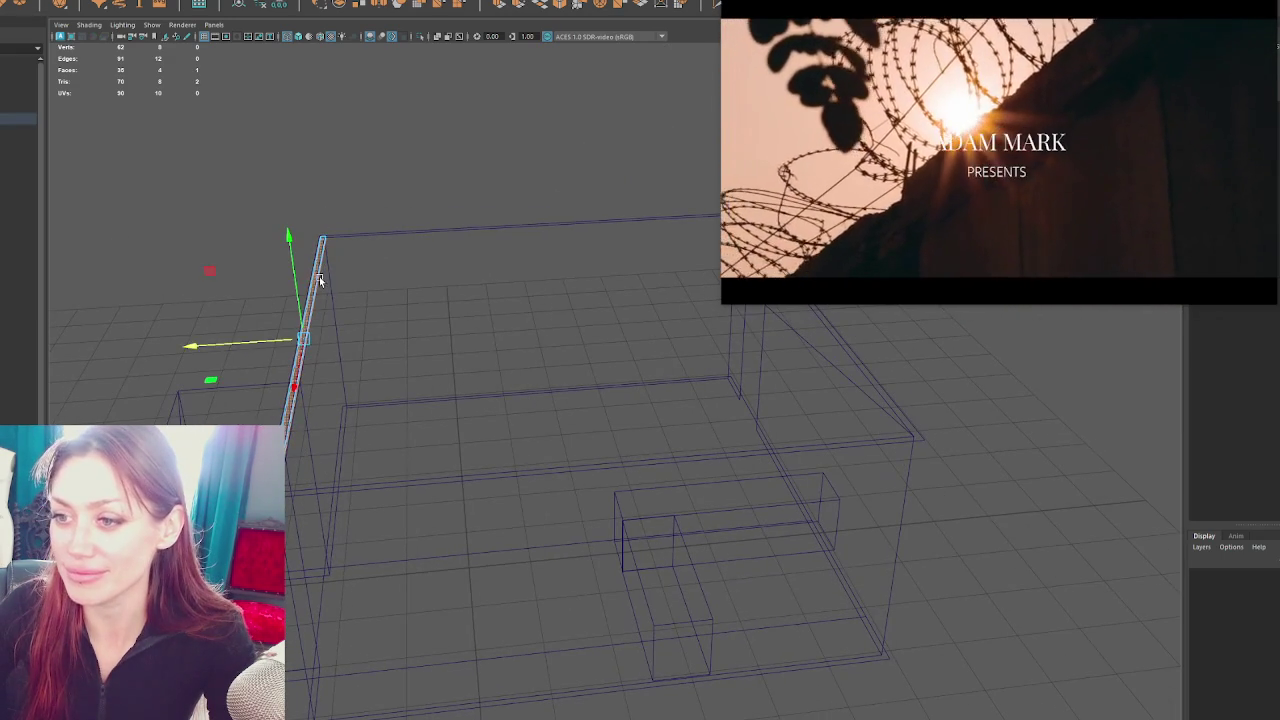
{"action": "key", "text": "F8"}
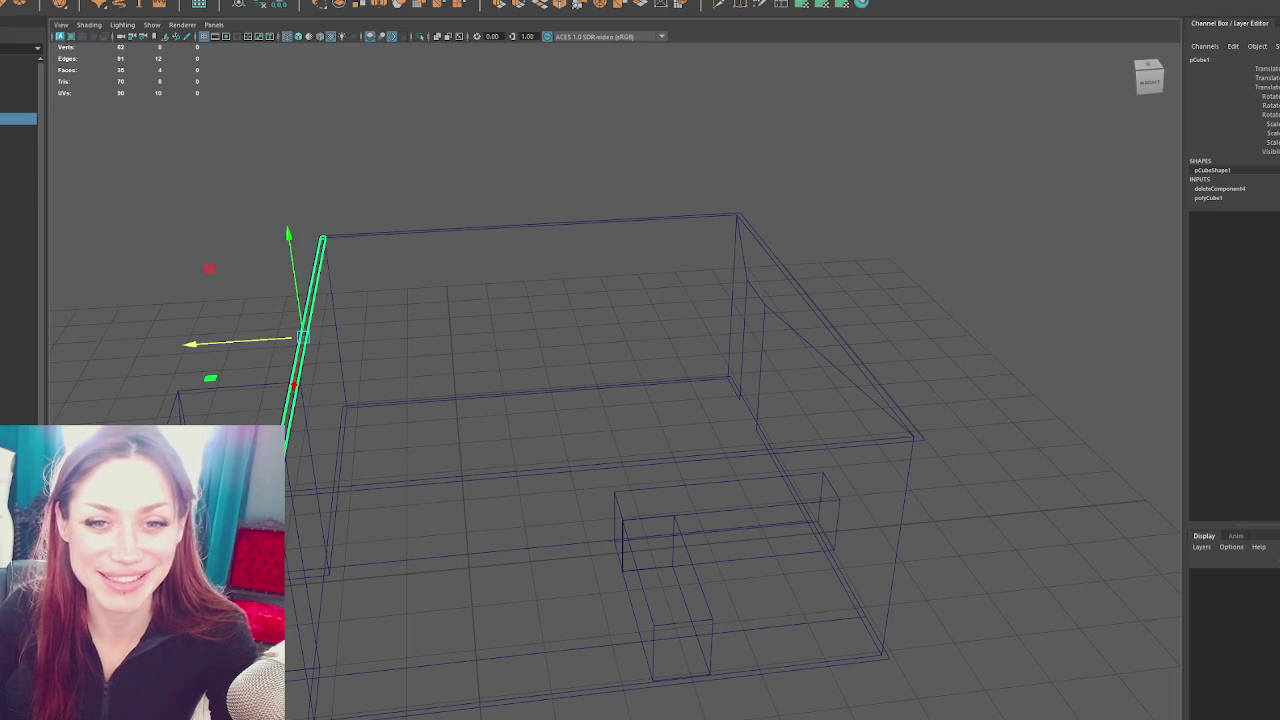
{"action": "scroll", "scroll_direction": "up", "scroll_amount": 3}
{"action": "scroll", "scroll_direction": "up", "scroll_amount": 3}
{"action": "scroll", "scroll_direction": "down", "scroll_amount": 3}
{"action": "scroll", "scroll_direction": "up", "scroll_amount": 3}
{"action": "left_click", "coordinate": [20, 5]}
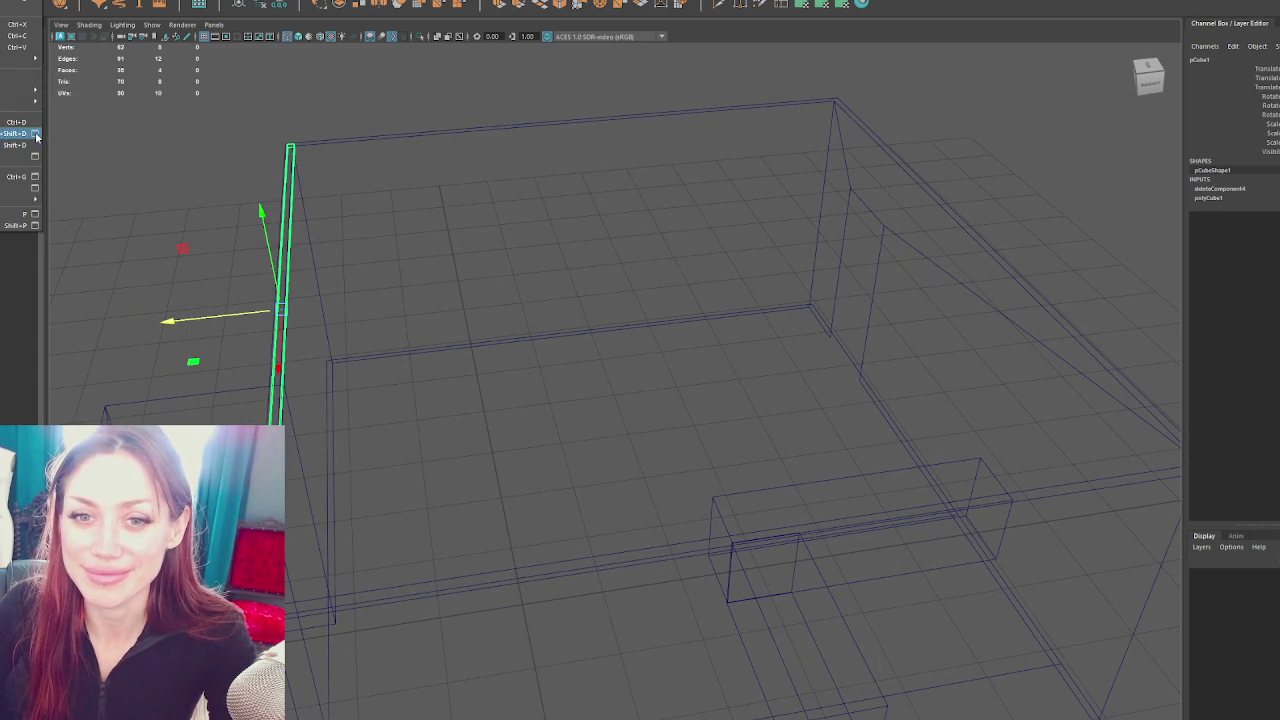
With Duplicate Special set to translate 0, 0, -1.5, make seven copies of the bar
{"action": "left_click", "coordinate": [35, 134]}
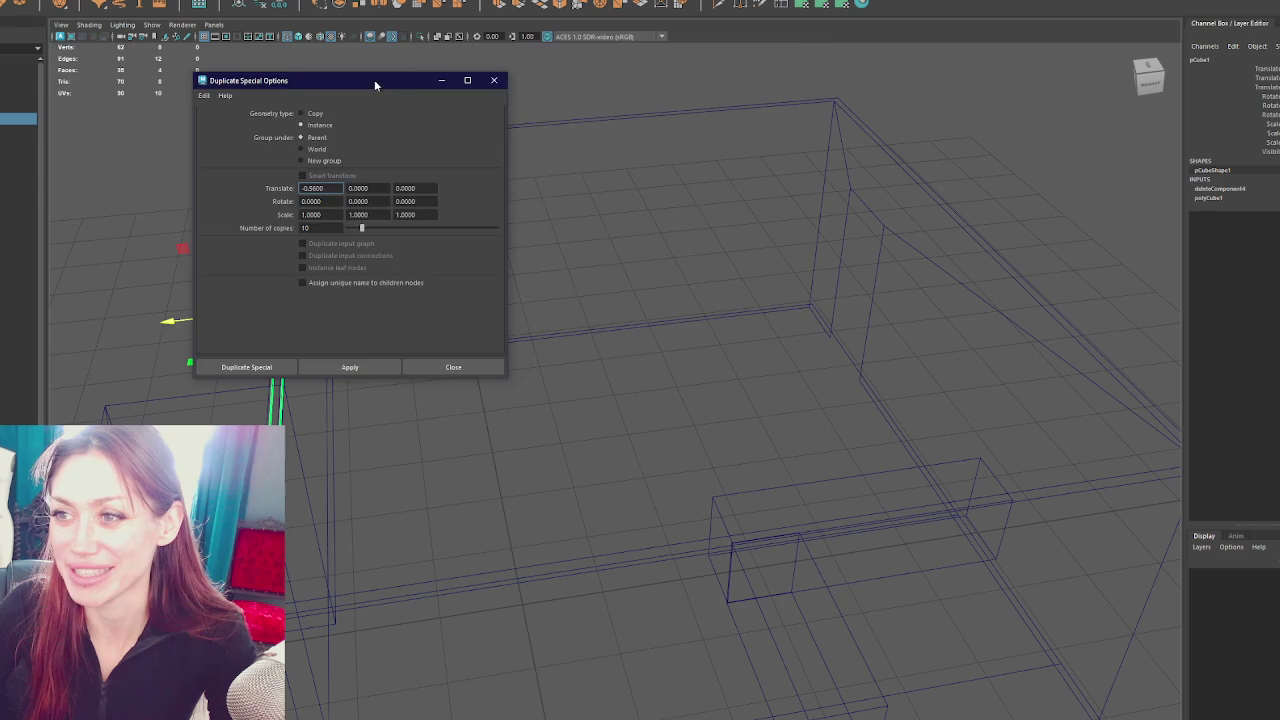
{"action": "left_click_drag", "start_coordinate": [375, 85], "coordinate": [700, 56]}
{"action": "left_click", "coordinate": [694, 340]}
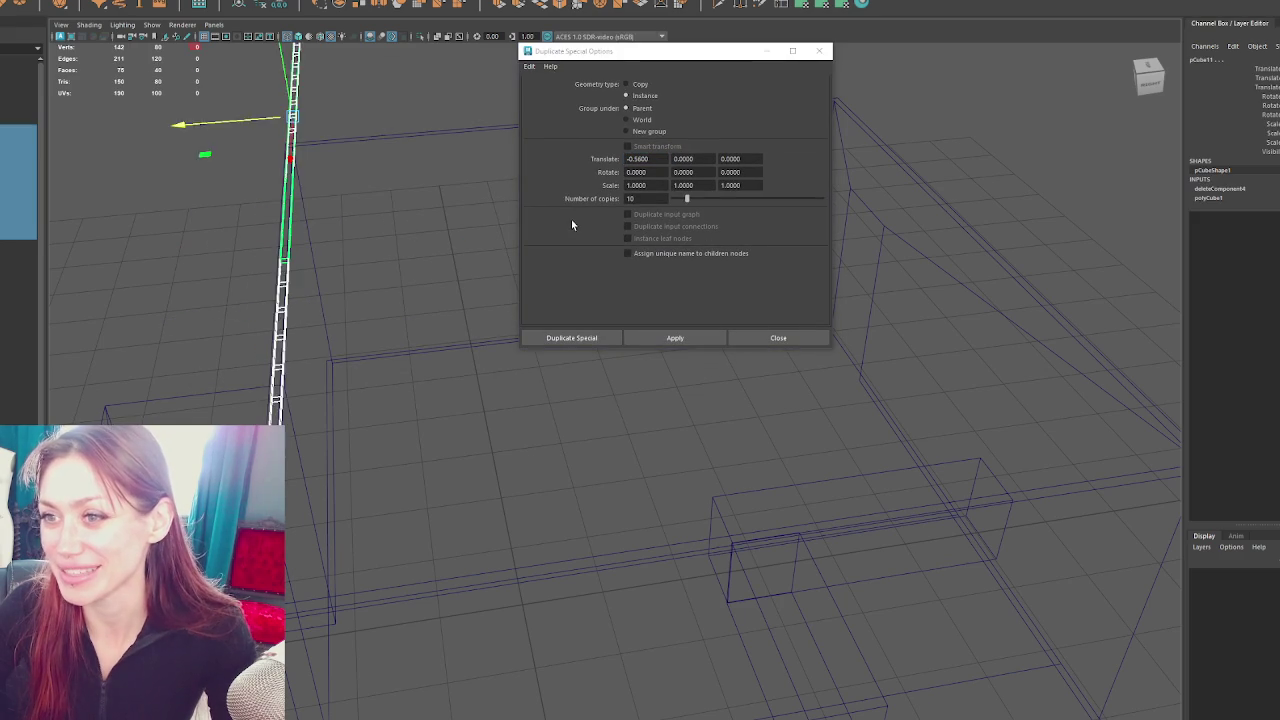
{"action": "left_click", "coordinate": [636, 158]}
{"action": "type", "text": "0"}
{"action": "key", "text": "Tab"}
{"action": "key", "text": "Tab"}
{"action": "type", "text": "15"}
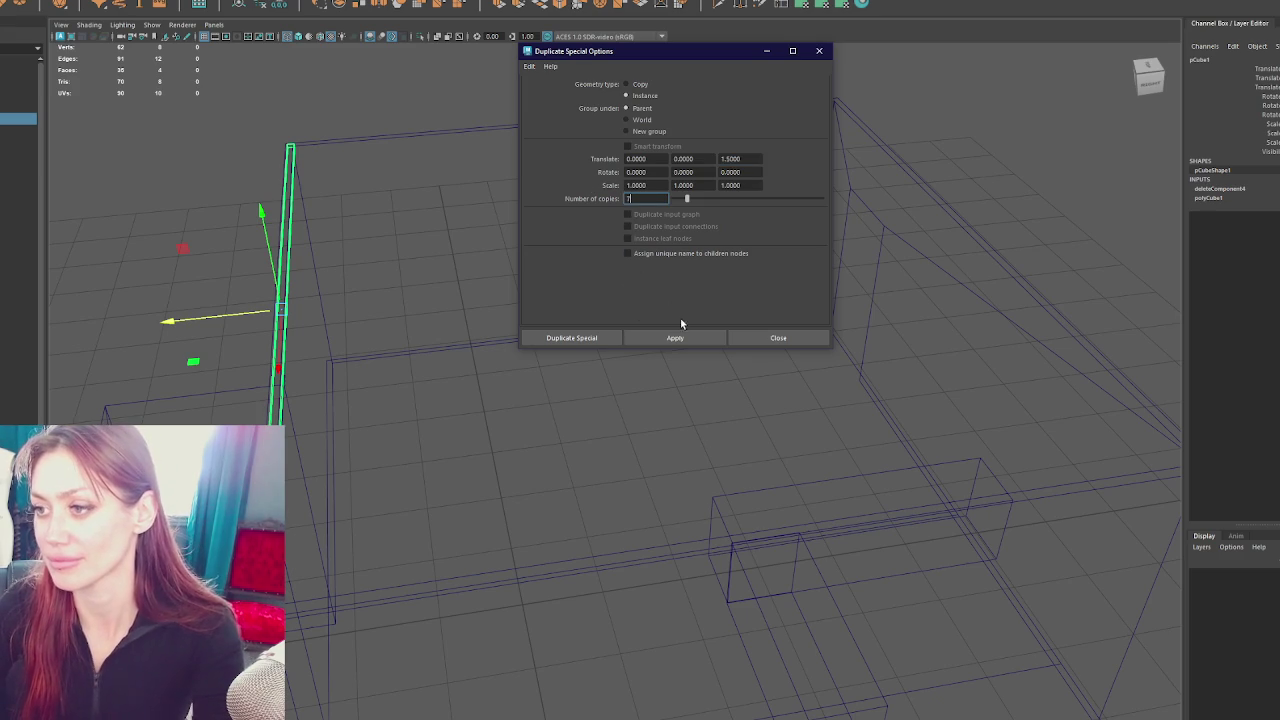
{"action": "left_click", "coordinate": [686, 338]}
{"action": "key", "text": "ctrl+z"}
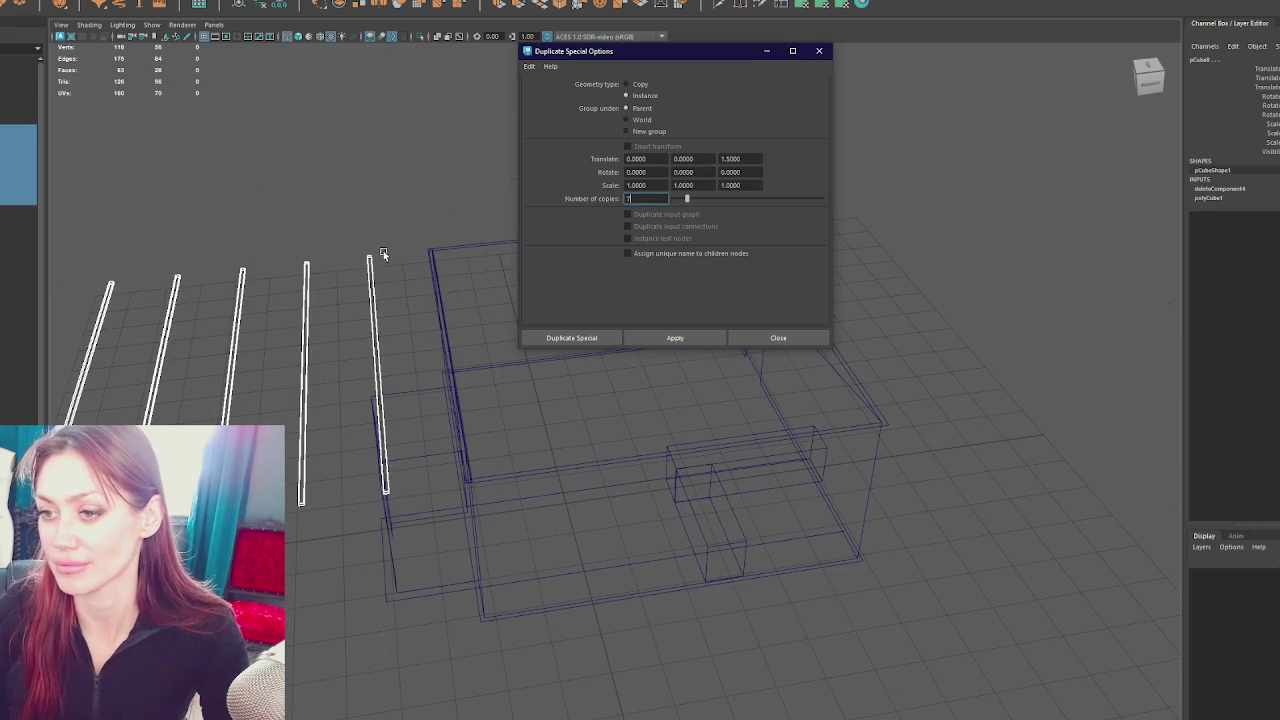
{"action": "key", "text": "ctrl+z"}
{"action": "key", "text": "ctrl+z"}
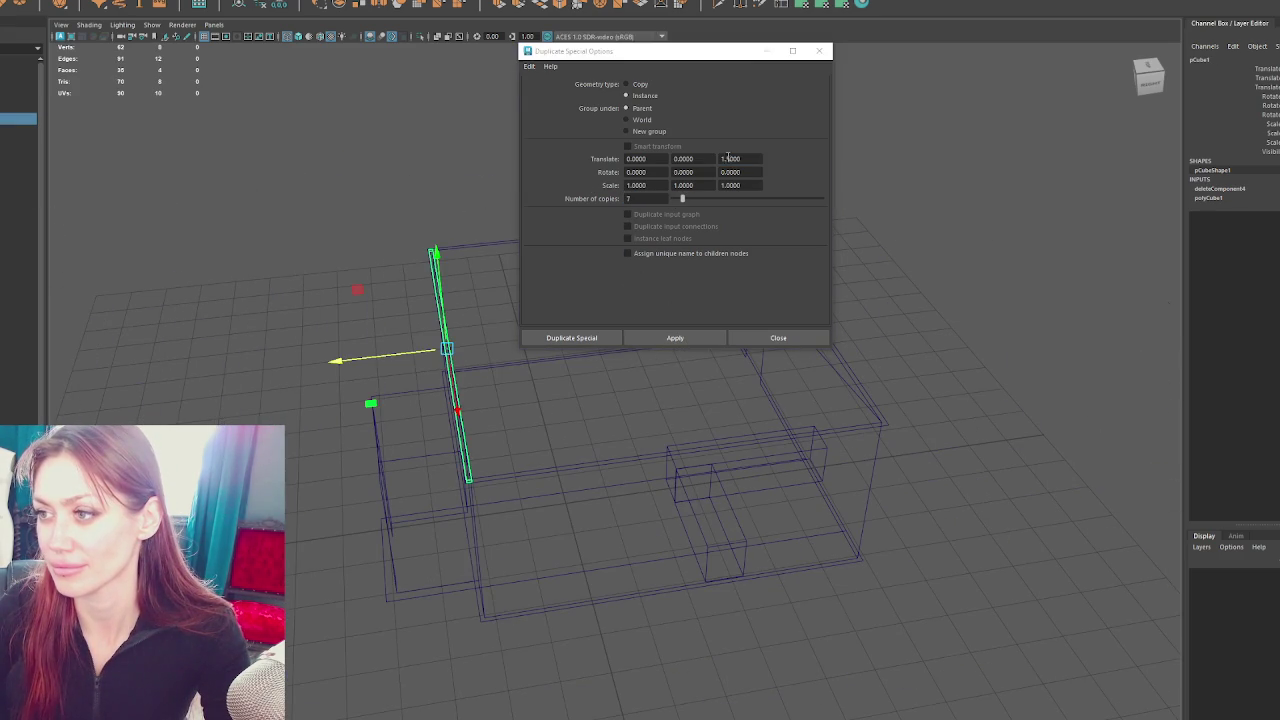
{"action": "left_click", "coordinate": [721, 158]}
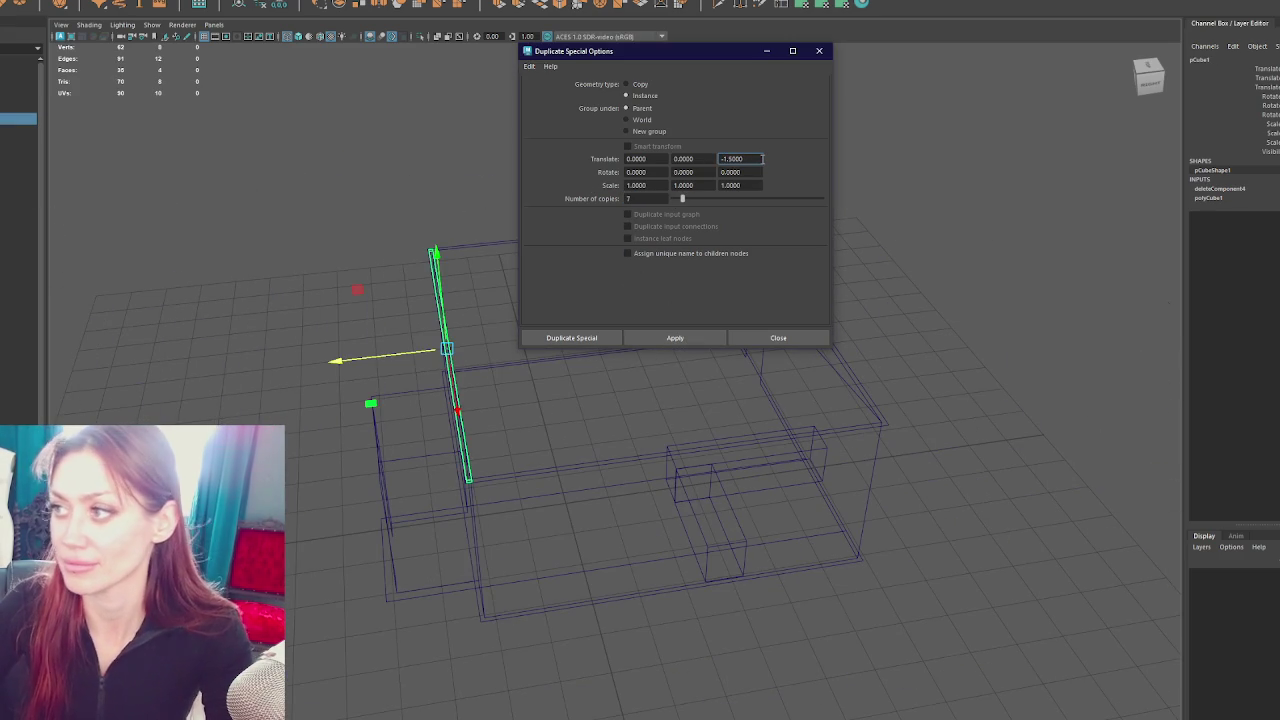
{"action": "left_click", "coordinate": [675, 337]}
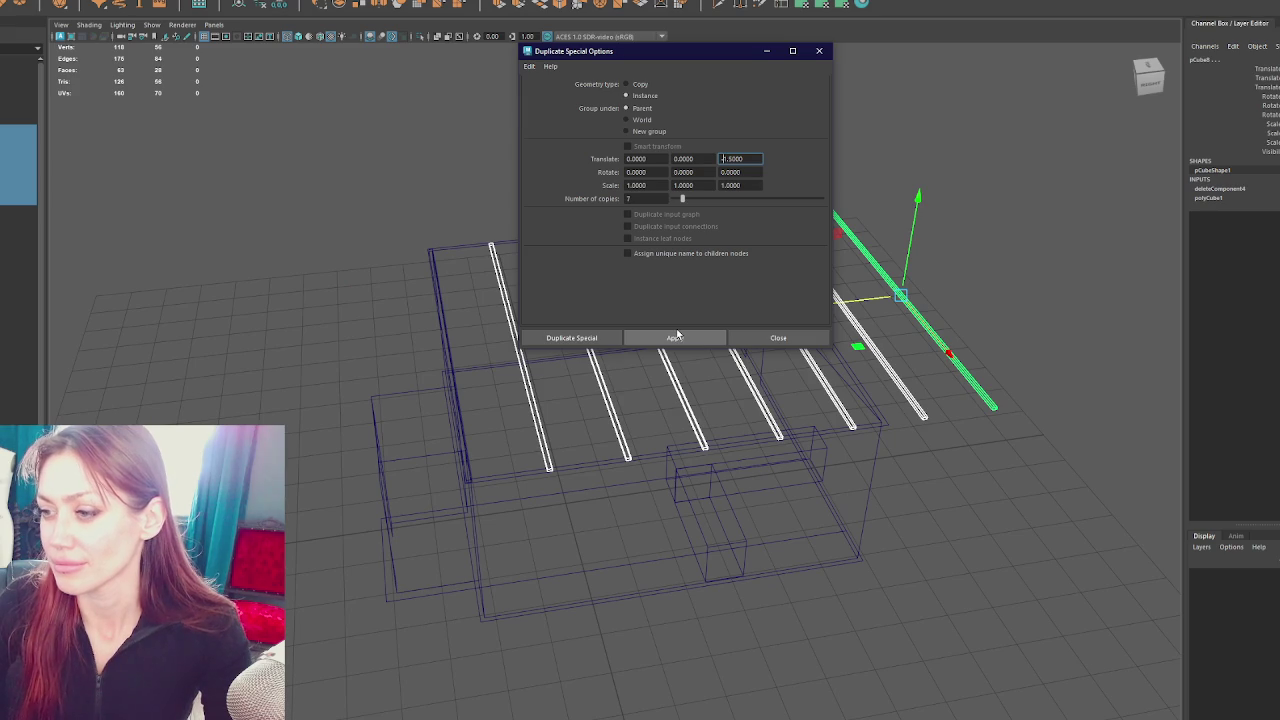
Select all the planks together and draw them closer to fit the room
{"action": "left_click_drag", "start_coordinate": [680, 352], "coordinate": [815, 380]}
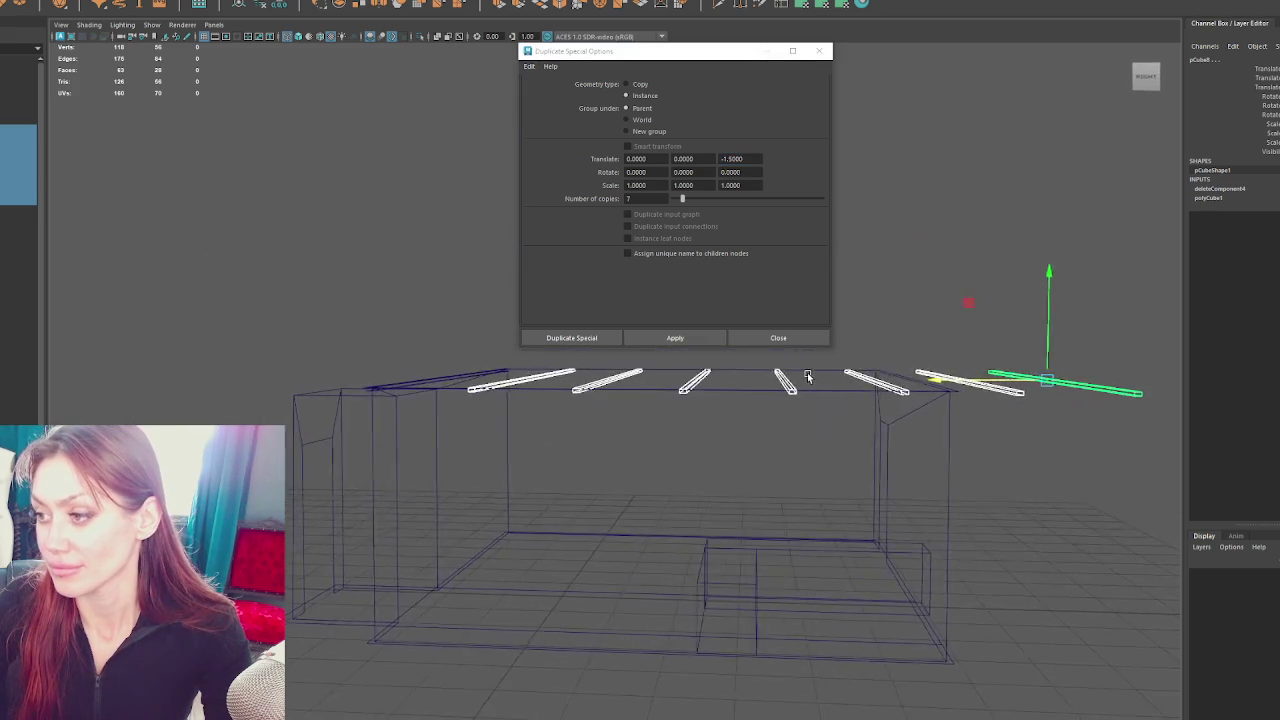
{"action": "key", "text": "r"}
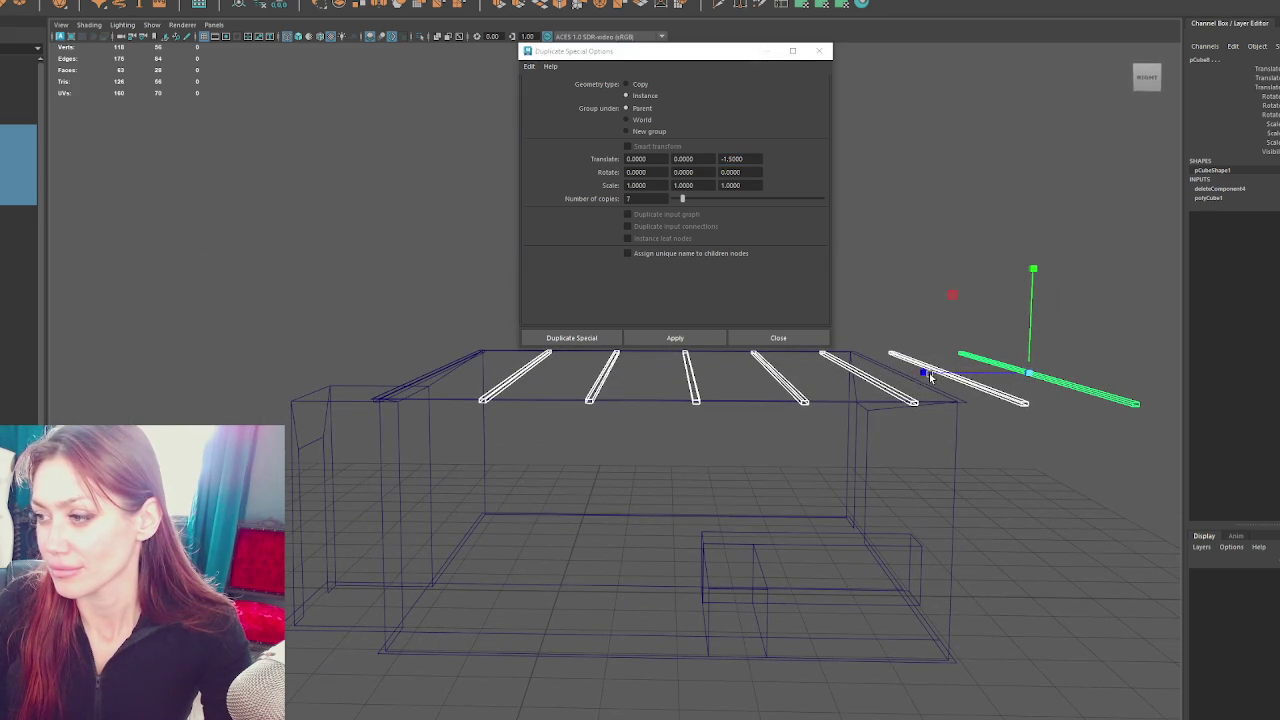
{"action": "left_click_drag", "start_coordinate": [924, 374], "coordinate": [906, 366]}
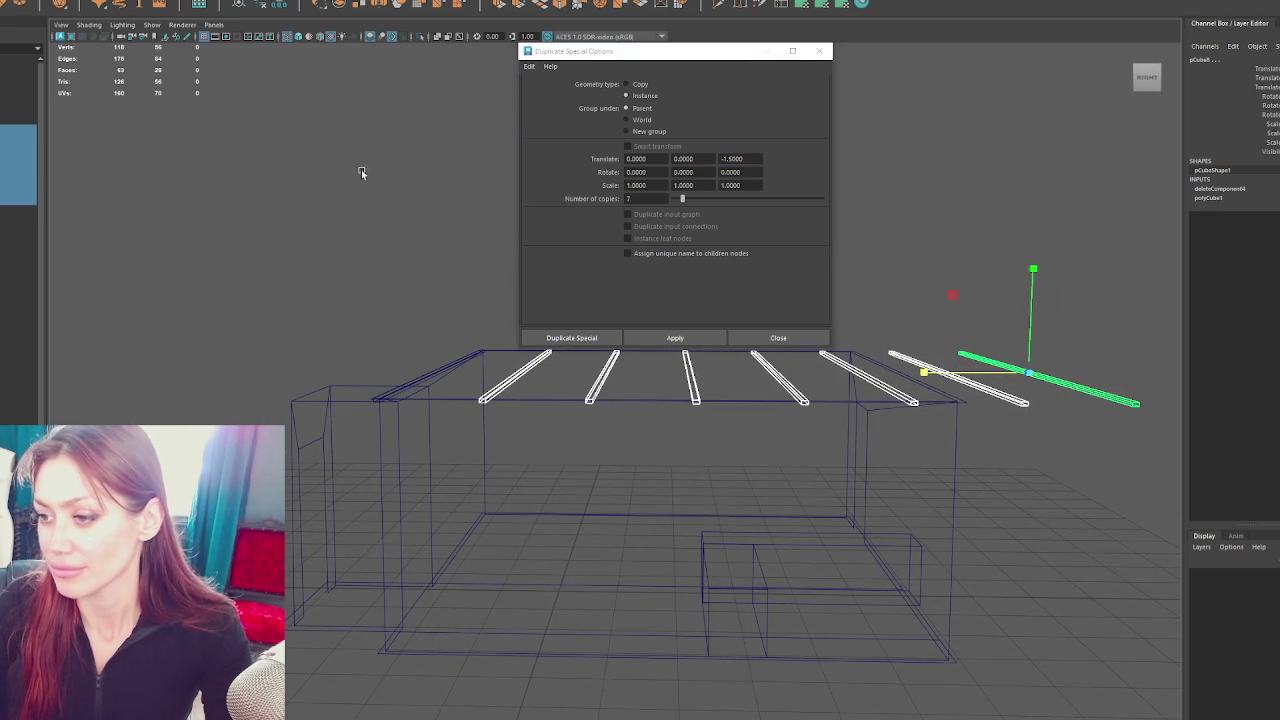
{"action": "left_click", "coordinate": [420, 378]}
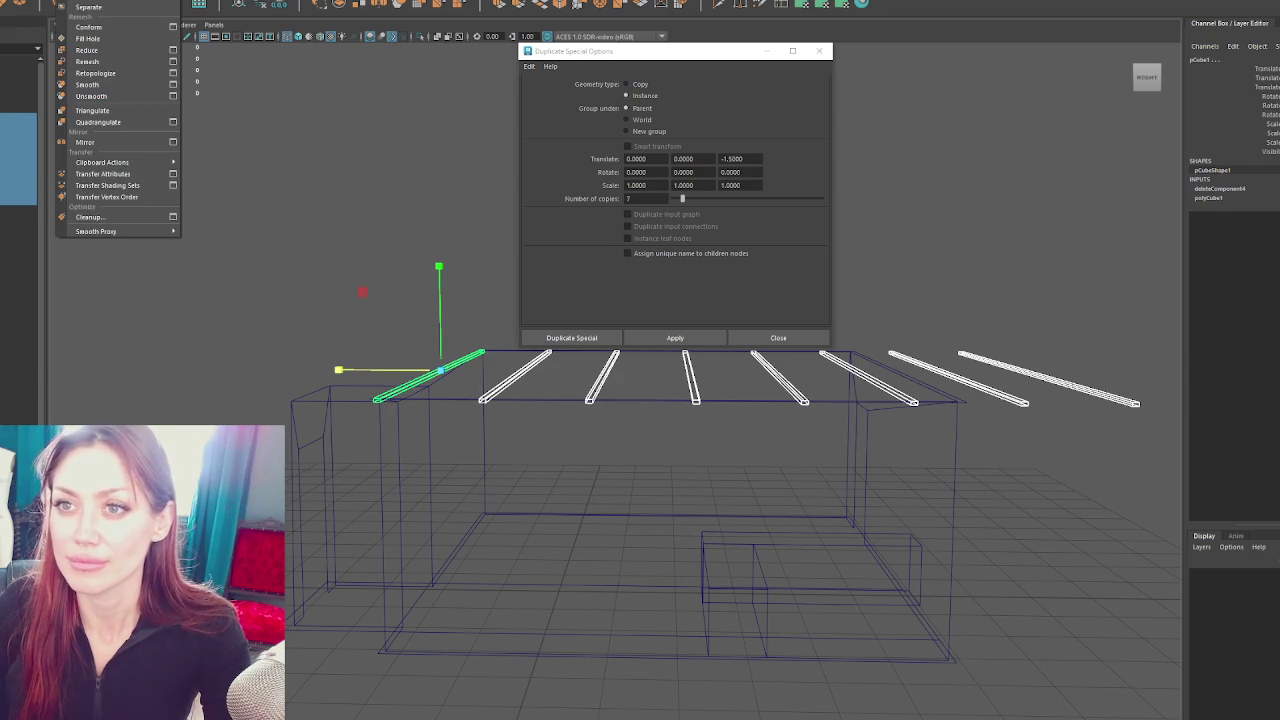
{"action": "key", "text": "Up"}
{"action": "left_click_drag", "start_coordinate": [627, 371], "coordinate": [536, 373]}
Close Duplicate Special, fit the eight planks inside the room outline, and duplicate the whole set
{"action": "left_click", "coordinate": [821, 50]}
{"action": "left_click_drag", "start_coordinate": [821, 60], "coordinate": [642, 247]}
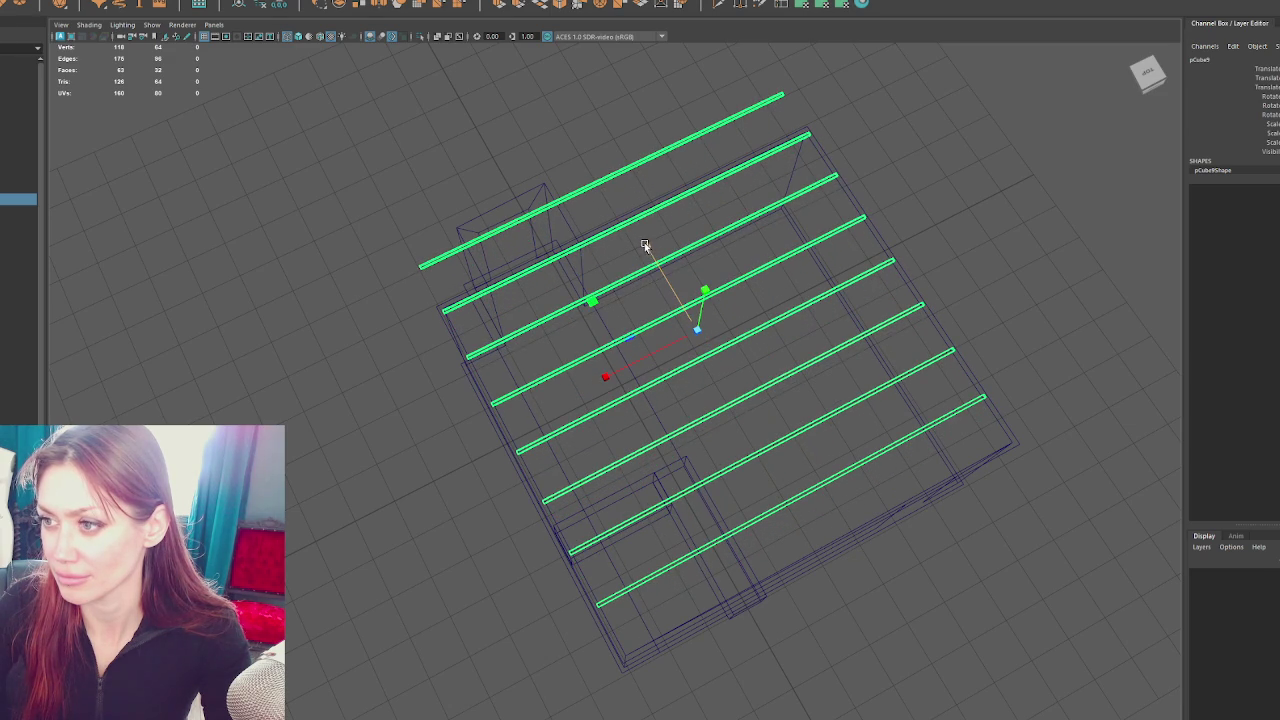
{"action": "left_click_drag", "start_coordinate": [646, 247], "coordinate": [678, 292]}
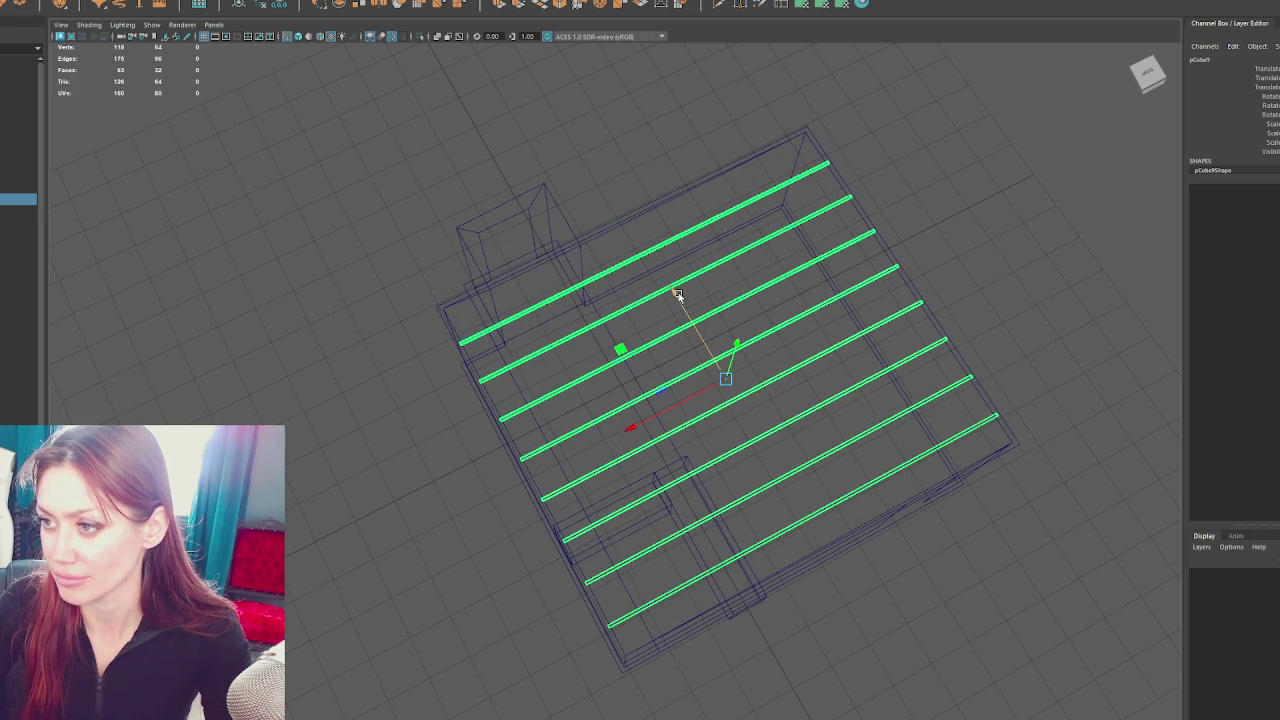
{"action": "key", "text": "ctrl+d"}
{"action": "key", "text": "e"}
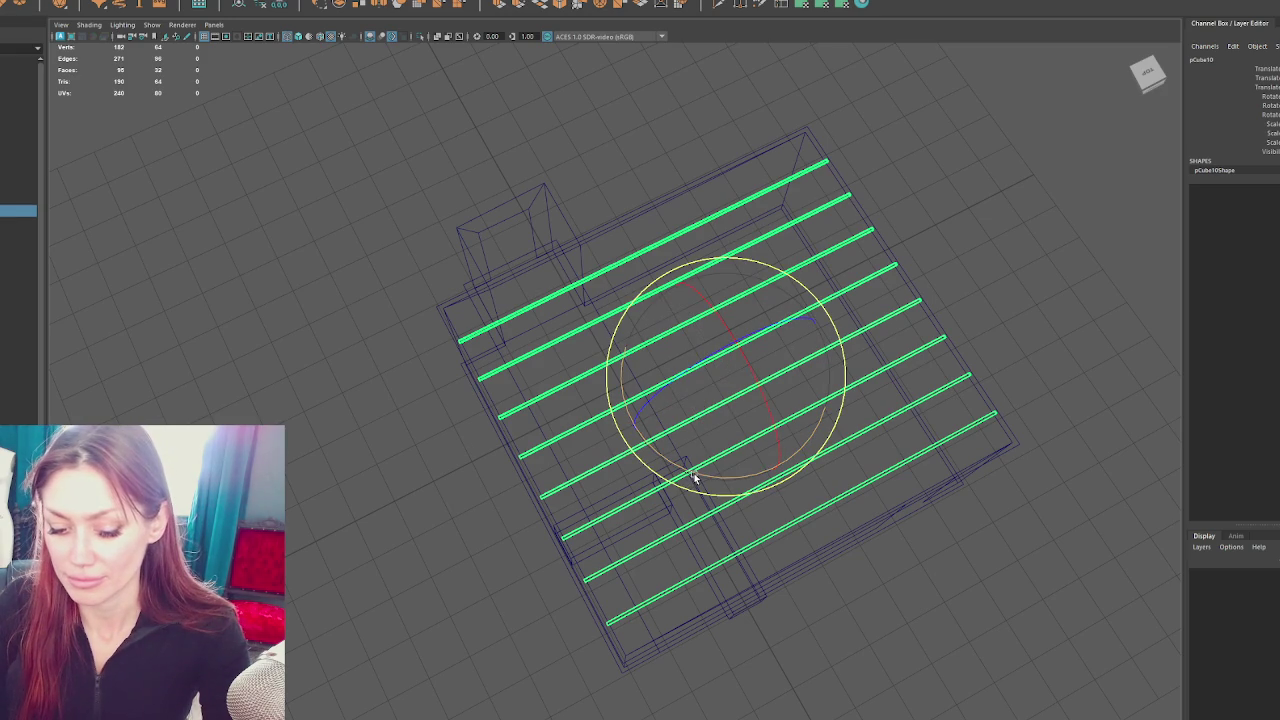
Rotate the duplicated planks 90° in Y and lower them just beneath the first set
{"action": "left_click_drag", "start_coordinate": [695, 478], "coordinate": [762, 483]}
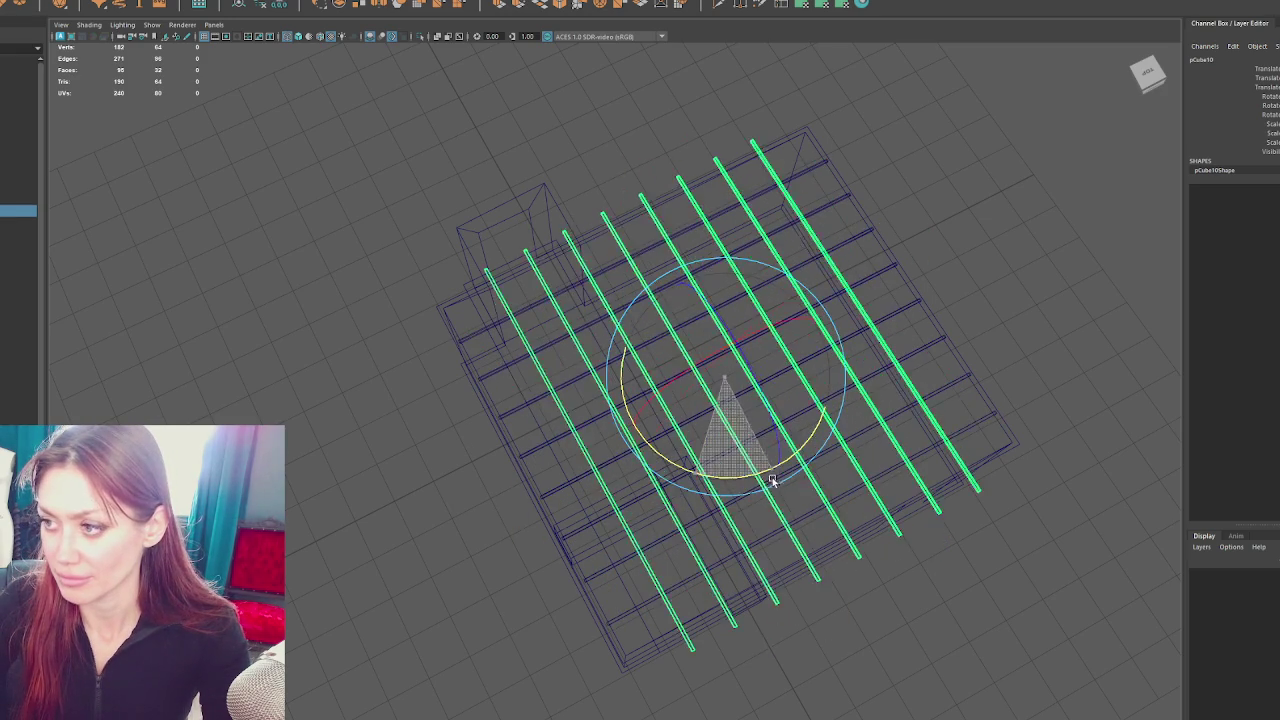
{"action": "key", "text": "w"}
{"action": "left_click_drag", "start_coordinate": [634, 423], "coordinate": [757, 316]}
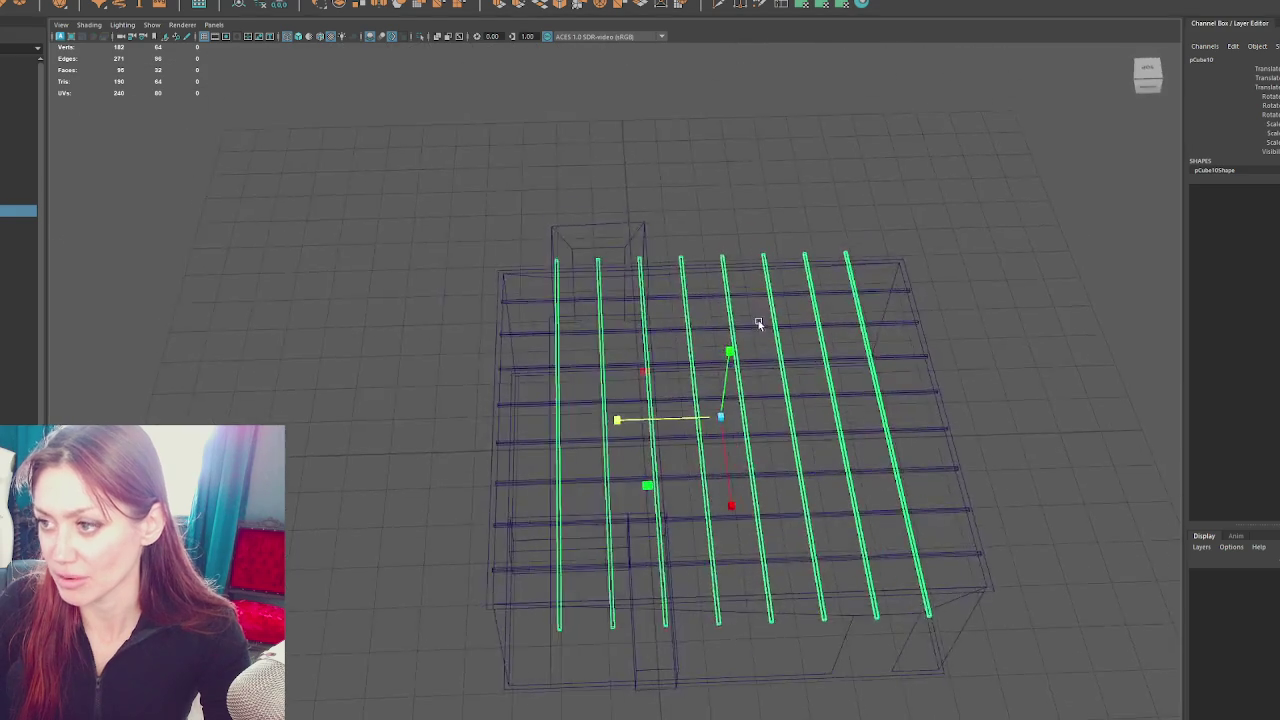
{"action": "left_click", "coordinate": [616, 412]}
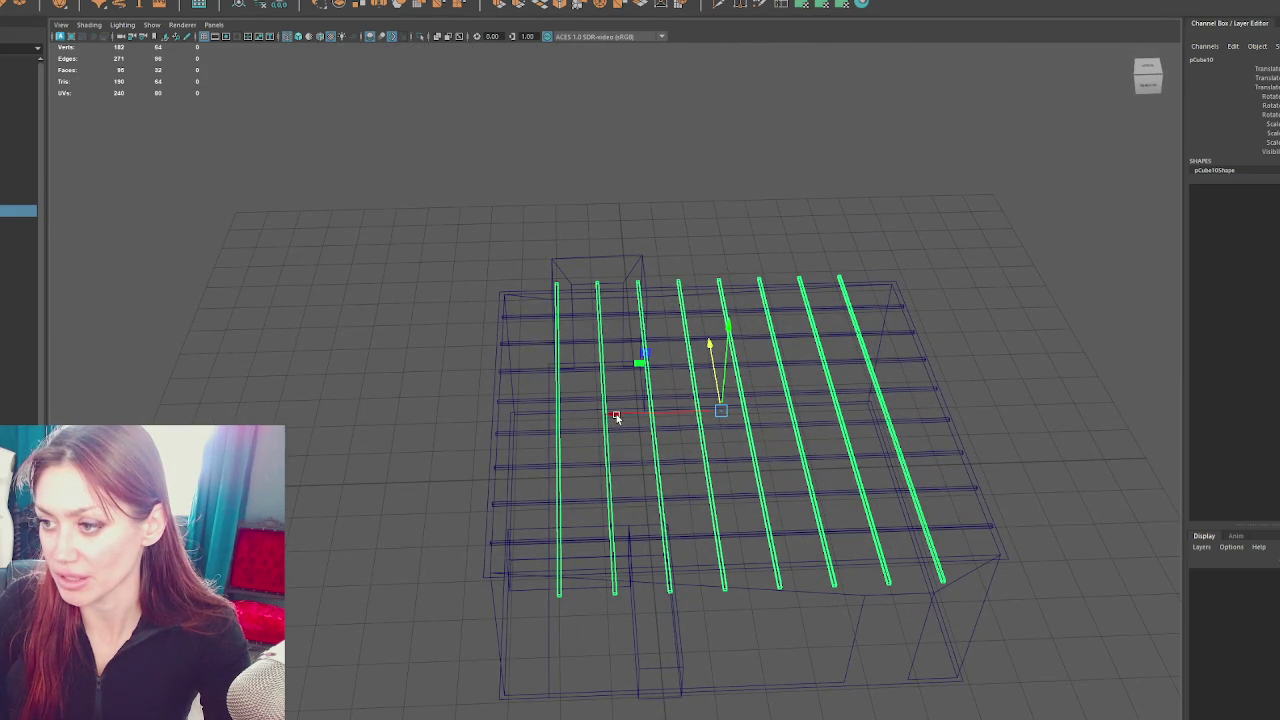
{"action": "left_click_drag", "start_coordinate": [616, 415], "coordinate": [757, 455]}
{"action": "left_click_drag", "start_coordinate": [664, 389], "coordinate": [622, 484]}
{"action": "left_click_drag", "start_coordinate": [578, 538], "coordinate": [357, 197]}
{"action": "left_click", "coordinate": [554, 574]}
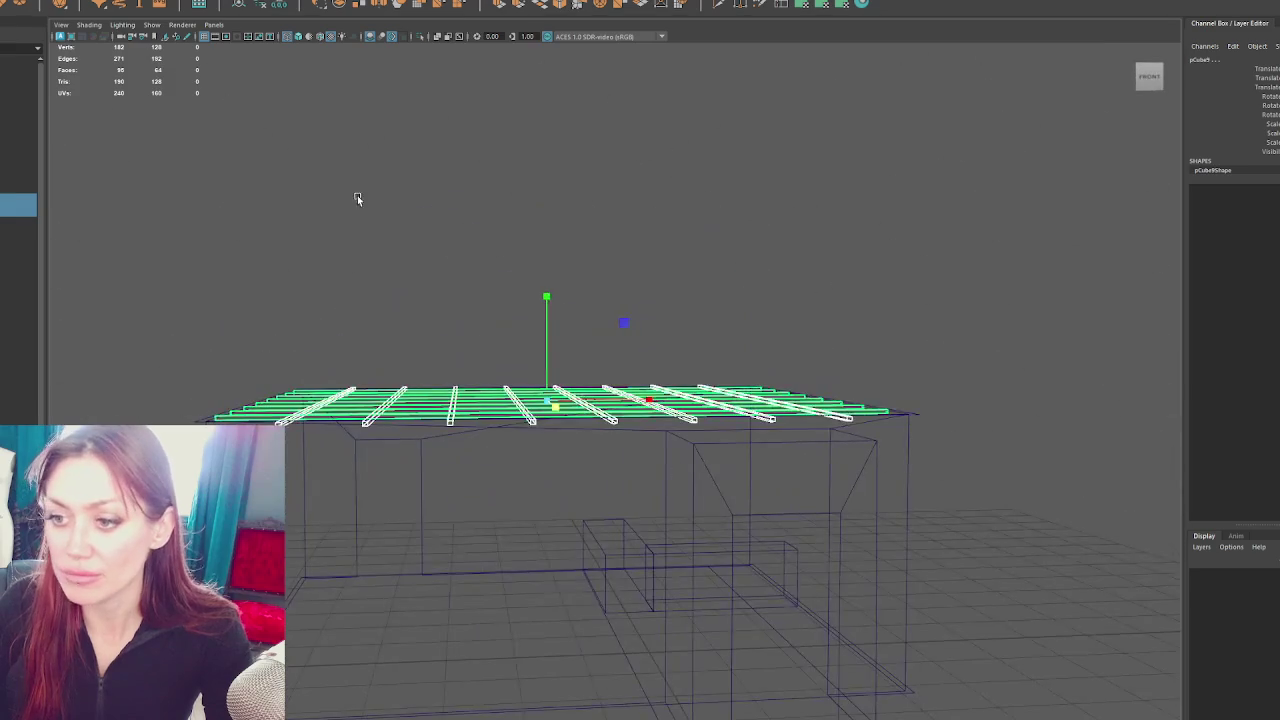
Nudge the green planks up and combine both plank sets into one mesh
{"action": "scroll", "scroll_direction": "up", "scroll_amount": 3}
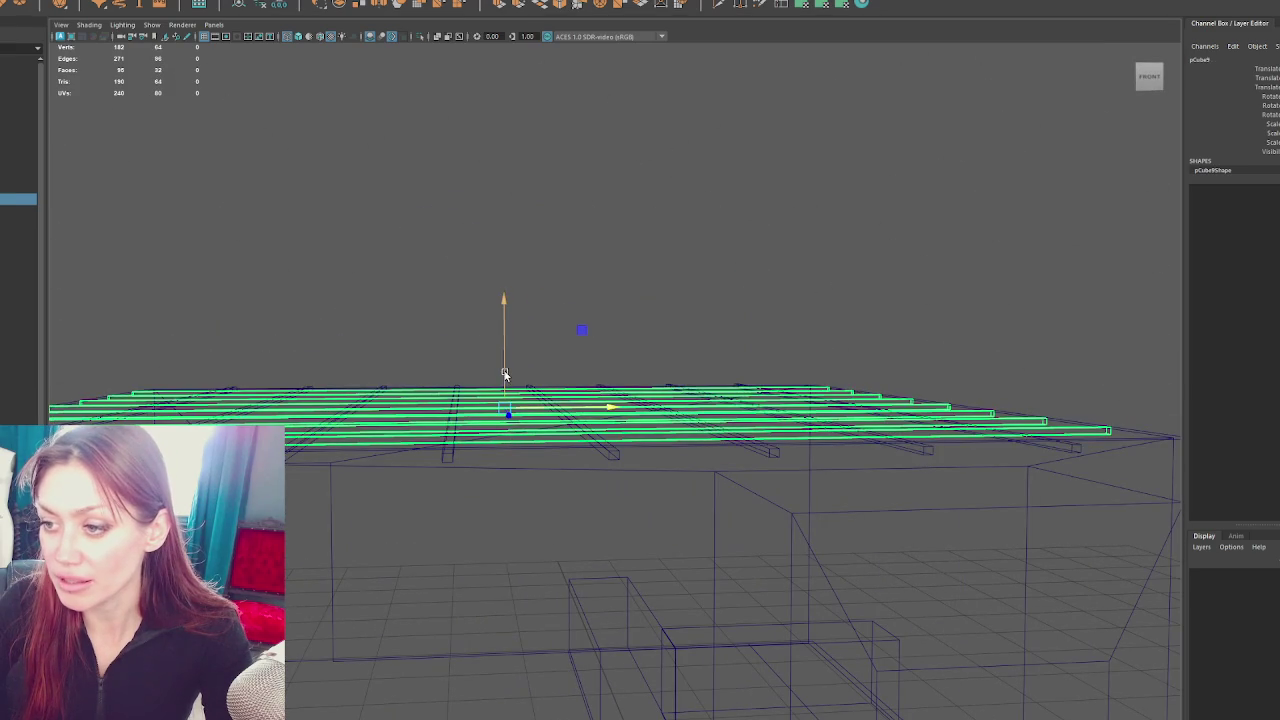
{"action": "left_click_drag", "start_coordinate": [506, 373], "coordinate": [510, 374]}
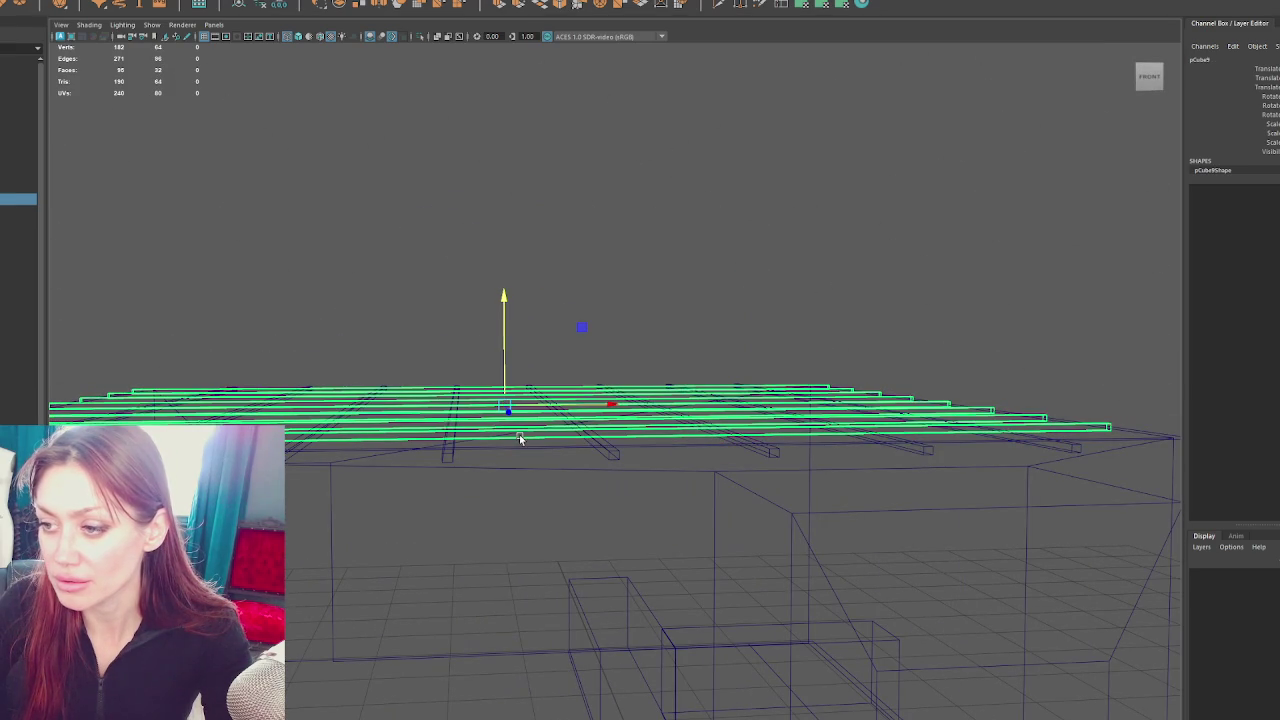
{"action": "left_click", "coordinate": [452, 444]}
{"action": "left_click", "coordinate": [443, 440]}
{"action": "left_click", "coordinate": [445, 446]}
{"action": "left_click", "coordinate": [120, 20]}
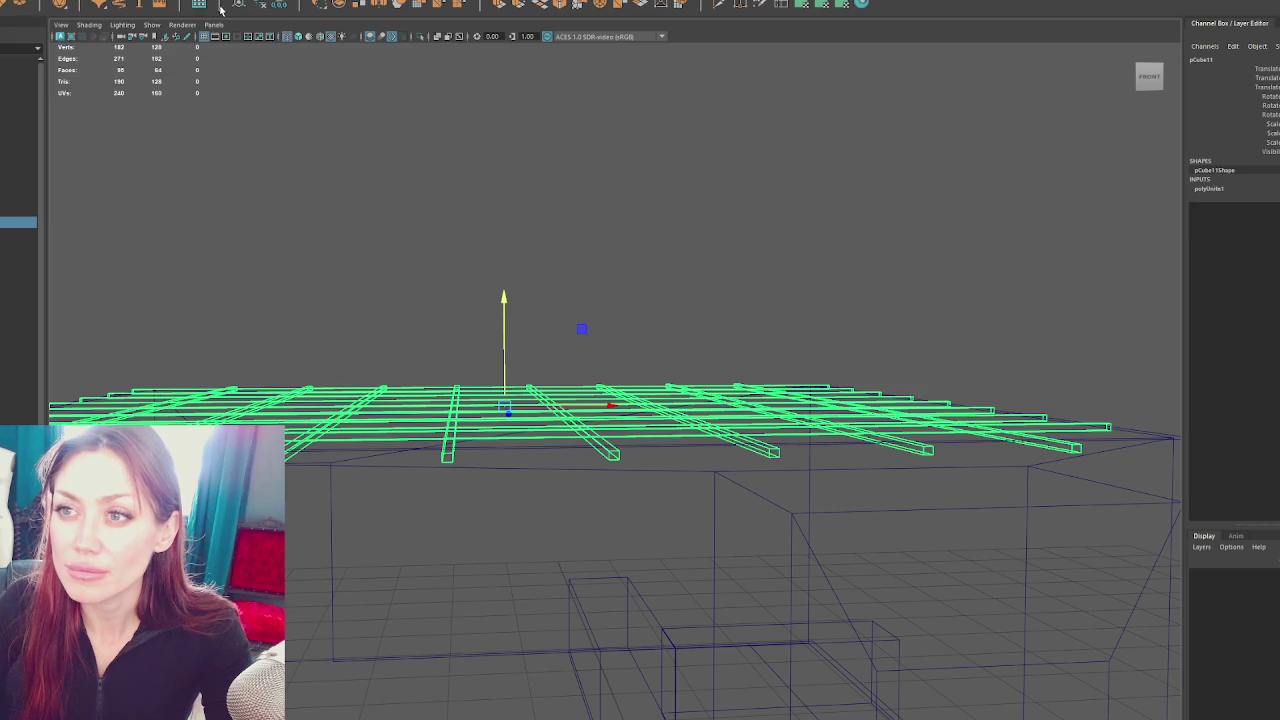
Select the walls' top vertices and raise them up to the ceiling
{"action": "left_click", "coordinate": [349, 451]}
{"action": "scroll", "scroll_direction": "down", "scroll_amount": 3}
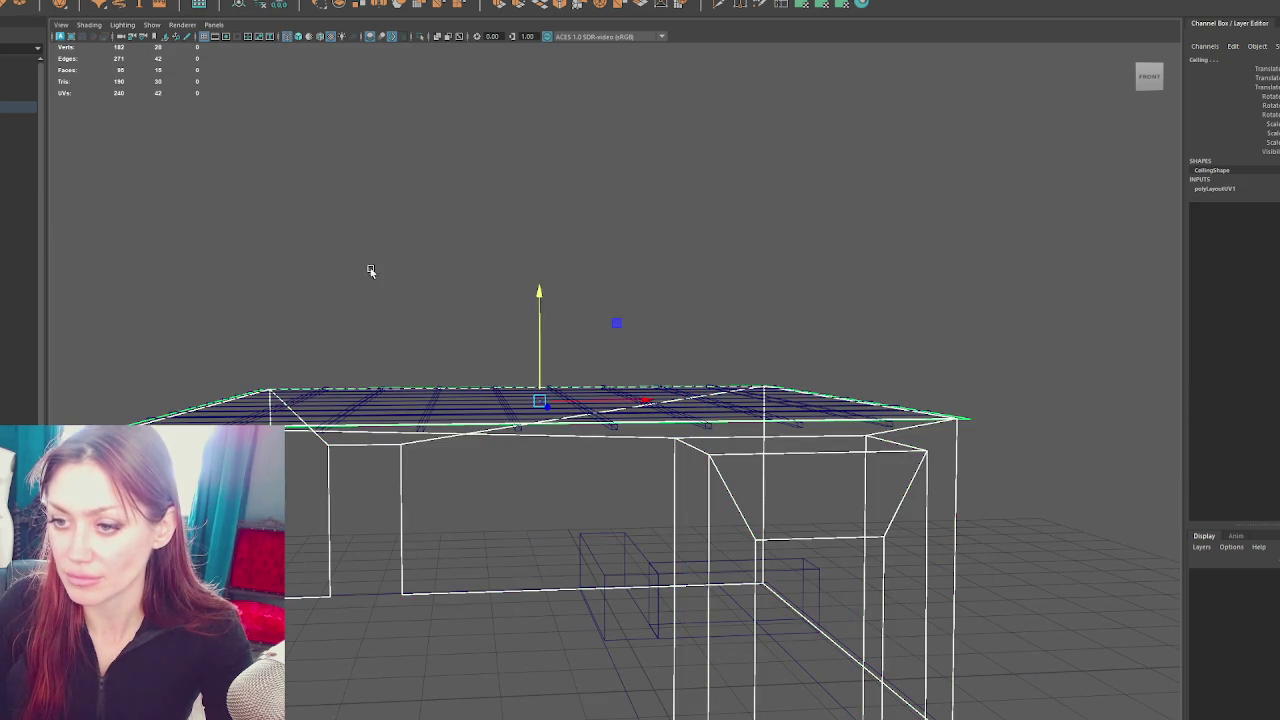
{"action": "left_click", "coordinate": [340, 240]}
{"action": "left_click_drag", "start_coordinate": [189, 309], "coordinate": [683, 400]}
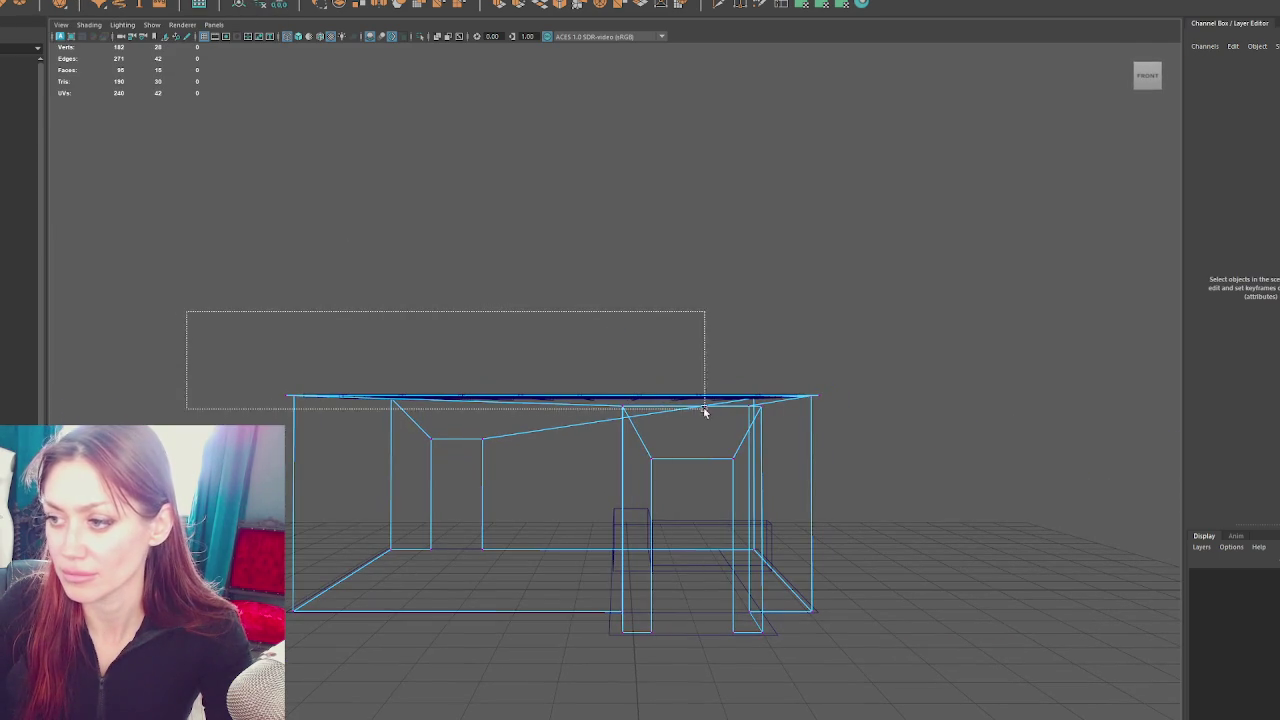
{"action": "left_click_drag", "start_coordinate": [560, 349], "coordinate": [578, 328]}
{"action": "left_click_drag", "start_coordinate": [578, 328], "coordinate": [658, 287]}
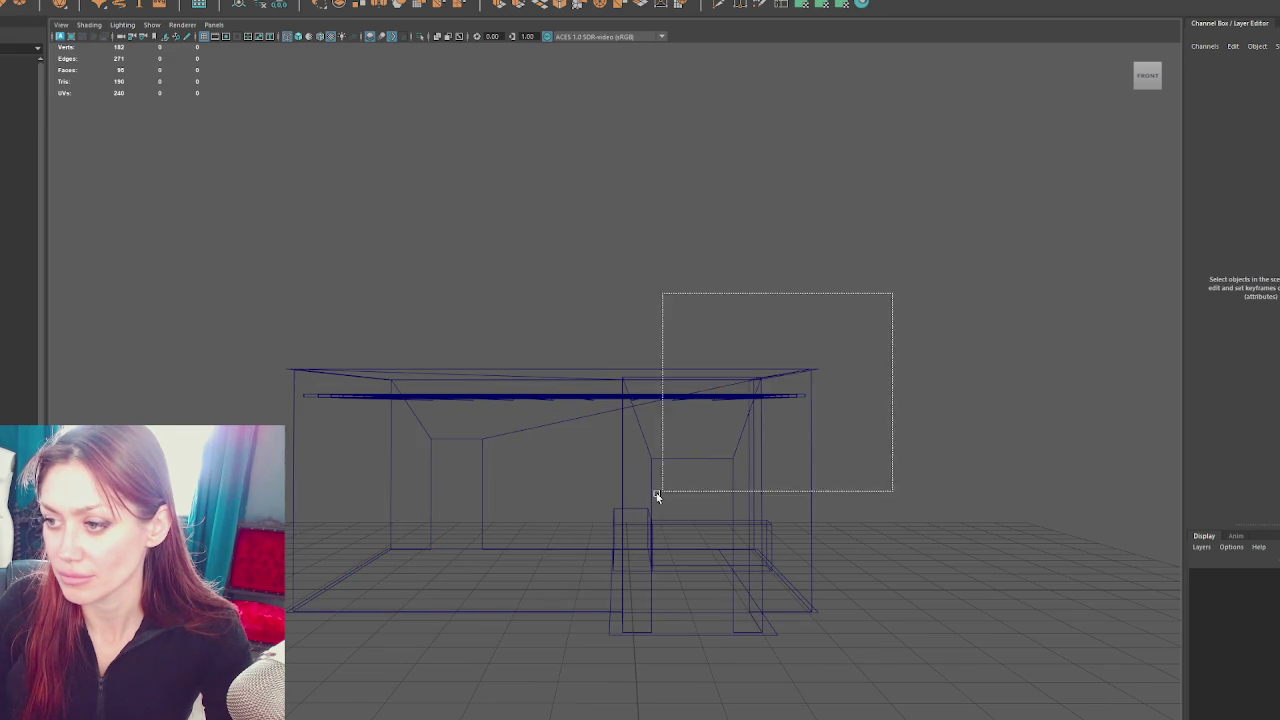
Look down on the room and select all 14 wall faces in face mode, then deselect
{"action": "left_click_drag", "start_coordinate": [892, 292], "coordinate": [418, 495]}
{"action": "left_click", "coordinate": [294, 407]}
{"action": "left_click_drag", "start_coordinate": [294, 407], "coordinate": [288, 443]}
{"action": "left_click", "coordinate": [288, 443]}
{"action": "left_click", "coordinate": [330, 2]}
{"action": "left_click", "coordinate": [365, 143]}
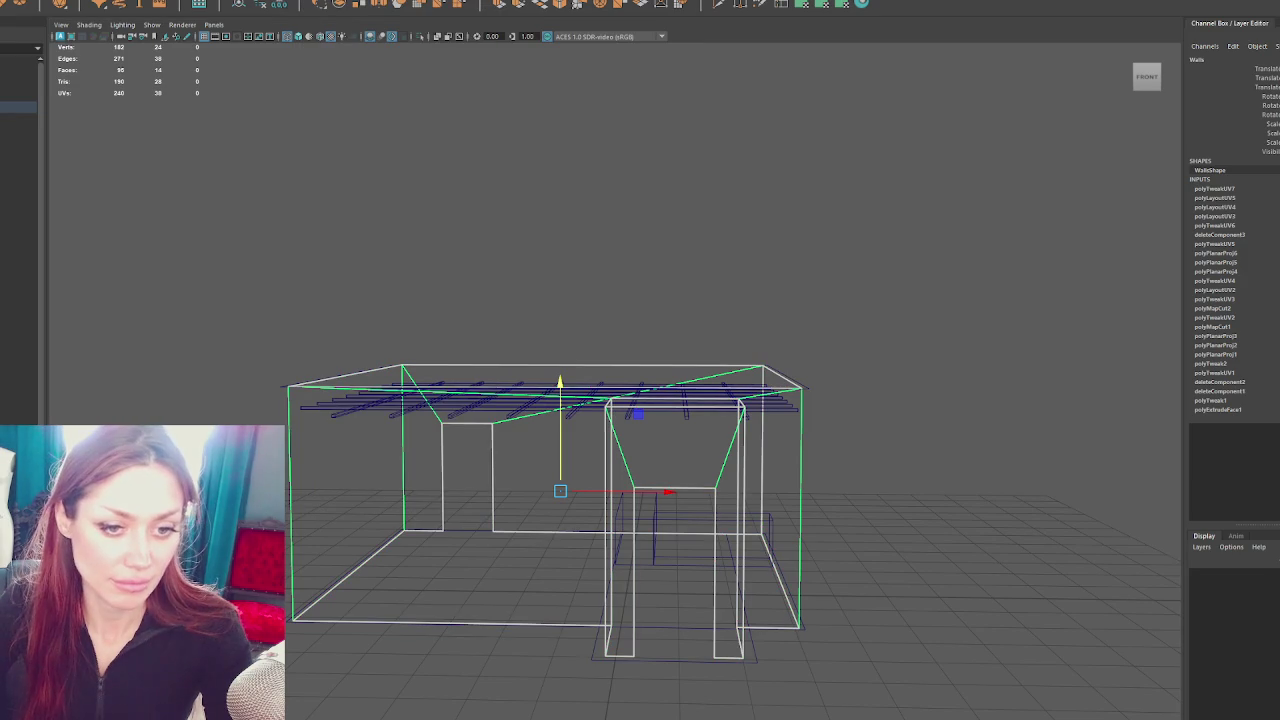
{"action": "left_click_drag", "start_coordinate": [260, 340], "coordinate": [830, 670]}
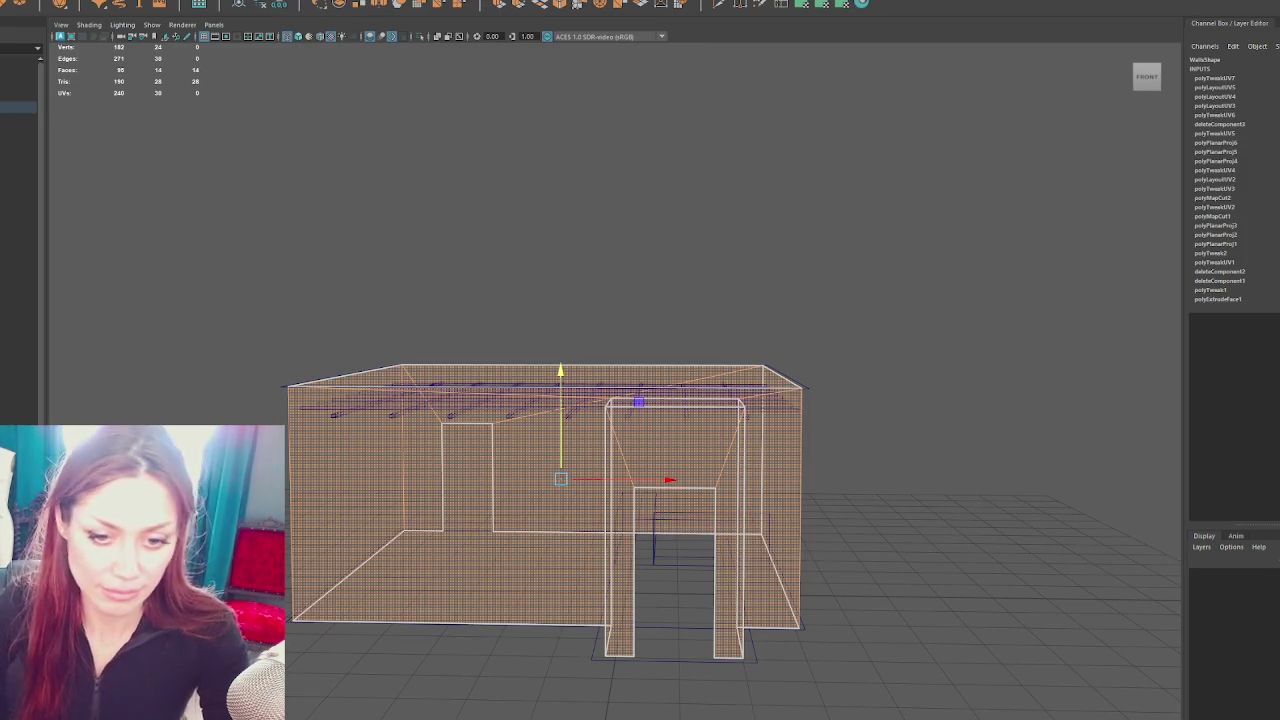
{"action": "left_click", "coordinate": [338, 230]}
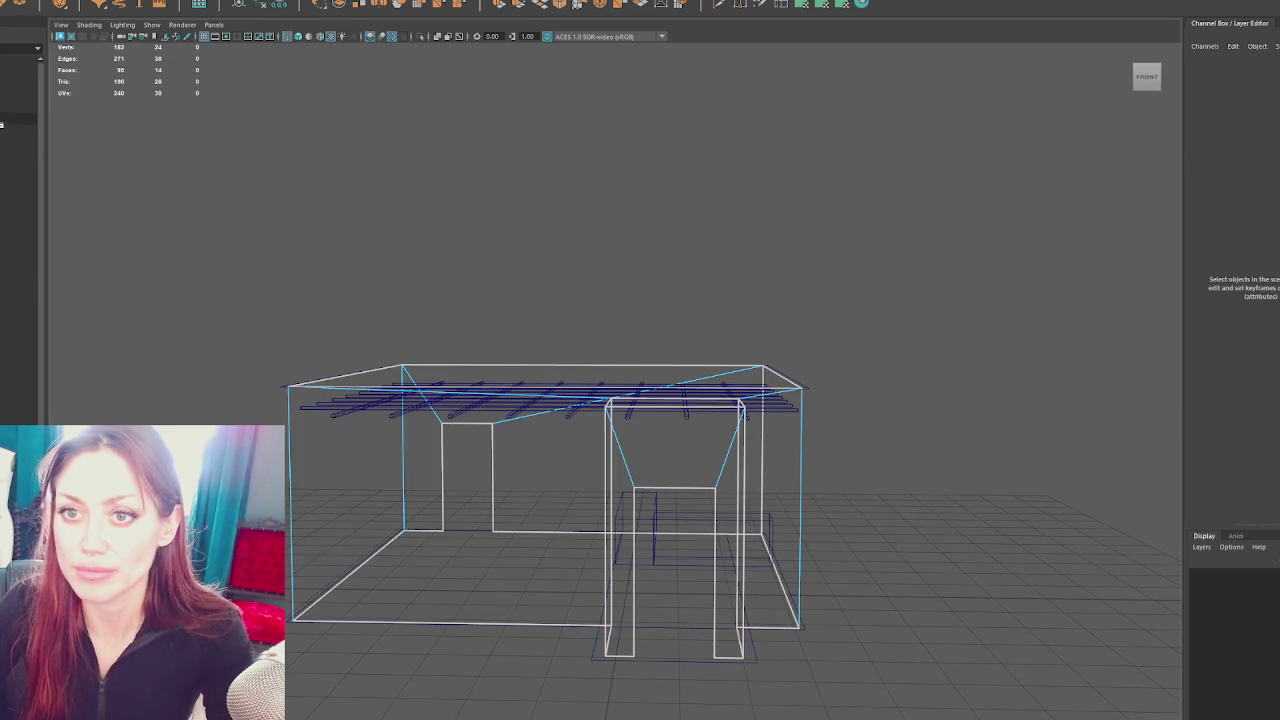
Frame the house and beam object and orbit to a higher view of the room
{"action": "key", "text": "f"}
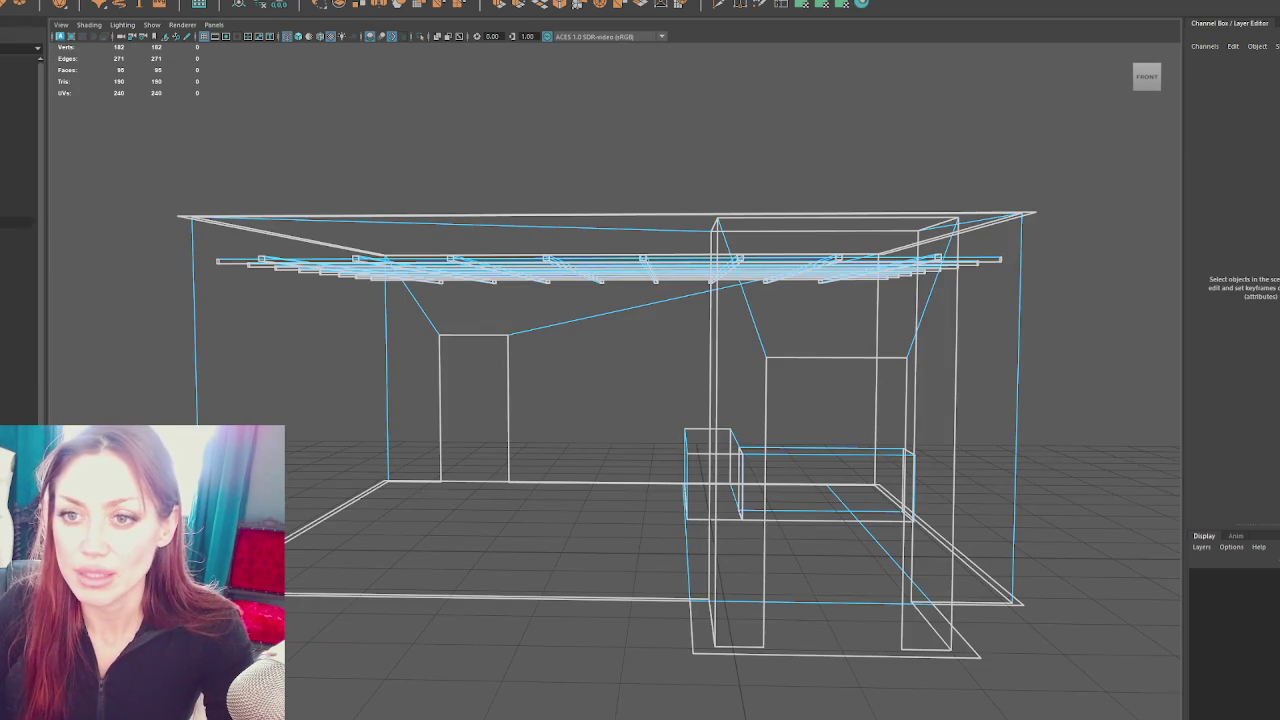
{"action": "left_click", "coordinate": [18, 199]}
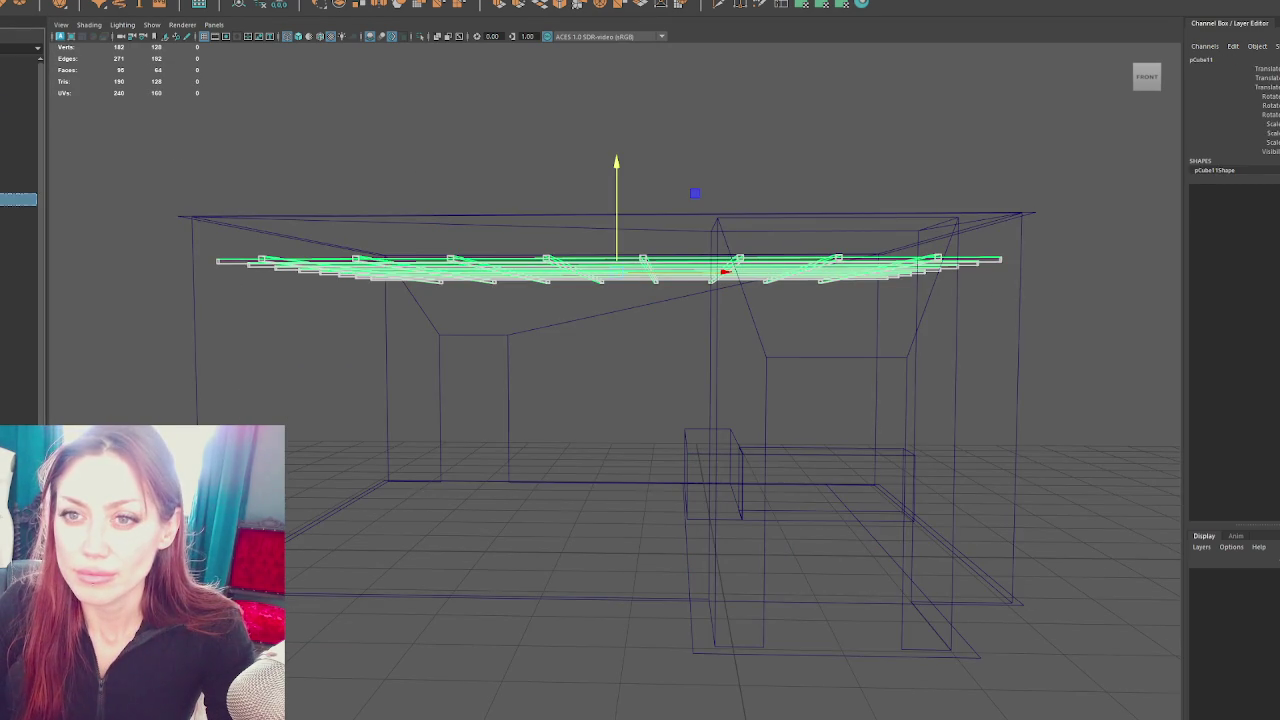
{"action": "left_click", "coordinate": [18, 108]}
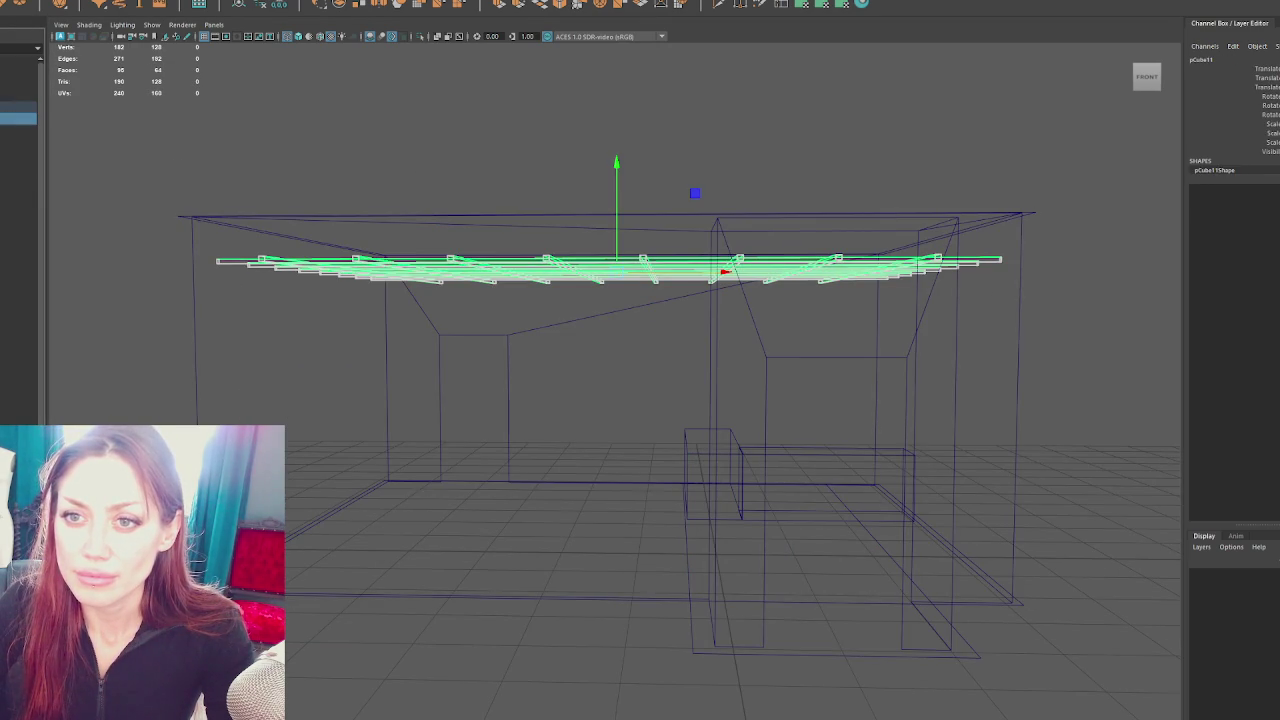
{"action": "left_click", "coordinate": [18, 140]}
{"action": "key", "text": "f"}
{"action": "left_click_drag", "start_coordinate": [298, 203], "coordinate": [249, 177]}
{"action": "left_click", "coordinate": [249, 177]}
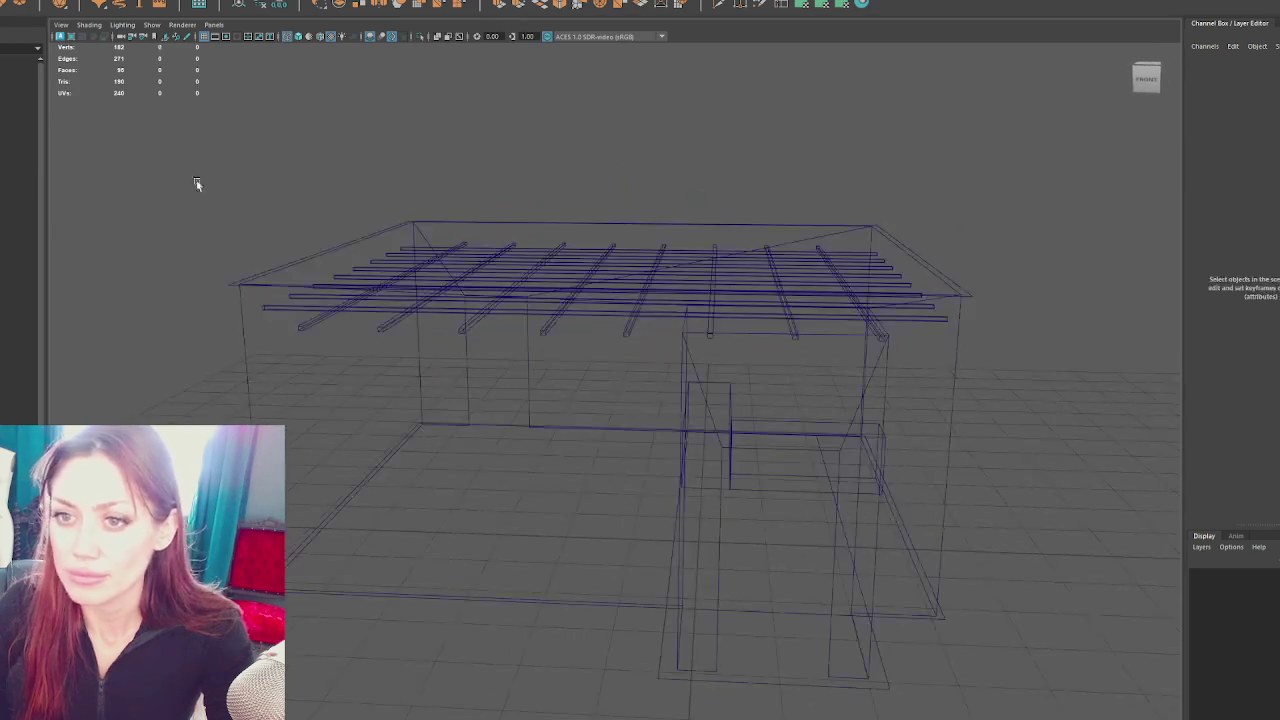
Rename the beam grid object to CeilingDrop in the Outliner
{"action": "left_click", "coordinate": [17, 167]}
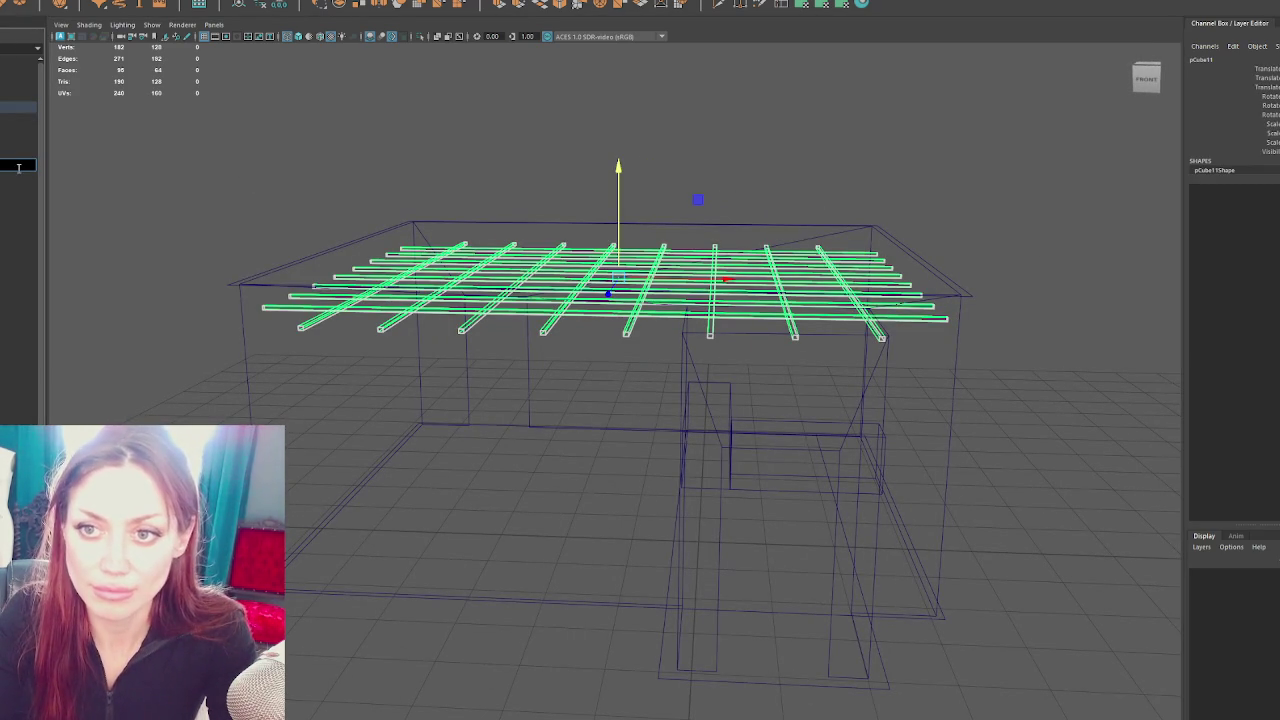
{"action": "type", "text": "CeilingDrop"}
{"action": "key", "text": "Return"}
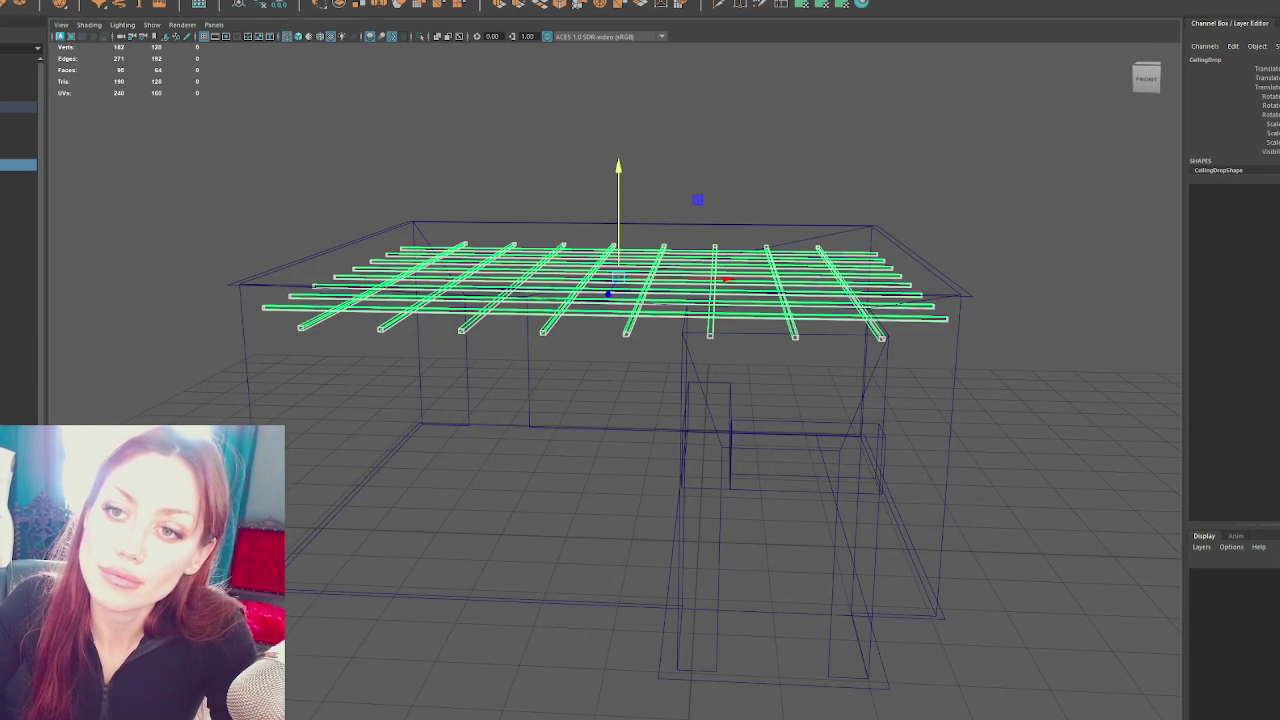
{"action": "left_click", "coordinate": [20, 104]}
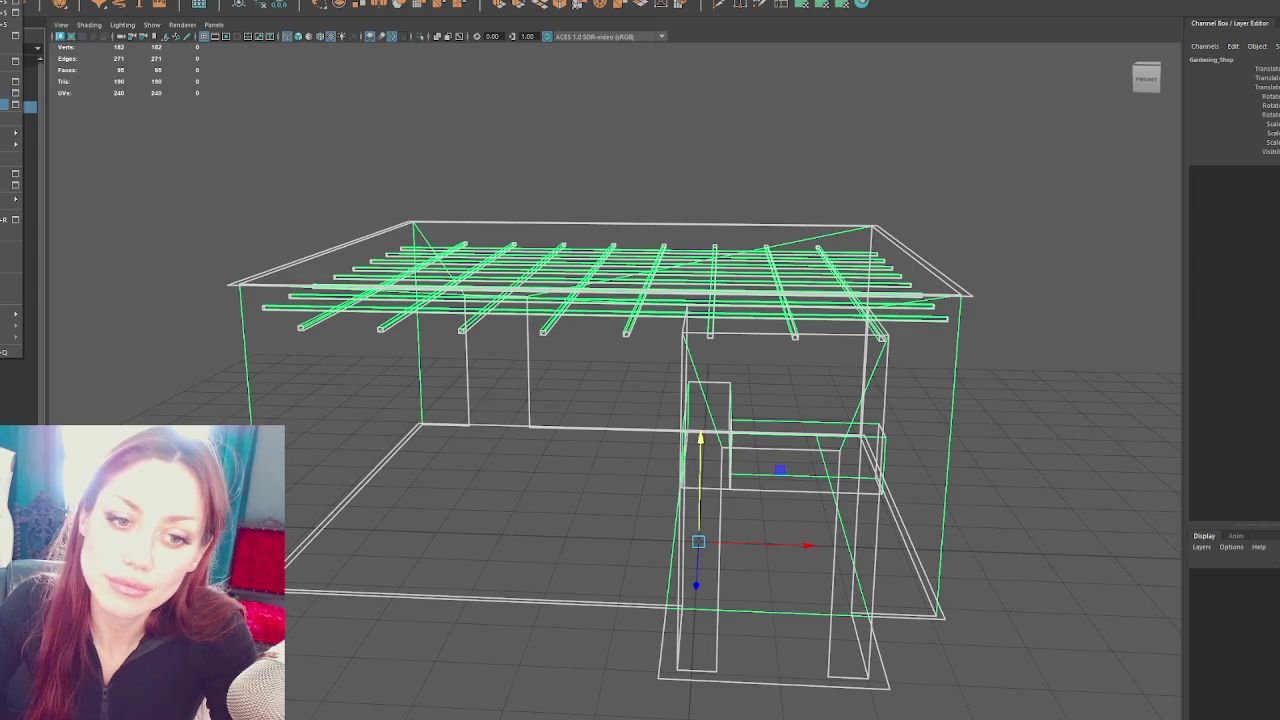
{"action": "left_click", "coordinate": [18, 164]}
{"action": "key", "text": "ctrl+F11"}
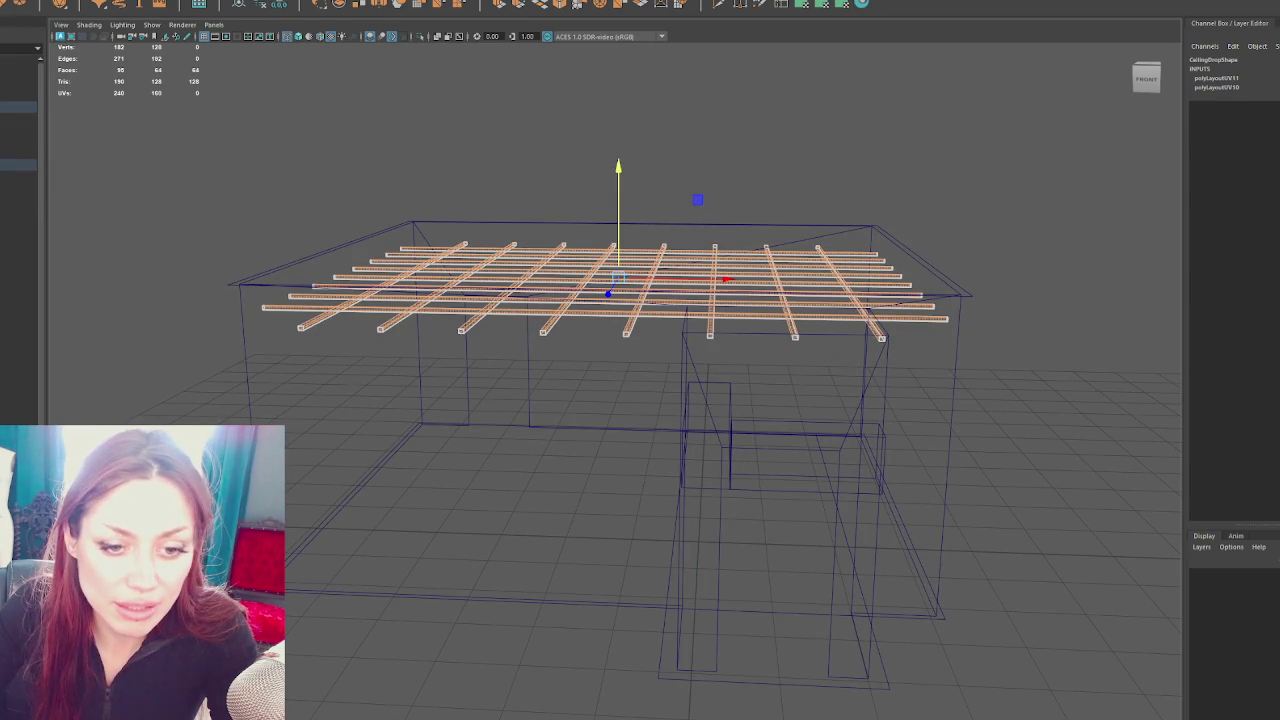
{"action": "left_click", "coordinate": [620, 283]}
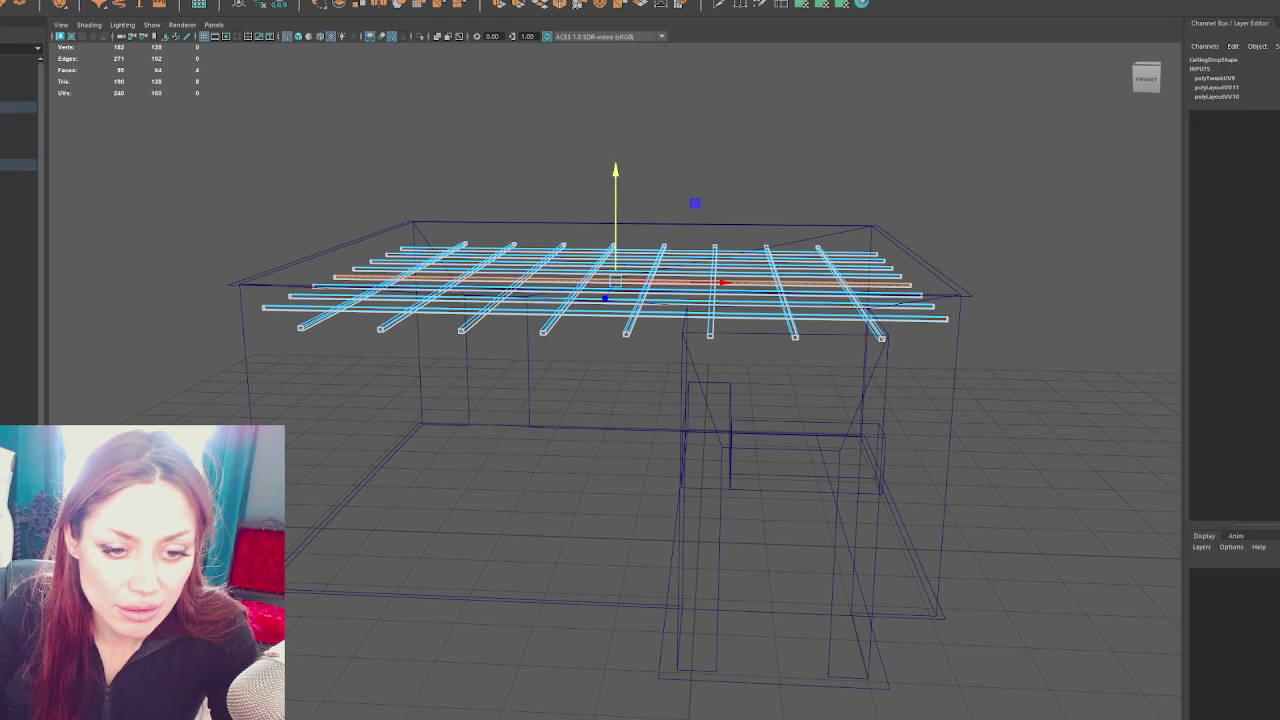
{"action": "left_click", "coordinate": [380, 286]}
{"action": "left_click", "coordinate": [650, 257]}
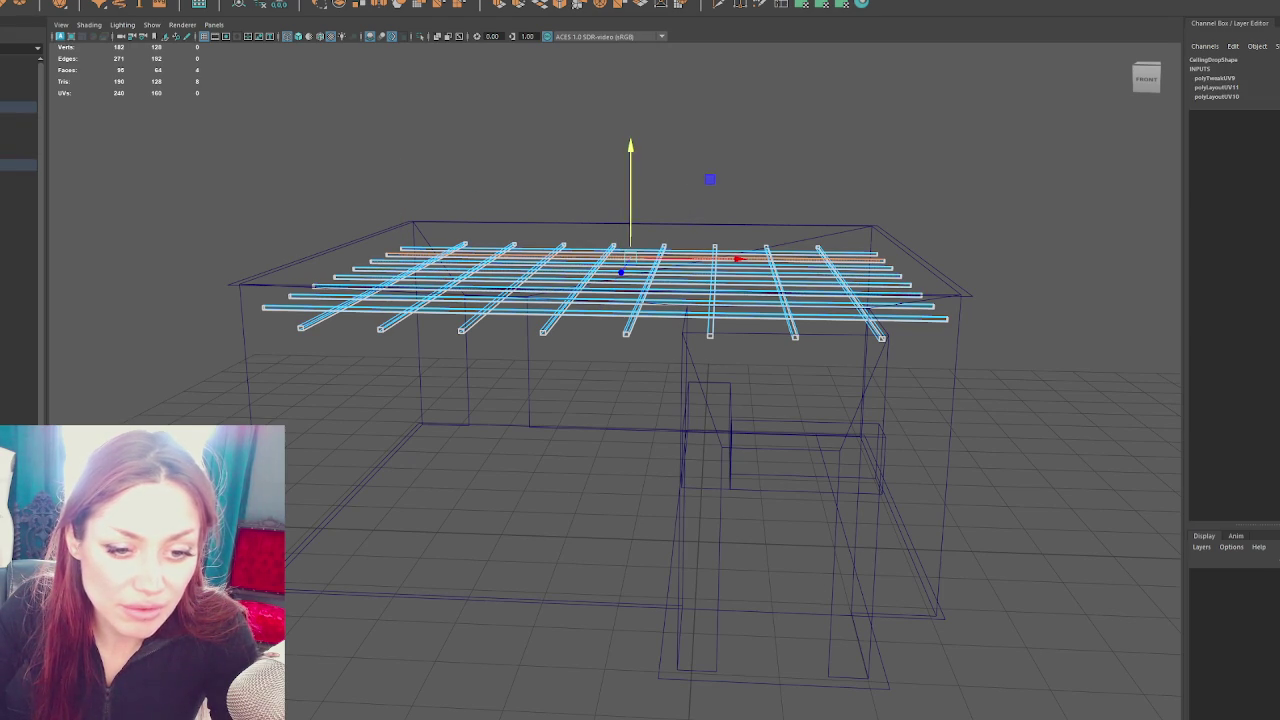
{"action": "left_click", "coordinate": [512, 287]}
{"action": "left_click", "coordinate": [640, 252]}
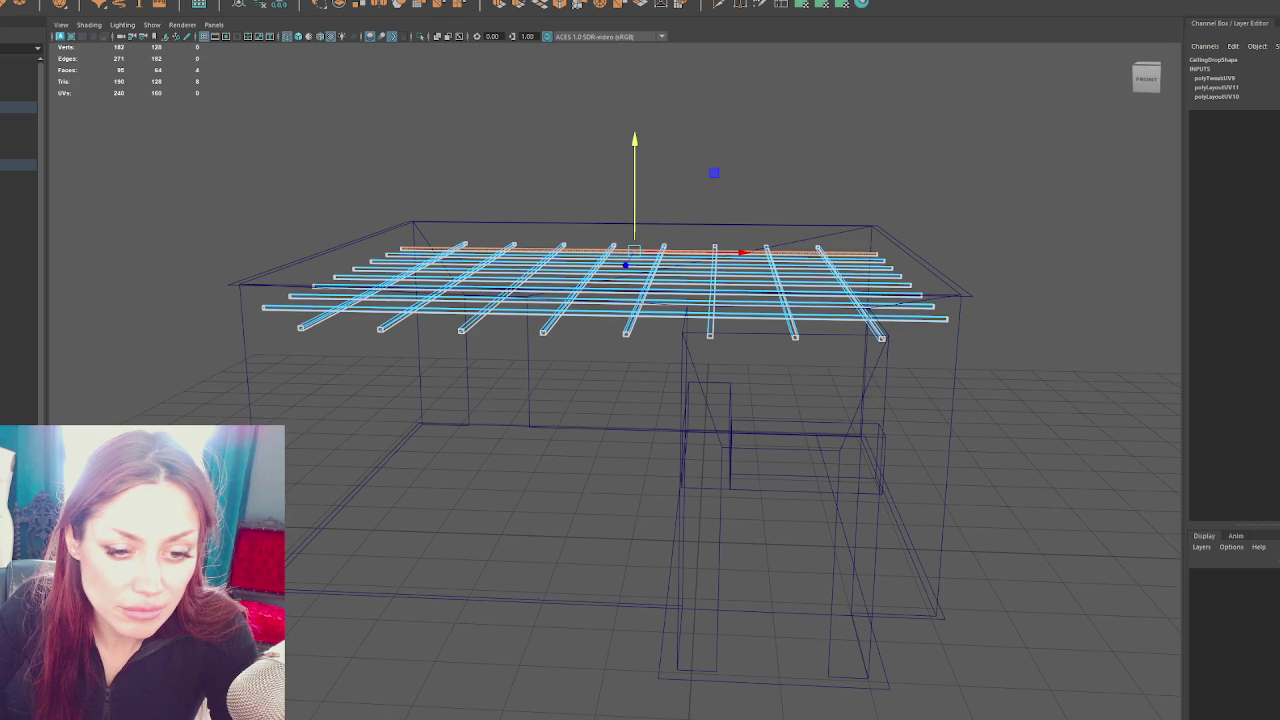
{"action": "left_click", "coordinate": [583, 328]}
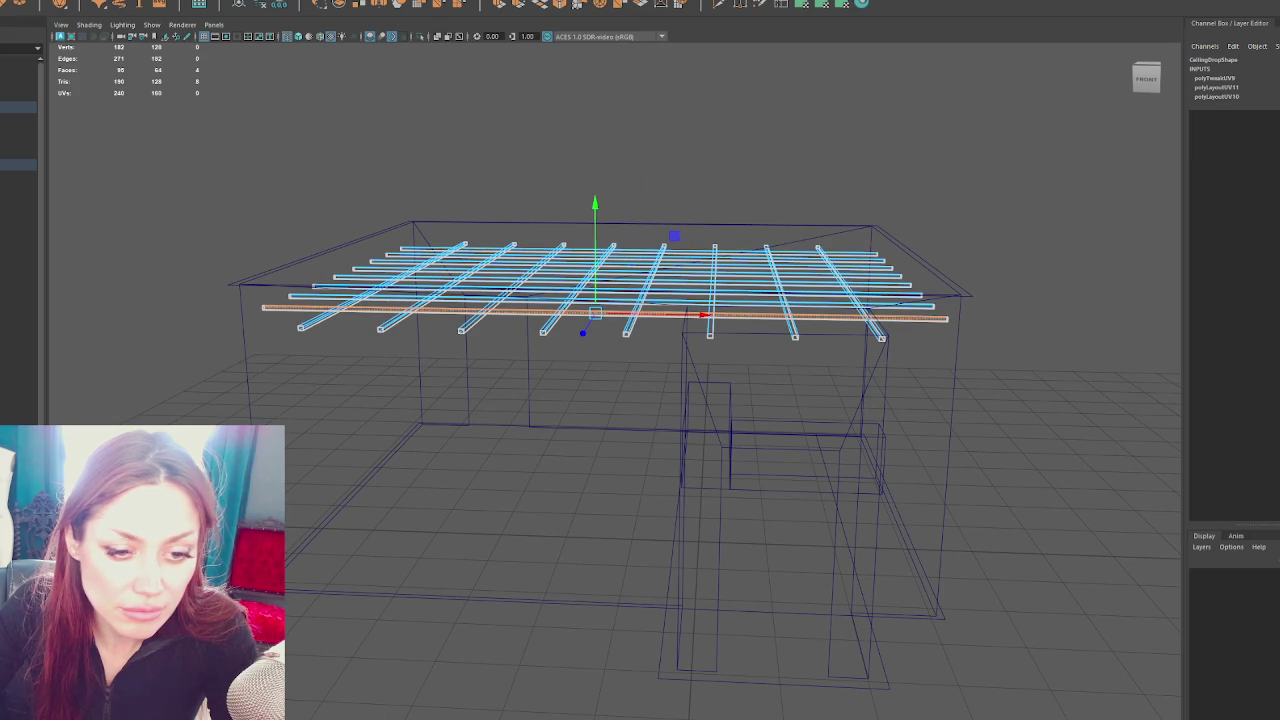
{"action": "left_click", "coordinate": [455, 288]}
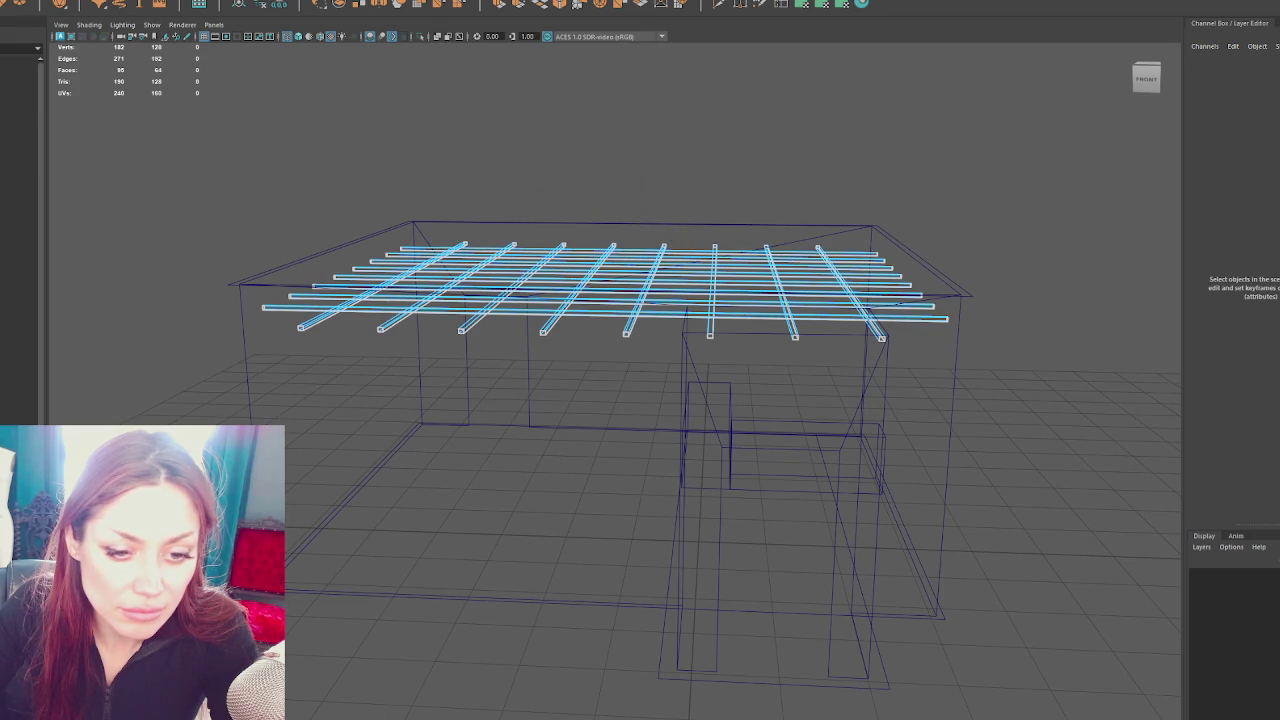
{"action": "left_click", "coordinate": [782, 299]}
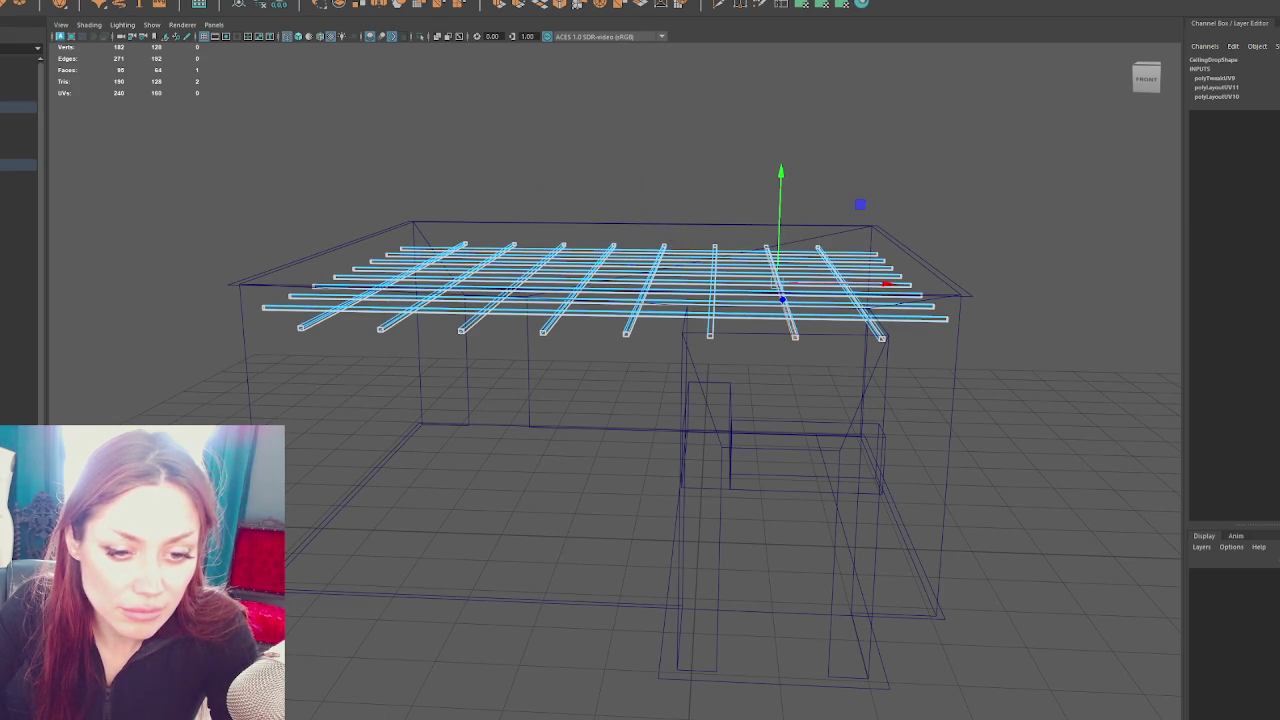
{"action": "left_click", "coordinate": [645, 290]}
{"action": "left_click", "coordinate": [578, 290]}
{"action": "left_click", "coordinate": [850, 300]}
{"action": "left_click", "coordinate": [712, 300]}
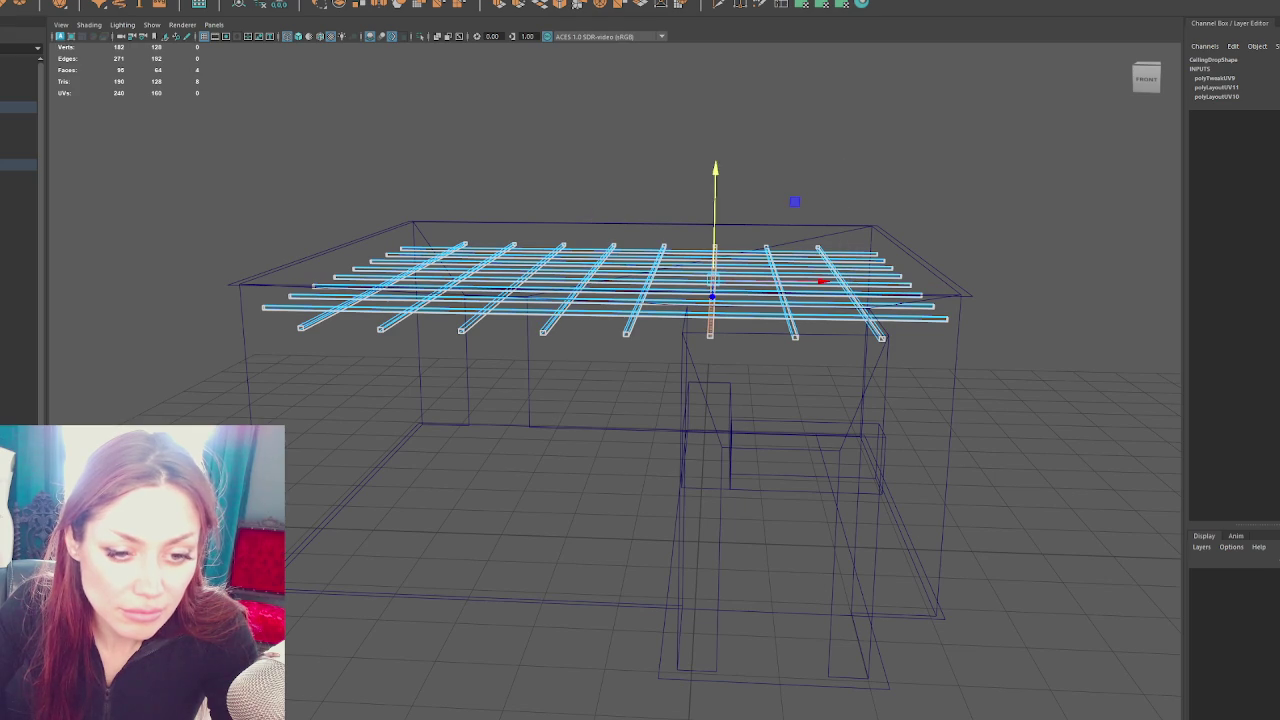
{"action": "left_click", "coordinate": [63, 157]}
{"action": "left_click", "coordinate": [20, 107]}
{"action": "key", "text": "Up"}
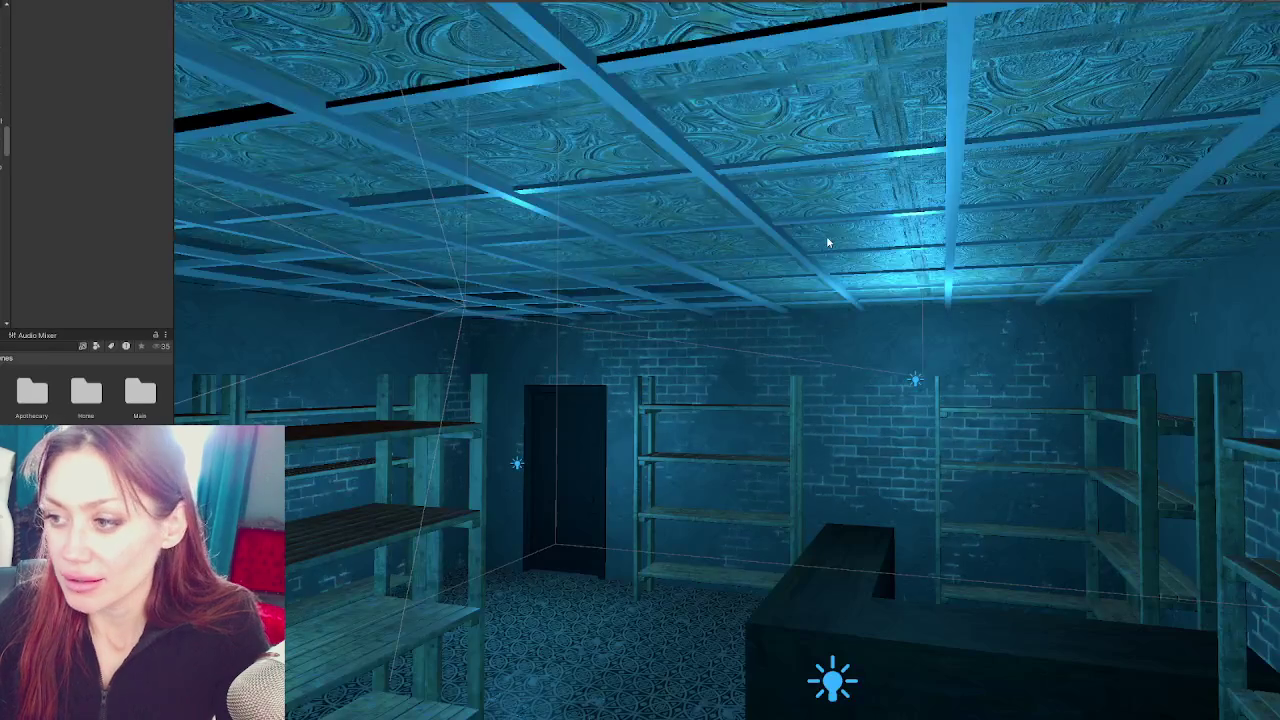
Fly around the Unity cellar room and select the ceiling mesh to inspect it
{"action": "left_click_drag", "start_coordinate": [763, 170], "coordinate": [448, 200]}
{"action": "left_click_drag", "start_coordinate": [846, 349], "coordinate": [675, 230]}
{"action": "left_click", "coordinate": [595, 232]}
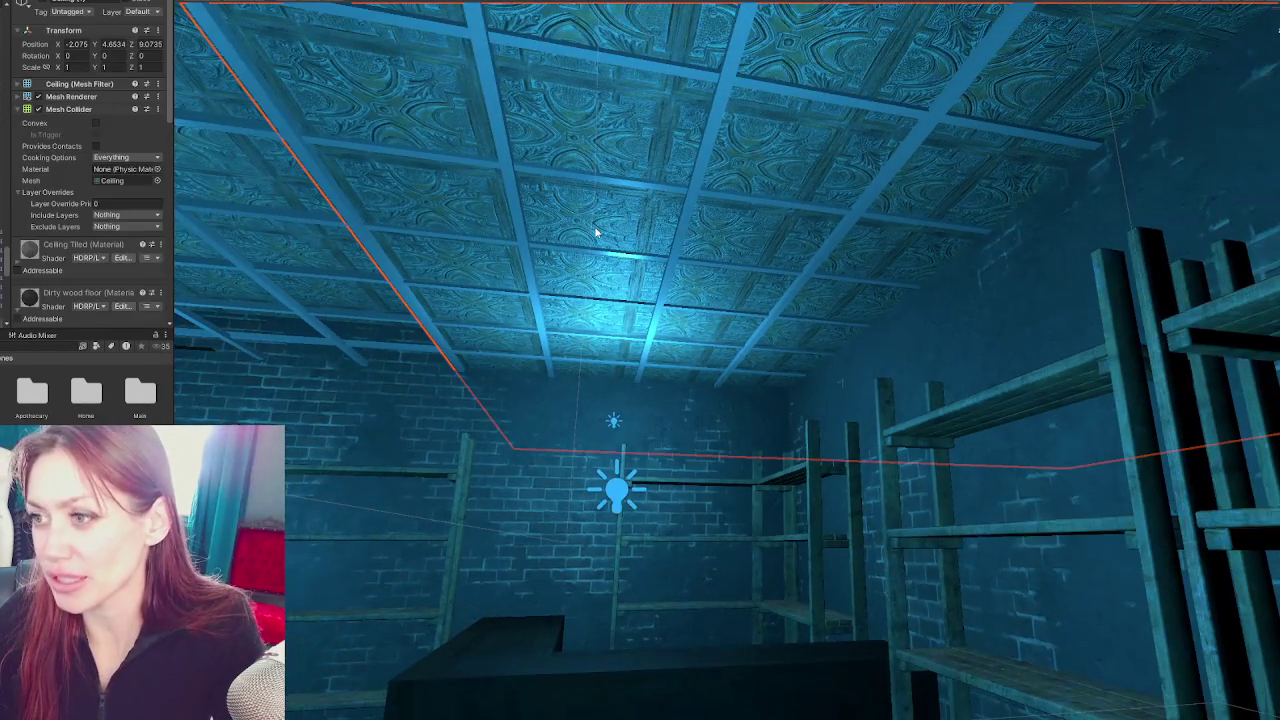
{"action": "left_click_drag", "start_coordinate": [1126, 288], "coordinate": [760, 330]}
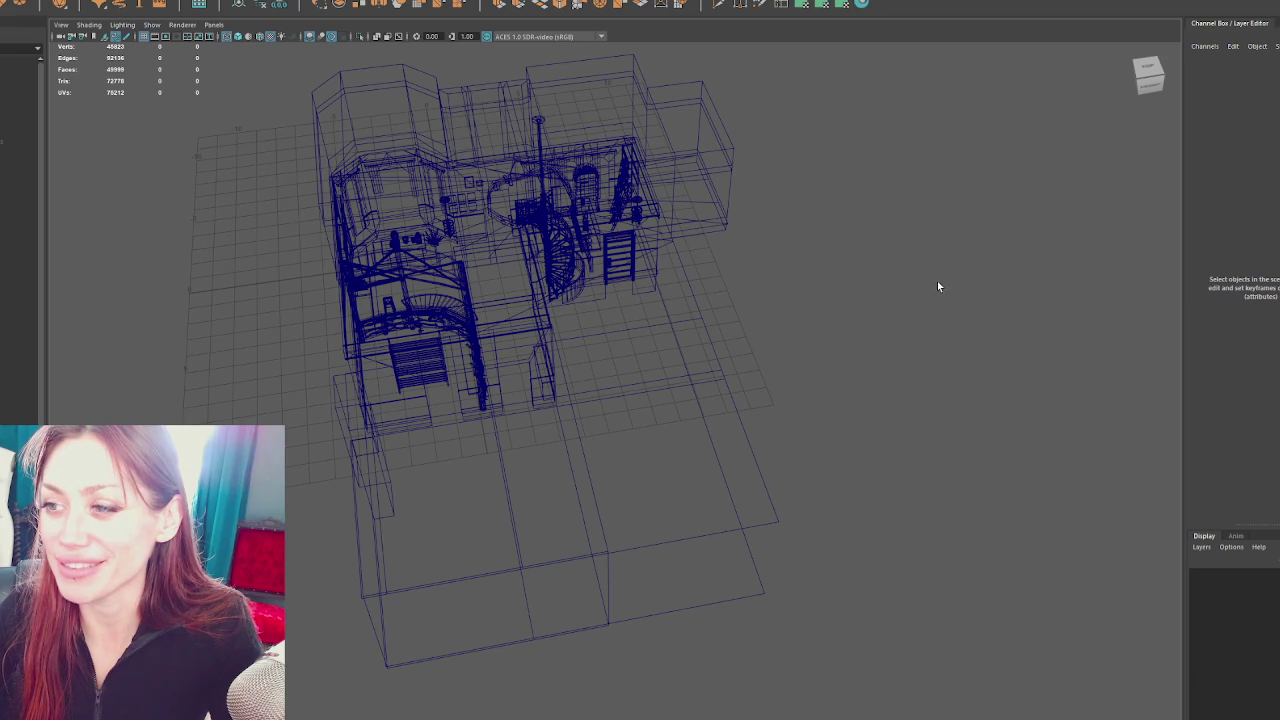
Orbit and pan around the house with the Ceiling selected, centring its stairwell opening
{"action": "left_click", "coordinate": [636, 327]}
{"action": "left_click_drag", "start_coordinate": [817, 309], "coordinate": [853, 299]}
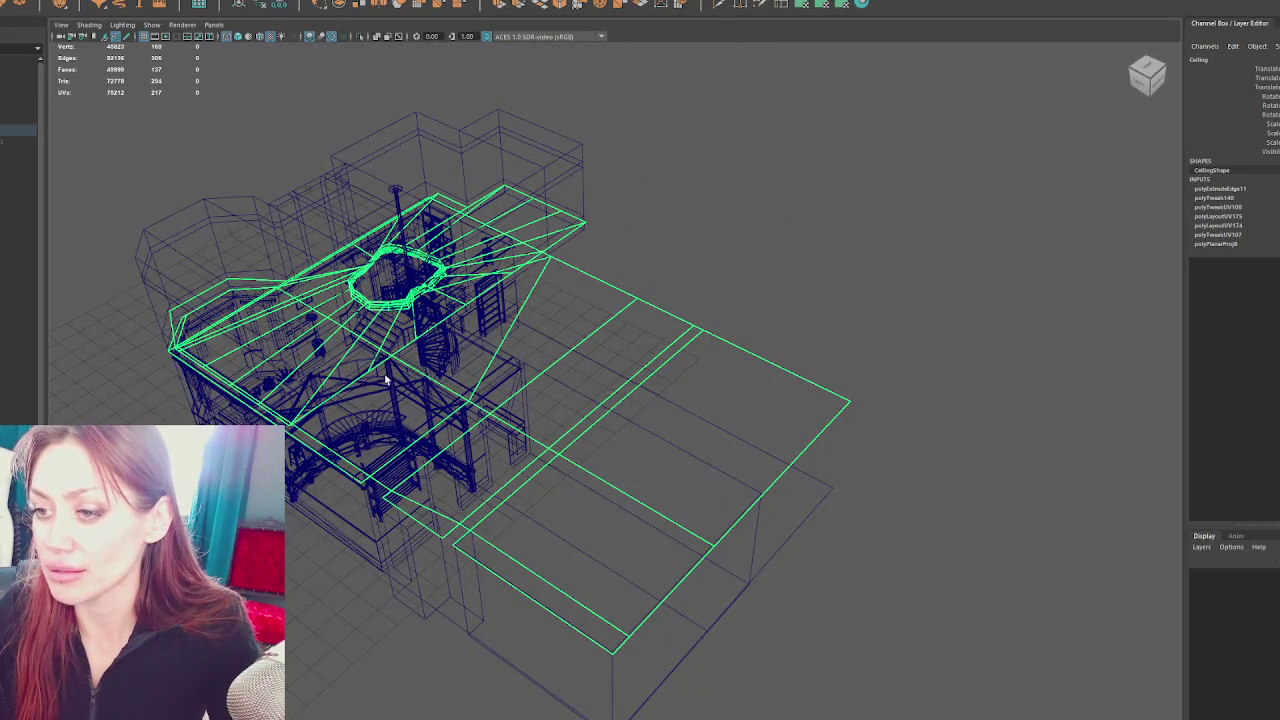
{"action": "left_click_drag", "start_coordinate": [547, 314], "coordinate": [579, 306]}
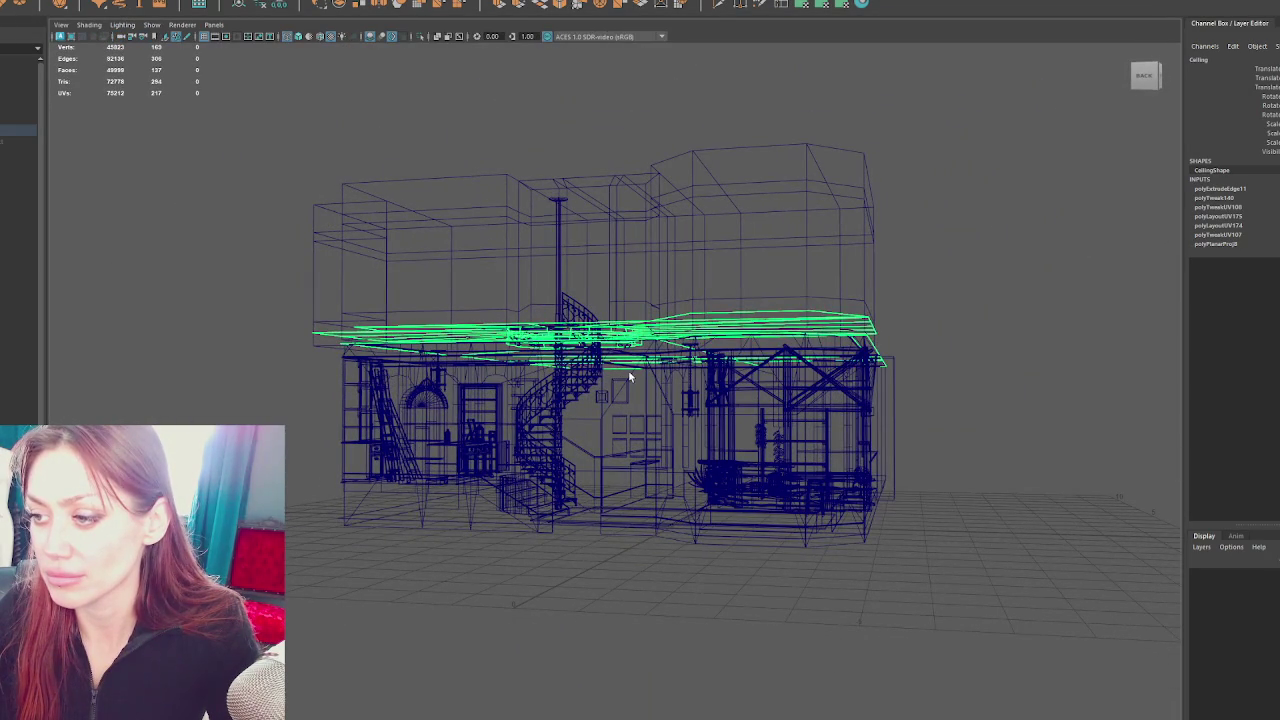
{"action": "left_click", "coordinate": [630, 376]}
{"action": "left_click_drag", "start_coordinate": [630, 376], "coordinate": [697, 418]}
{"action": "left_click", "coordinate": [566, 414]}
{"action": "left_click_drag", "start_coordinate": [697, 418], "coordinate": [623, 237]}
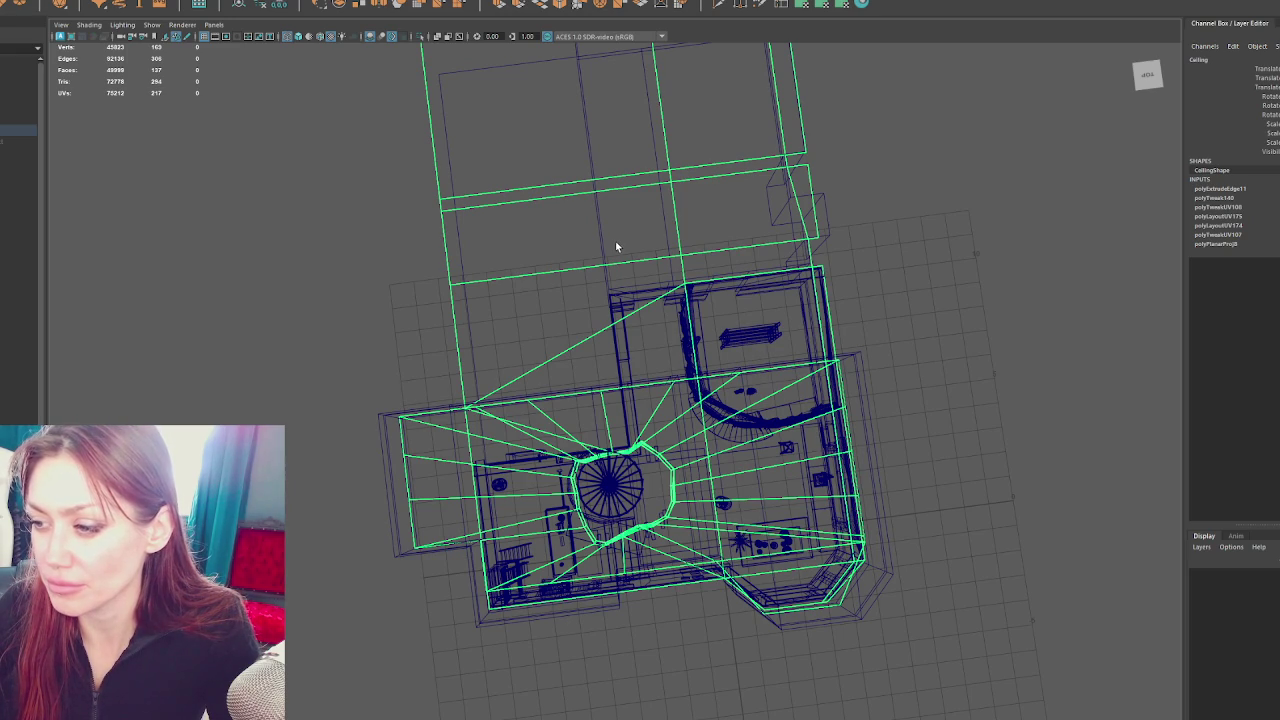
{"action": "left_click_drag", "start_coordinate": [610, 255], "coordinate": [566, 249]}
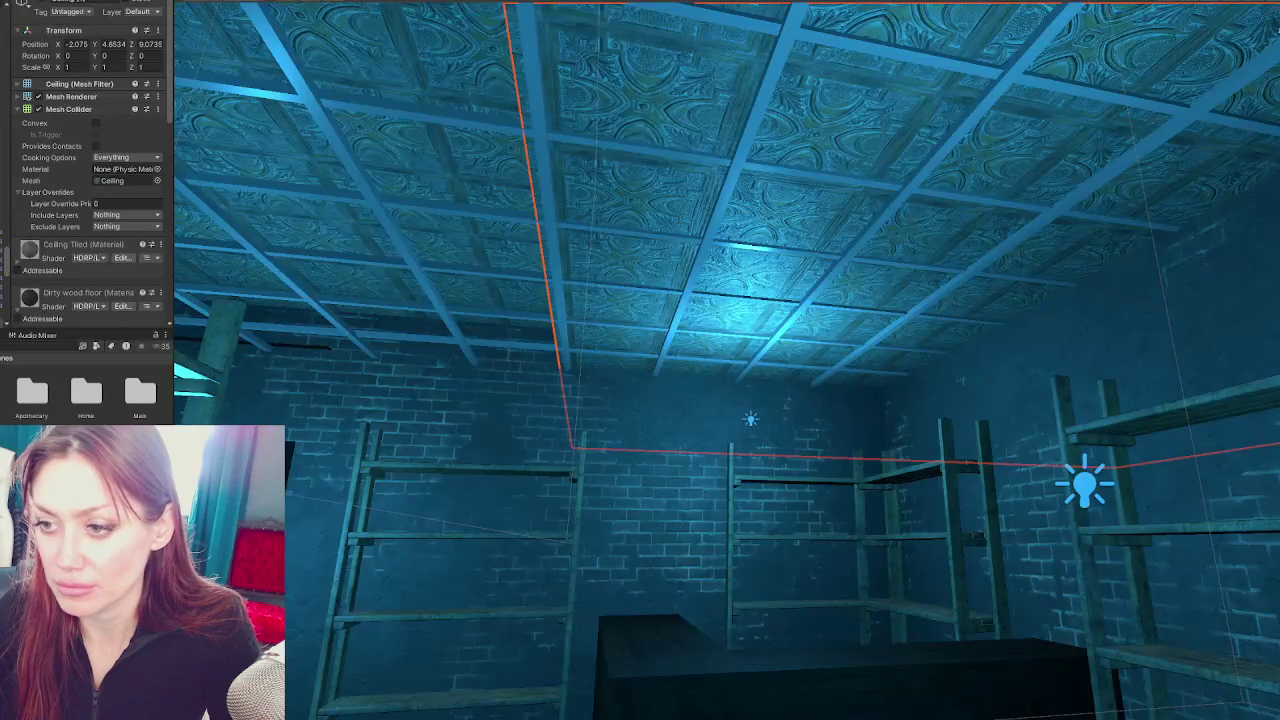
Fly from under the ceiling tiles past the railing to the blue-lit cellar doorway
{"action": "left_click_drag", "start_coordinate": [509, 487], "coordinate": [646, 386]}
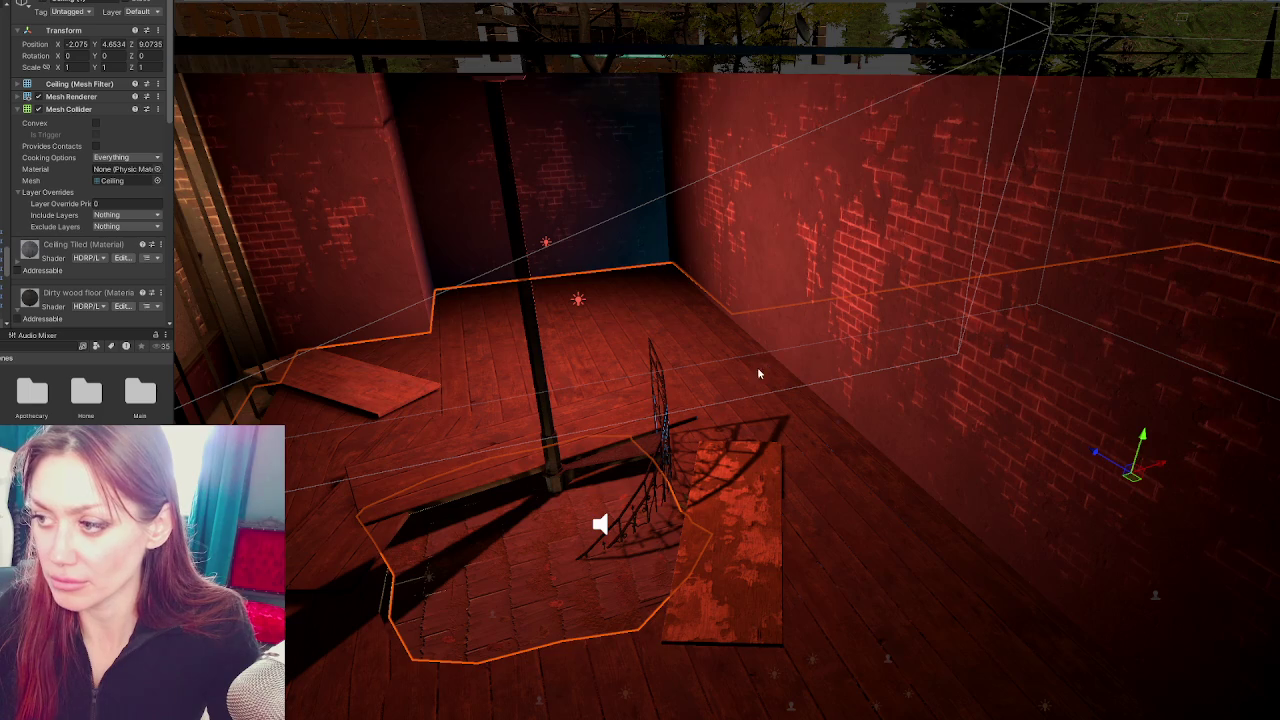
{"action": "scroll", "scroll_direction": "up", "scroll_amount": 3}
{"action": "left_click_drag", "start_coordinate": [680, 431], "coordinate": [729, 411]}
{"action": "left_click_drag", "start_coordinate": [729, 411], "coordinate": [809, 337]}
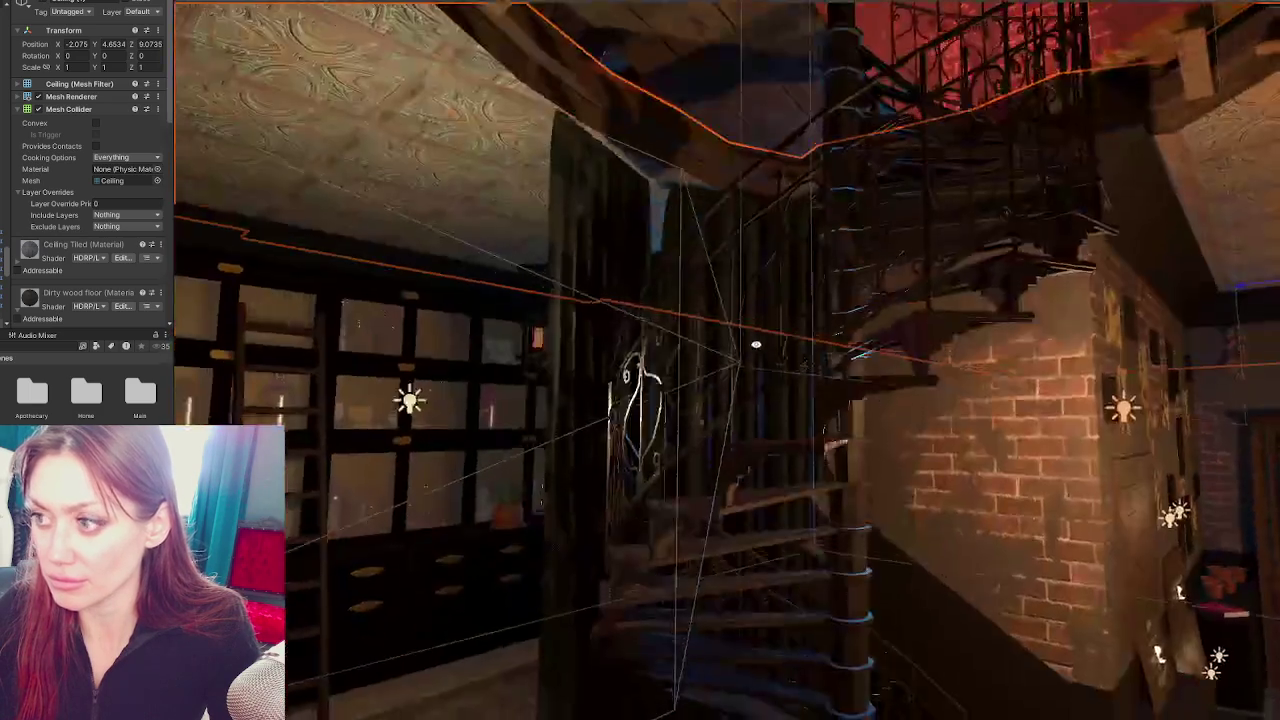
{"action": "scroll", "scroll_direction": "up", "scroll_amount": 3}
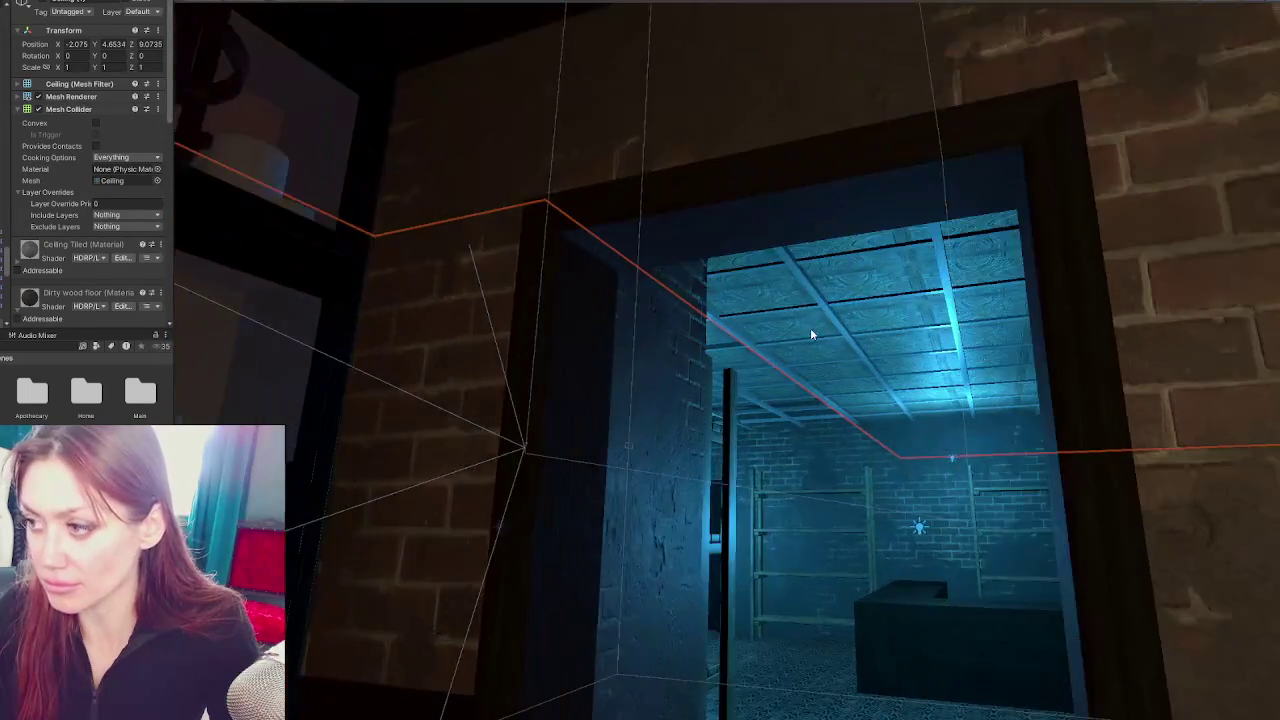
{"action": "scroll", "scroll_direction": "up", "scroll_amount": 3}
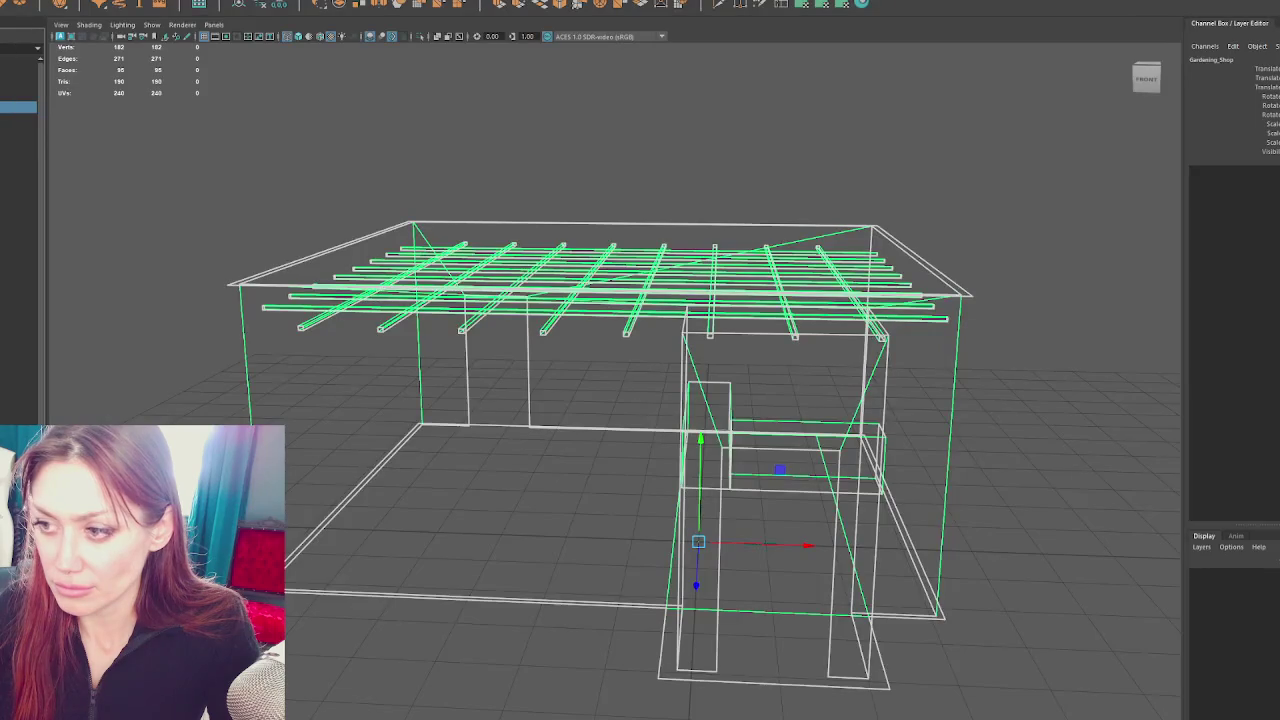
Clear the shop beams selection, orbit to the spiral stair, and set the Ceiling to vertex mode
{"action": "left_click_drag", "start_coordinate": [536, 431], "coordinate": [477, 452]}
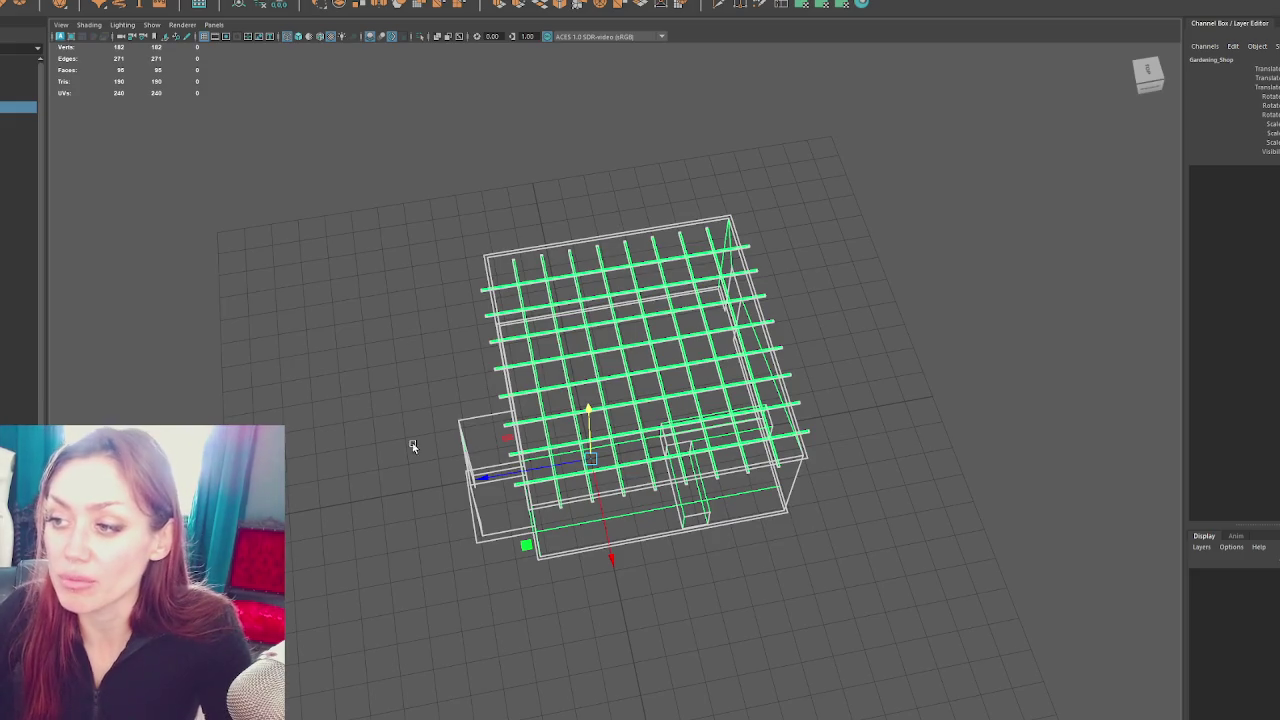
{"action": "left_click", "coordinate": [834, 329]}
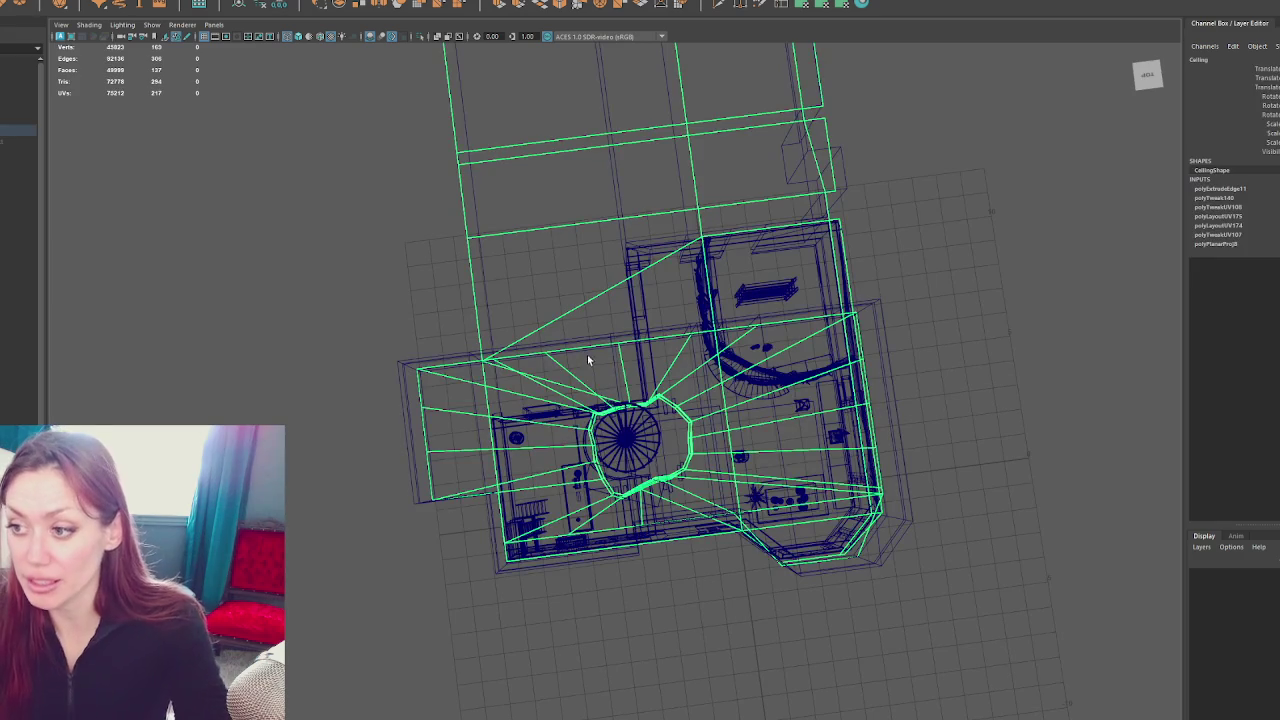
{"action": "left_click_drag", "start_coordinate": [627, 390], "coordinate": [686, 357]}
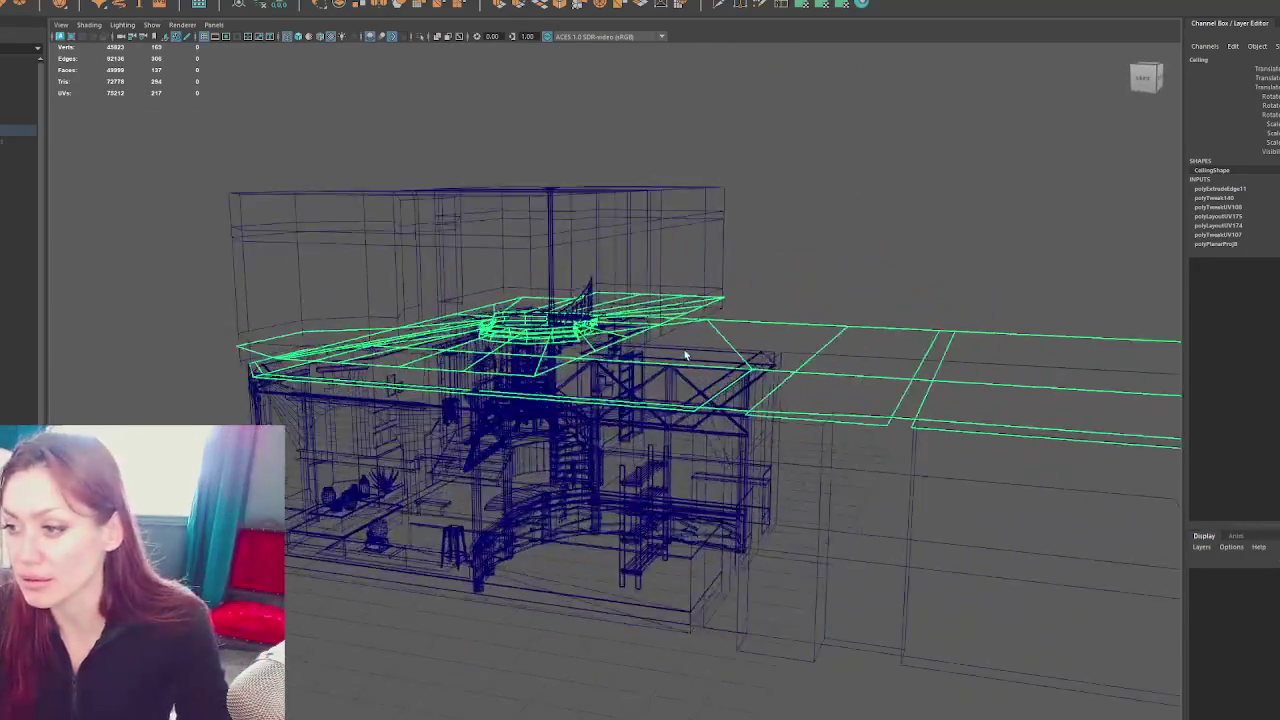
{"action": "scroll", "scroll_direction": "up", "scroll_amount": 3}
{"action": "left_click_drag", "start_coordinate": [765, 296], "coordinate": [697, 397]}
{"action": "left_click_drag", "start_coordinate": [433, 346], "coordinate": [725, 321]}
{"action": "left_click_drag", "start_coordinate": [966, 250], "coordinate": [750, 239]}
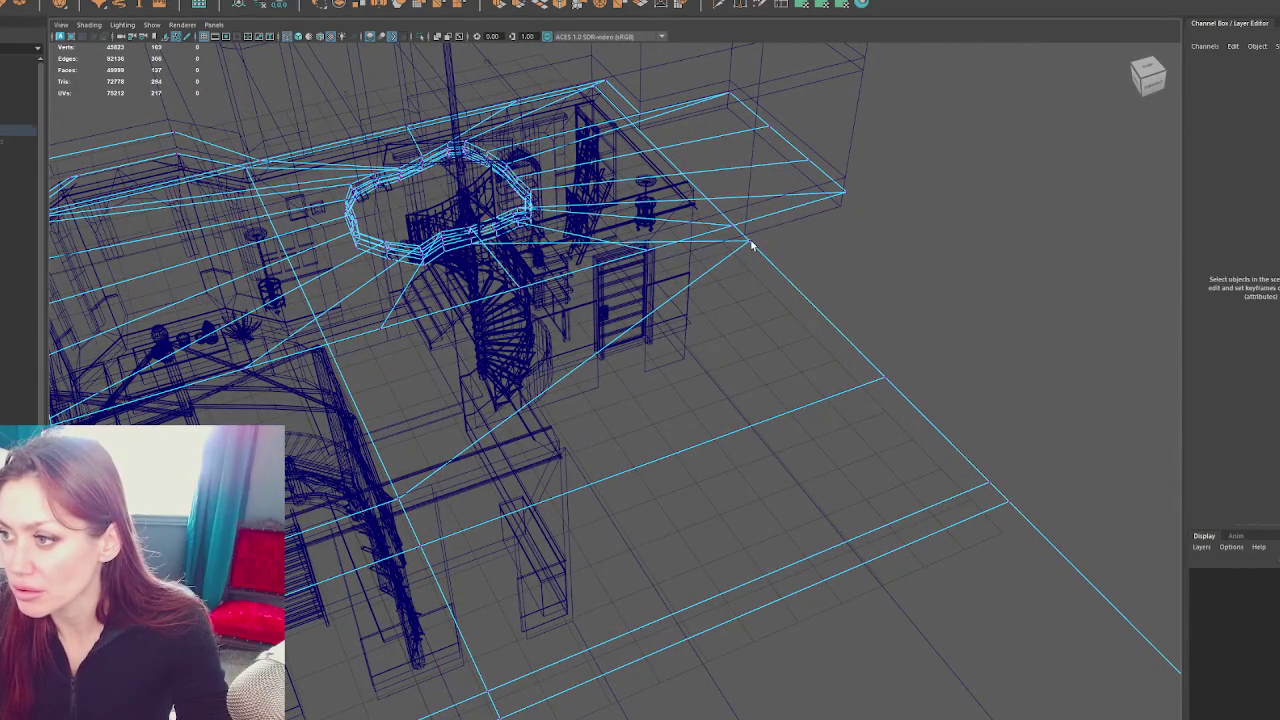
Slide a Ceiling vertex along X and orbit around the spiral stair
{"action": "key", "text": "f"}
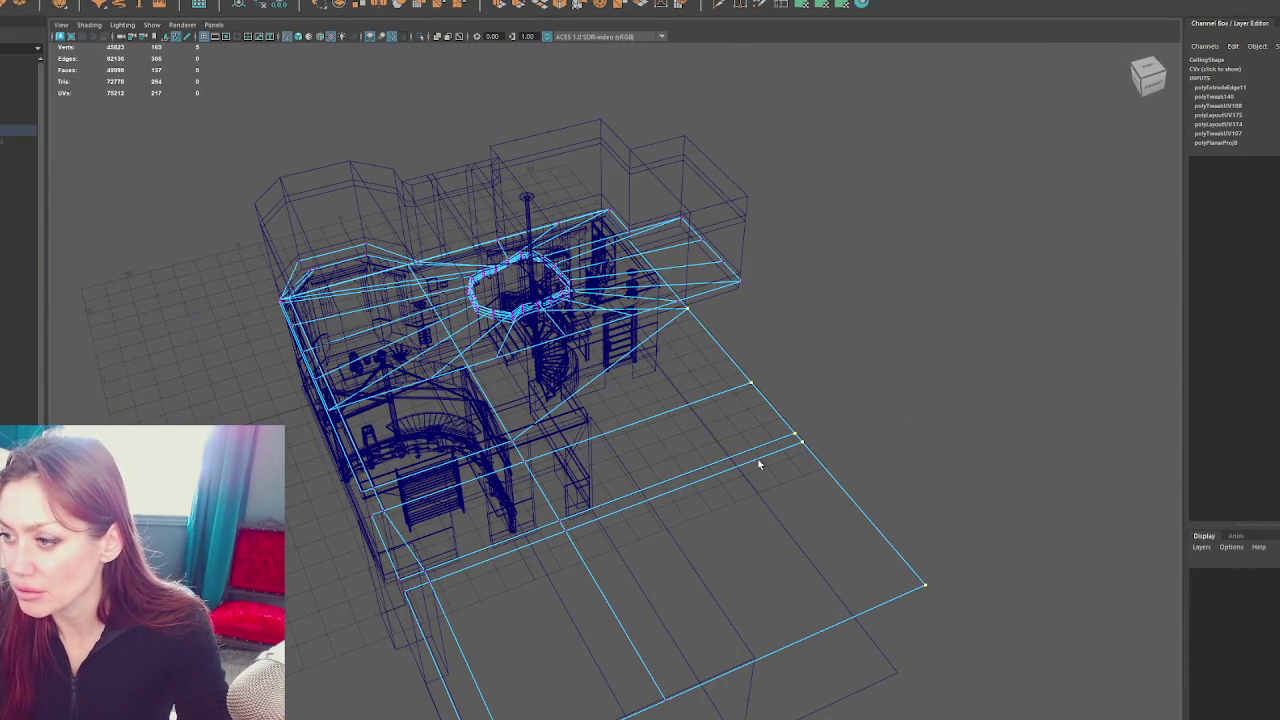
{"action": "left_click_drag", "start_coordinate": [843, 424], "coordinate": [694, 449]}
{"action": "scroll", "scroll_direction": "up", "scroll_amount": 3}
{"action": "left_click_drag", "start_coordinate": [614, 309], "coordinate": [491, 381]}
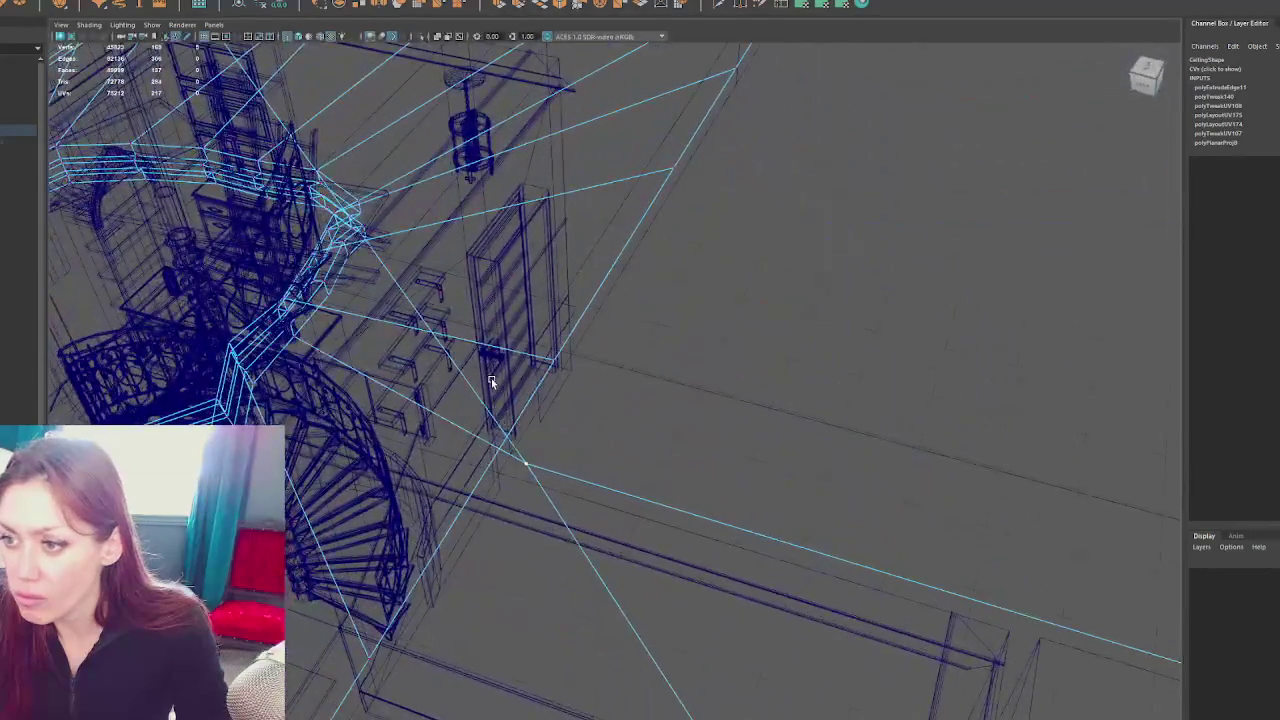
{"action": "left_click_drag", "start_coordinate": [538, 455], "coordinate": [770, 374]}
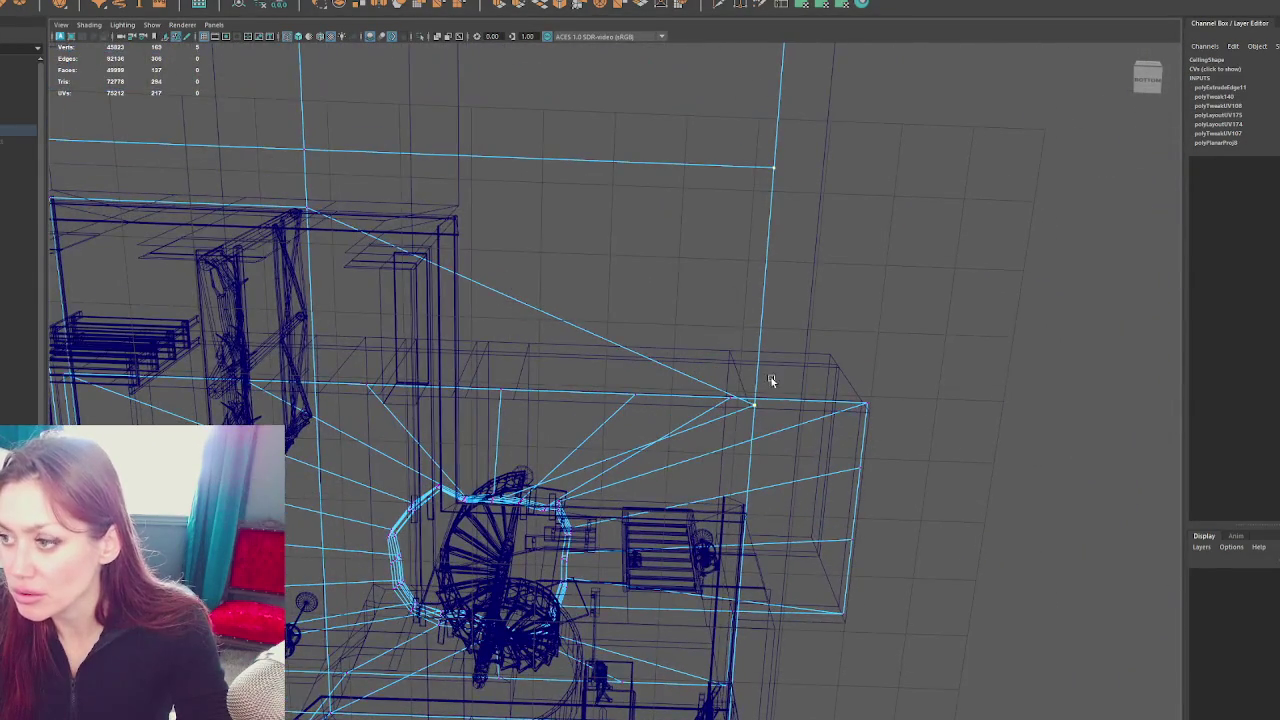
Isolate the Ceiling mesh and frame it in edge mode
{"action": "left_click", "coordinate": [754, 403]}
{"action": "left_click", "coordinate": [530, 297]}
{"action": "key", "text": "f"}
{"action": "key", "text": "ctrl+1"}
{"action": "left_click_drag", "start_coordinate": [737, 269], "coordinate": [760, 251]}
{"action": "key", "text": "F10"}
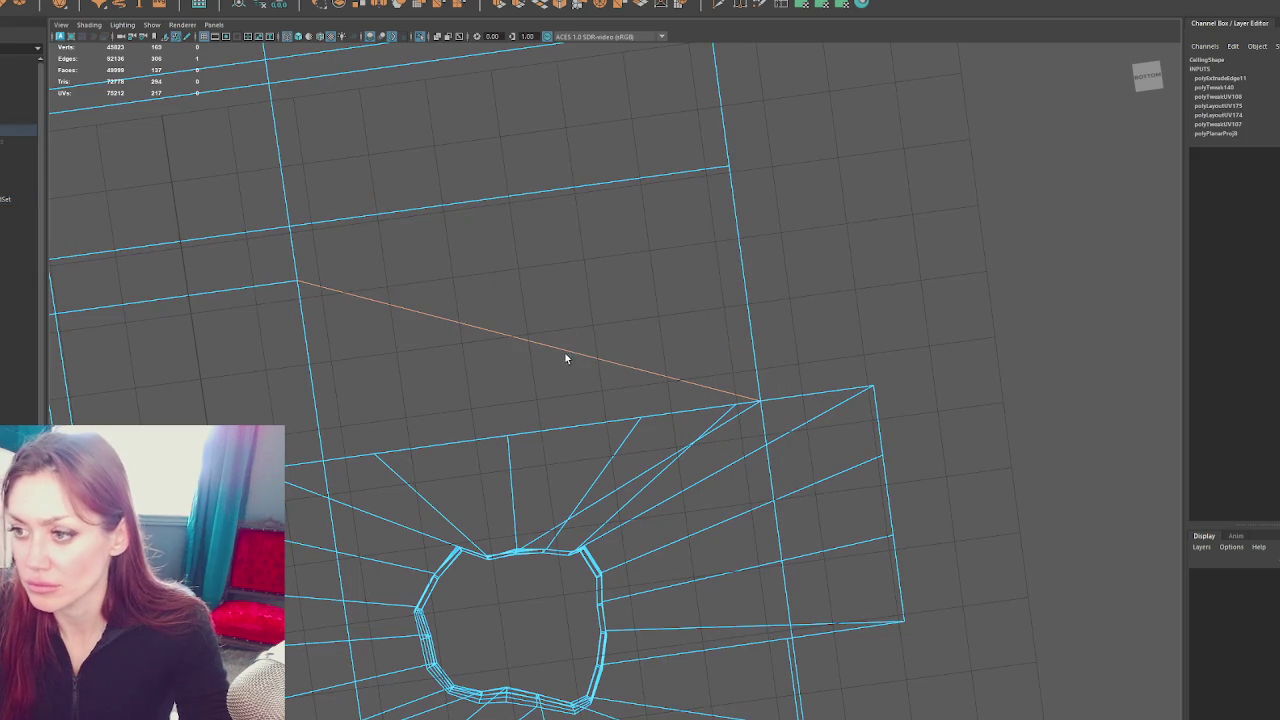
{"action": "key", "text": "f"}
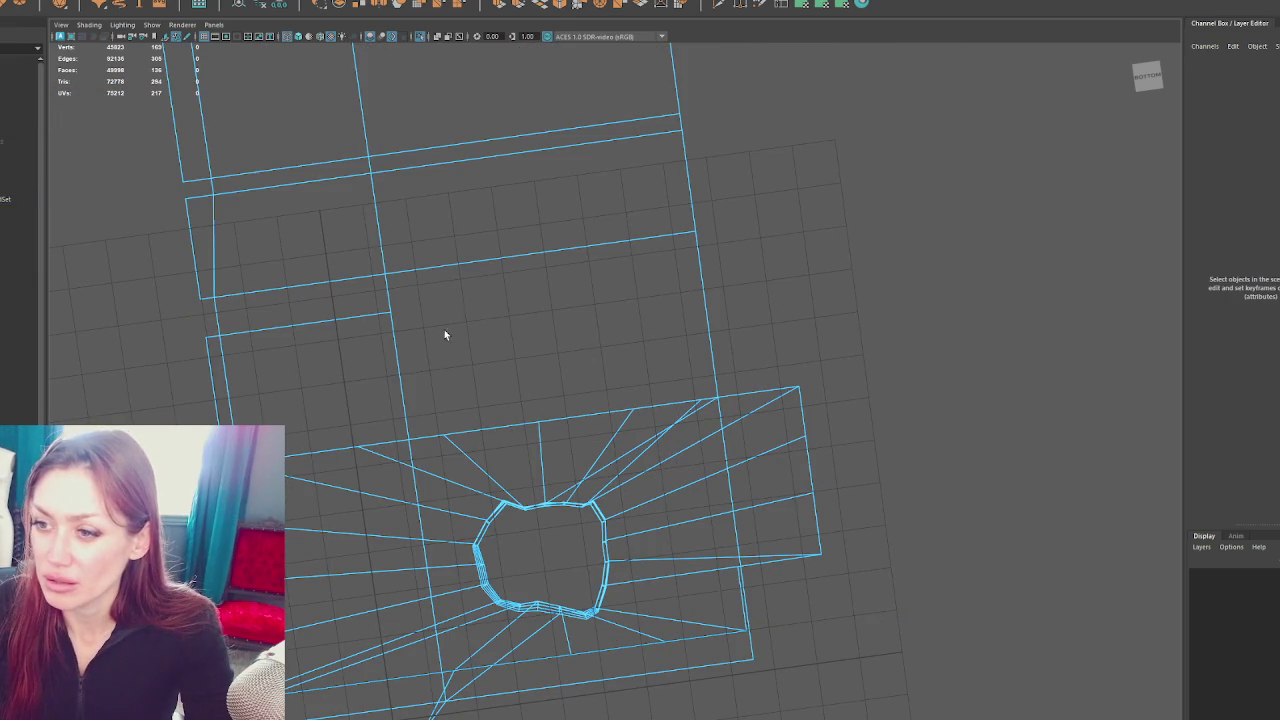
{"action": "left_click_drag", "start_coordinate": [414, 340], "coordinate": [583, 357]}
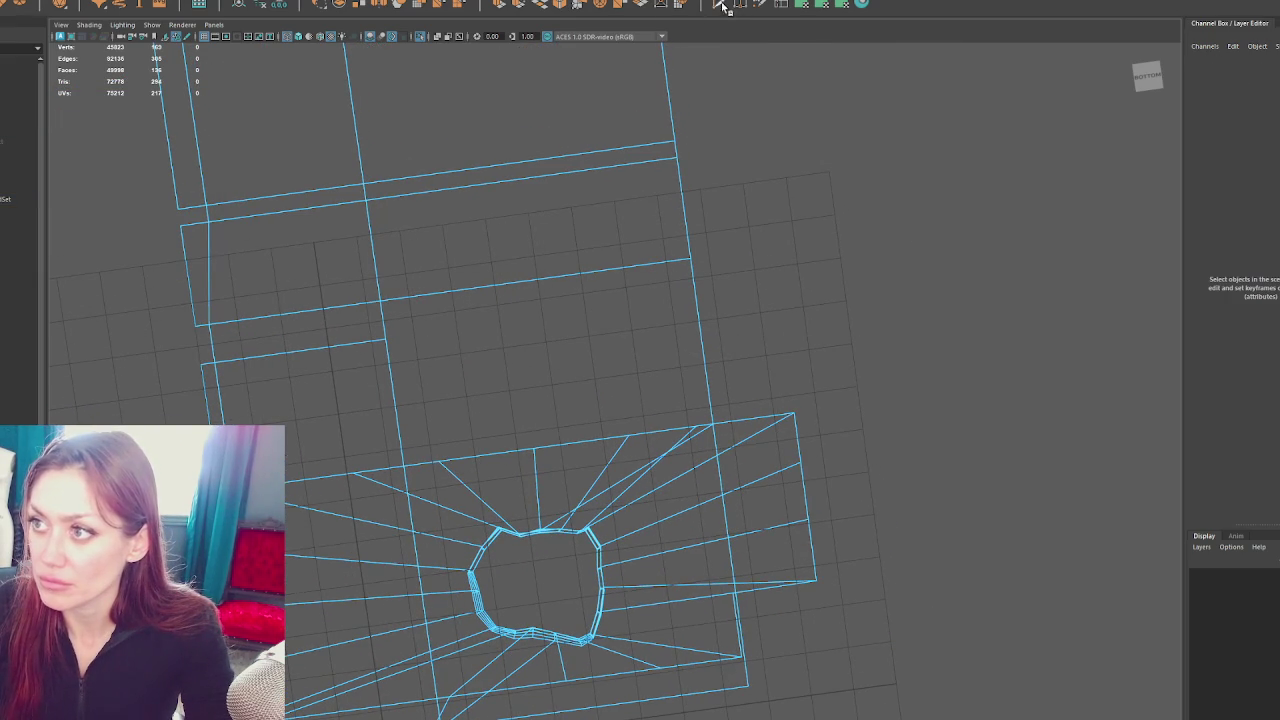
Cut a new edge across a strip face, then try pulling its vertex up and undo
{"action": "left_click", "coordinate": [698, 299]}
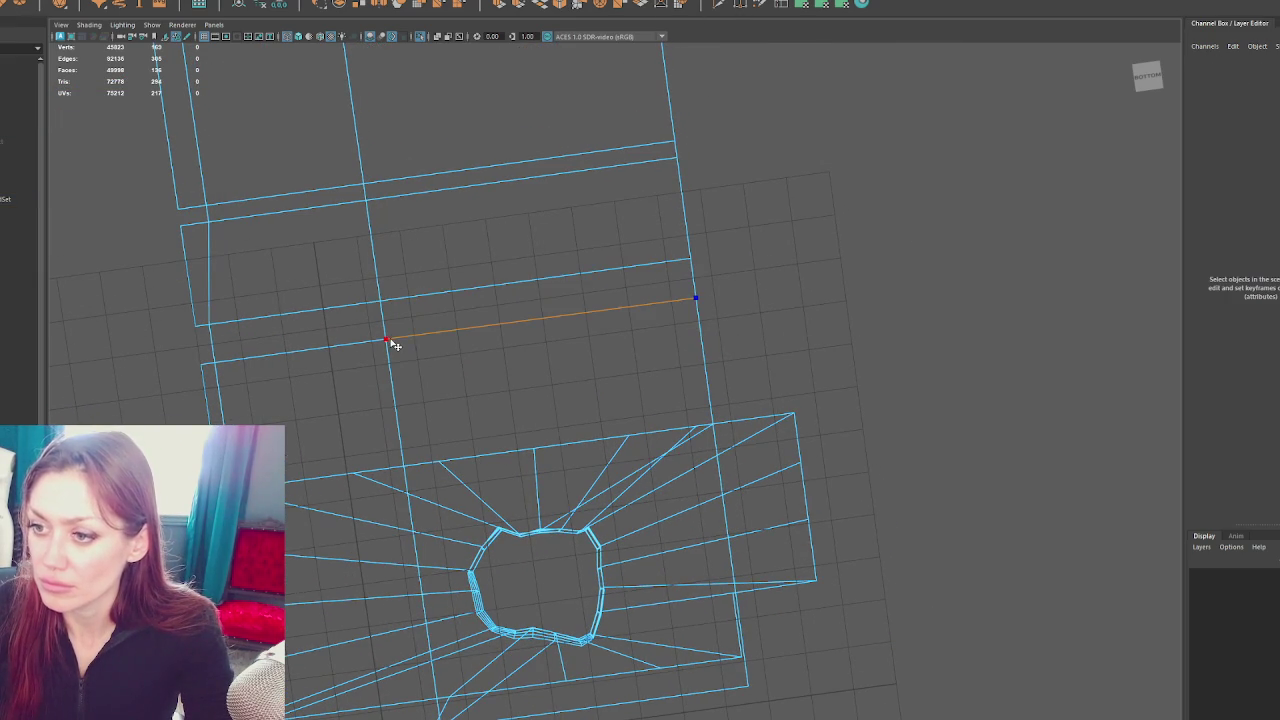
{"action": "left_click", "coordinate": [385, 340]}
{"action": "right_click", "coordinate": [387, 263]}
{"action": "left_click_drag", "start_coordinate": [766, 291], "coordinate": [711, 291]}
{"action": "left_click_drag", "start_coordinate": [711, 286], "coordinate": [666, 343]}
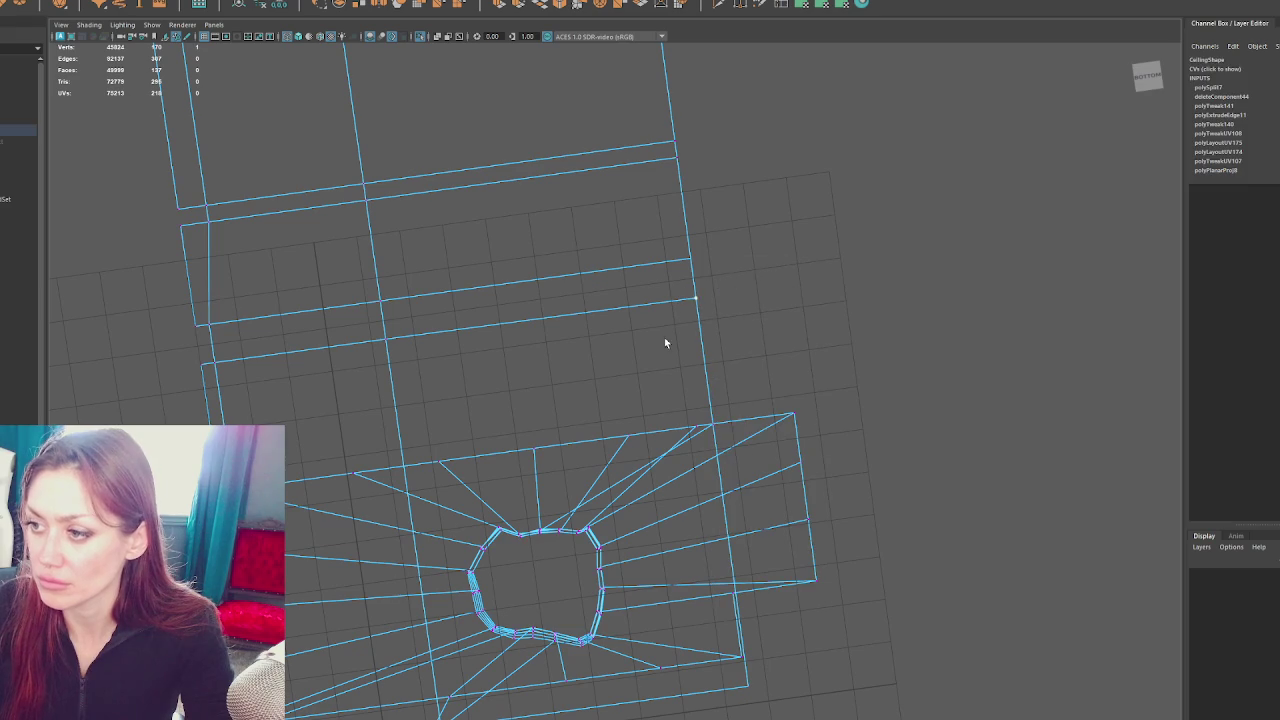
{"action": "left_click_drag", "start_coordinate": [694, 290], "coordinate": [686, 285]}
{"action": "key", "text": "ctrl+z"}
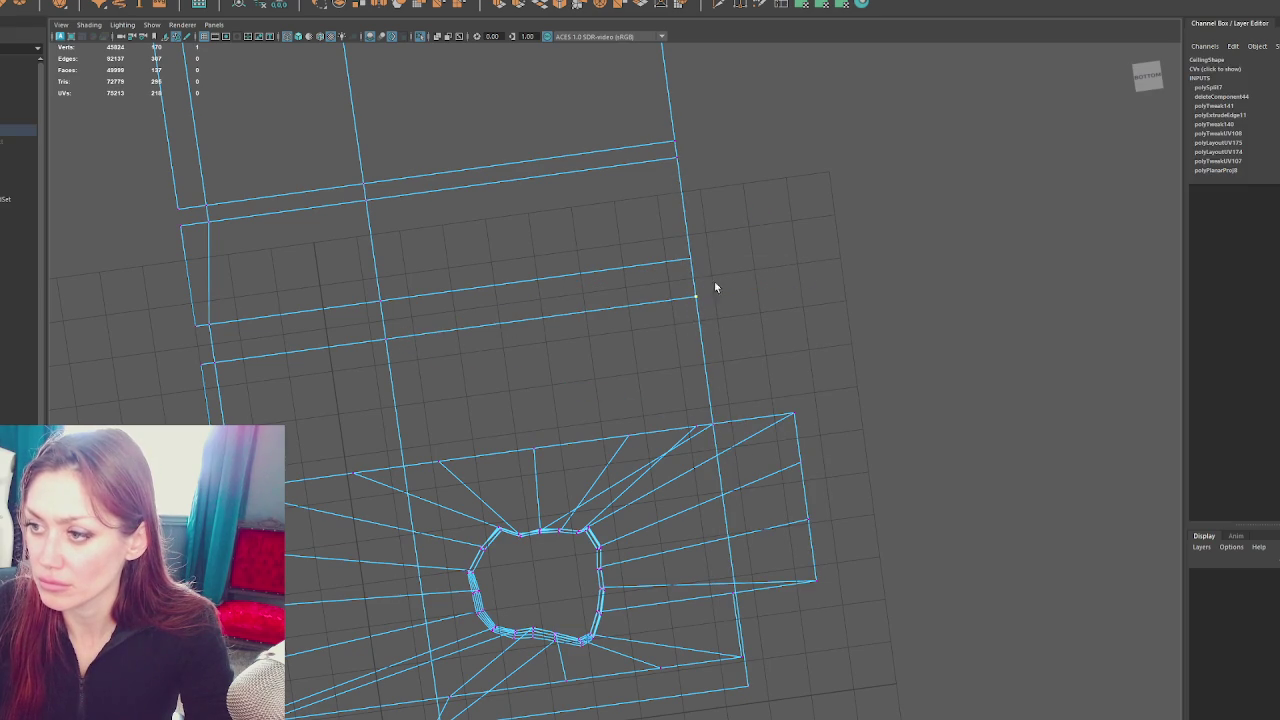
Check the new edge and show the rest of the house again
{"action": "left_click_drag", "start_coordinate": [836, 277], "coordinate": [857, 374]}
{"action": "left_click", "coordinate": [871, 280]}
{"action": "key", "text": "ctrl+1"}
Pick a Ceiling edge beside the stairwell and slide it to the left
{"action": "left_click", "coordinate": [763, 346]}
{"action": "left_click_drag", "start_coordinate": [763, 346], "coordinate": [881, 257]}
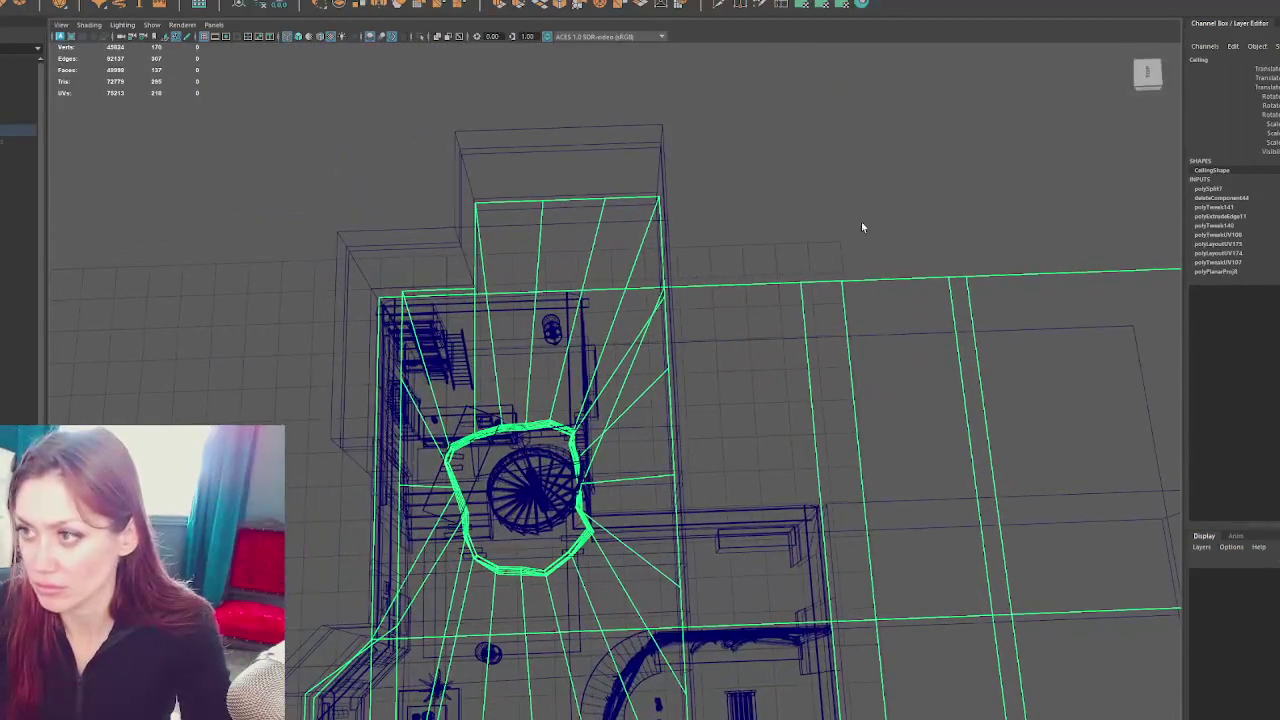
{"action": "left_click", "coordinate": [581, 318]}
{"action": "left_click", "coordinate": [567, 295]}
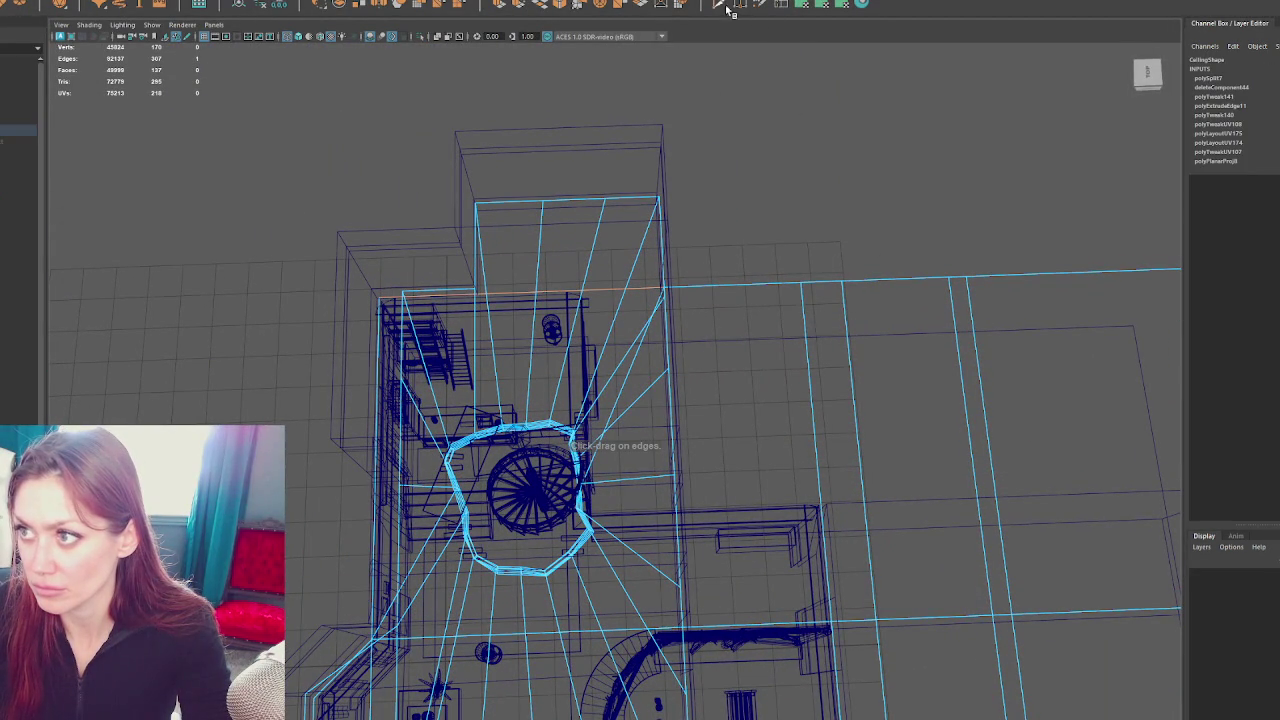
{"action": "left_click_drag", "start_coordinate": [586, 301], "coordinate": [778, 122]}
{"action": "left_click_drag", "start_coordinate": [808, 307], "coordinate": [830, 474]}
{"action": "left_click_drag", "start_coordinate": [857, 539], "coordinate": [645, 481]}
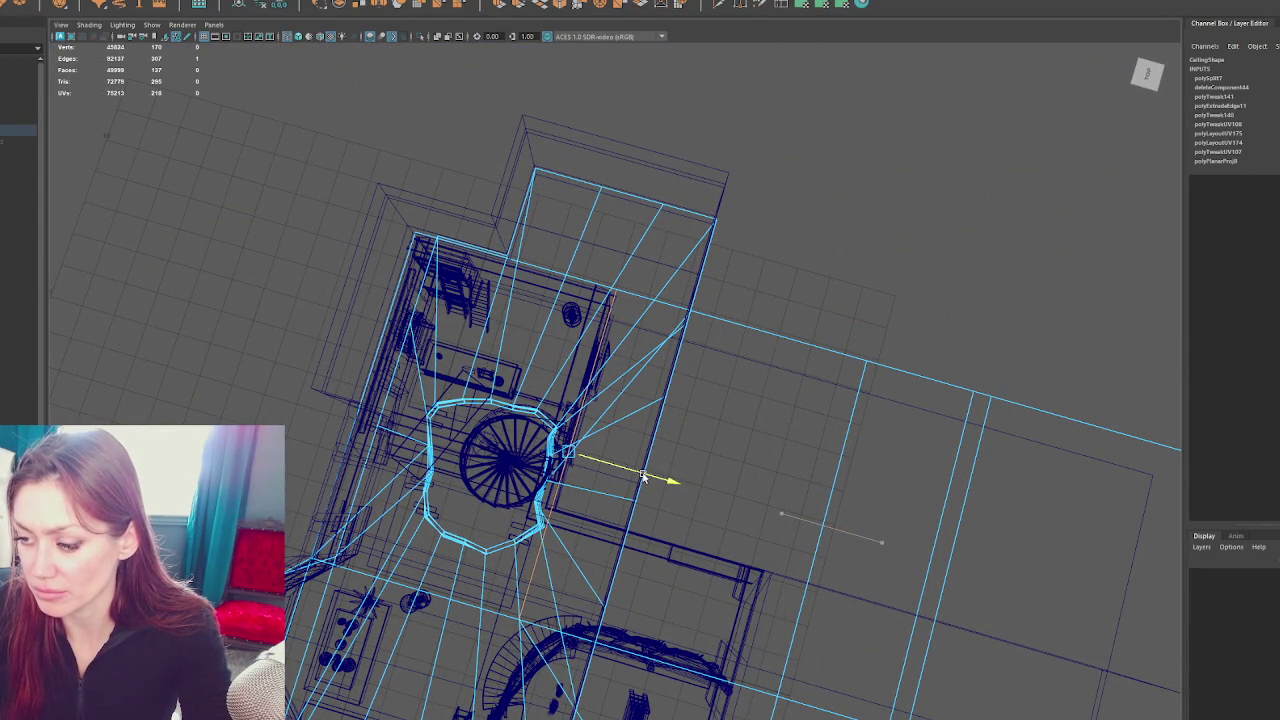
Inspect the isolated Ceiling from above, then restore the scene and pick one of its edges
{"action": "key", "text": "F8"}
{"action": "left_click", "coordinate": [797, 345]}
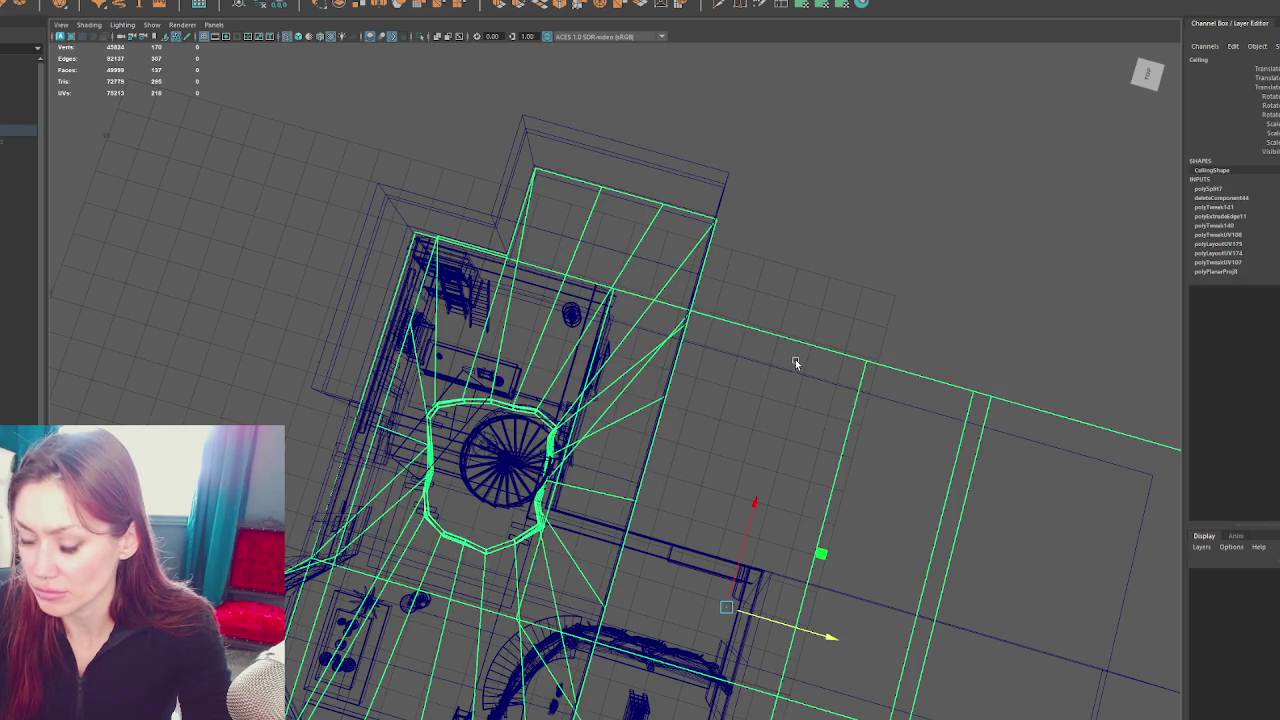
{"action": "key", "text": "ctrl+1"}
{"action": "left_click_drag", "start_coordinate": [803, 340], "coordinate": [838, 305]}
{"action": "left_click_drag", "start_coordinate": [787, 281], "coordinate": [764, 331]}
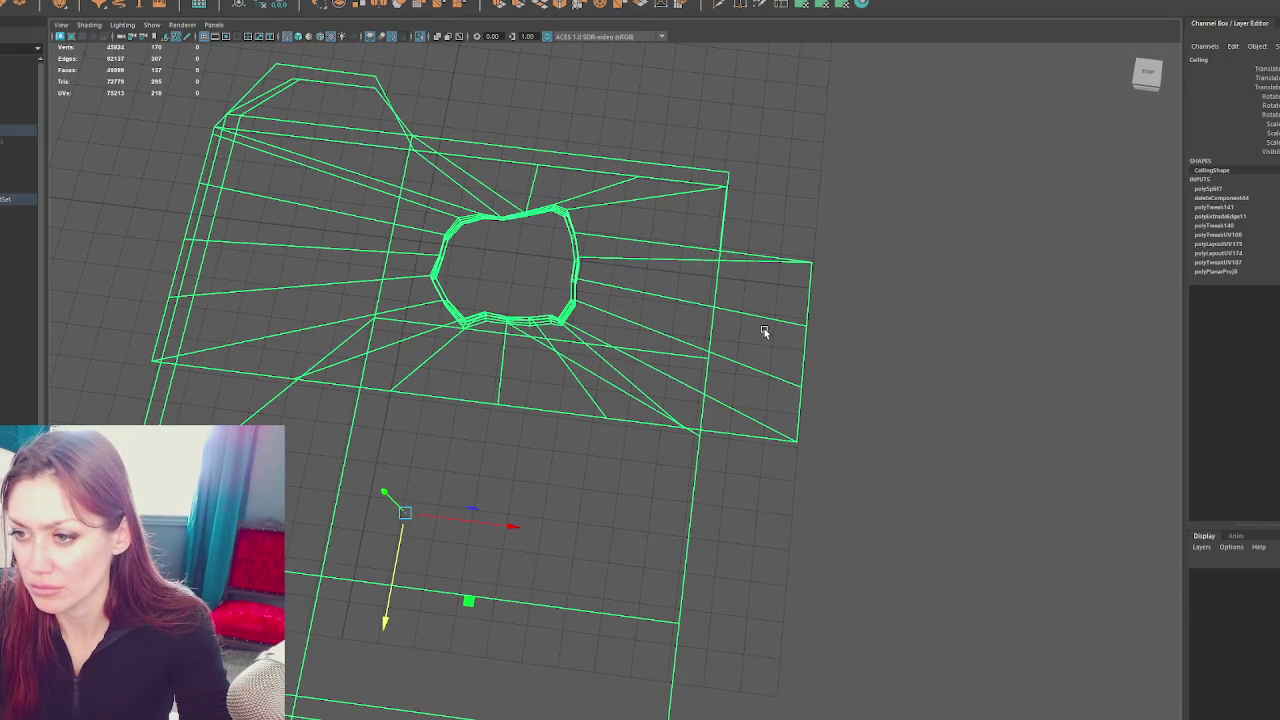
{"action": "key", "text": "ctrl+1"}
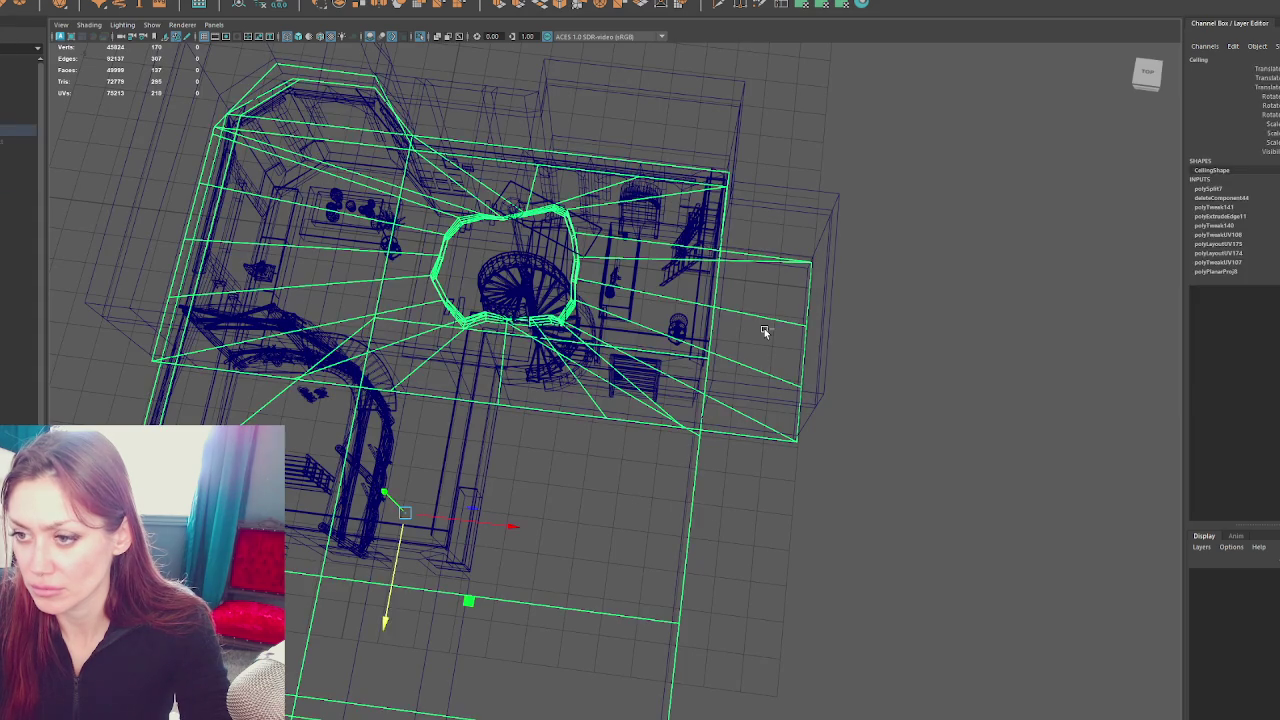
{"action": "key", "text": "F10"}
{"action": "left_click", "coordinate": [714, 495]}
{"action": "right_click", "coordinate": [908, 337]}
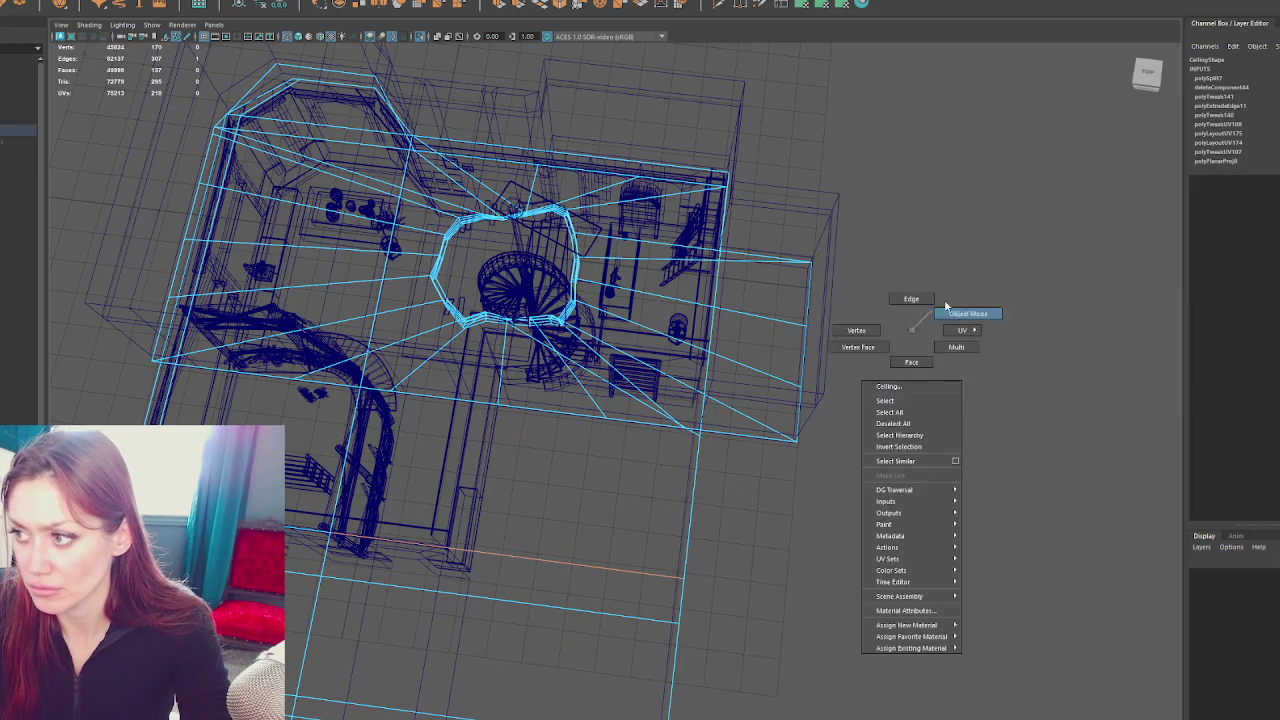
Isolate the ceiling, select the edge below the stairwell hole, and slide it up
{"action": "left_click", "coordinate": [717, 503]}
{"action": "left_click", "coordinate": [689, 508]}
{"action": "key", "text": "ctrl+1"}
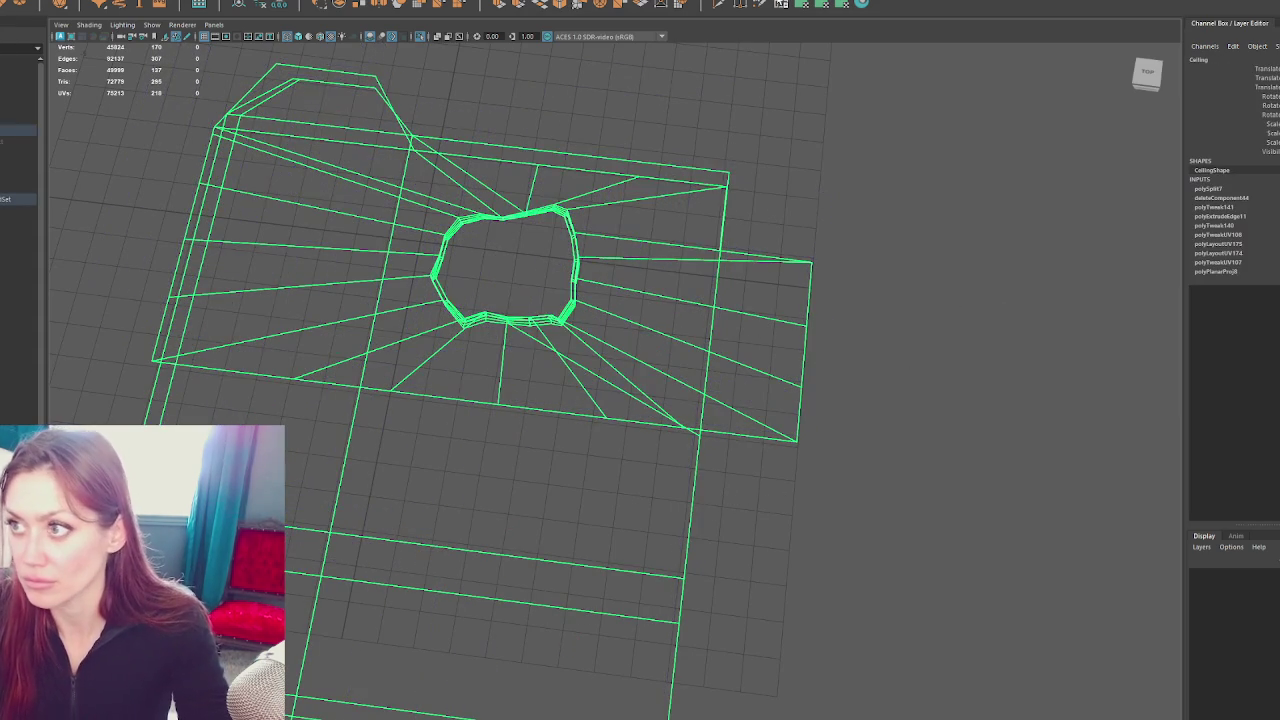
{"action": "left_click_drag", "start_coordinate": [741, 443], "coordinate": [693, 498]}
{"action": "left_click", "coordinate": [828, 455]}
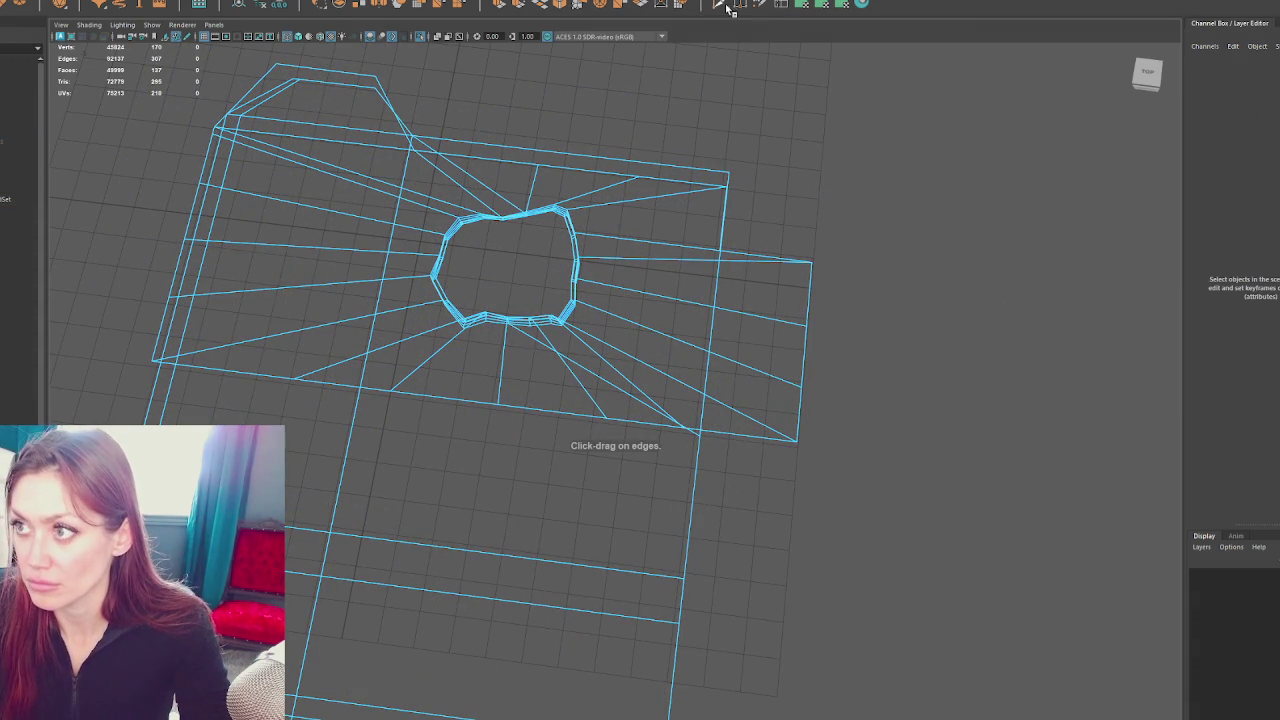
{"action": "left_click_drag", "start_coordinate": [1000, 340], "coordinate": [584, 493]}
{"action": "left_click", "coordinate": [587, 489]}
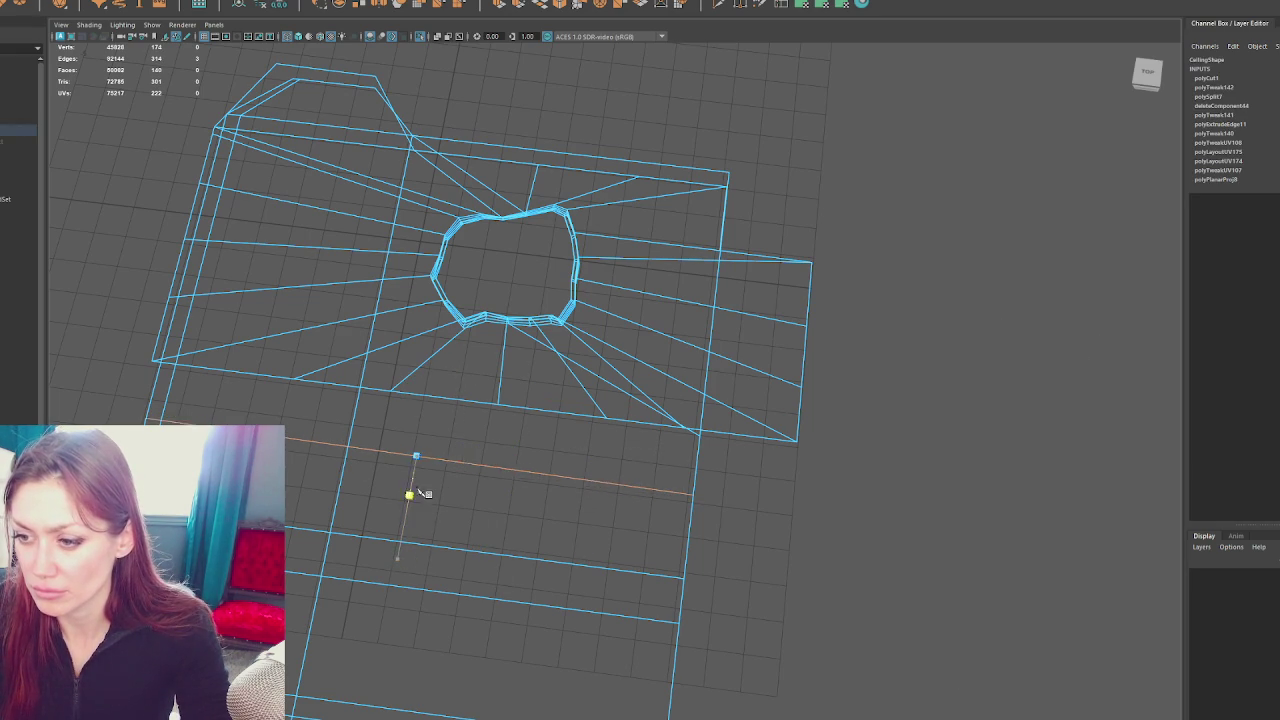
{"action": "left_click", "coordinate": [795, 210]}
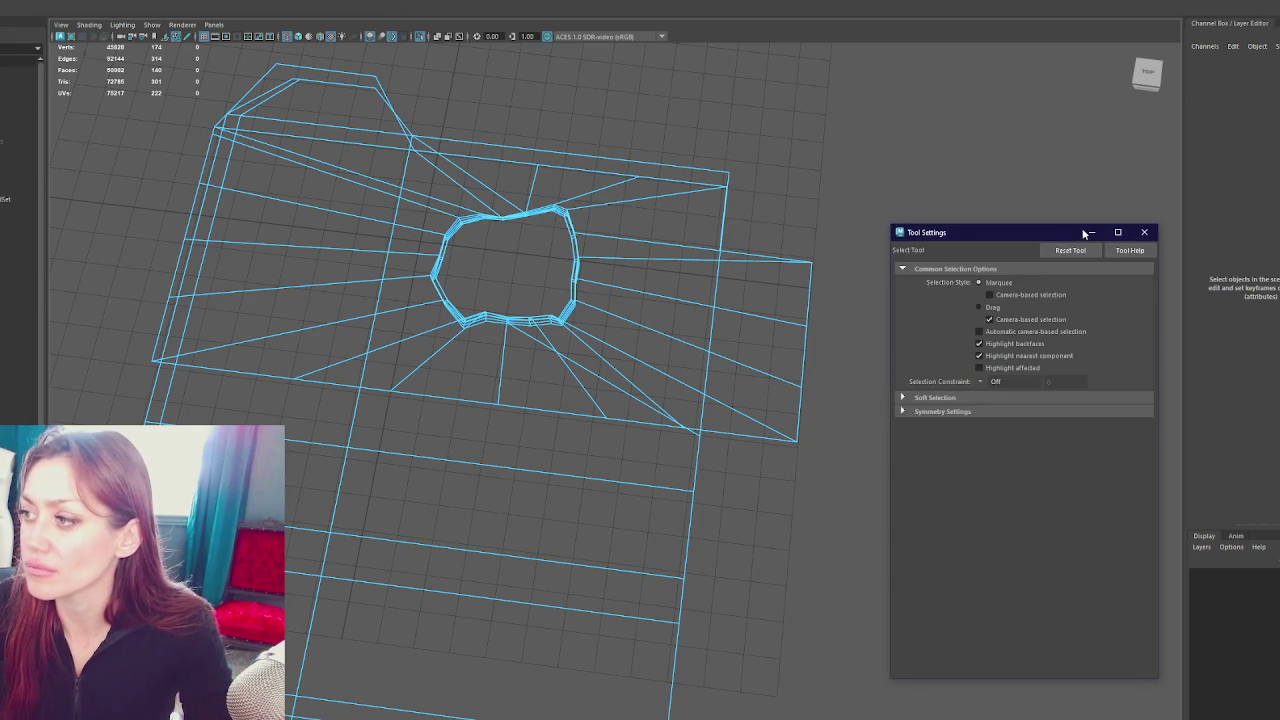
{"action": "left_click", "coordinate": [543, 476]}
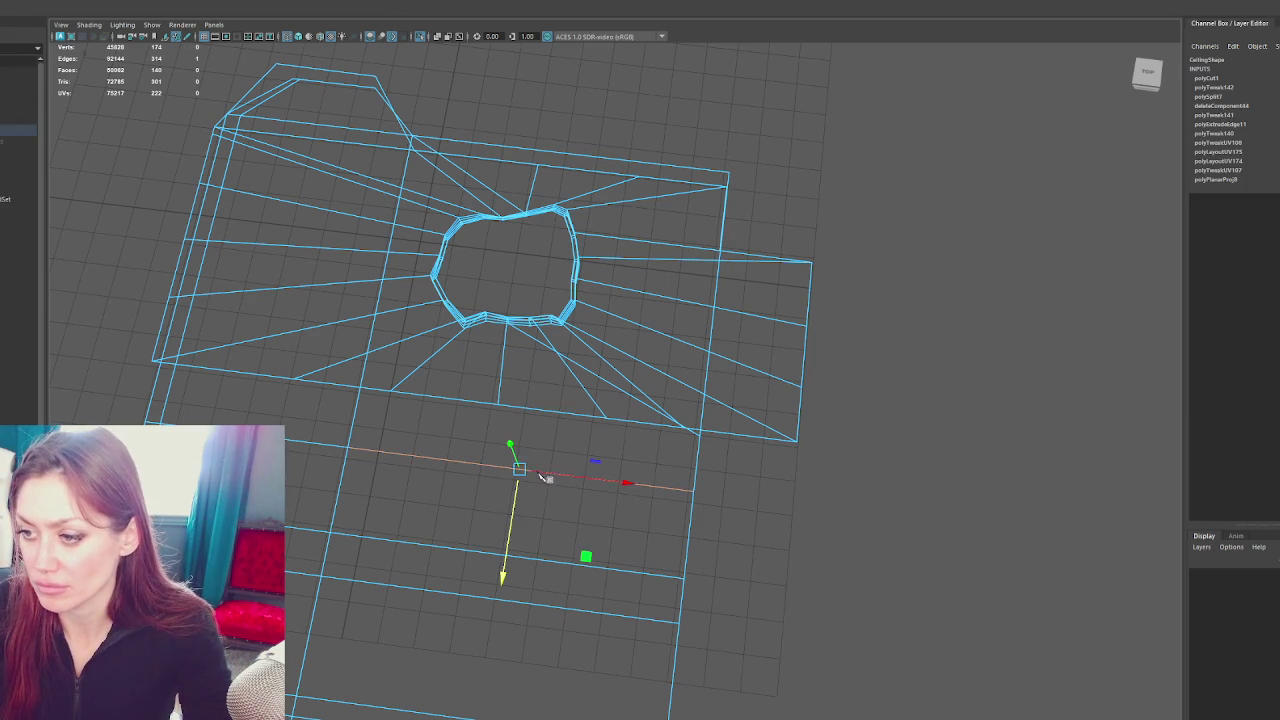
{"action": "left_click_drag", "start_coordinate": [497, 567], "coordinate": [558, 470]}
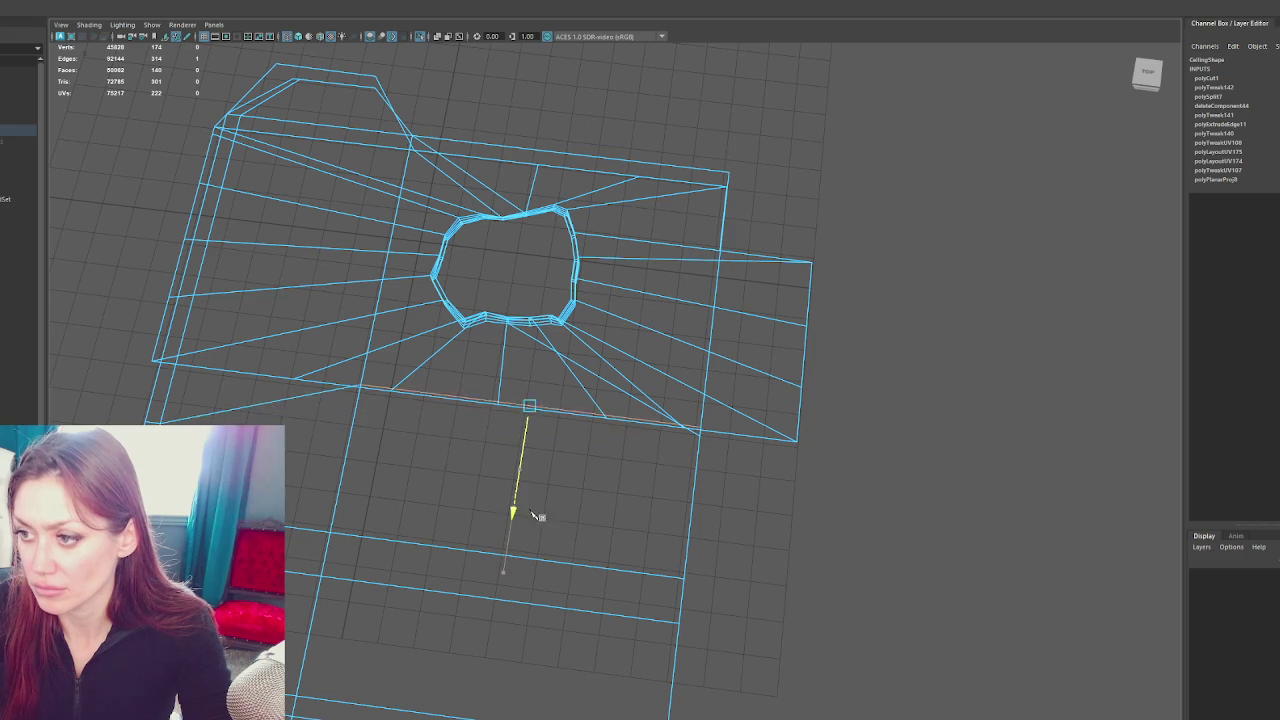
Show the whole house and move the edge to line up with the walls
{"action": "key", "text": "F8"}
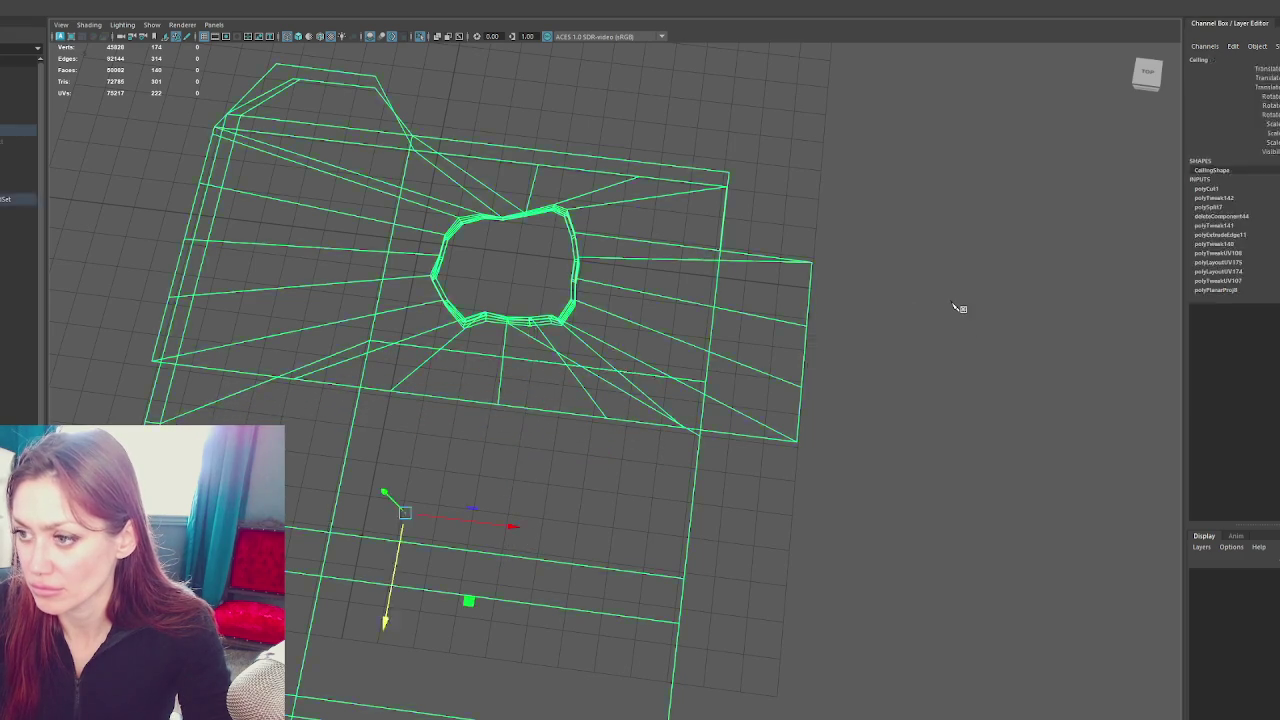
{"action": "left_click", "coordinate": [929, 309]}
{"action": "key", "text": "ctrl+1"}
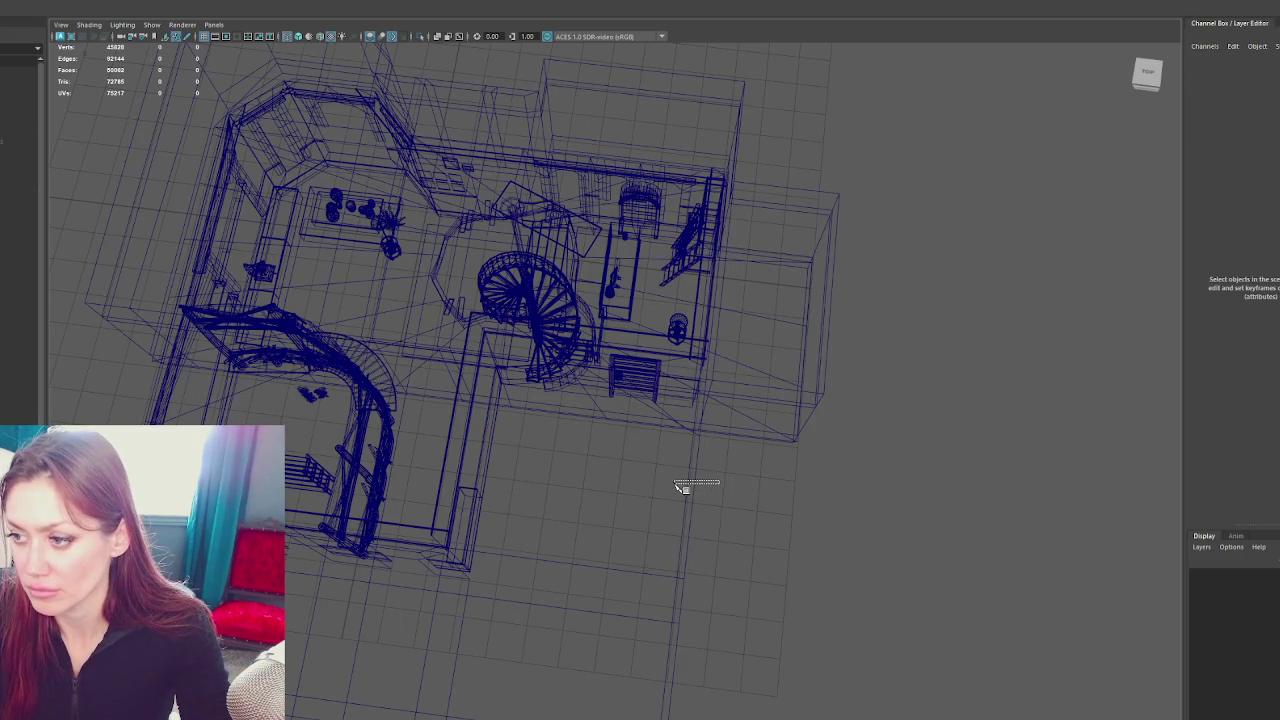
{"action": "left_click", "coordinate": [680, 487]}
{"action": "left_click_drag", "start_coordinate": [928, 320], "coordinate": [940, 265]}
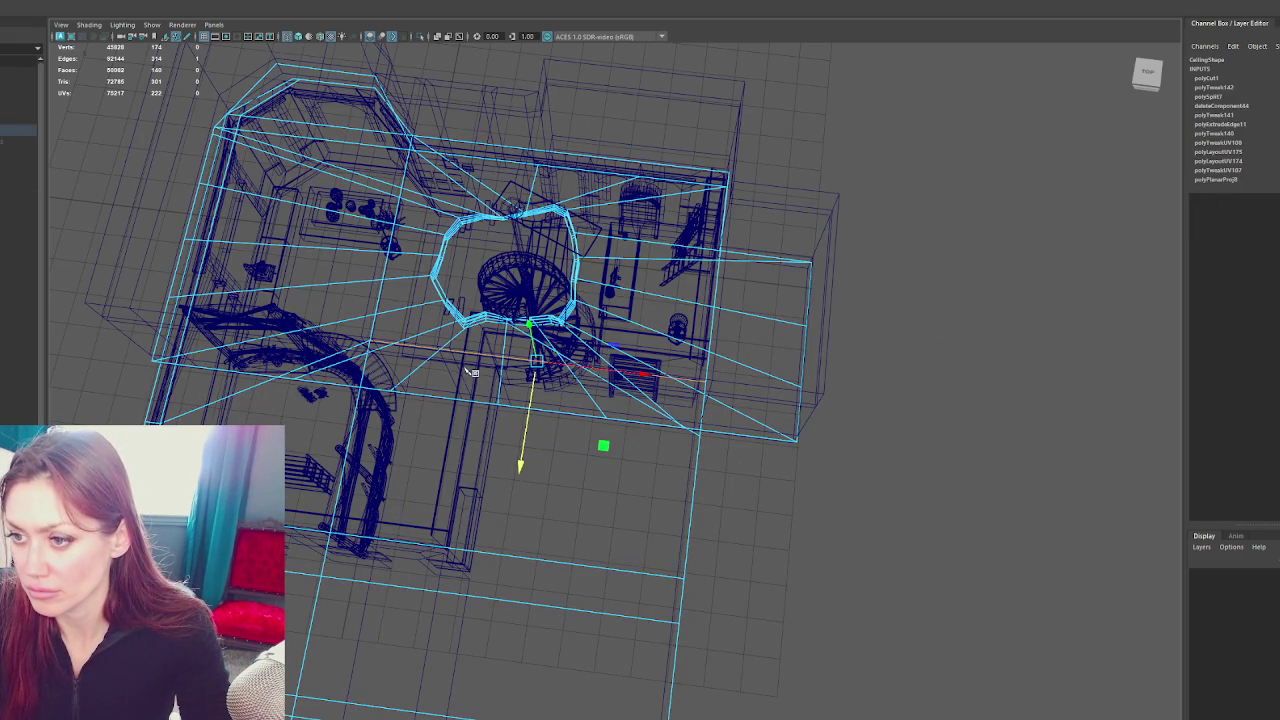
{"action": "left_click_drag", "start_coordinate": [521, 461], "coordinate": [540, 441]}
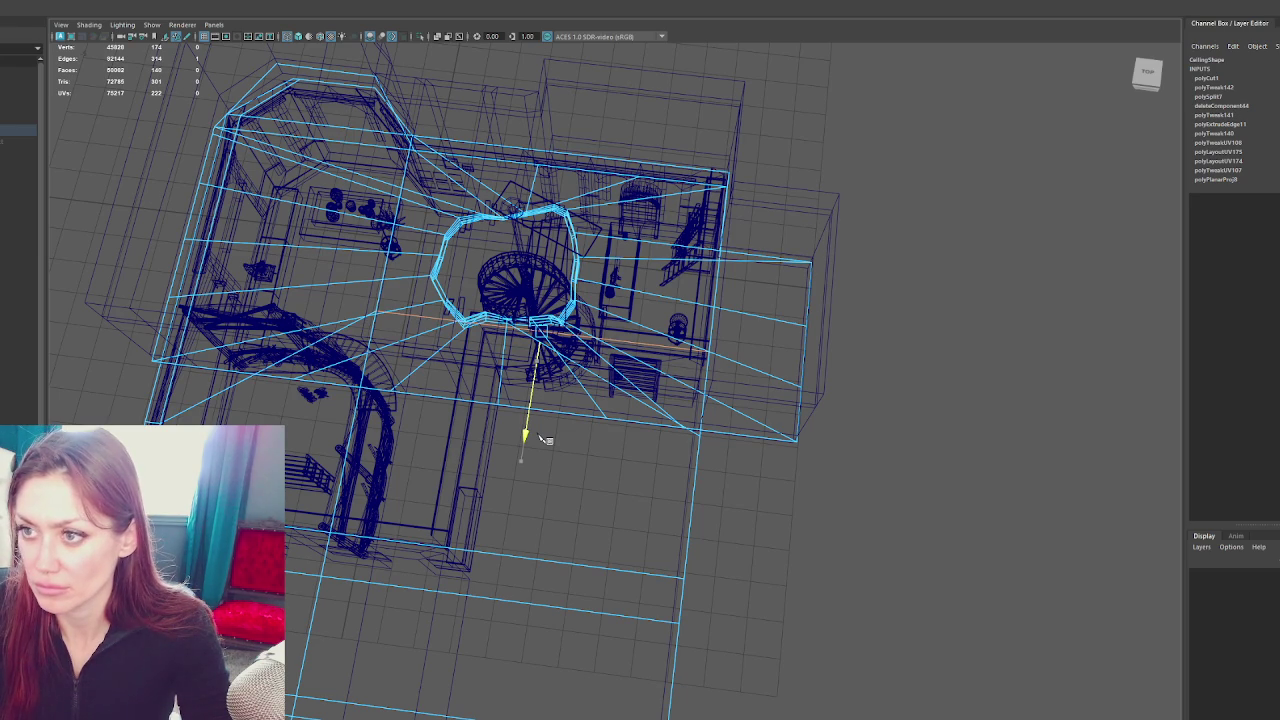
{"action": "key", "text": "F8"}
{"action": "left_click", "coordinate": [543, 440]}
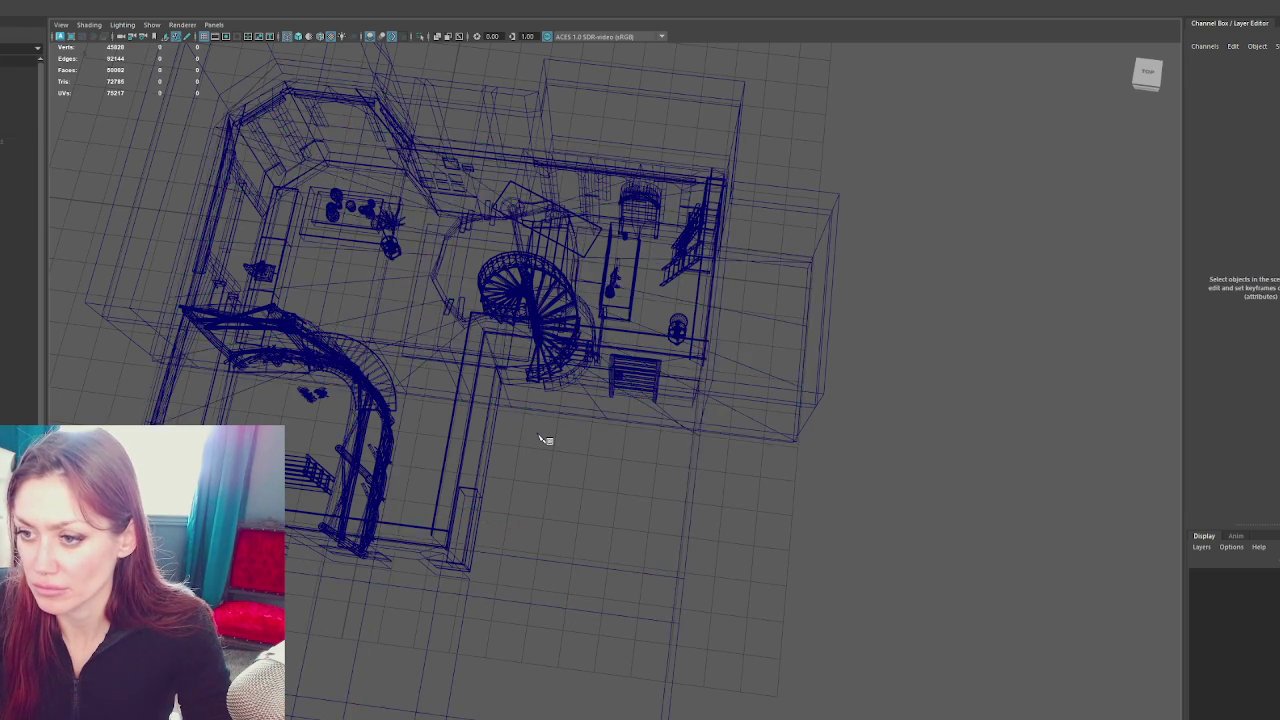
{"action": "key", "text": "ctrl+z"}
{"action": "key", "text": "ctrl+z"}
{"action": "key", "text": "ctrl+z"}
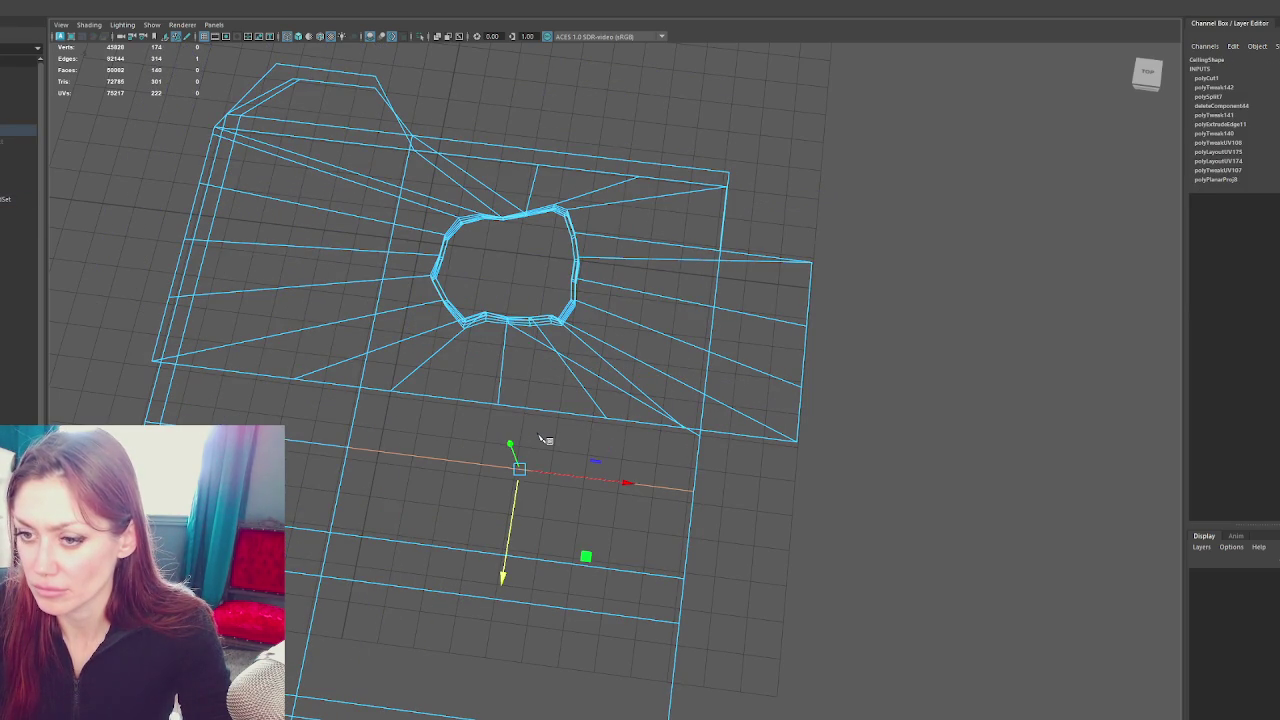
Fine-tune the edge's position against the full house, then isolate the ceiling again
{"action": "left_click", "coordinate": [292, 447]}
{"action": "left_click", "coordinate": [296, 444]}
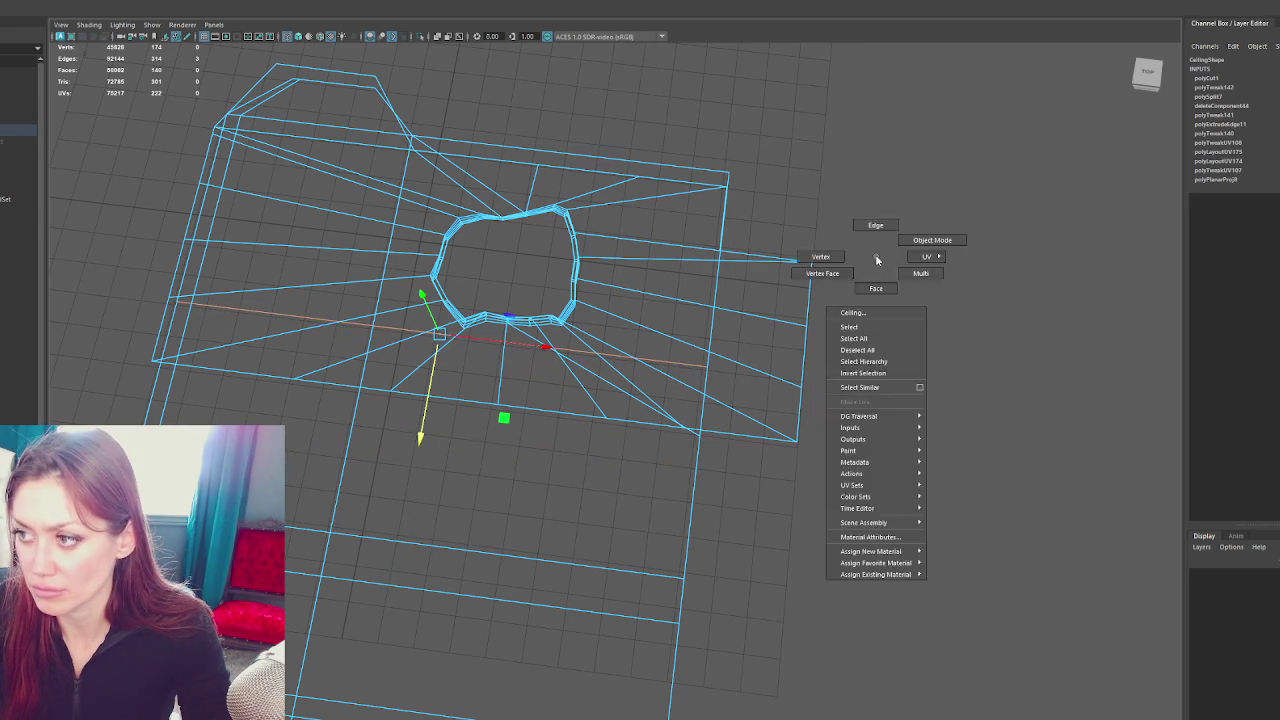
{"action": "left_click", "coordinate": [905, 240]}
{"action": "key", "text": "ctrl+1"}
{"action": "left_click", "coordinate": [700, 475]}
{"action": "left_click_drag", "start_coordinate": [700, 475], "coordinate": [794, 474]}
{"action": "left_click_drag", "start_coordinate": [920, 350], "coordinate": [519, 493]}
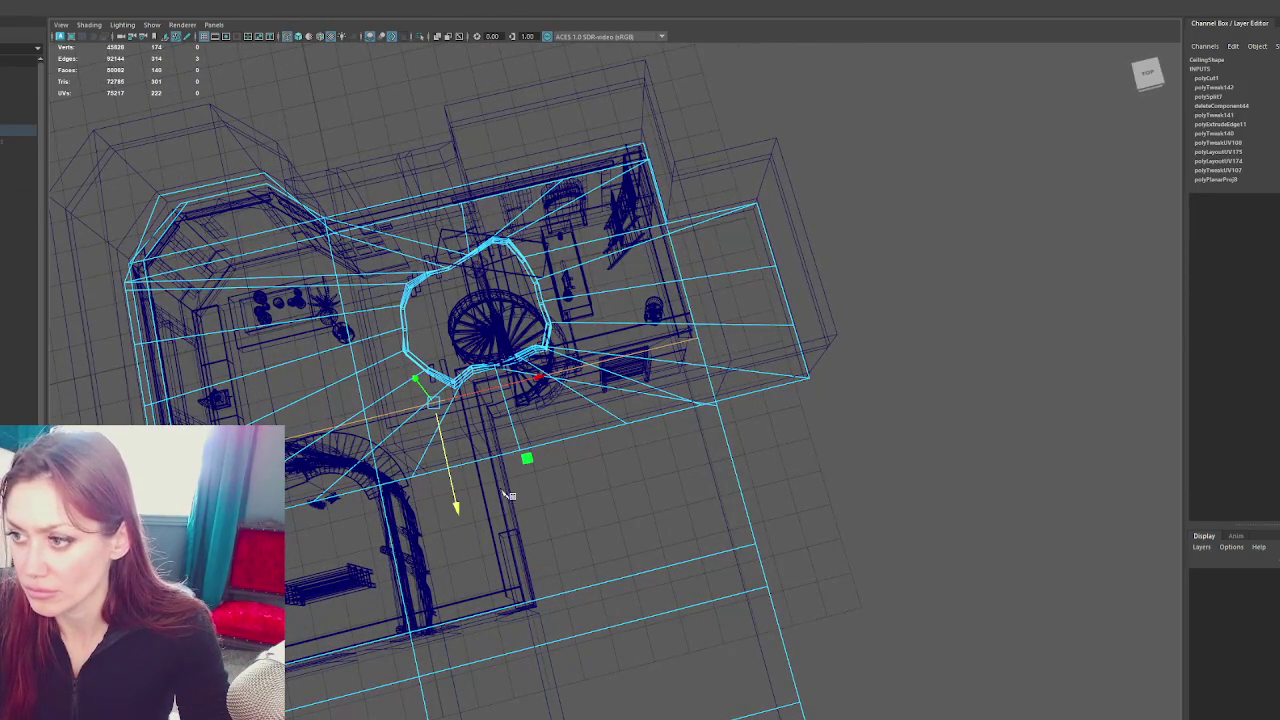
{"action": "left_click_drag", "start_coordinate": [462, 506], "coordinate": [464, 496]}
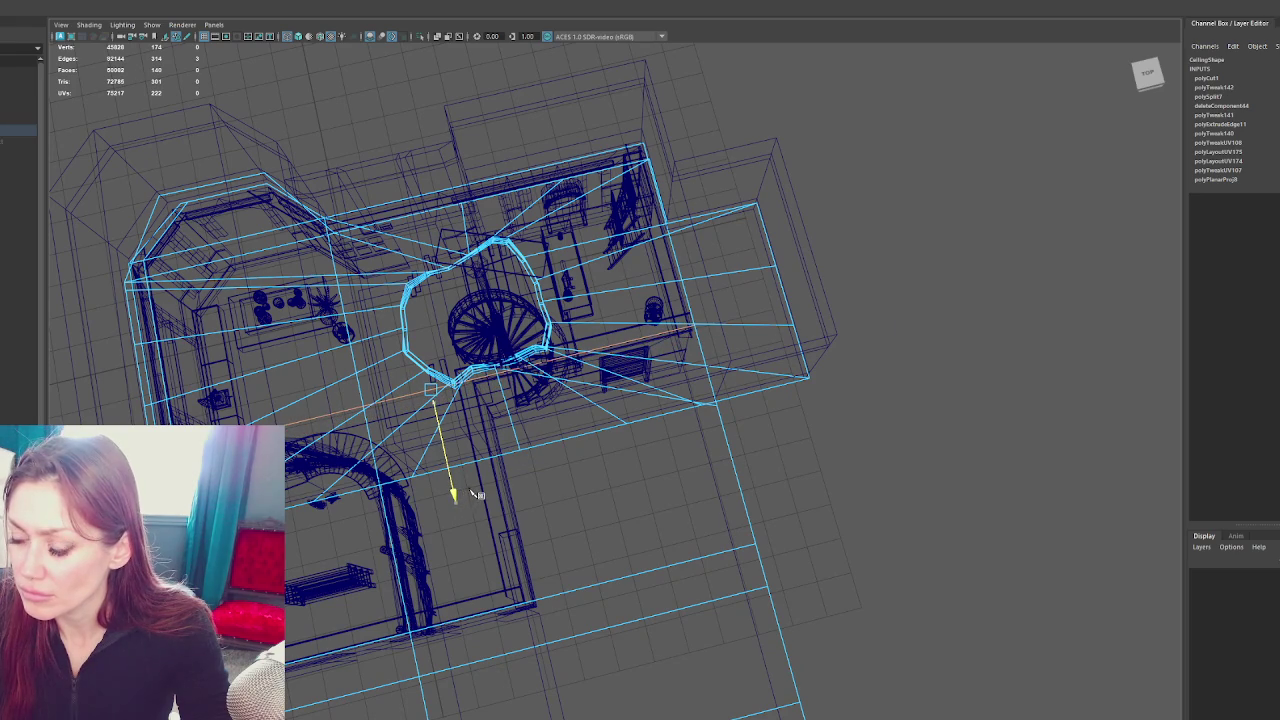
{"action": "left_click", "coordinate": [785, 213]}
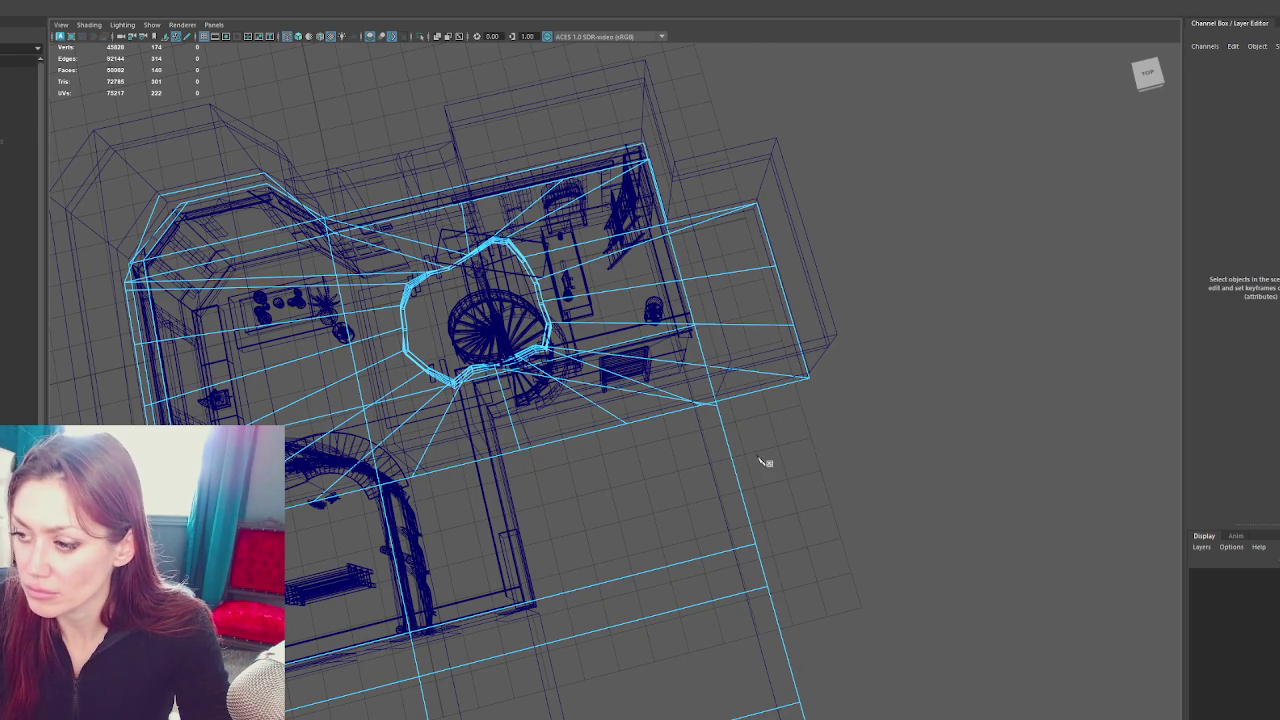
{"action": "left_click_drag", "start_coordinate": [750, 465], "coordinate": [883, 360]}
{"action": "key", "text": "ctrl+1"}
{"action": "left_click_drag", "start_coordinate": [683, 437], "coordinate": [672, 213]}
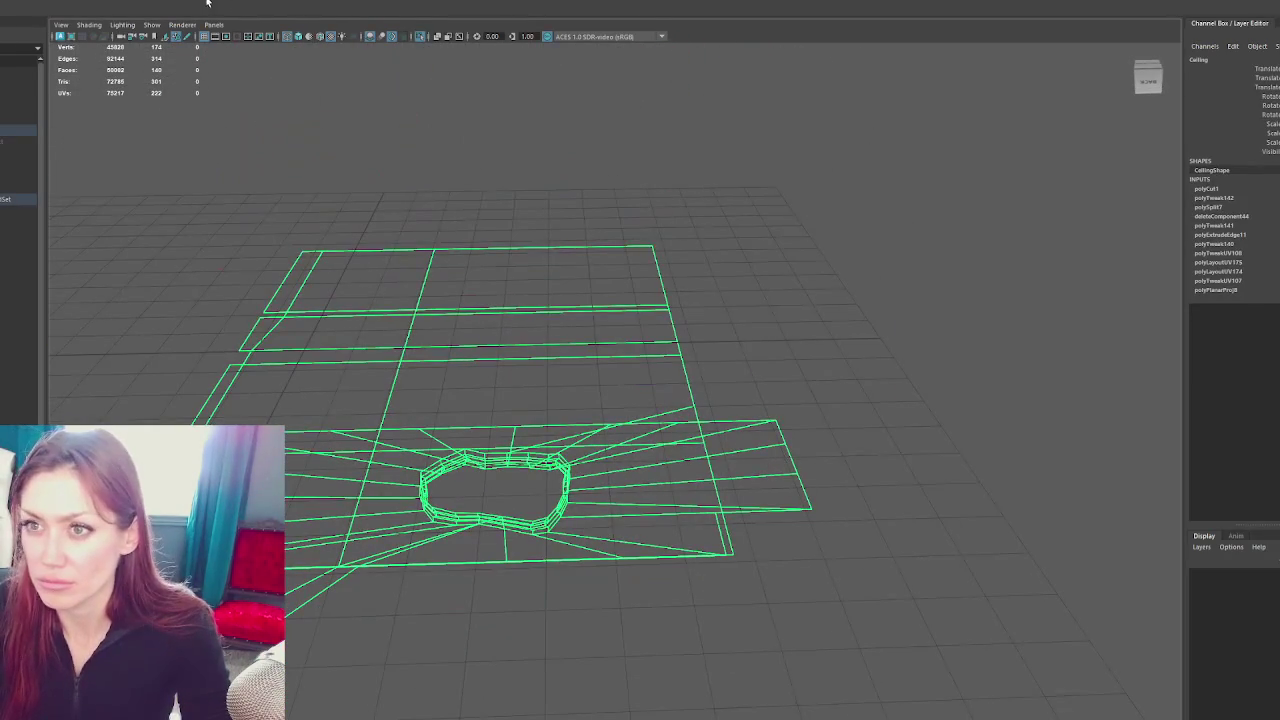
Switch to the modelling shelf, enter edge mode, and orbit around the ceiling
{"action": "left_click", "coordinate": [235, 2]}
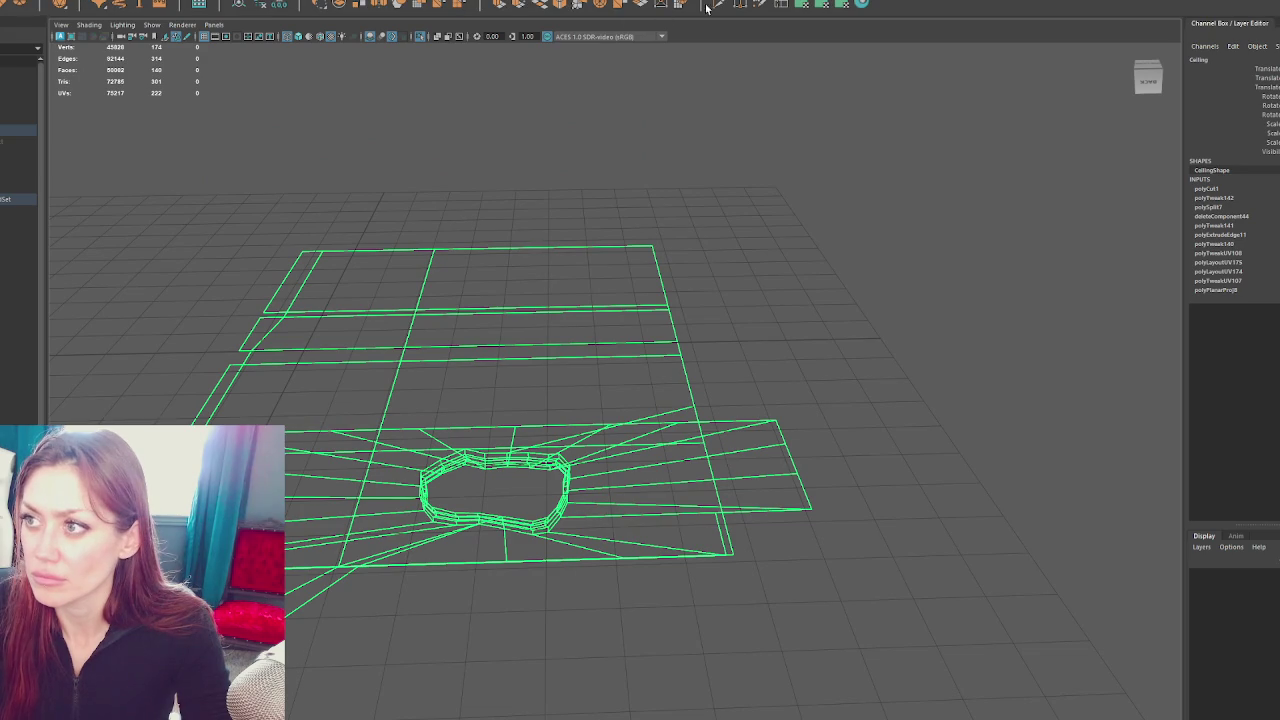
{"action": "key", "text": "F10"}
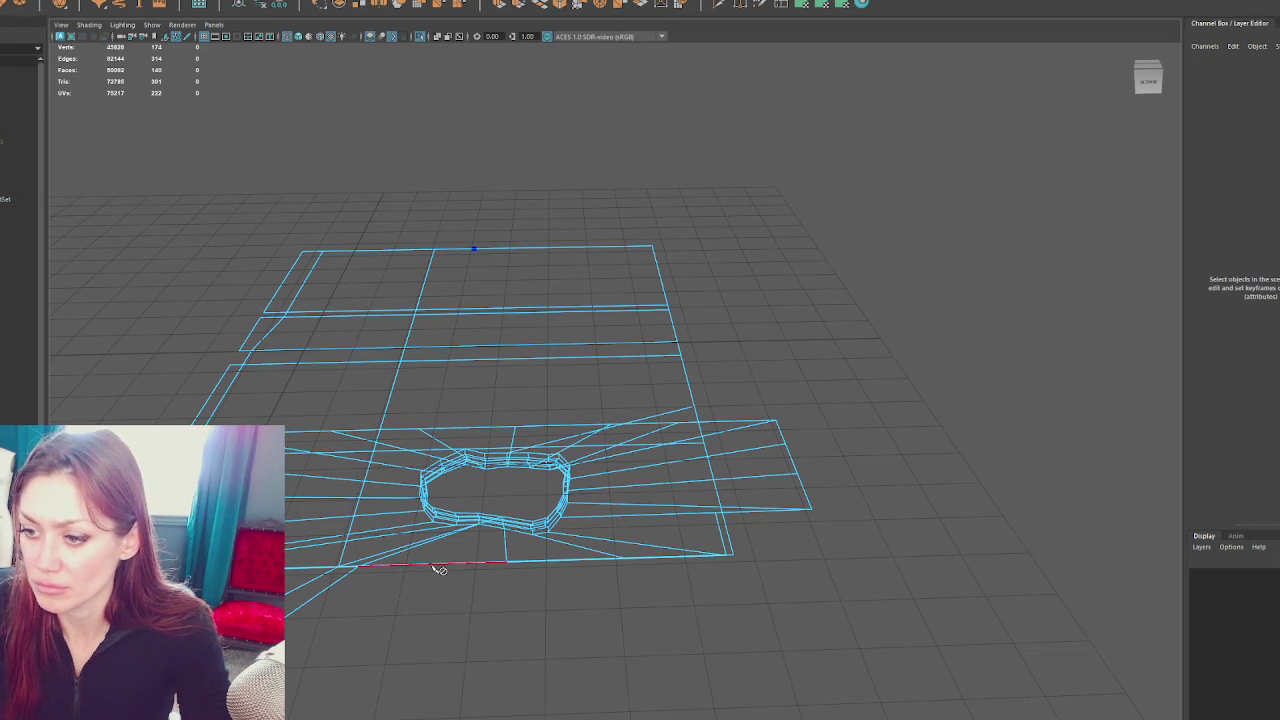
{"action": "left_click_drag", "start_coordinate": [485, 539], "coordinate": [507, 455]}
{"action": "left_click_drag", "start_coordinate": [479, 331], "coordinate": [743, 246]}
{"action": "scroll", "scroll_direction": "down", "scroll_amount": 3}
{"action": "left_click_drag", "start_coordinate": [697, 293], "coordinate": [1023, 466]}
Return to object mode and view the house plan top-down with the Ceiling selected
{"action": "right_click", "coordinate": [859, 332]}
{"action": "left_click", "coordinate": [915, 289]}
{"action": "left_click_drag", "start_coordinate": [915, 289], "coordinate": [689, 234]}
{"action": "left_click", "coordinate": [778, 270]}
{"action": "left_click_drag", "start_coordinate": [778, 270], "coordinate": [759, 162]}
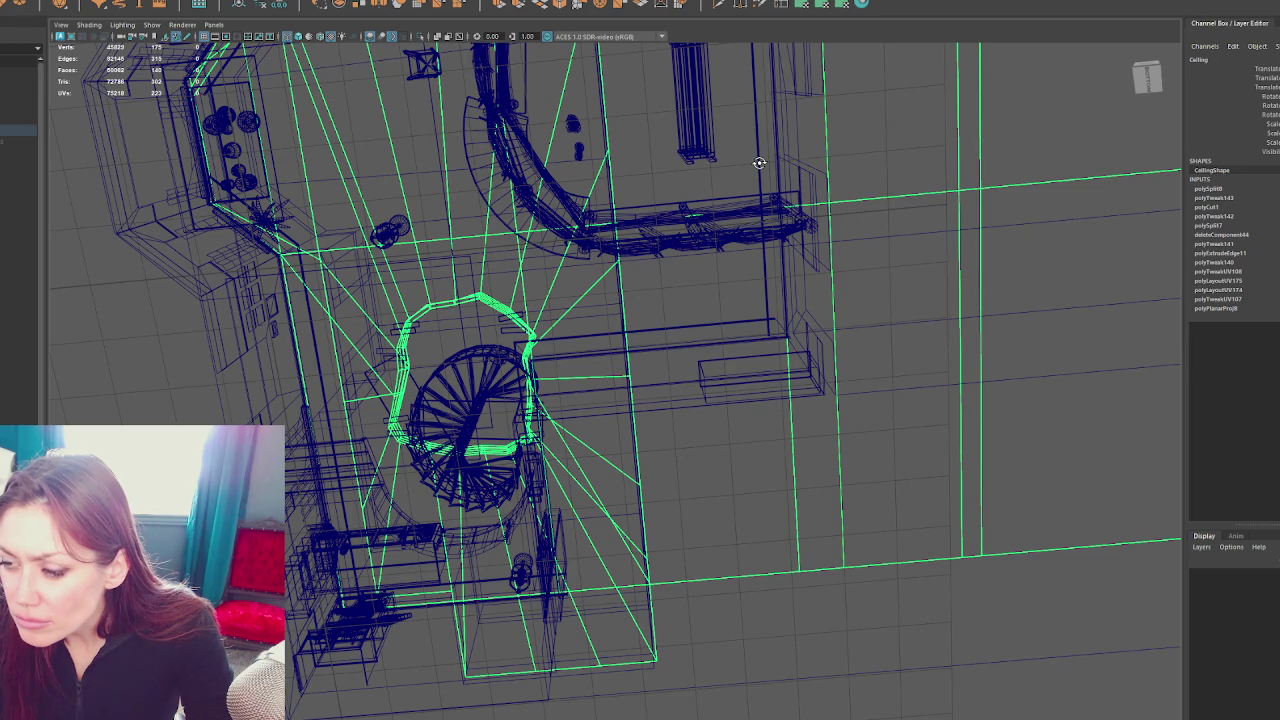
Select the Ceiling near the stairwell hole and orbit and zoom around the opening
{"action": "left_click_drag", "start_coordinate": [430, 270], "coordinate": [591, 374]}
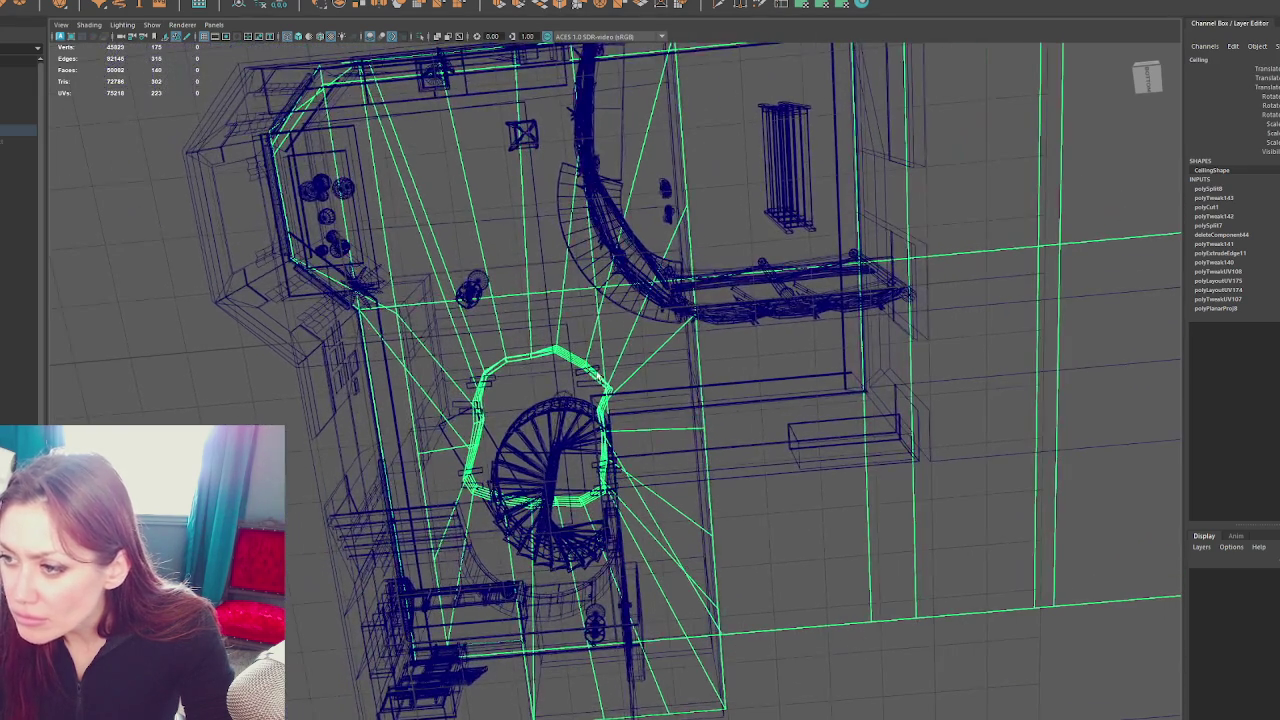
{"action": "left_click", "coordinate": [1086, 195]}
{"action": "left_click", "coordinate": [612, 392]}
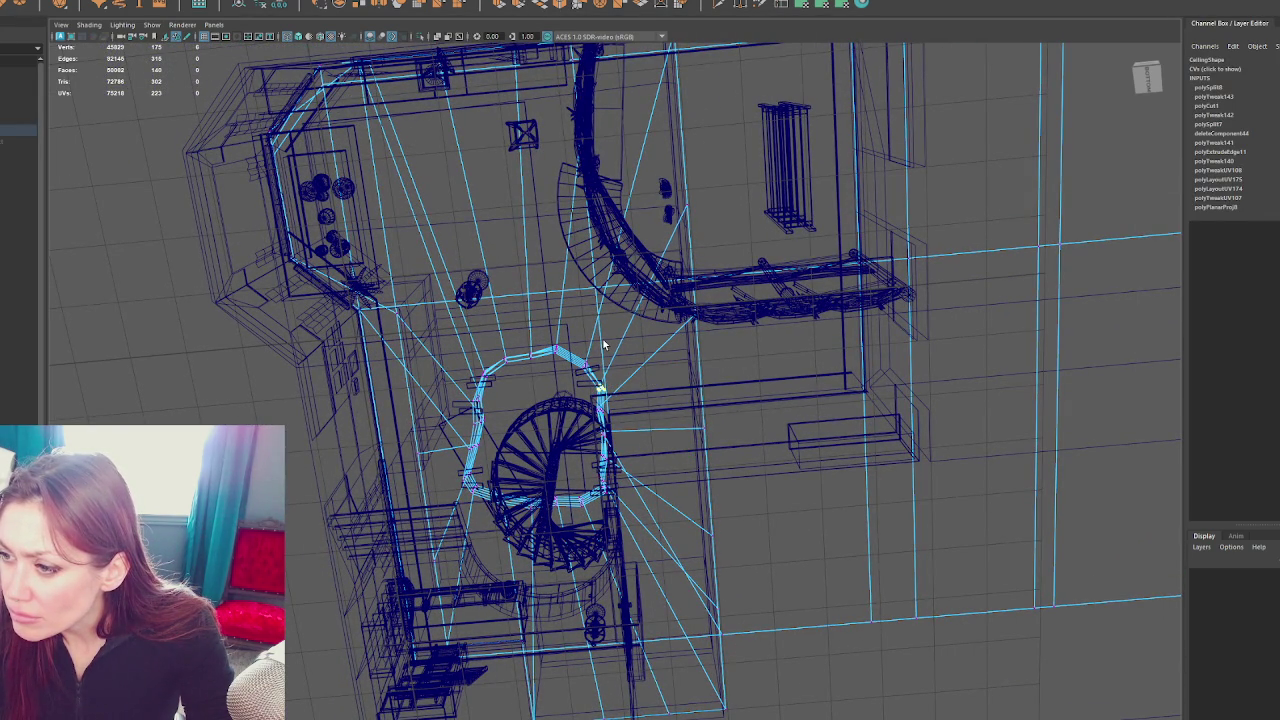
{"action": "left_click_drag", "start_coordinate": [604, 344], "coordinate": [629, 331]}
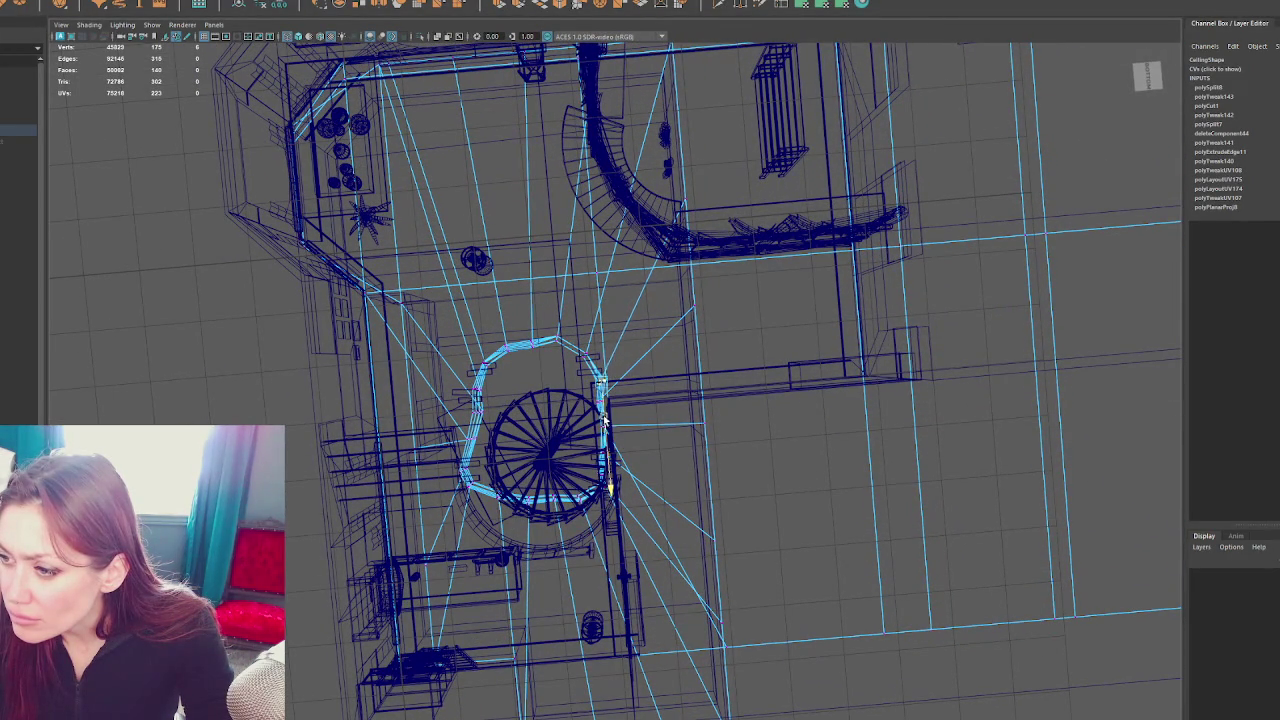
{"action": "left_click_drag", "start_coordinate": [605, 418], "coordinate": [760, 440]}
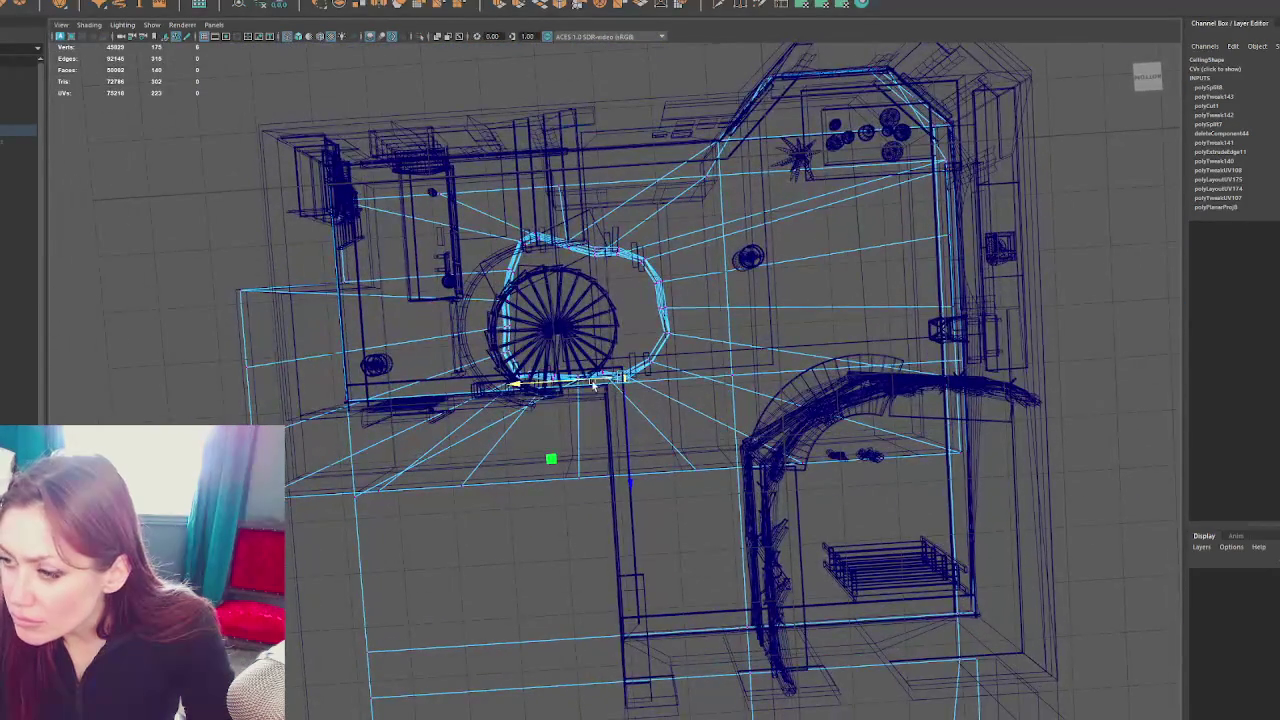
{"action": "scroll", "scroll_direction": "up", "scroll_amount": 3}
{"action": "scroll", "scroll_direction": "up", "scroll_amount": 3}
{"action": "scroll", "scroll_direction": "up", "scroll_amount": 3}
{"action": "scroll", "scroll_direction": "down", "scroll_amount": 3}
{"action": "scroll", "scroll_direction": "up", "scroll_amount": 3}
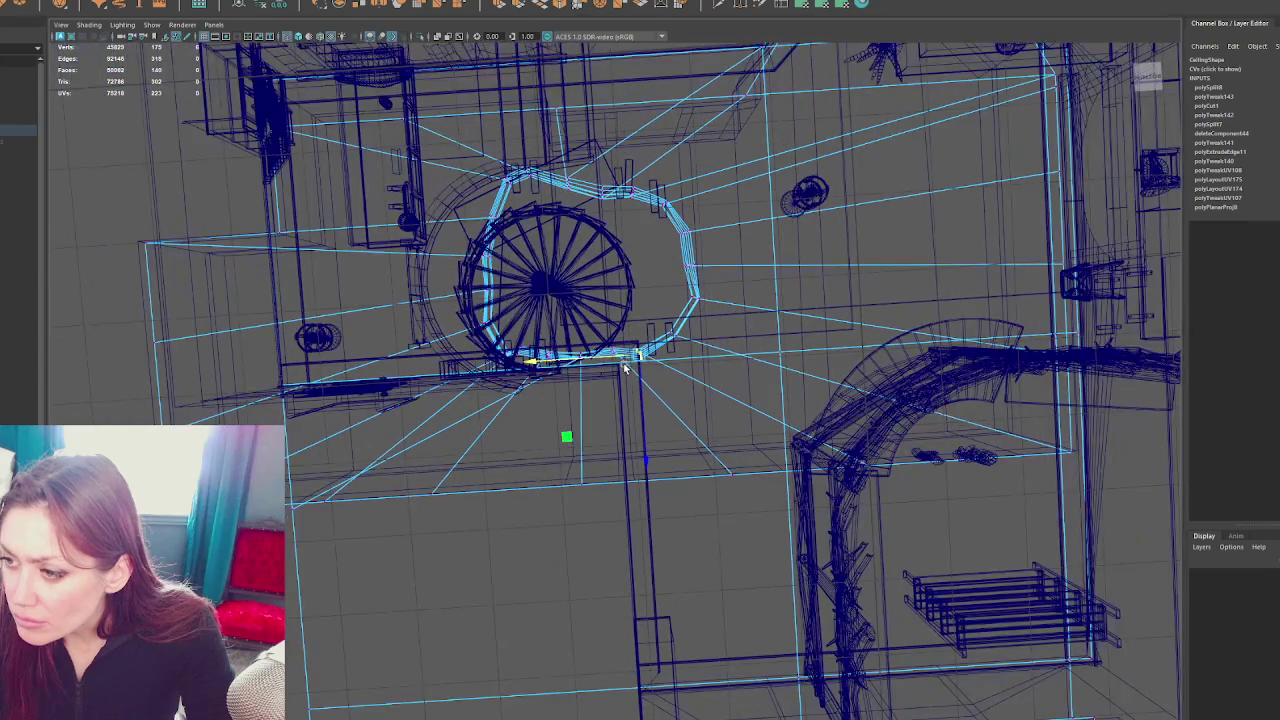
{"action": "left_click_drag", "start_coordinate": [658, 414], "coordinate": [653, 393]}
{"action": "scroll", "scroll_direction": "up", "scroll_amount": 3}
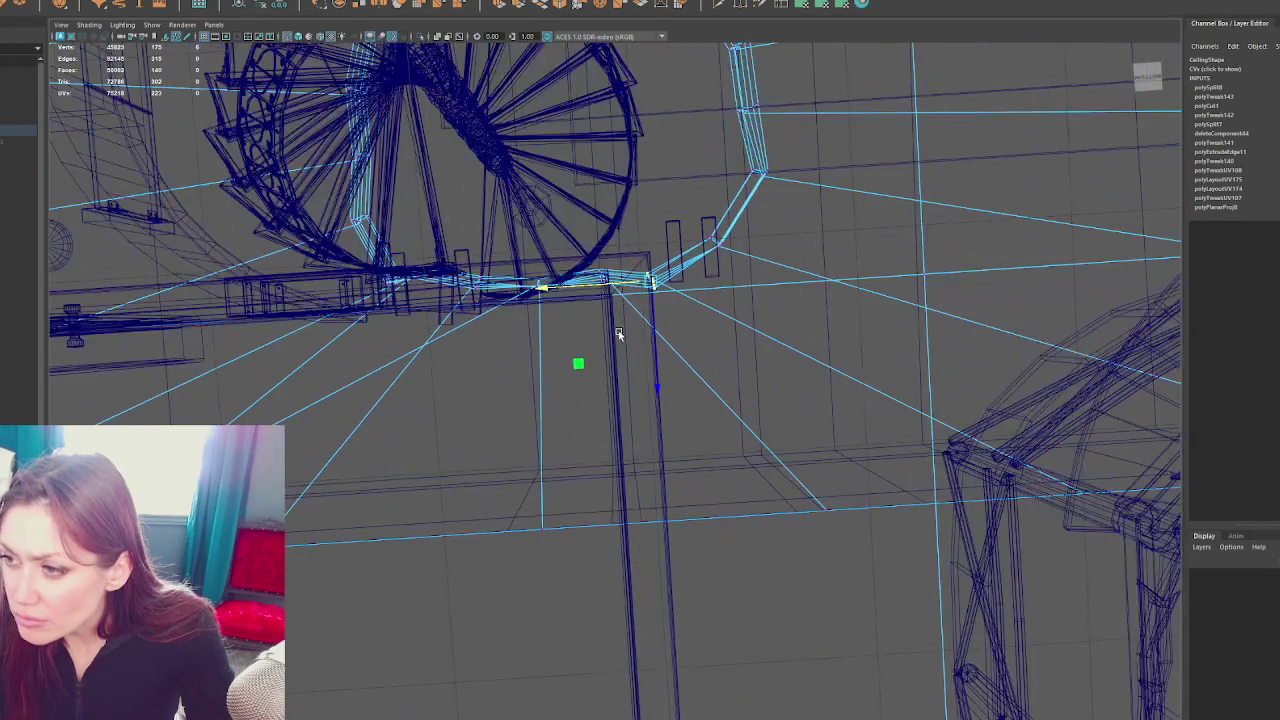
Isolate the Ceiling object alone and view it in shaded mode to see the hole's rim
{"action": "left_click_drag", "start_coordinate": [618, 331], "coordinate": [663, 277]}
{"action": "left_click_drag", "start_coordinate": [663, 277], "coordinate": [663, 240]}
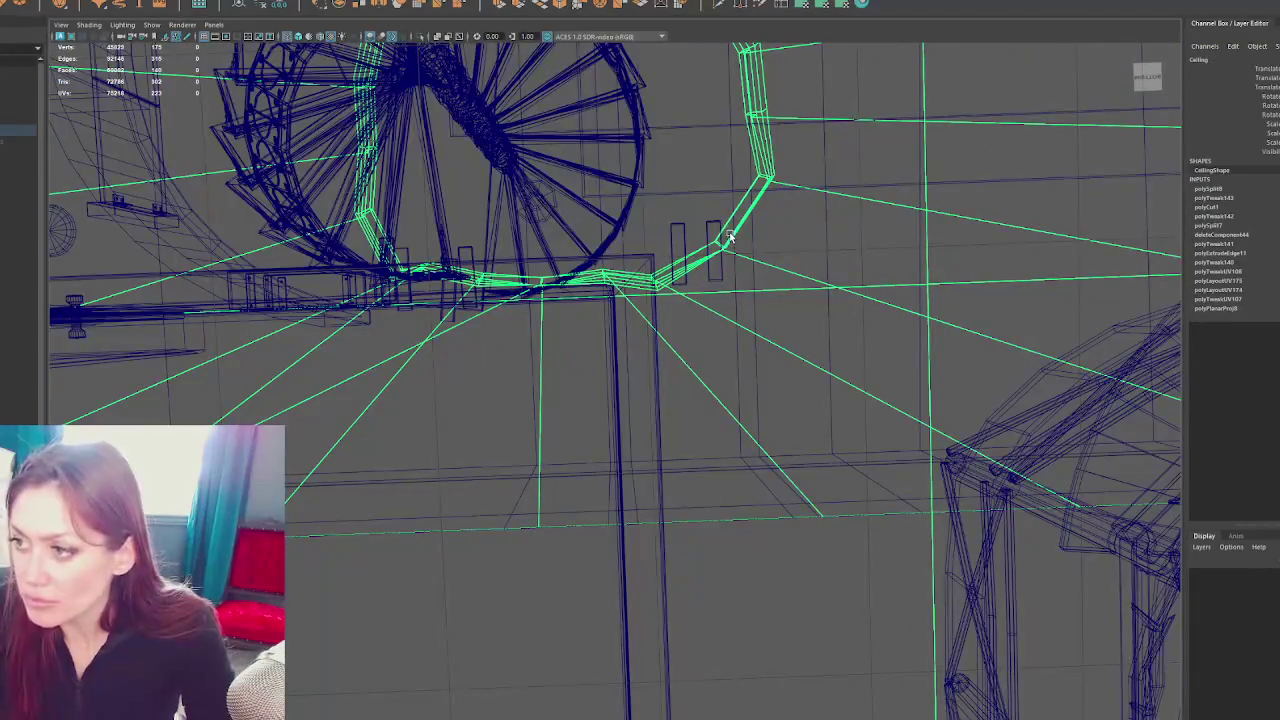
{"action": "key", "text": "ctrl+1"}
{"action": "key", "text": "5"}
{"action": "left_click_drag", "start_coordinate": [677, 220], "coordinate": [654, 337]}
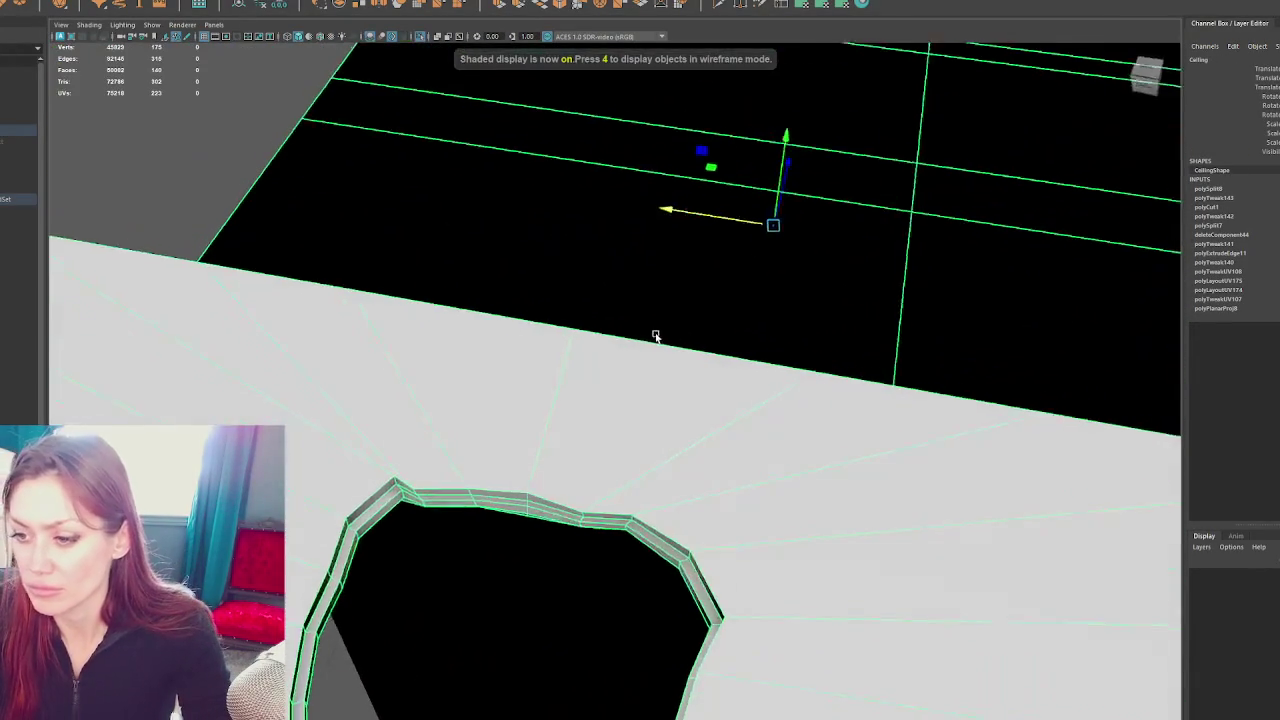
Slide the stairwell hole's rim edges along one axis and nudge a rim vertex right
{"action": "left_click_drag", "start_coordinate": [457, 374], "coordinate": [457, 343]}
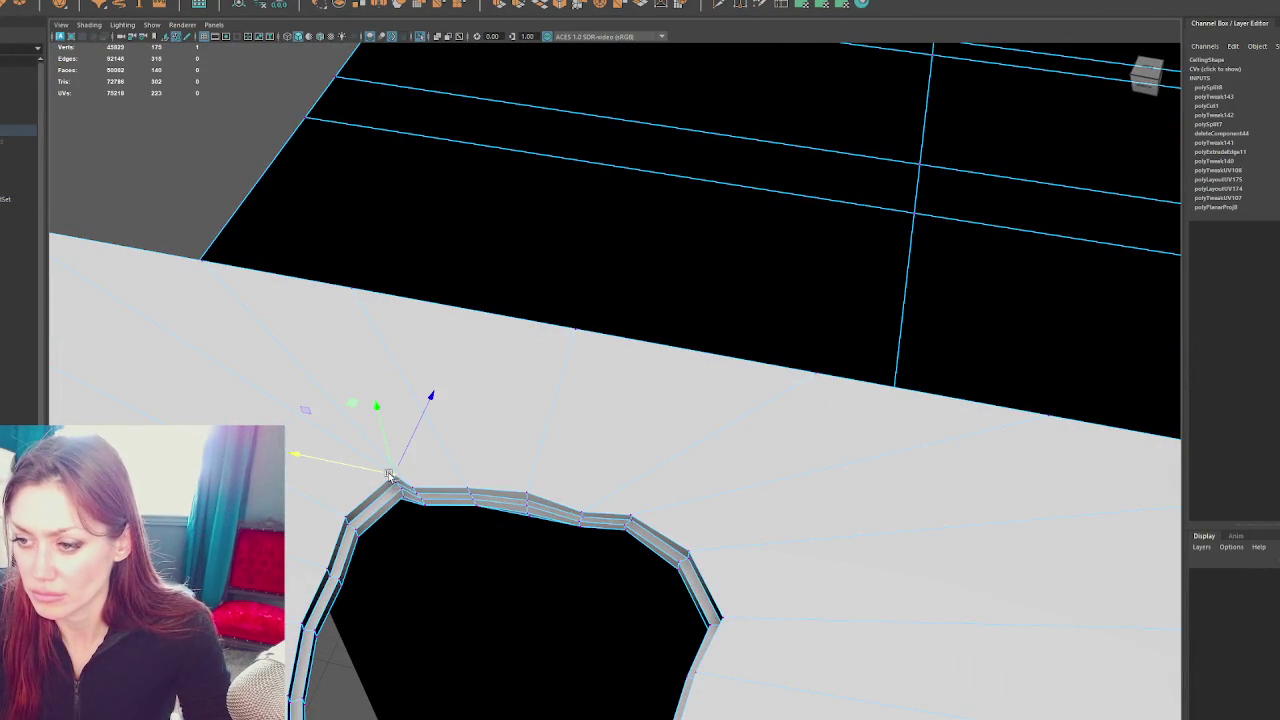
{"action": "key", "text": "4"}
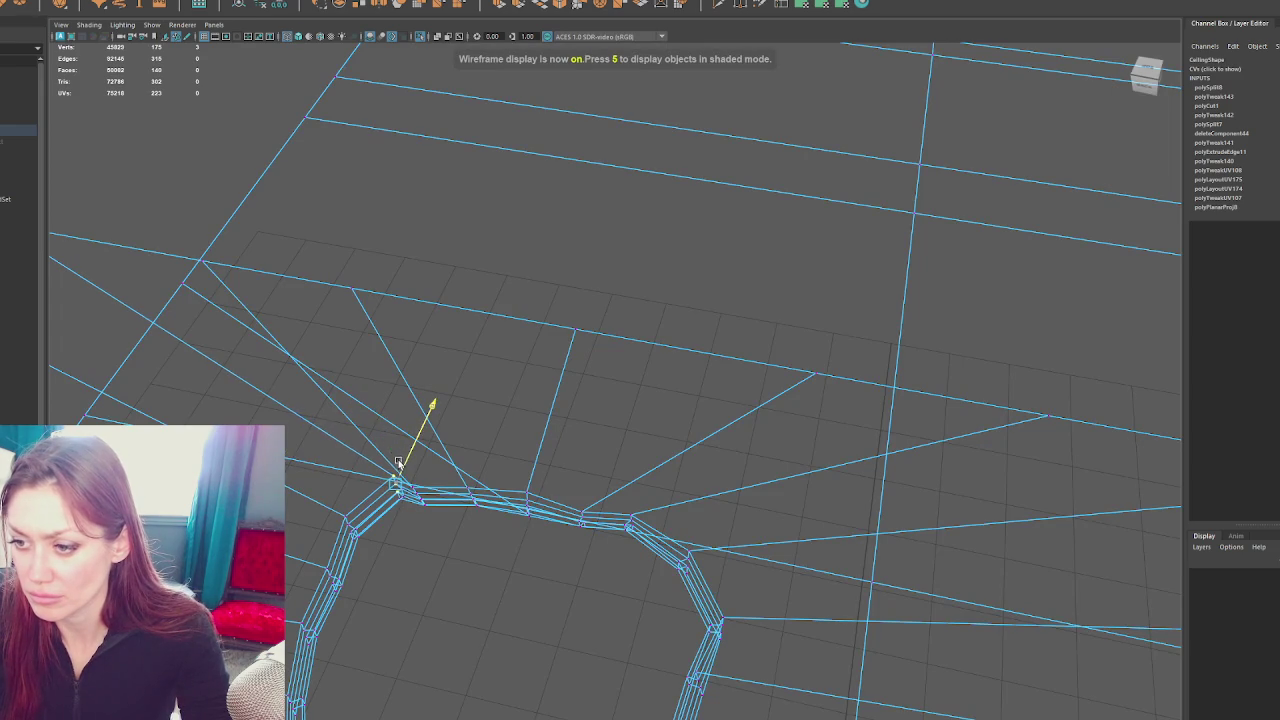
{"action": "left_click_drag", "start_coordinate": [407, 462], "coordinate": [410, 478]}
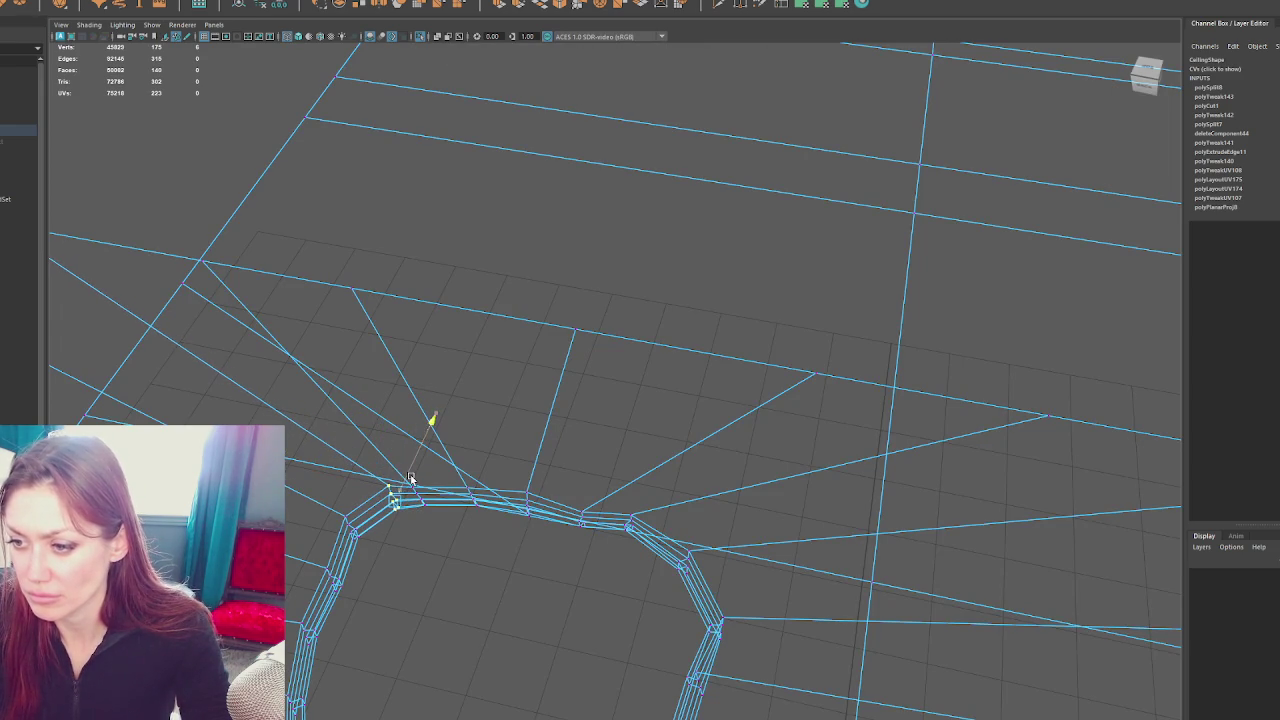
{"action": "key", "text": "6"}
{"action": "left_click_drag", "start_coordinate": [491, 409], "coordinate": [550, 392]}
{"action": "scroll", "scroll_direction": "up", "scroll_amount": 3}
{"action": "scroll", "scroll_direction": "up", "scroll_amount": 3}
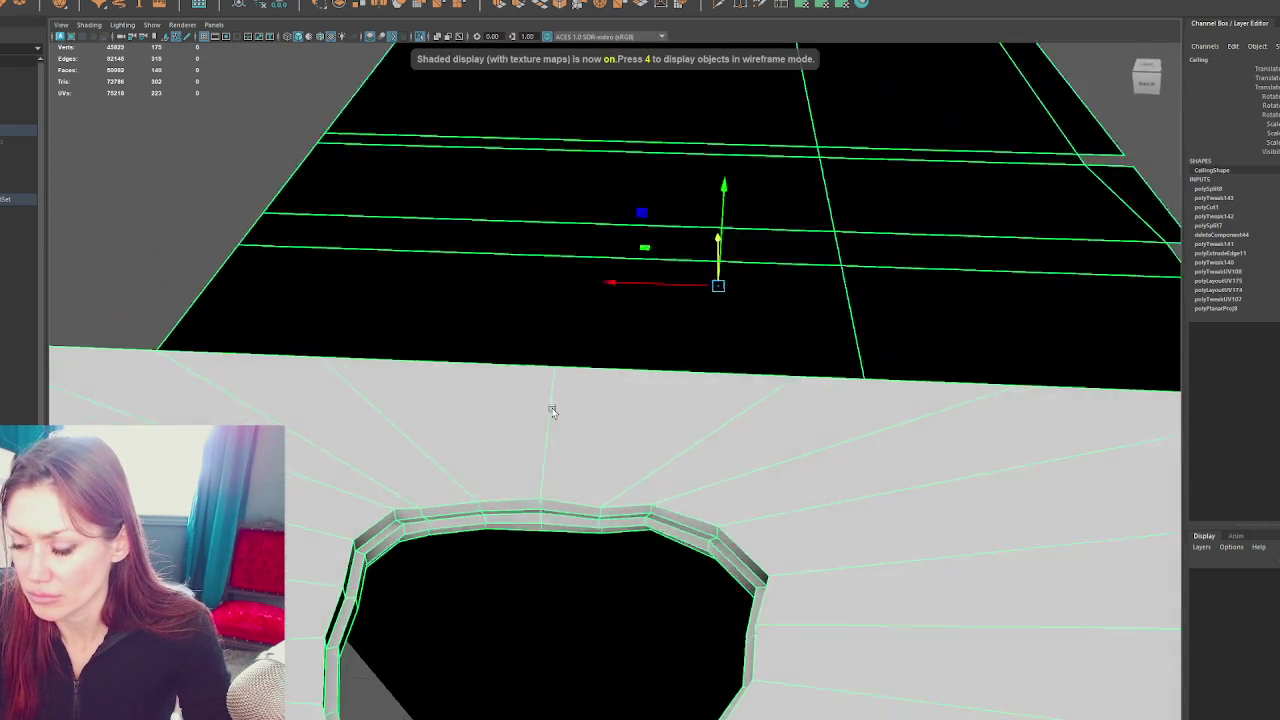
{"action": "left_click_drag", "start_coordinate": [551, 425], "coordinate": [566, 340]}
{"action": "scroll", "scroll_direction": "up", "scroll_amount": 3}
{"action": "left_click_drag", "start_coordinate": [563, 283], "coordinate": [586, 249]}
{"action": "left_click_drag", "start_coordinate": [586, 247], "coordinate": [604, 193]}
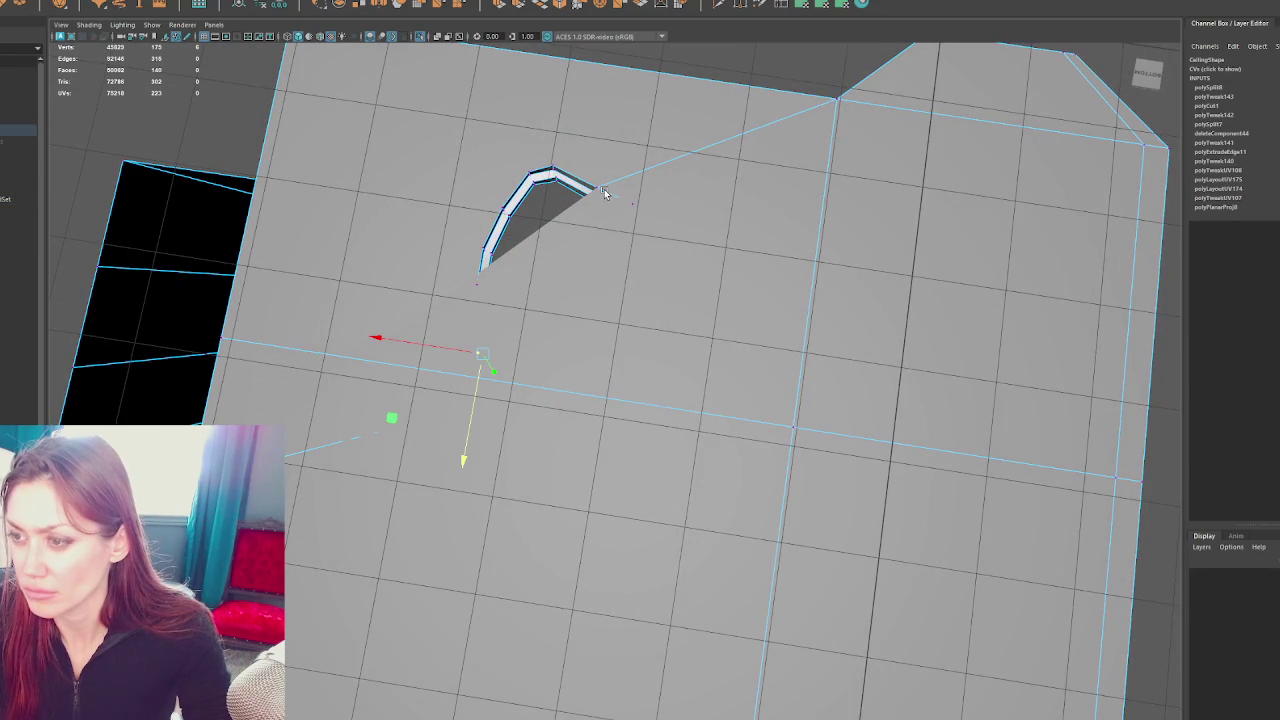
{"action": "left_click_drag", "start_coordinate": [568, 188], "coordinate": [592, 189]}
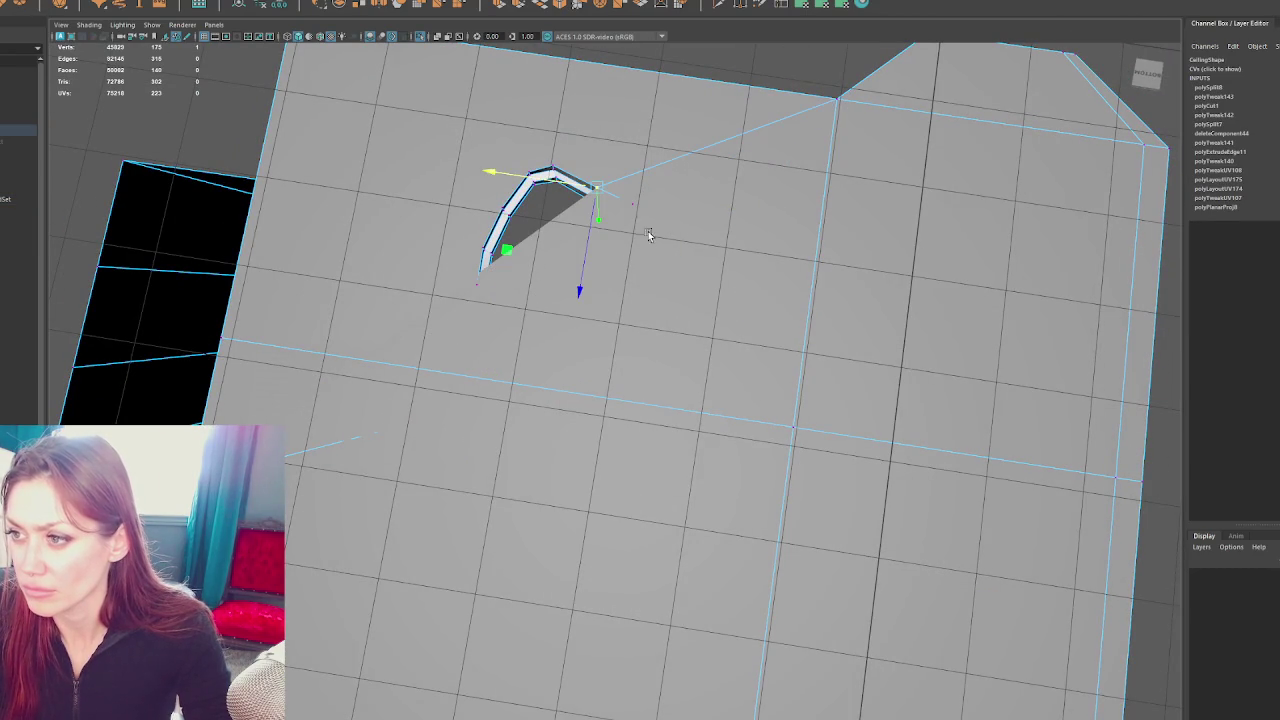
Select the edge loop near the hole and move it left along X
{"action": "left_click", "coordinate": [505, 299]}
{"action": "left_click_drag", "start_coordinate": [677, 257], "coordinate": [577, 289]}
{"action": "left_click_drag", "start_coordinate": [577, 289], "coordinate": [621, 317]}
{"action": "left_click", "coordinate": [640, 318]}
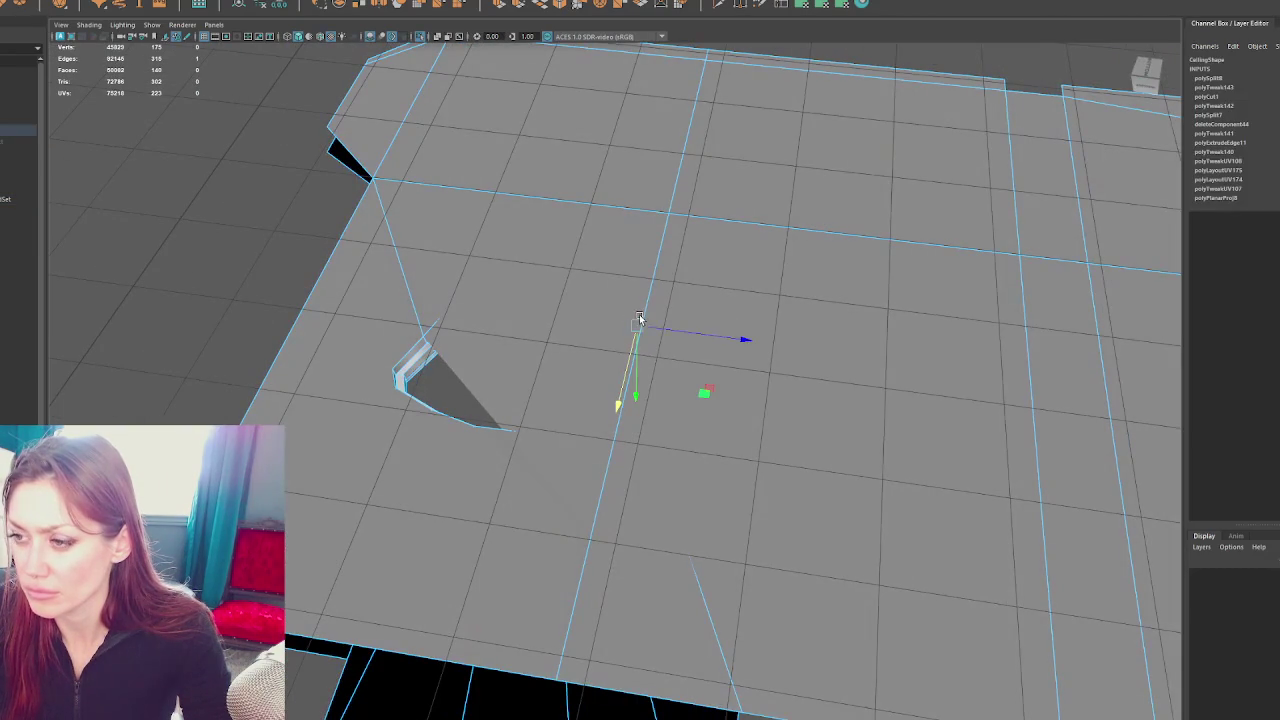
{"action": "left_click", "coordinate": [649, 289]}
{"action": "double_click", "coordinate": [651, 289]}
{"action": "left_click_drag", "start_coordinate": [700, 291], "coordinate": [1094, 309]}
{"action": "left_click_drag", "start_coordinate": [457, 237], "coordinate": [704, 336]}
Extrude the hole edge into a raised ring and delete the face right of the hole
{"action": "left_click_drag", "start_coordinate": [471, 389], "coordinate": [574, 424]}
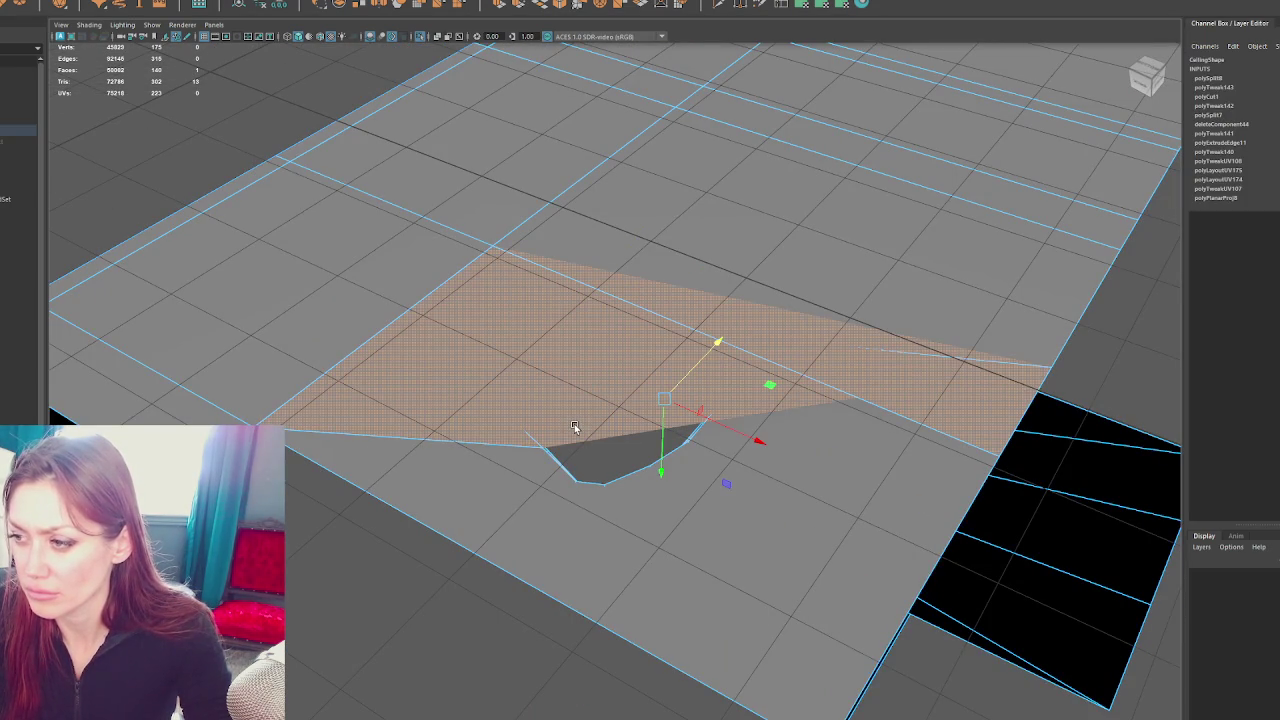
{"action": "left_click", "coordinate": [572, 422]}
{"action": "key", "text": "f"}
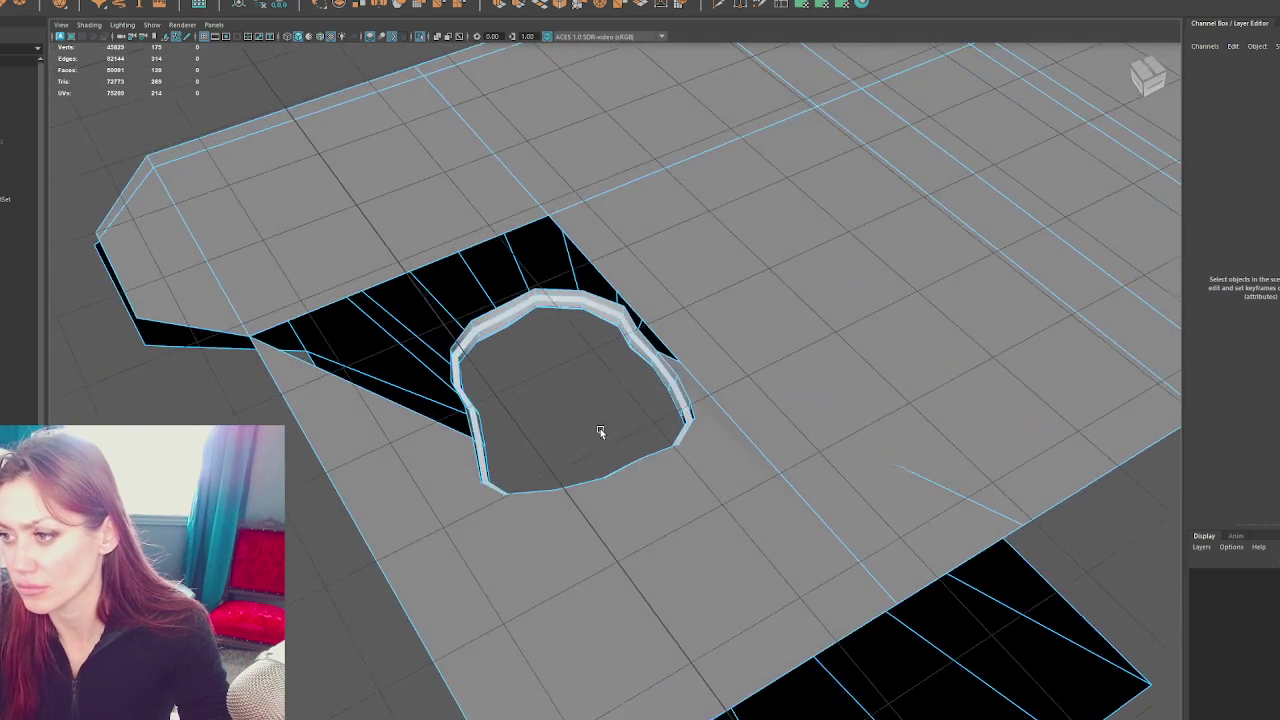
{"action": "left_click", "coordinate": [697, 321]}
{"action": "key", "text": "Delete"}
{"action": "left_click_drag", "start_coordinate": [885, 400], "coordinate": [863, 353]}
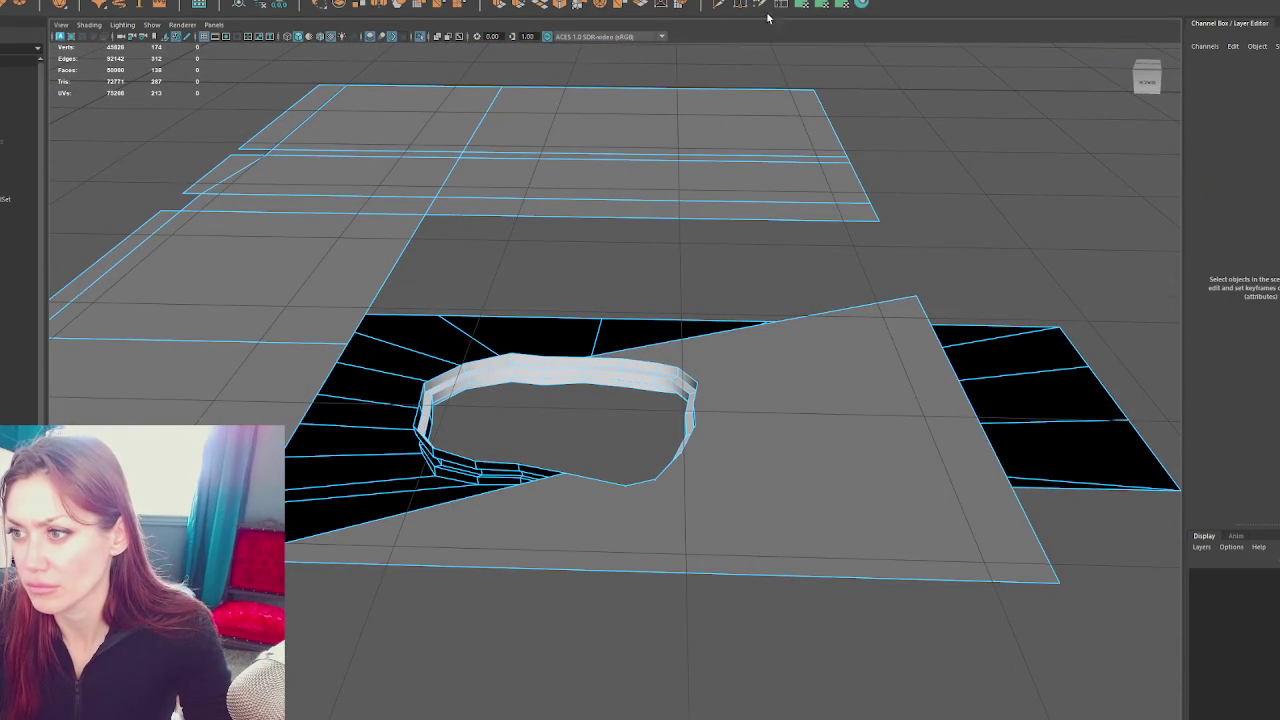
{"action": "key", "text": "ctrl"}
Try inserting an edge loop and deleting the big grey face, undoing both
{"action": "left_click", "coordinate": [548, 218]}
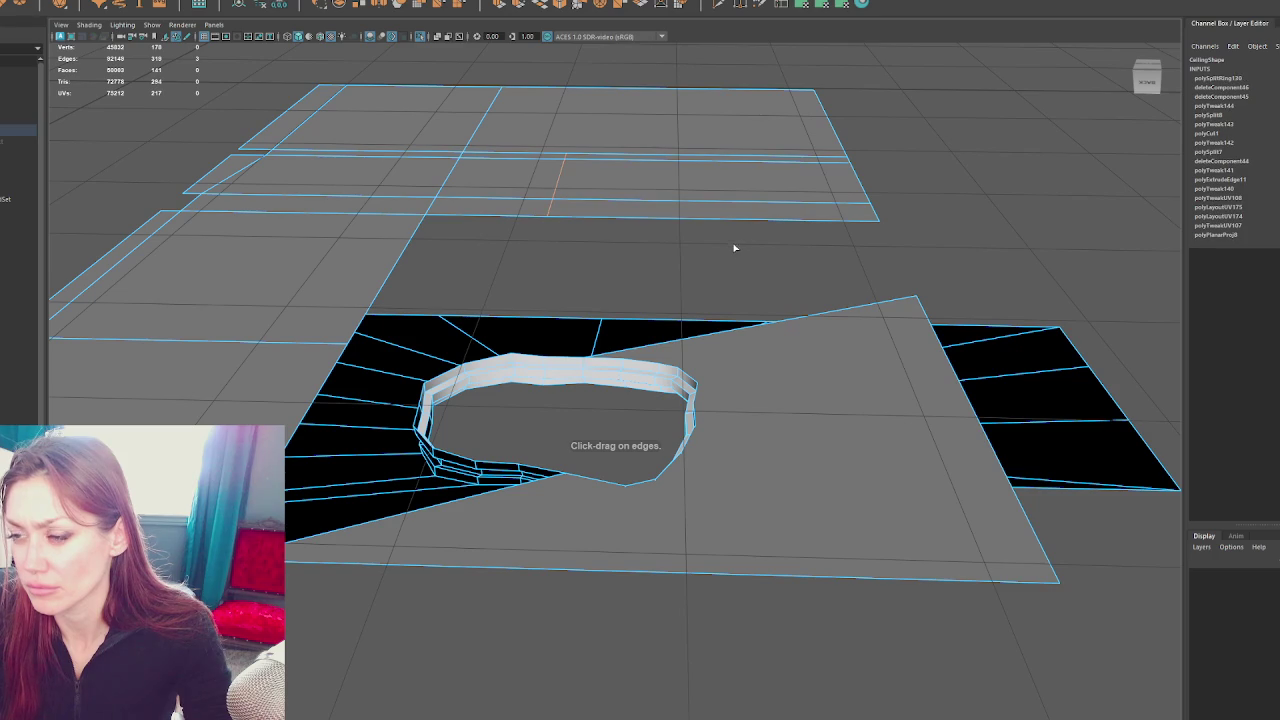
{"action": "key", "text": "ctrl+z"}
{"action": "left_click_drag", "start_coordinate": [766, 274], "coordinate": [800, 245]}
{"action": "left_click_drag", "start_coordinate": [882, 249], "coordinate": [882, 285]}
{"action": "left_click", "coordinate": [680, 441]}
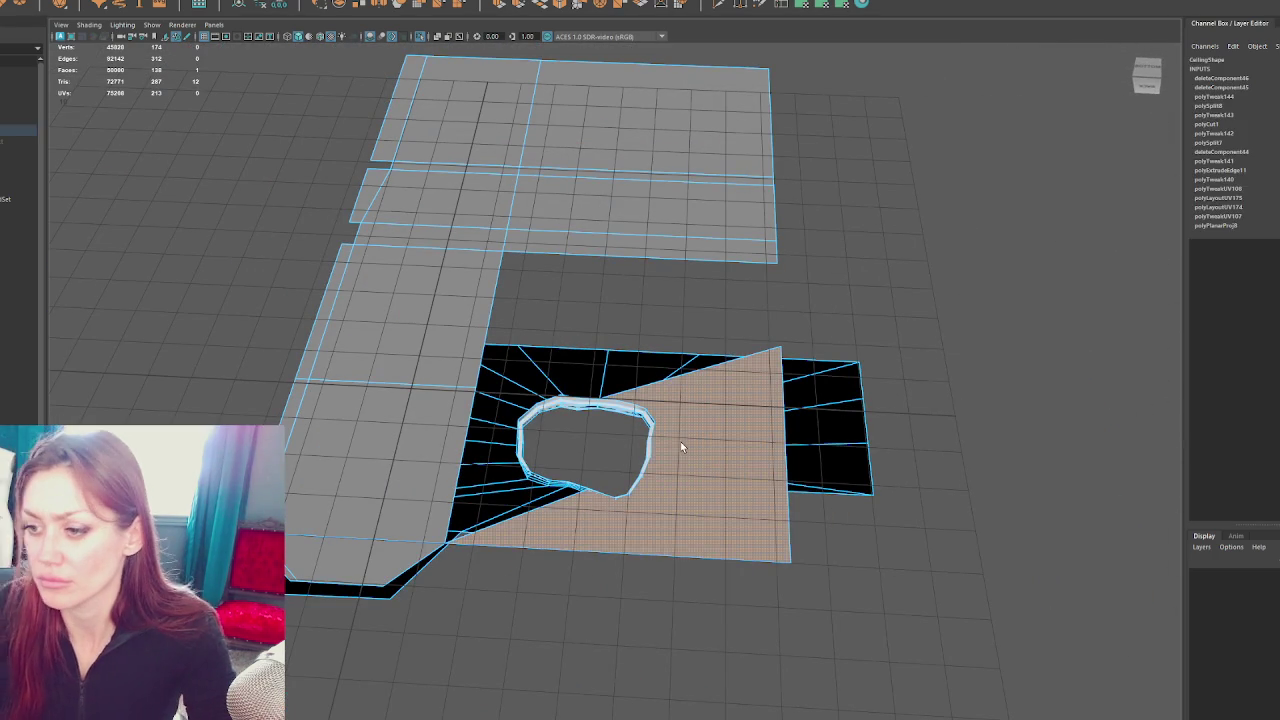
{"action": "key", "text": "Delete"}
{"action": "key", "text": "ctrl+z"}
Show the whole house in wireframe from a low side view and select the Ceiling object
{"action": "left_click_drag", "start_coordinate": [728, 446], "coordinate": [360, 462]}
{"action": "left_click", "coordinate": [780, 220]}
{"action": "left_click_drag", "start_coordinate": [780, 220], "coordinate": [857, 280]}
{"action": "key", "text": "4"}
{"action": "left_click", "coordinate": [909, 406]}
{"action": "scroll", "scroll_direction": "up", "scroll_amount": 3}
Cut a new edge down the lower ceiling section with the Multi-Cut tool
{"action": "scroll", "scroll_direction": "down", "scroll_amount": 3}
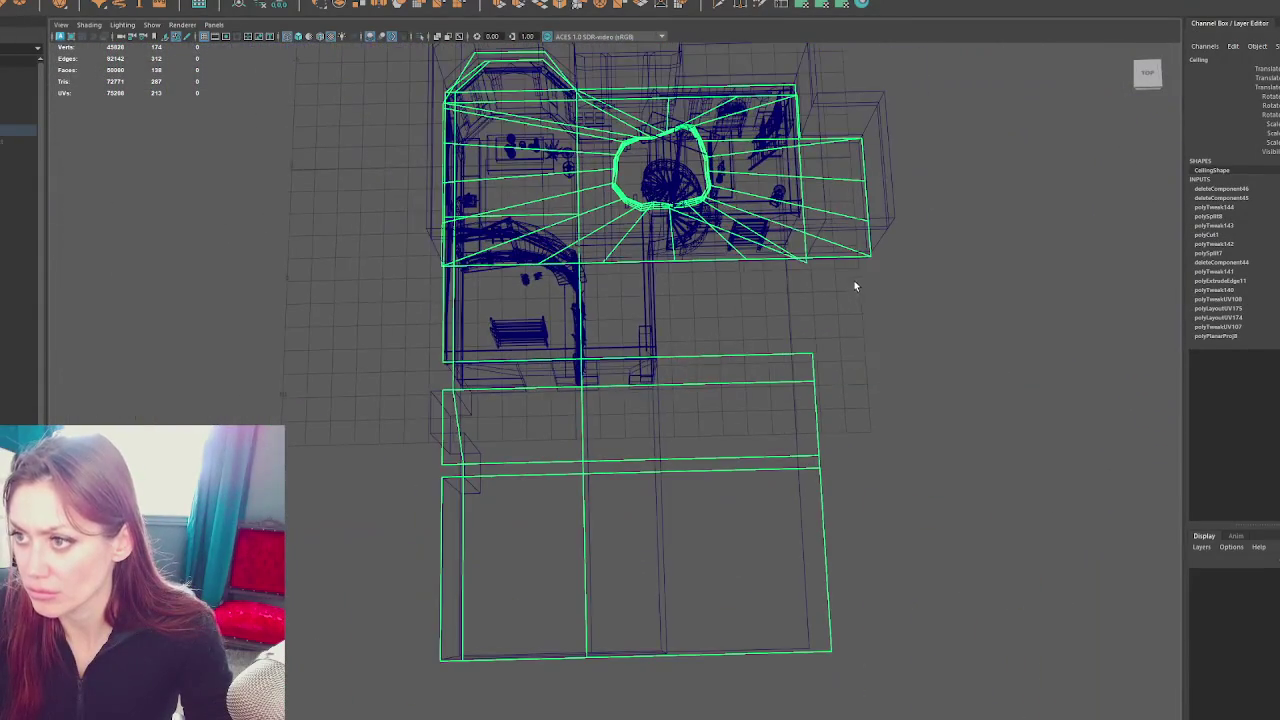
{"action": "scroll", "scroll_direction": "up", "scroll_amount": 3}
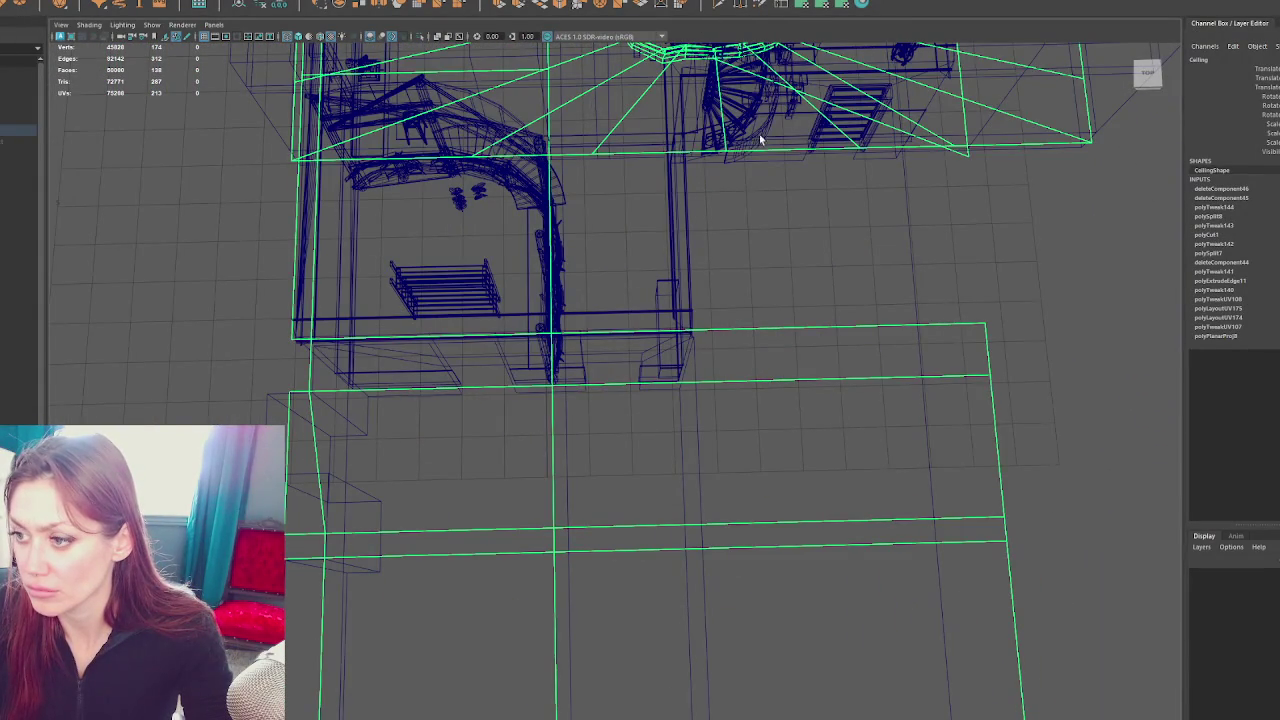
{"action": "scroll", "scroll_direction": "down", "scroll_amount": 3}
{"action": "scroll", "scroll_direction": "down", "scroll_amount": 3}
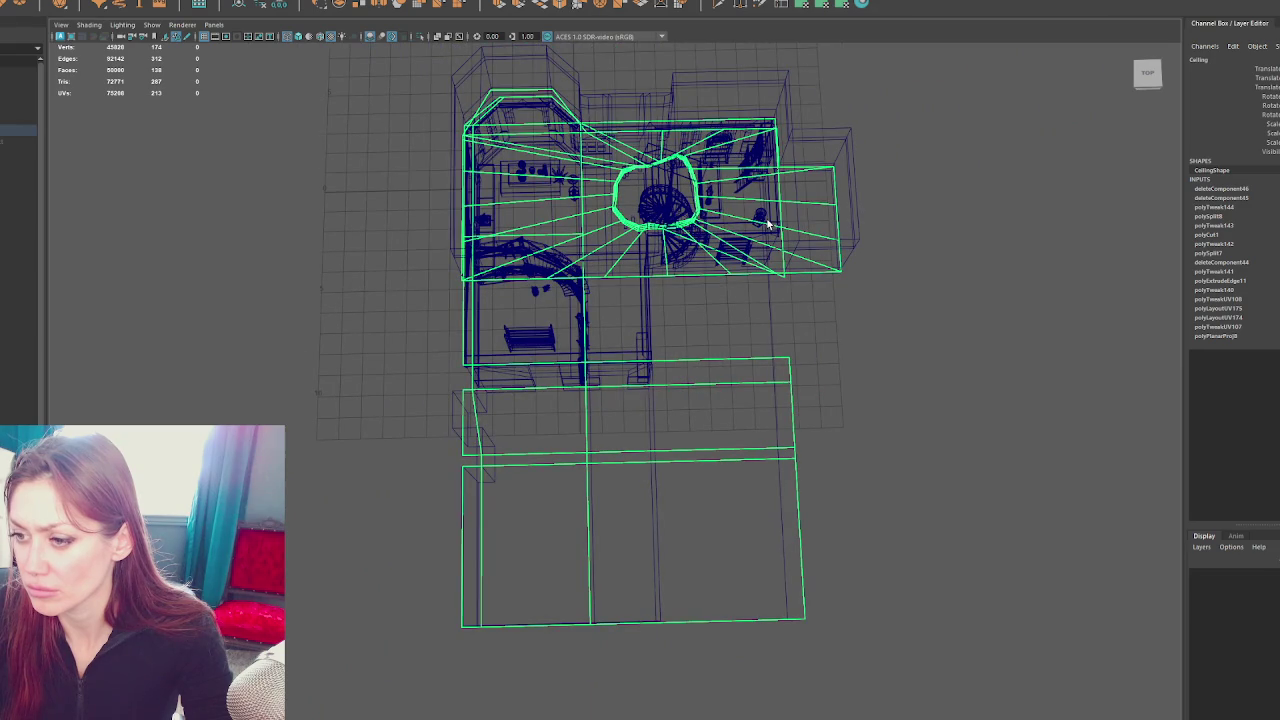
{"action": "left_click", "coordinate": [720, 5]}
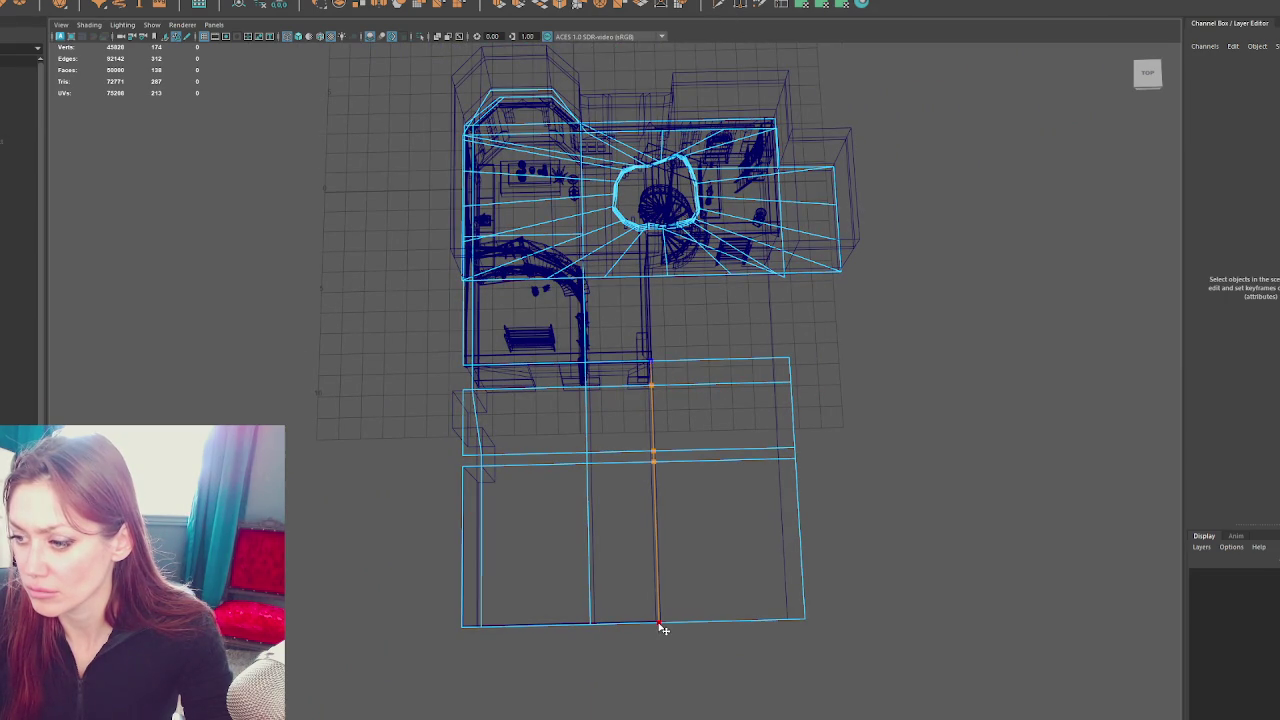
{"action": "scroll", "scroll_direction": "up", "scroll_amount": 3}
{"action": "scroll", "scroll_direction": "up", "scroll_amount": 3}
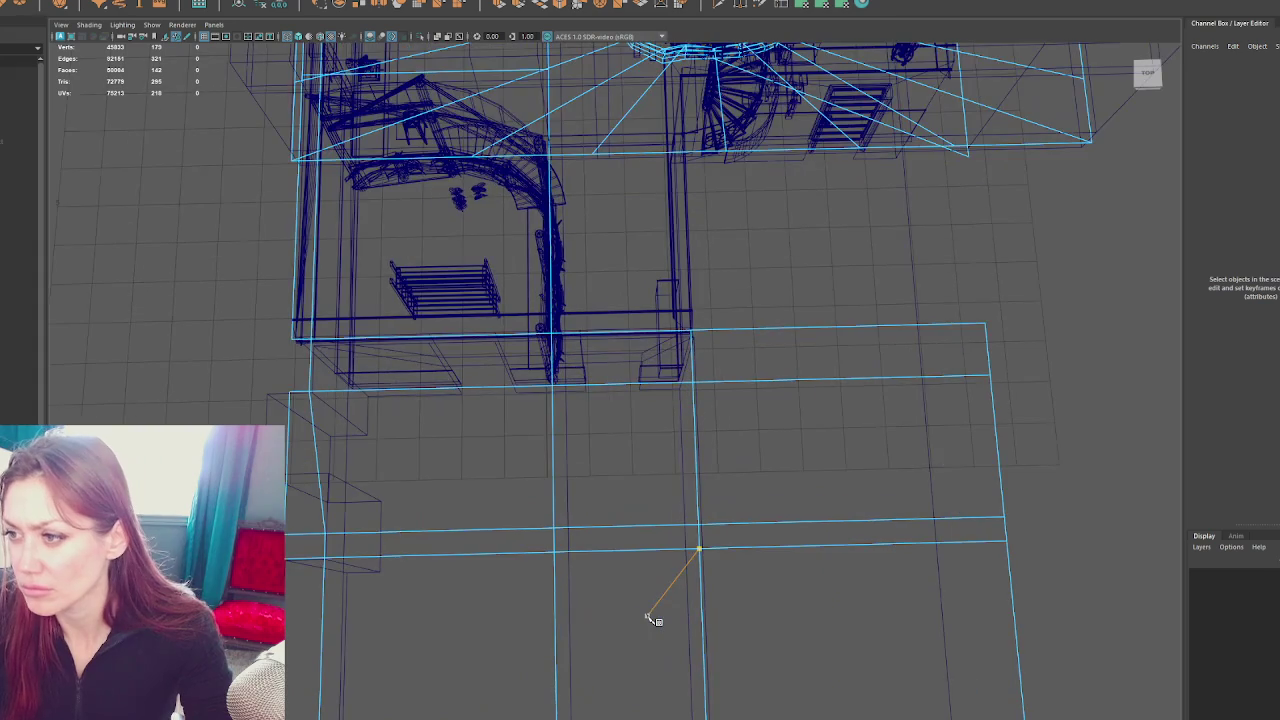
{"action": "left_click_drag", "start_coordinate": [692, 372], "coordinate": [692, 412]}
{"action": "scroll", "scroll_direction": "down", "scroll_amount": 3}
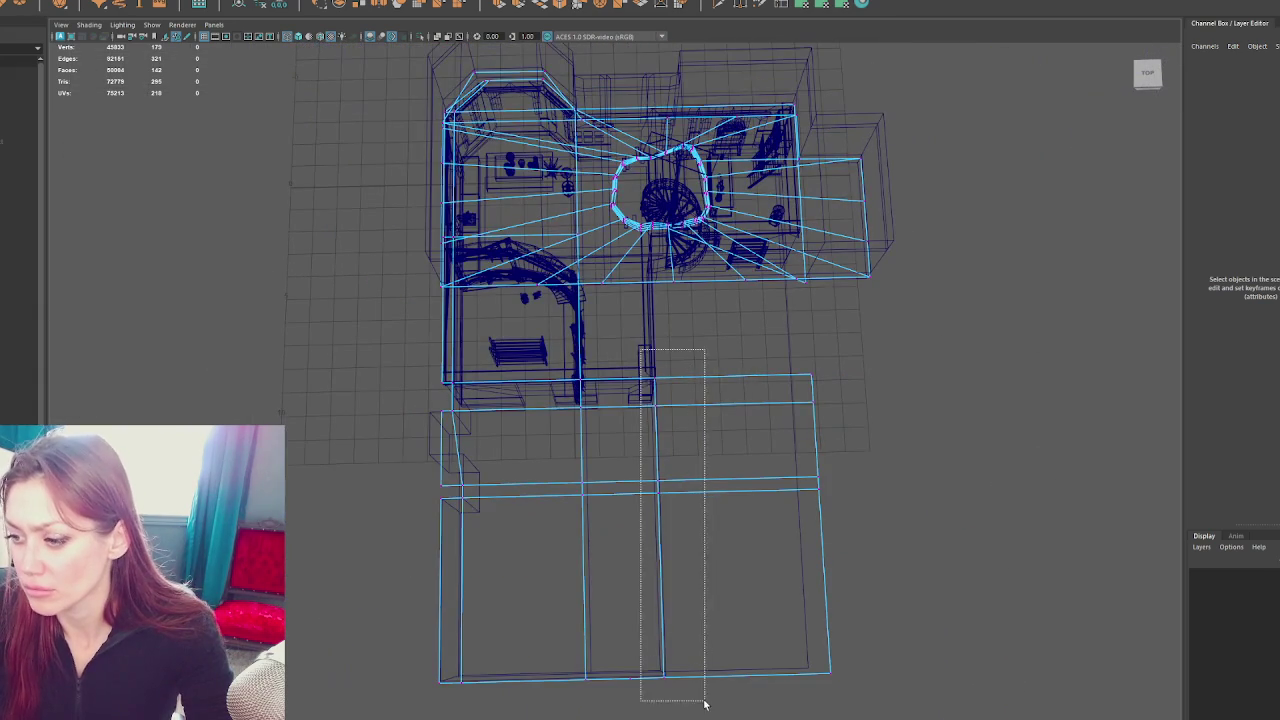
{"action": "left_click", "coordinate": [650, 522]}
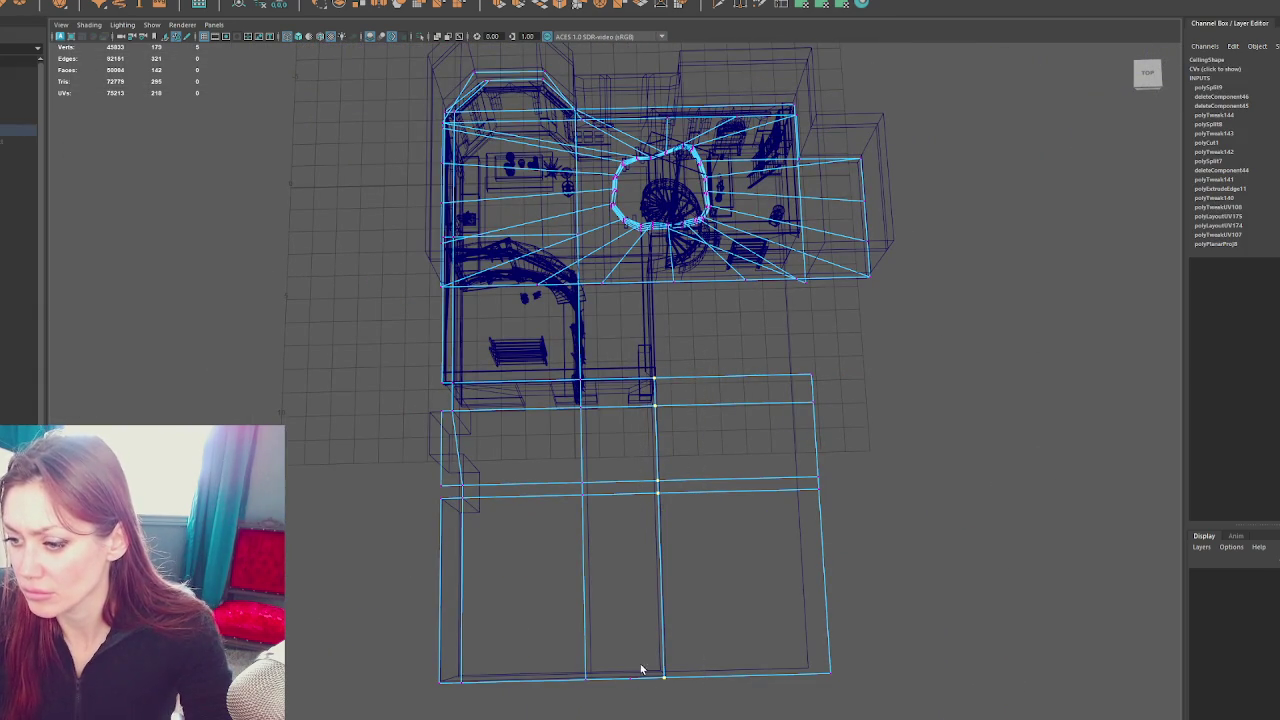
{"action": "left_click", "coordinate": [625, 704]}
Isolate the Ceiling from the house and view its stairwell hole in shaded display
{"action": "scroll", "scroll_direction": "up", "scroll_amount": 3}
{"action": "left_click_drag", "start_coordinate": [626, 704], "coordinate": [437, 209]}
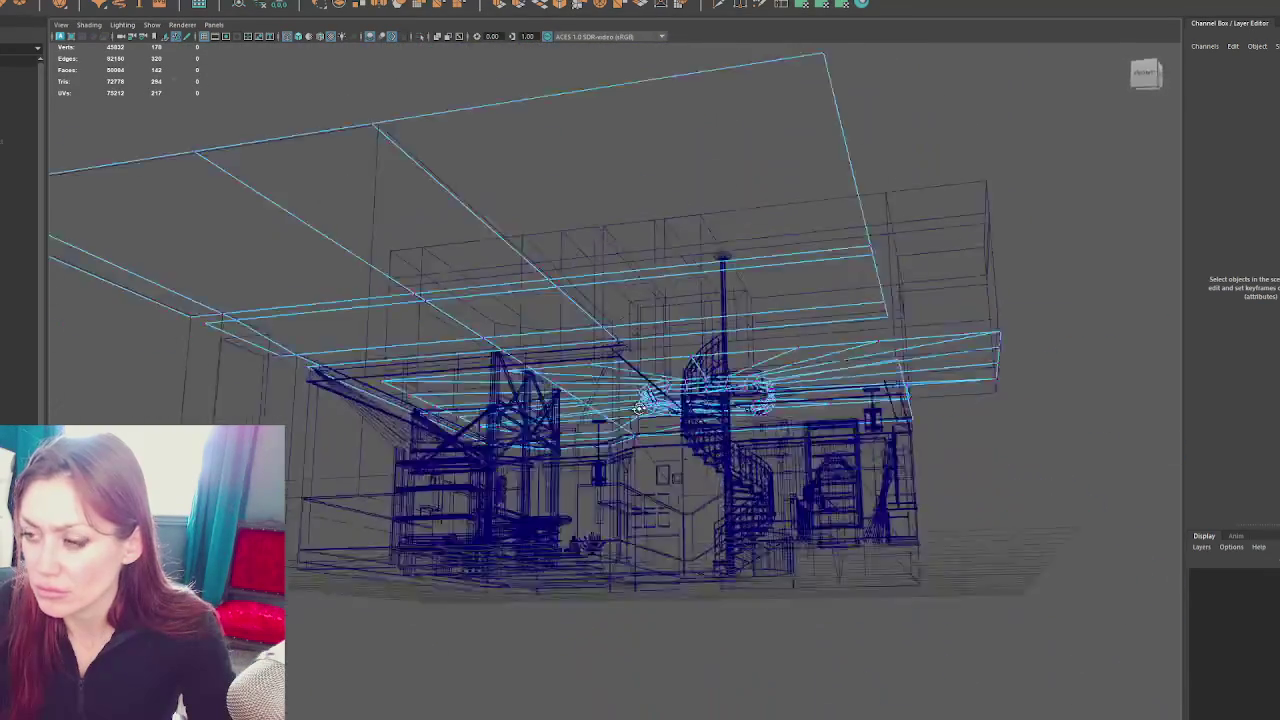
{"action": "left_click", "coordinate": [437, 209]}
{"action": "left_click", "coordinate": [420, 407]}
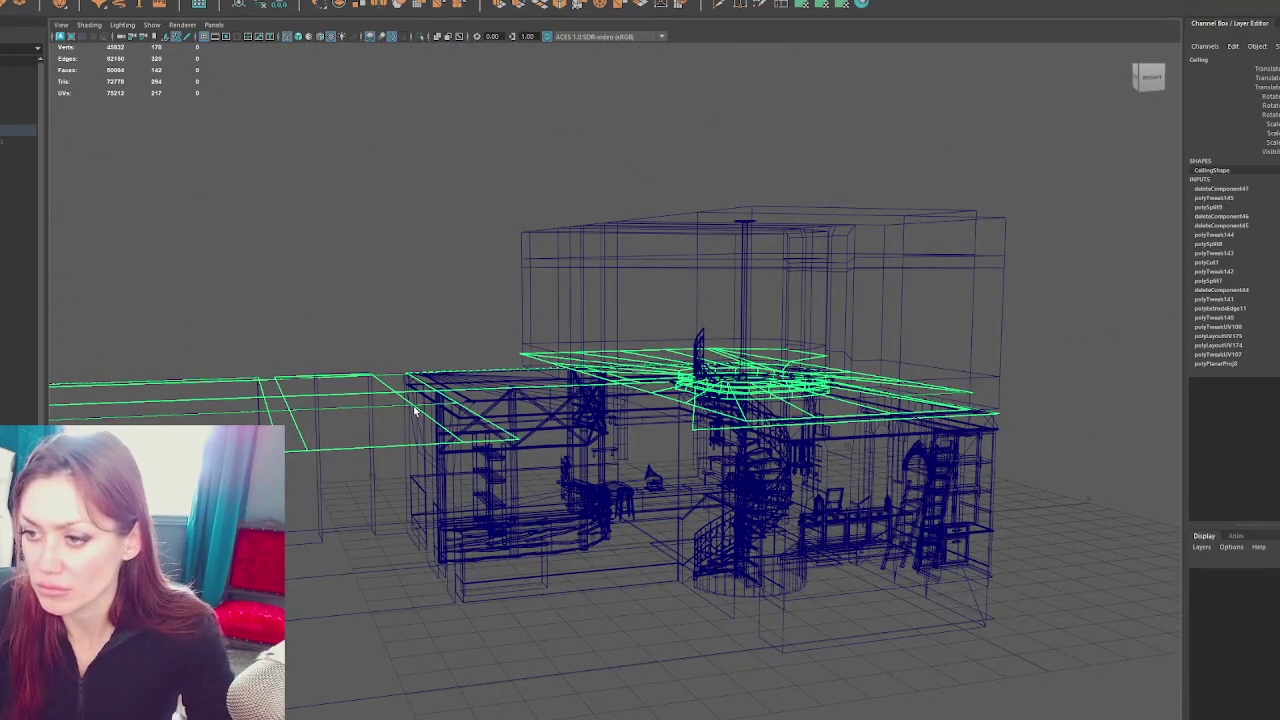
{"action": "key", "text": "ctrl+1"}
{"action": "left_click_drag", "start_coordinate": [457, 394], "coordinate": [593, 377]}
{"action": "key", "text": "5"}
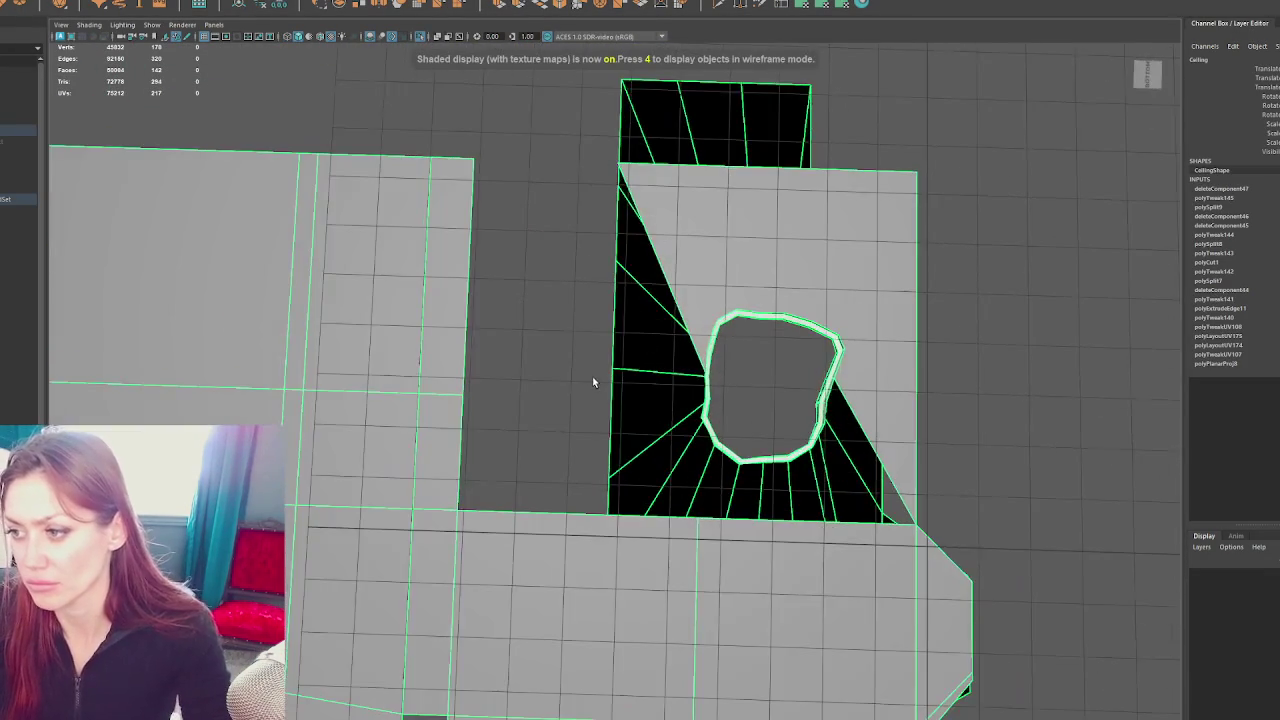
{"action": "scroll", "scroll_direction": "up", "scroll_amount": 3}
{"action": "left_click", "coordinate": [438, 360]}
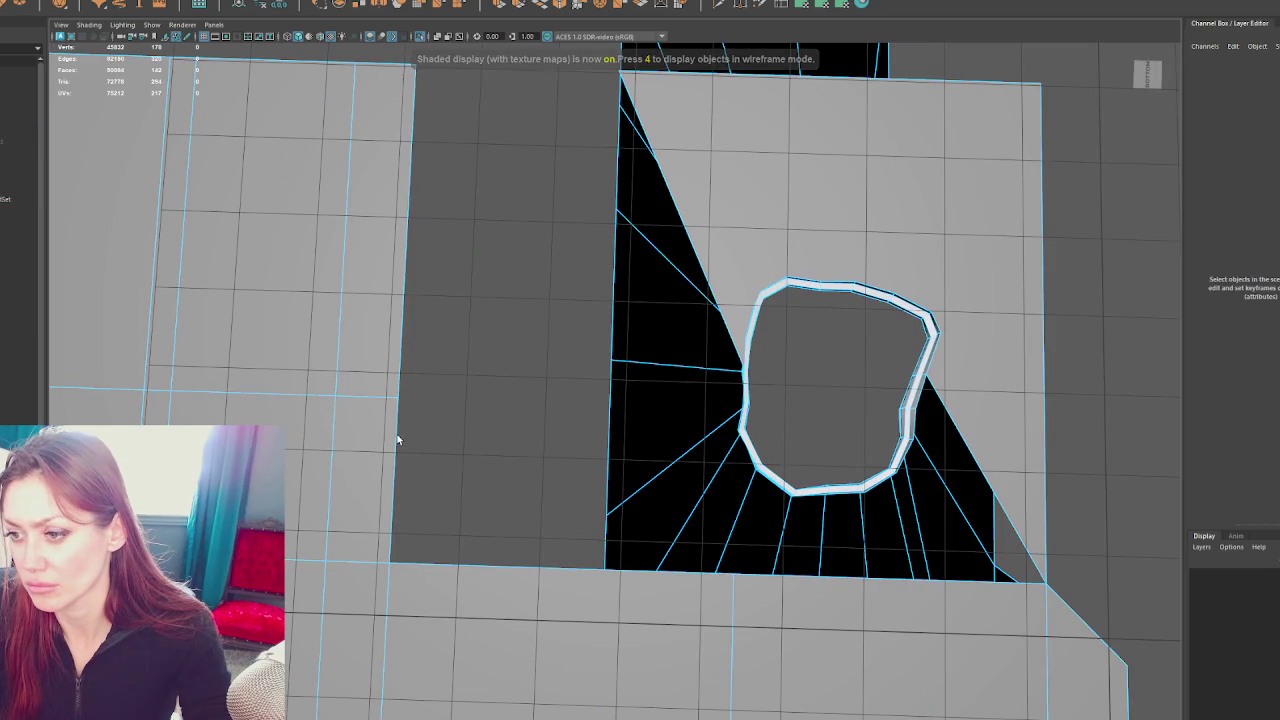
Extrude the left ceiling section's edge and stretch it right toward the hole
{"action": "left_click", "coordinate": [430, 428]}
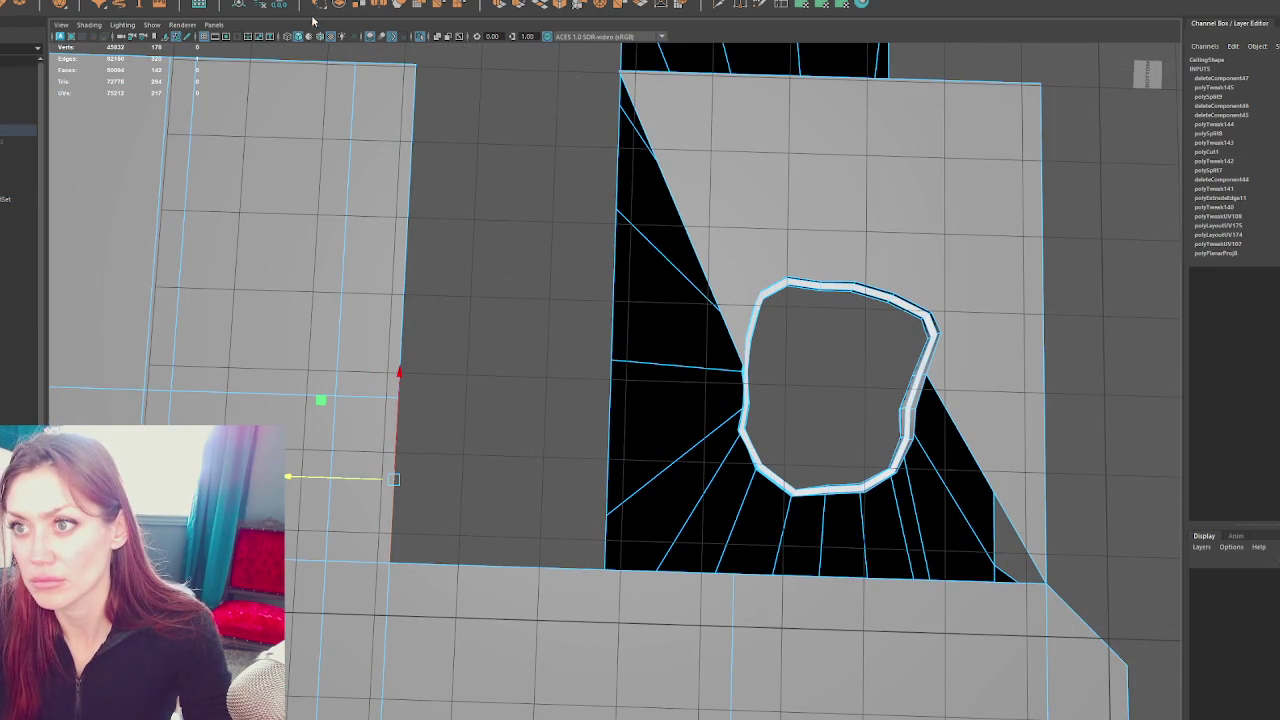
{"action": "left_click", "coordinate": [498, 4]}
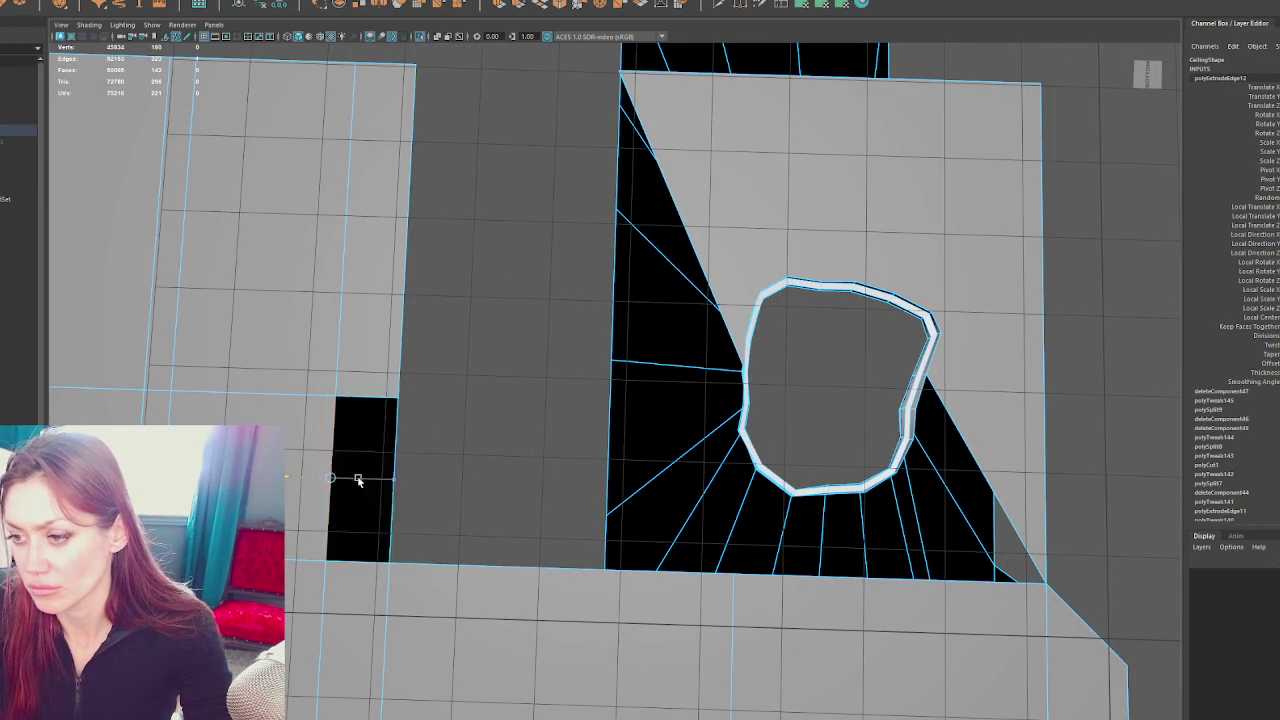
{"action": "left_click_drag", "start_coordinate": [349, 477], "coordinate": [736, 575]}
{"action": "scroll", "scroll_direction": "up", "scroll_amount": 3}
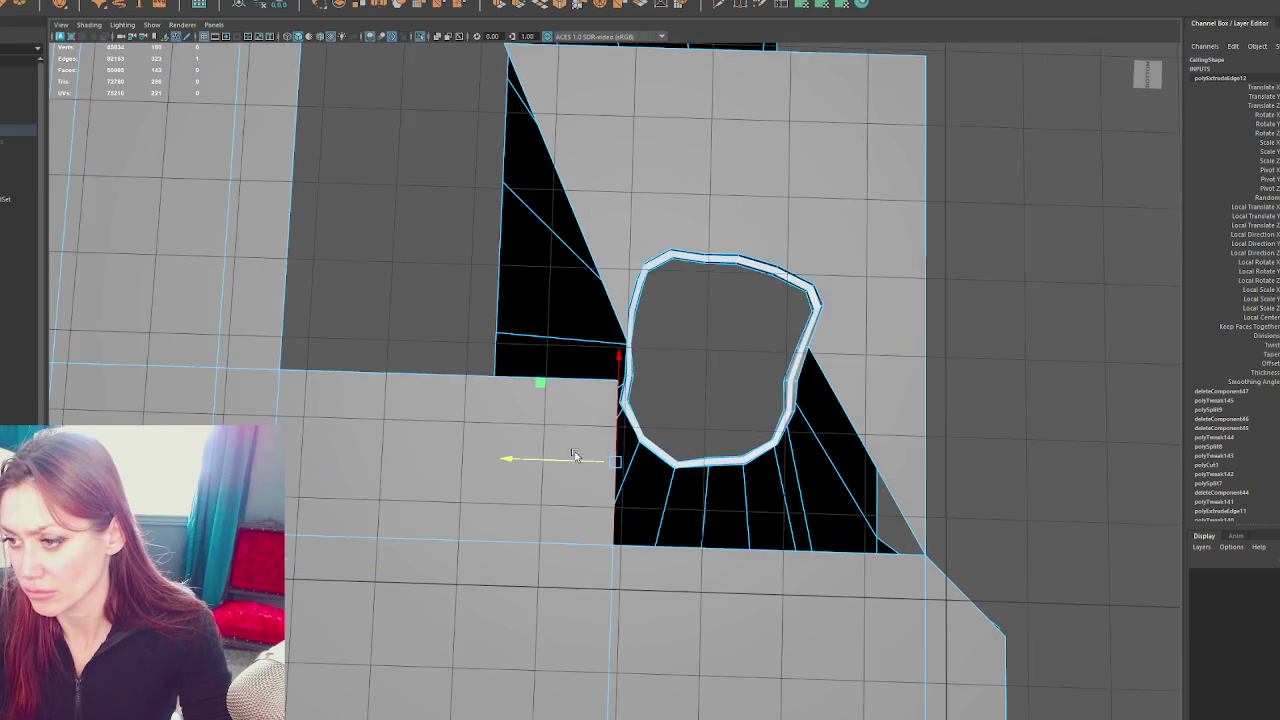
{"action": "scroll", "scroll_direction": "up", "scroll_amount": 3}
{"action": "scroll", "scroll_direction": "up", "scroll_amount": 3}
{"action": "left_click_drag", "start_coordinate": [376, 352], "coordinate": [660, 645]}
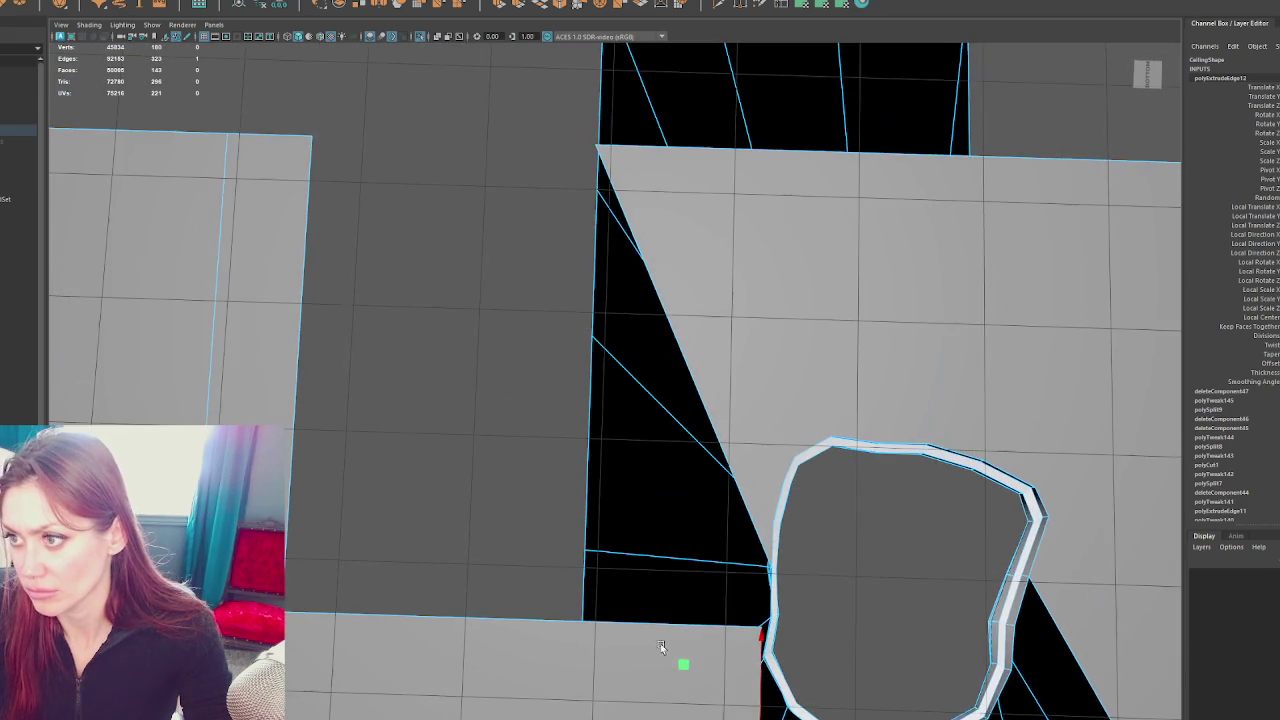
Reposition the face's corner vertices so it slants across the black gap
{"action": "left_click", "coordinate": [594, 155]}
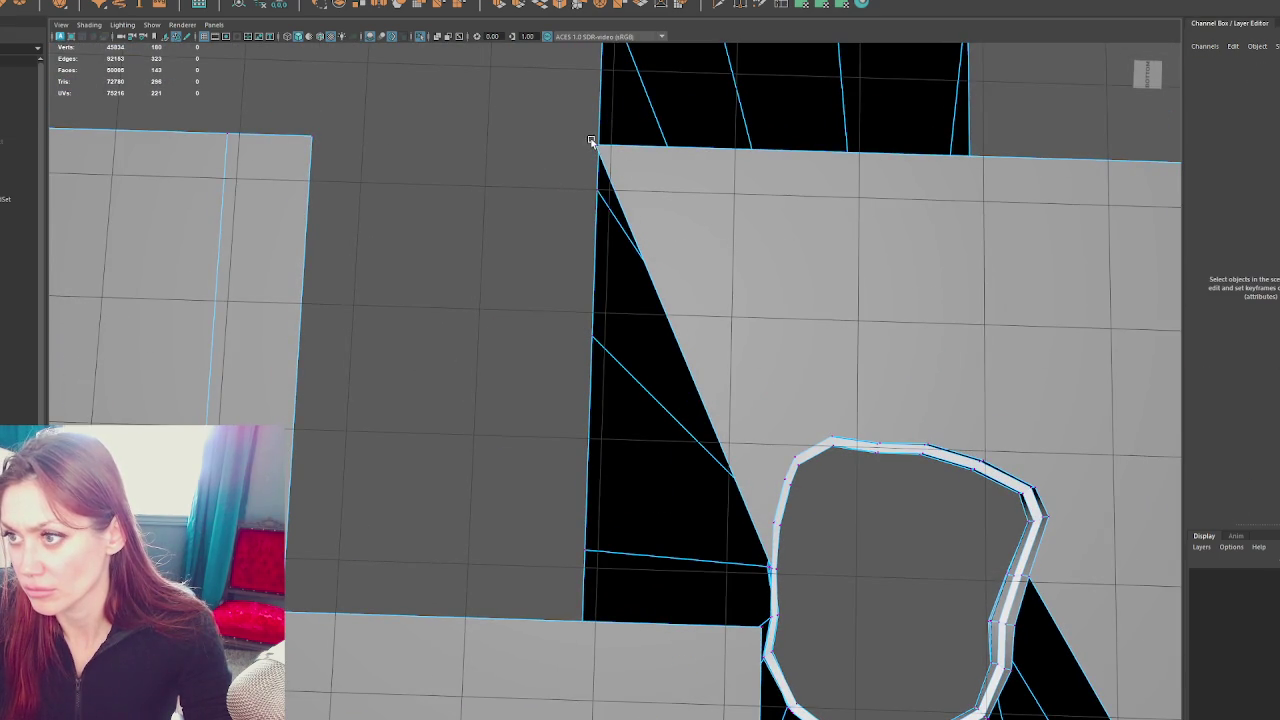
{"action": "left_click", "coordinate": [590, 141]}
{"action": "left_click_drag", "start_coordinate": [540, 143], "coordinate": [758, 630]}
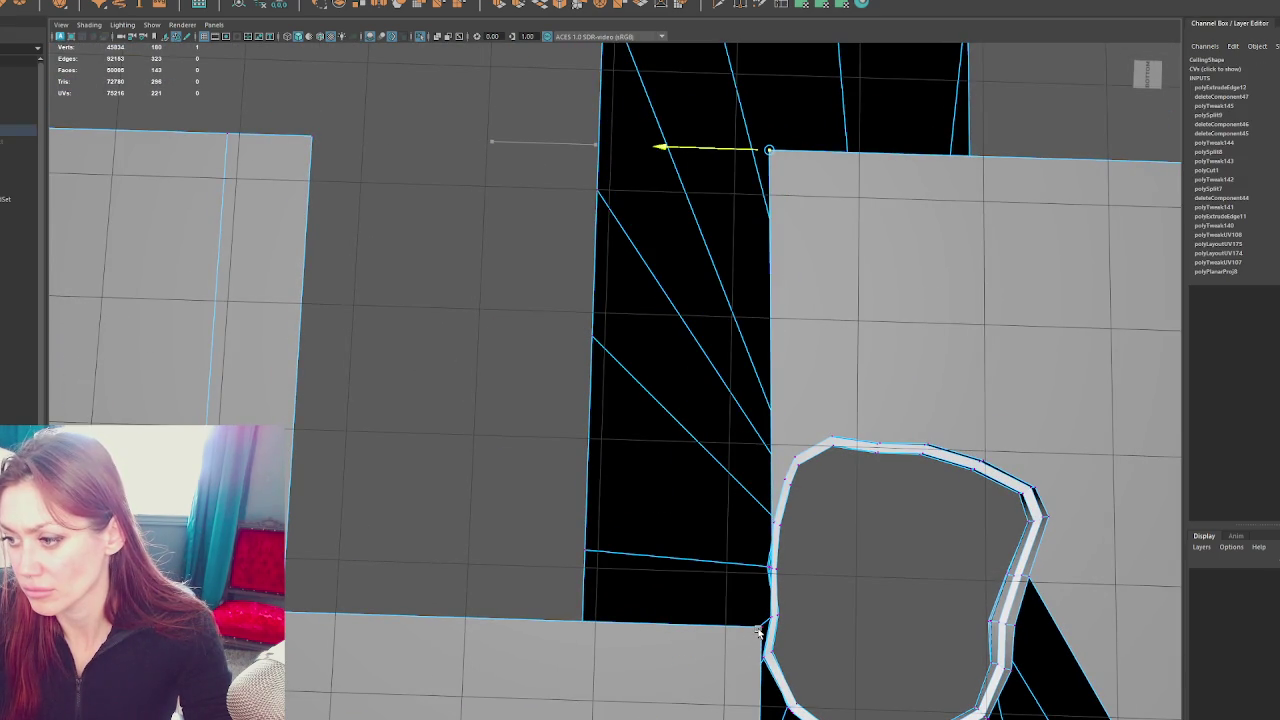
{"action": "left_click", "coordinate": [769, 568]}
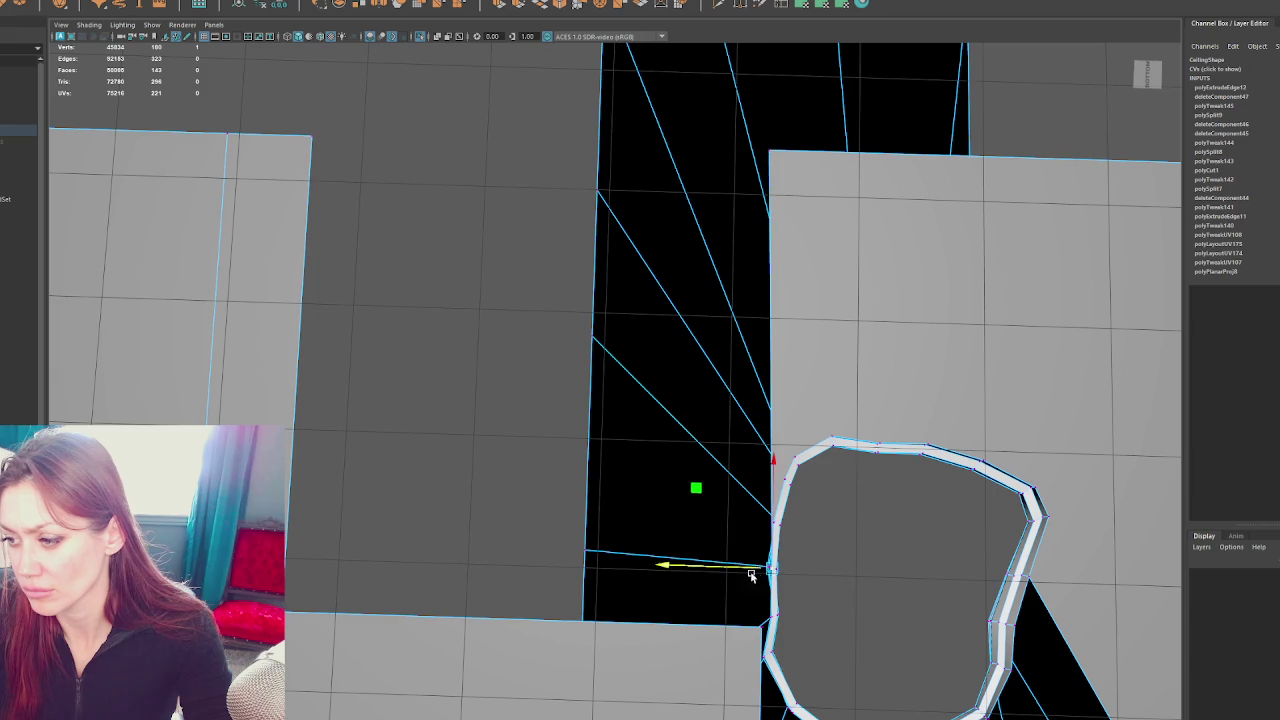
{"action": "left_click_drag", "start_coordinate": [737, 567], "coordinate": [740, 568]}
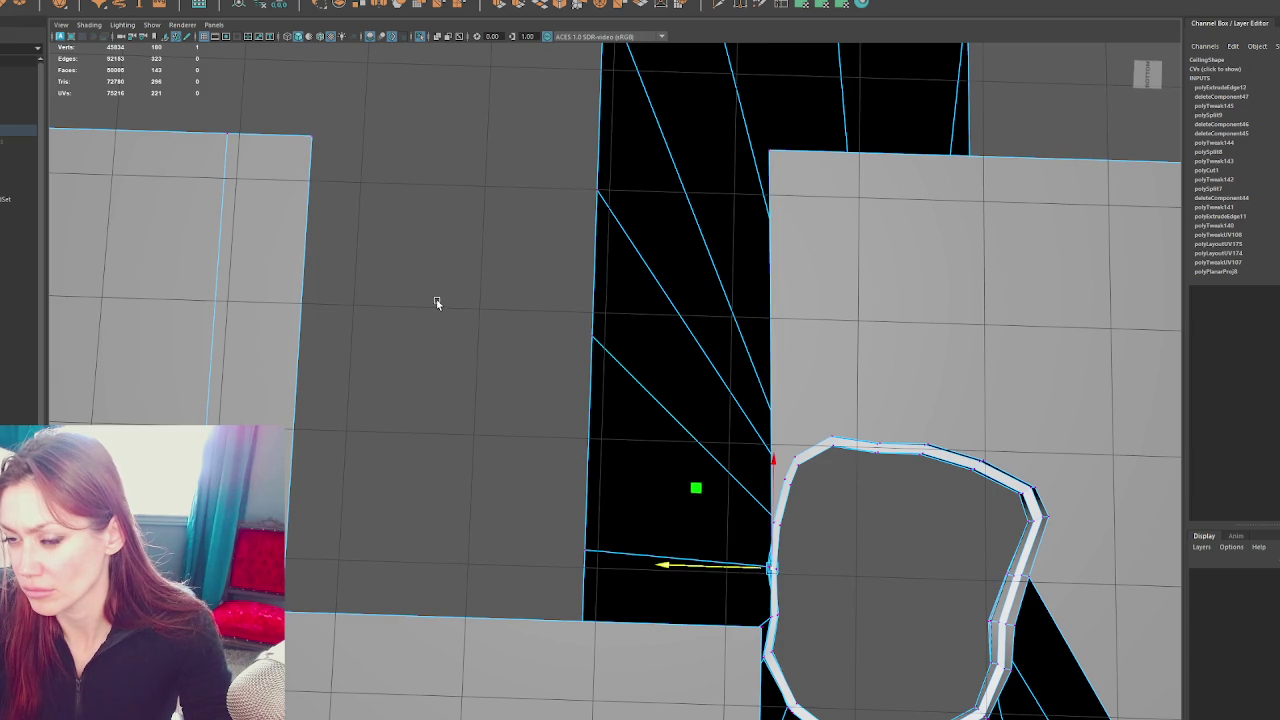
{"action": "left_click", "coordinate": [773, 152]}
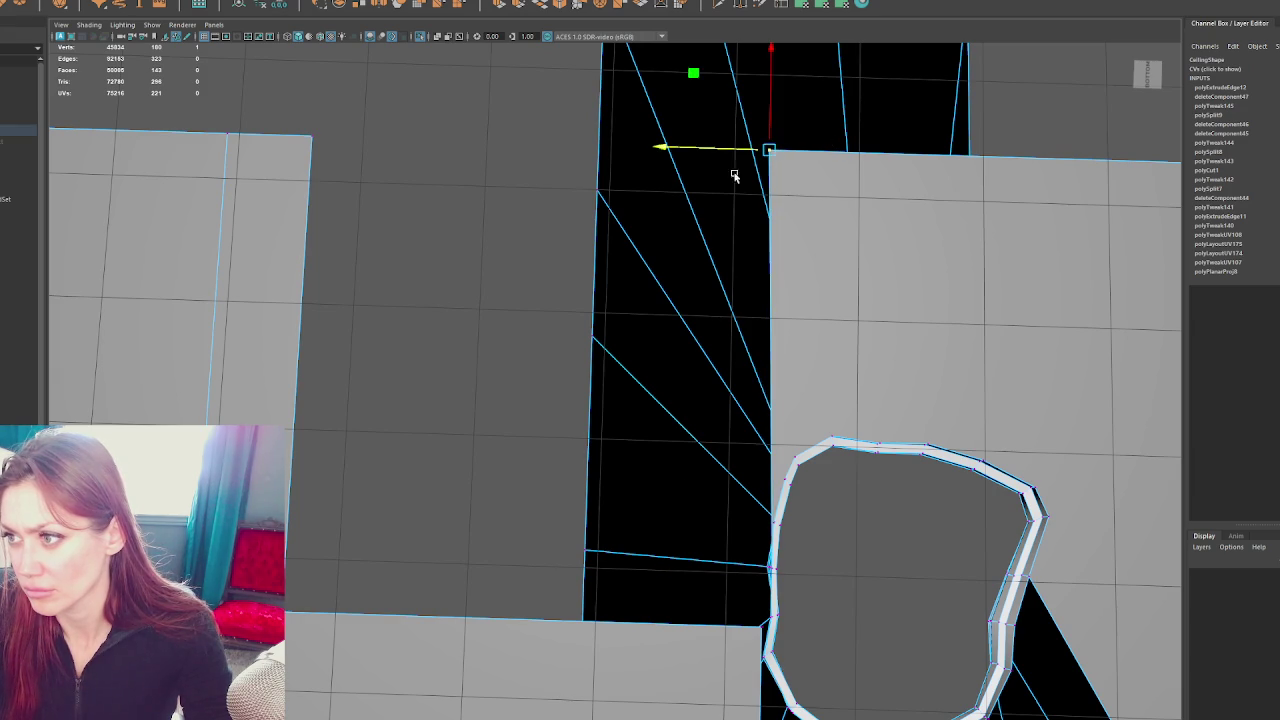
{"action": "left_click_drag", "start_coordinate": [724, 151], "coordinate": [487, 179]}
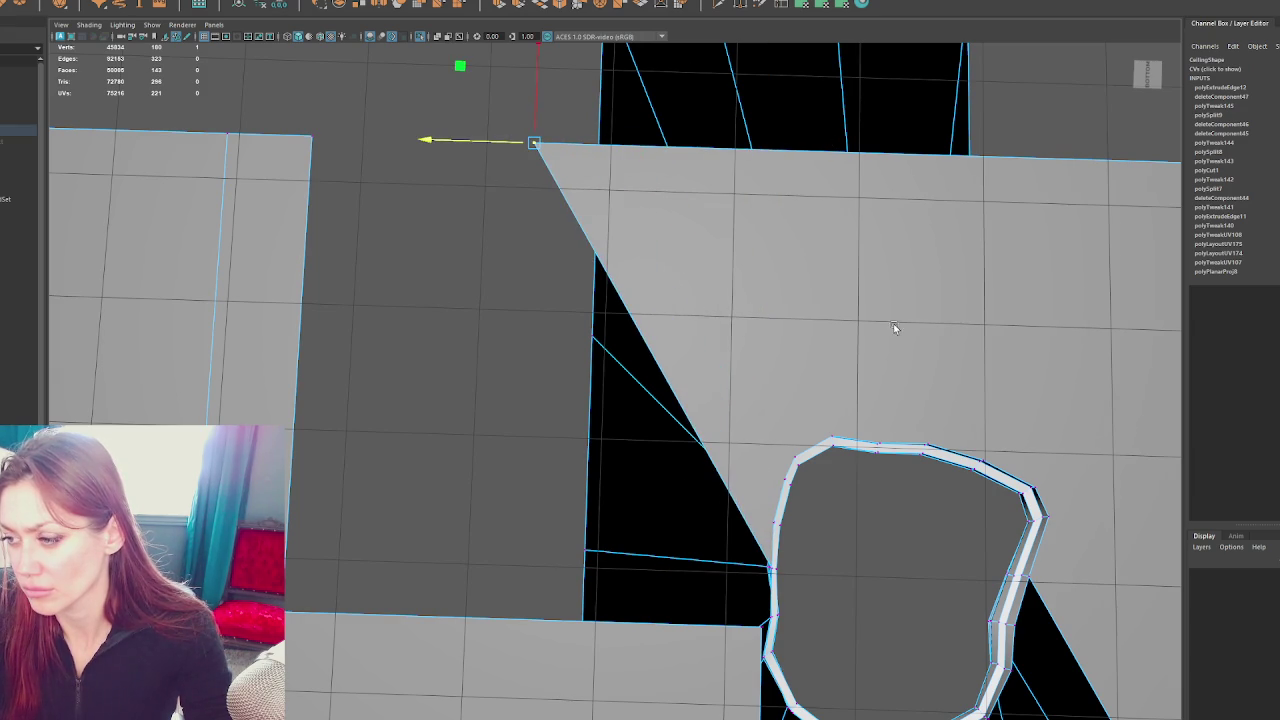
Recentre the view on the hole and delete the stray edge at the top
{"action": "left_click_drag", "start_coordinate": [890, 322], "coordinate": [760, 244]}
{"action": "scroll", "scroll_direction": "up", "scroll_amount": 3}
{"action": "scroll", "scroll_direction": "up", "scroll_amount": 3}
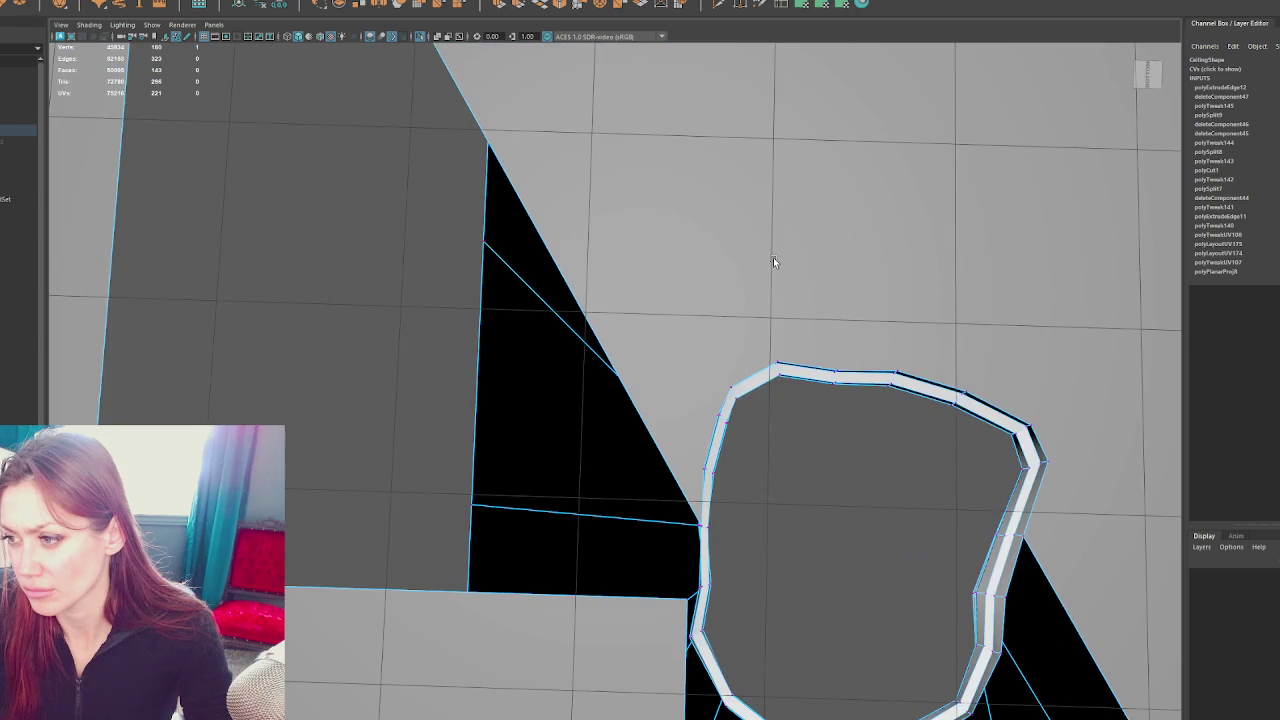
{"action": "scroll", "scroll_direction": "down", "scroll_amount": 3}
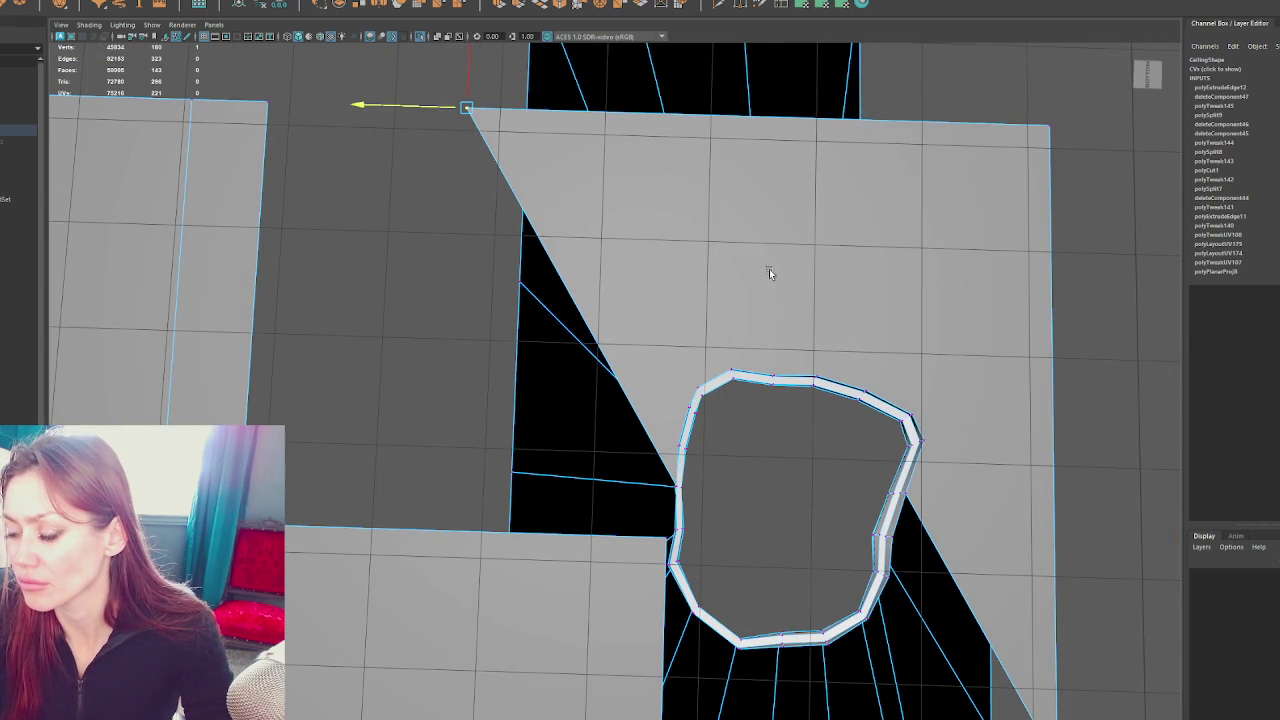
{"action": "left_click_drag", "start_coordinate": [760, 264], "coordinate": [797, 260]}
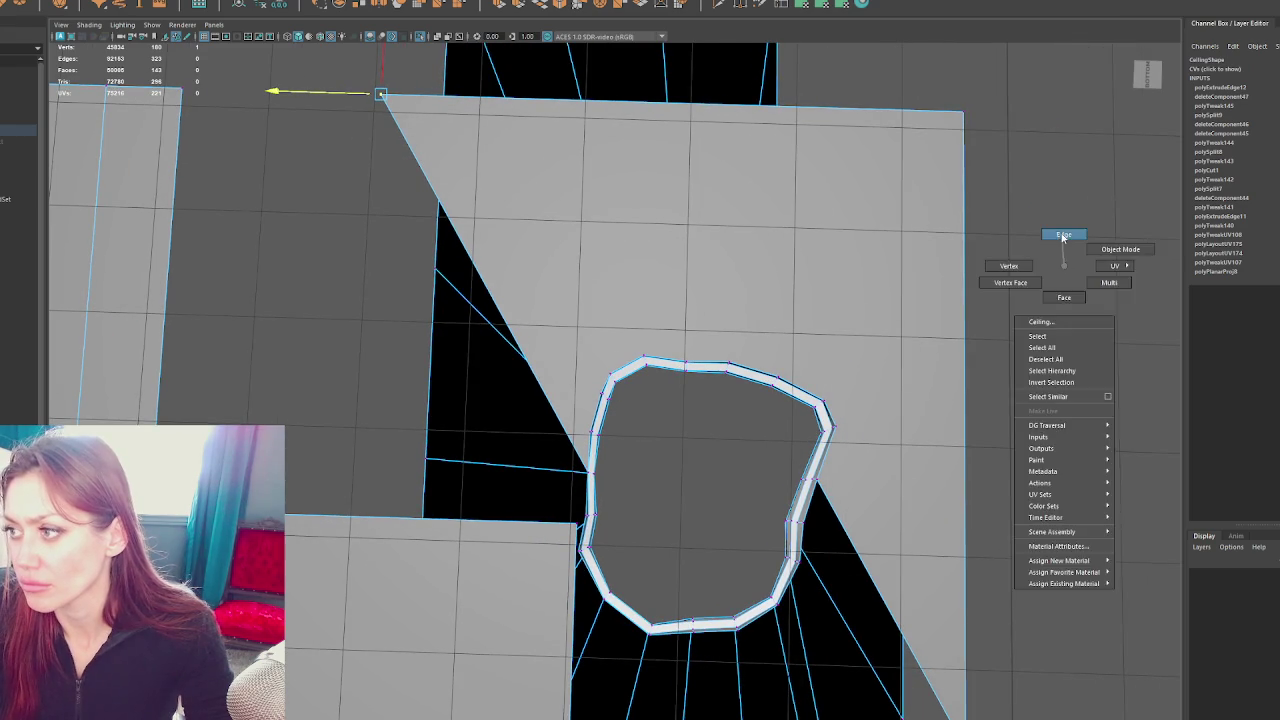
{"action": "left_click_drag", "start_coordinate": [1060, 285], "coordinate": [746, 345]}
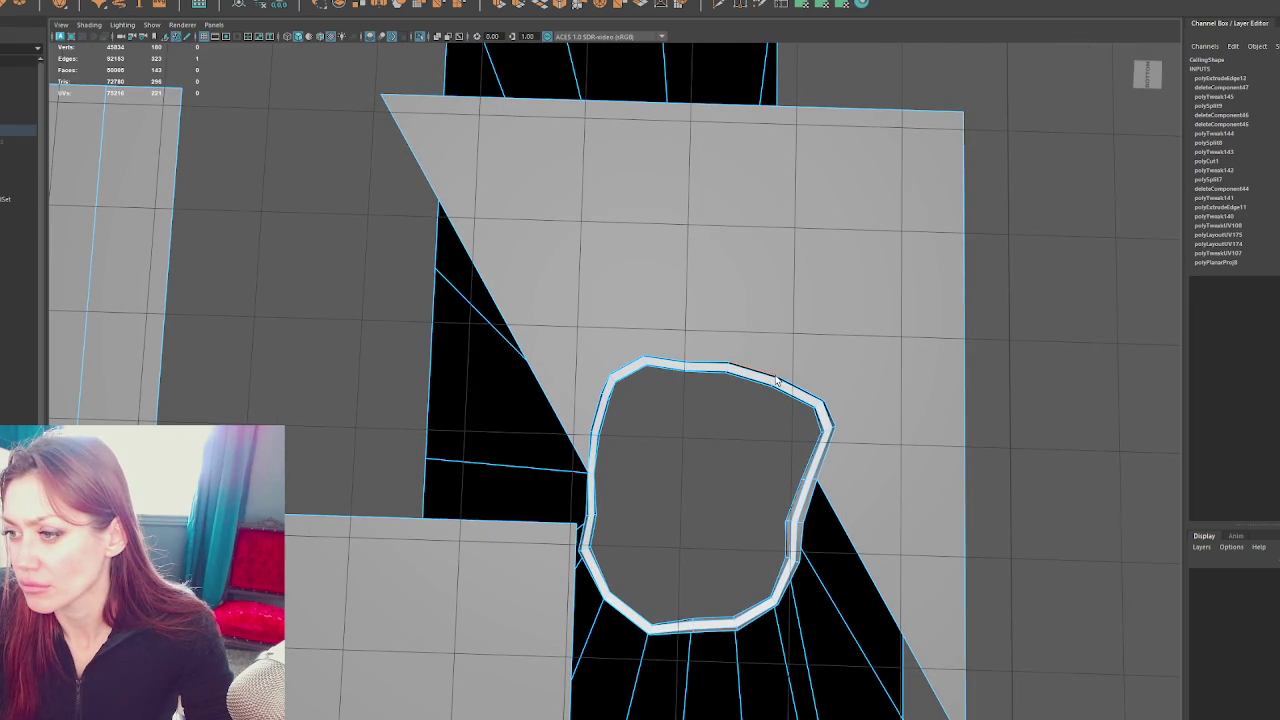
{"action": "key", "text": "Delete"}
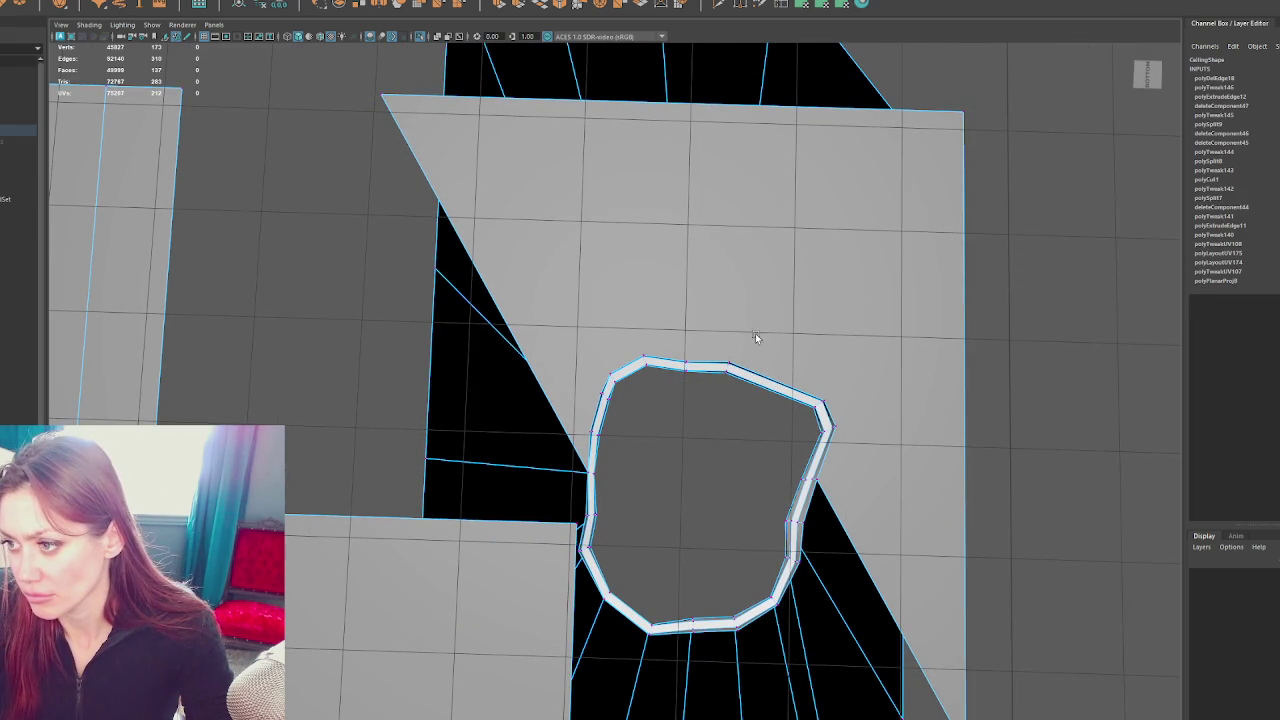
Shift the vertex at the top of the hole slightly right, undoing a trial vertex slide
{"action": "left_click", "coordinate": [714, 399]}
{"action": "left_click", "coordinate": [722, 365]}
{"action": "key", "text": "4"}
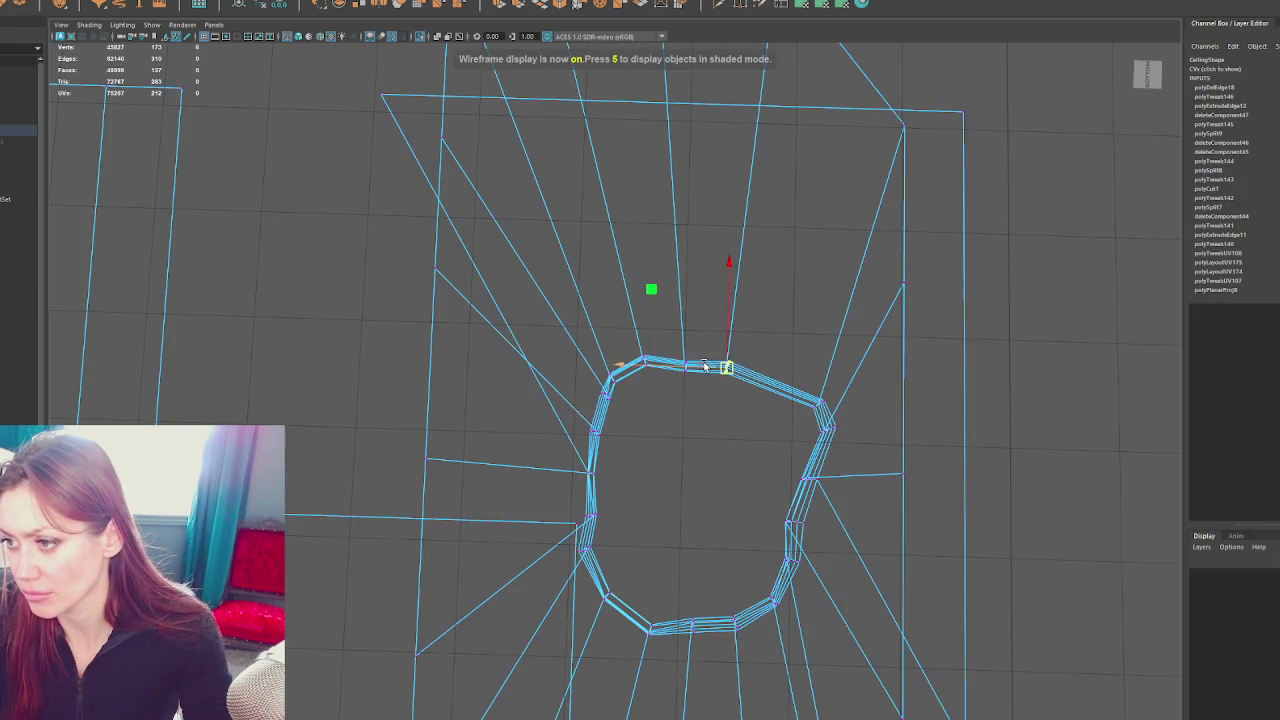
{"action": "left_click_drag", "start_coordinate": [717, 389], "coordinate": [686, 387]}
{"action": "left_click", "coordinate": [645, 428]}
{"action": "left_click_drag", "start_coordinate": [645, 428], "coordinate": [577, 420]}
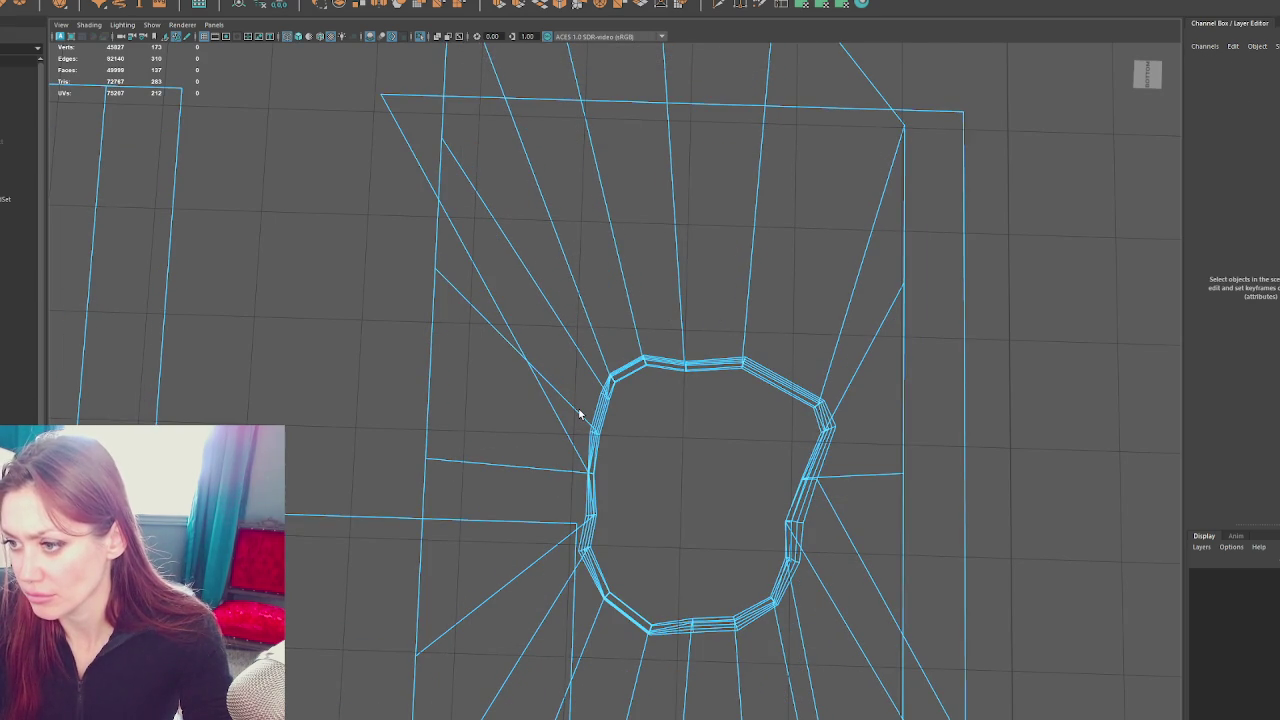
{"action": "left_click", "coordinate": [578, 413]}
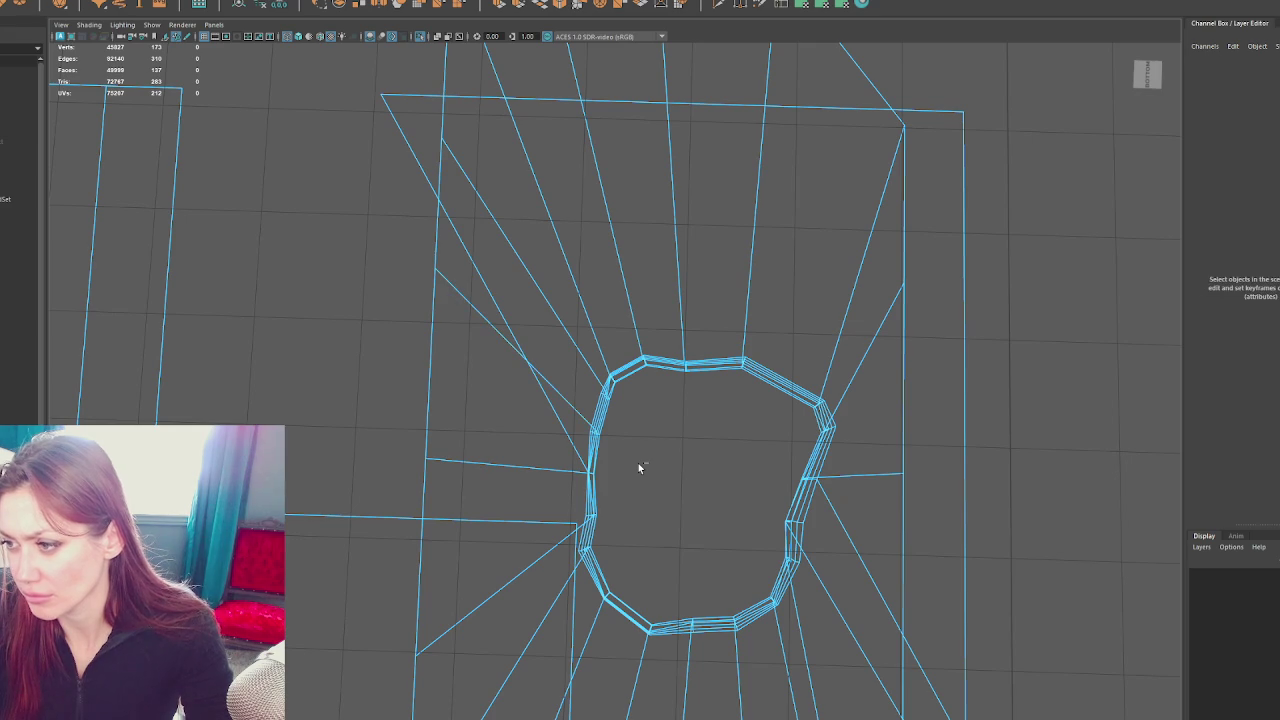
{"action": "left_click_drag", "start_coordinate": [638, 465], "coordinate": [640, 467]}
{"action": "key", "text": "ctrl+z"}
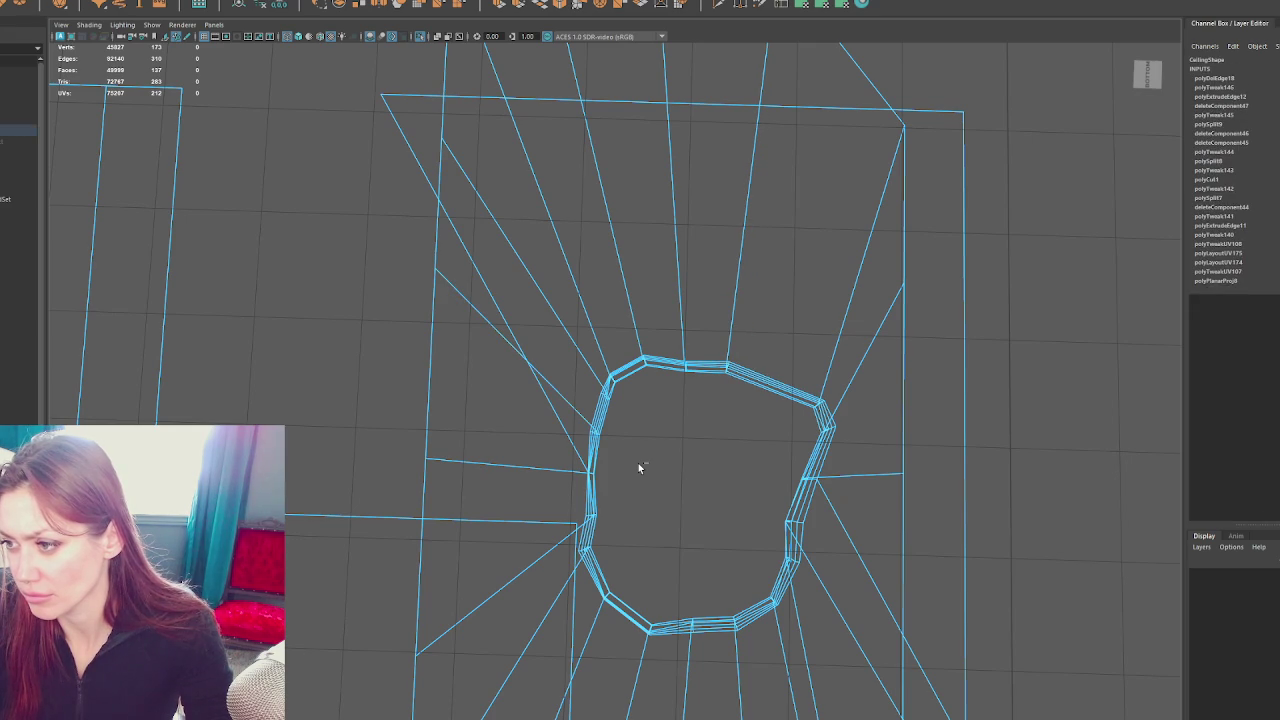
{"action": "key", "text": "ctrl+z"}
Reselect the whole Ceiling in textured display and return to component editing
{"action": "left_click_drag", "start_coordinate": [736, 405], "coordinate": [790, 390]}
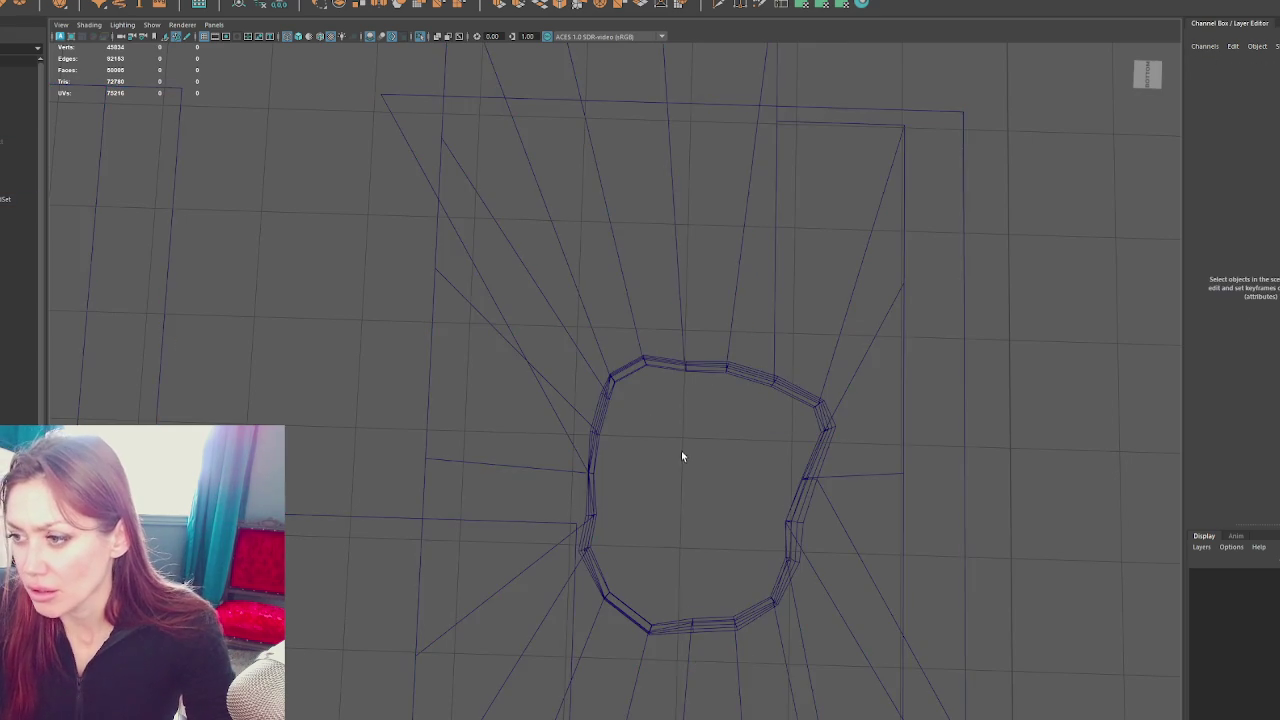
{"action": "left_click", "coordinate": [692, 366]}
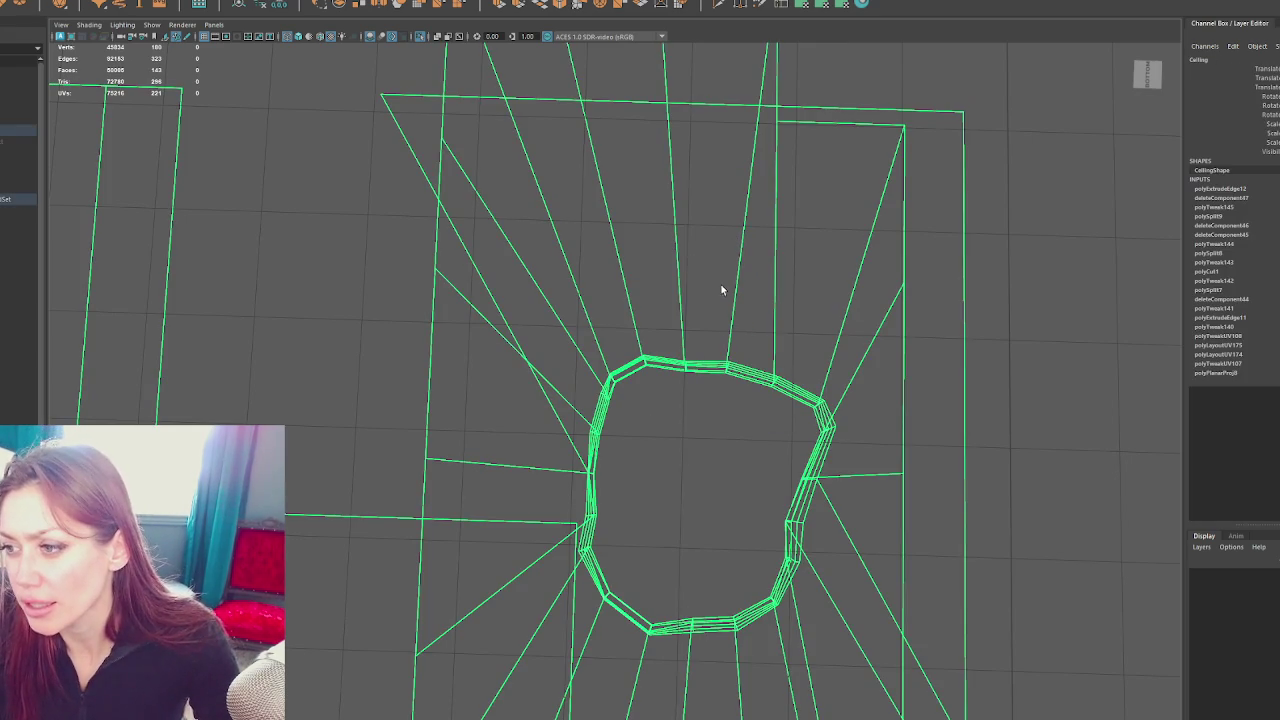
{"action": "key", "text": "6"}
{"action": "key", "text": "F8"}
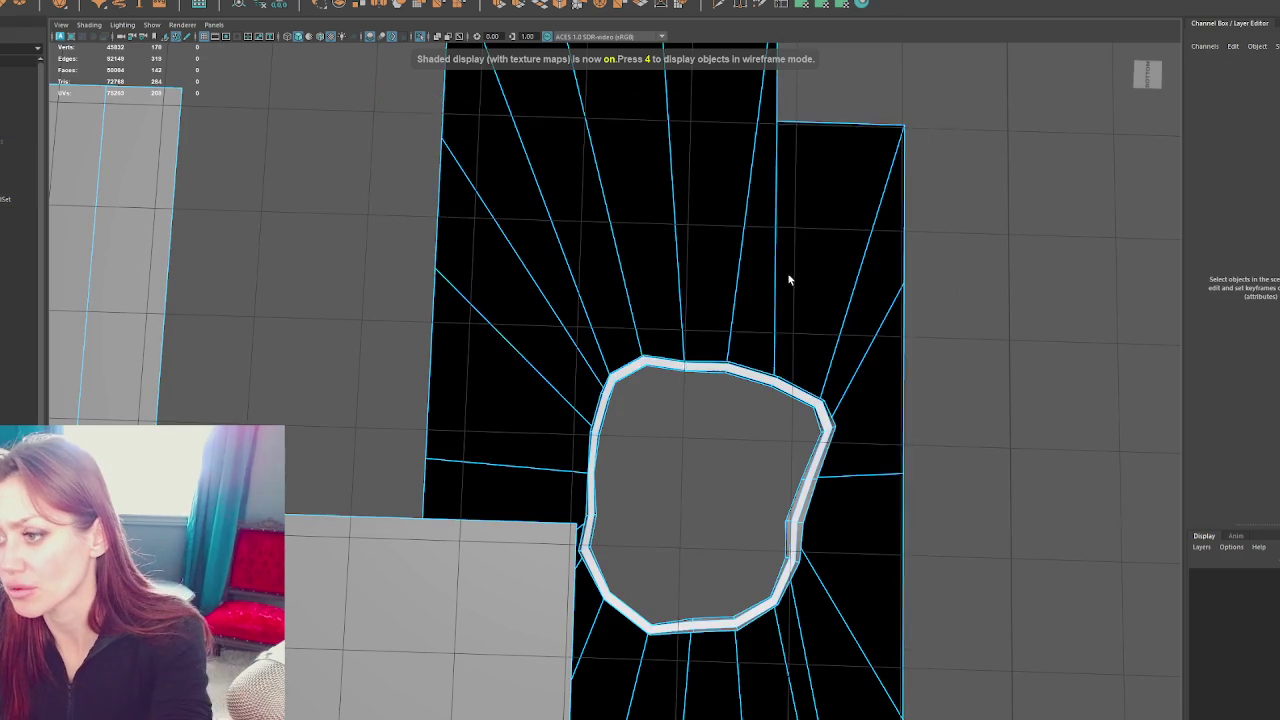
{"action": "scroll", "scroll_direction": "down", "scroll_amount": 3}
{"action": "scroll", "scroll_direction": "up", "scroll_amount": 3}
{"action": "scroll", "scroll_direction": "up", "scroll_amount": 3}
{"action": "scroll", "scroll_direction": "down", "scroll_amount": 3}
{"action": "left_click_drag", "start_coordinate": [980, 398], "coordinate": [580, 508]}
Select the loose vertices beside the hole and merge them
{"action": "left_click", "coordinate": [580, 497]}
{"action": "left_click", "coordinate": [552, 478]}
{"action": "key", "text": "4"}
{"action": "left_click", "coordinate": [560, 530]}
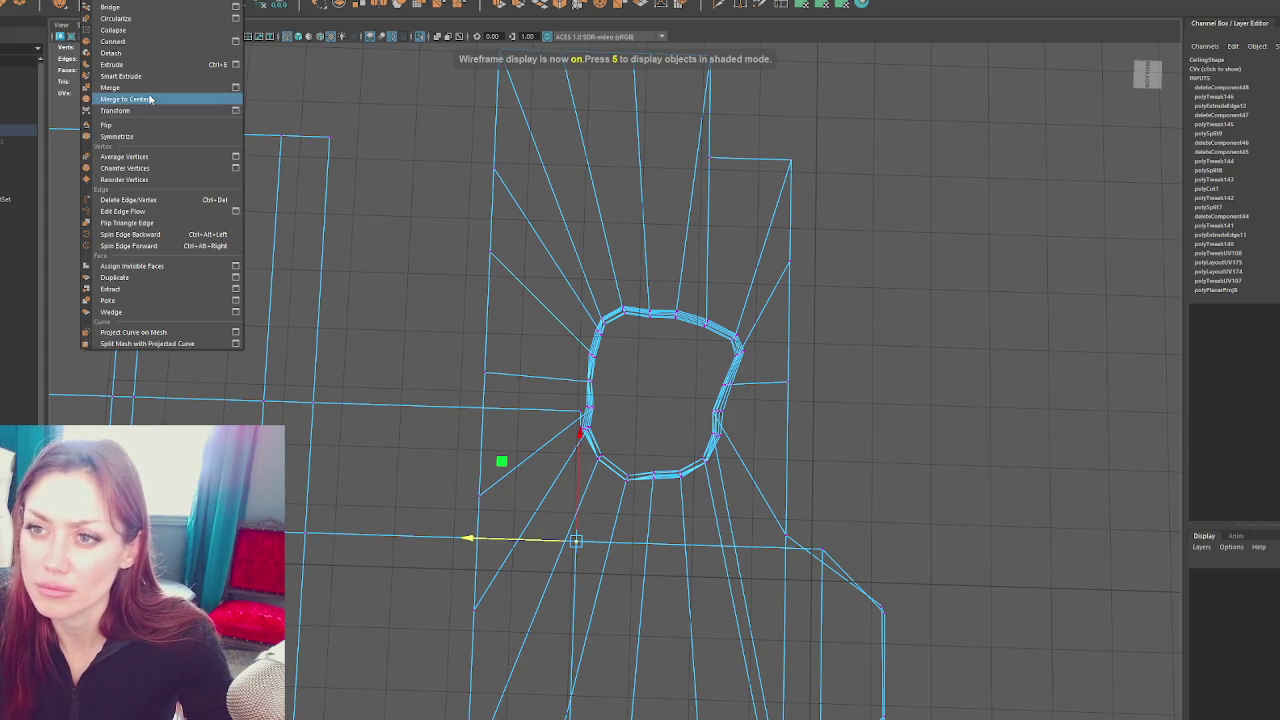
{"action": "left_click", "coordinate": [120, 94]}
Extrude the edge left of the hole up to the top boundary and merge its end vertices to center
{"action": "key", "text": "F8"}
{"action": "key", "text": "5"}
{"action": "left_click", "coordinate": [298, 261]}
{"action": "key", "text": "4"}
{"action": "key", "text": "F8"}
{"action": "left_click", "coordinate": [431, 393]}
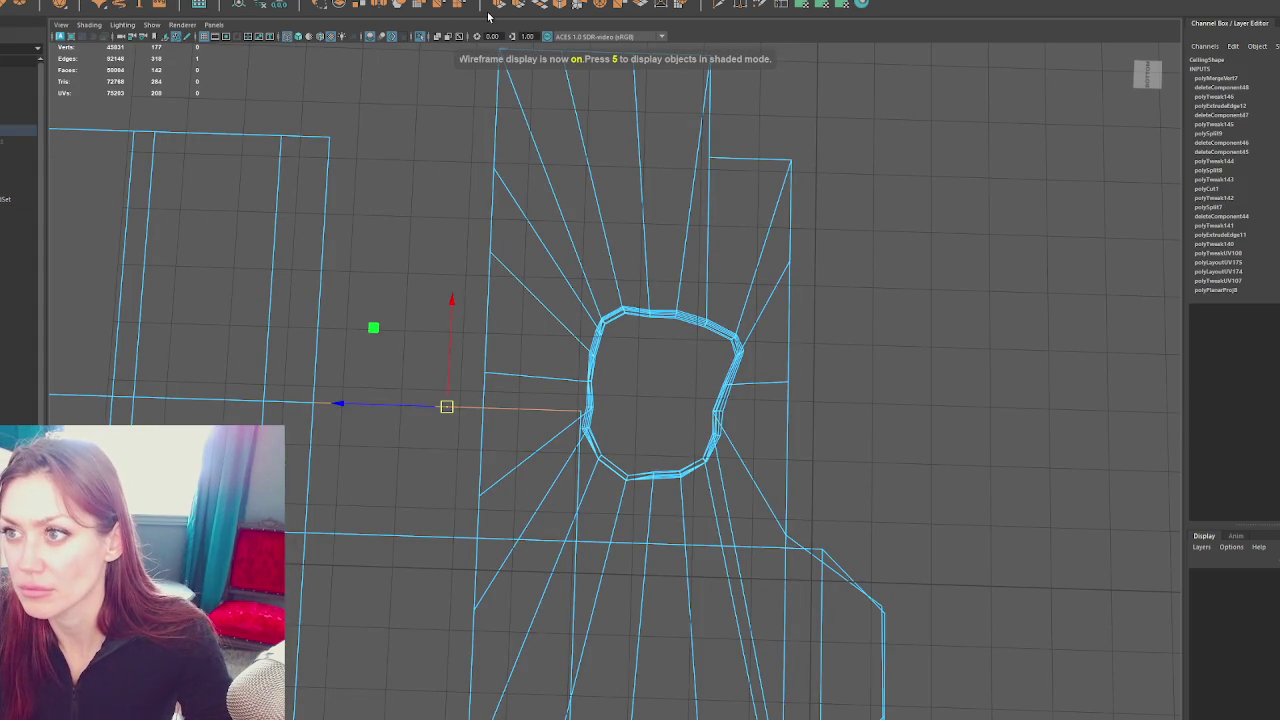
{"action": "key", "text": "ctrl+e"}
{"action": "left_click_drag", "start_coordinate": [437, 360], "coordinate": [326, 143]}
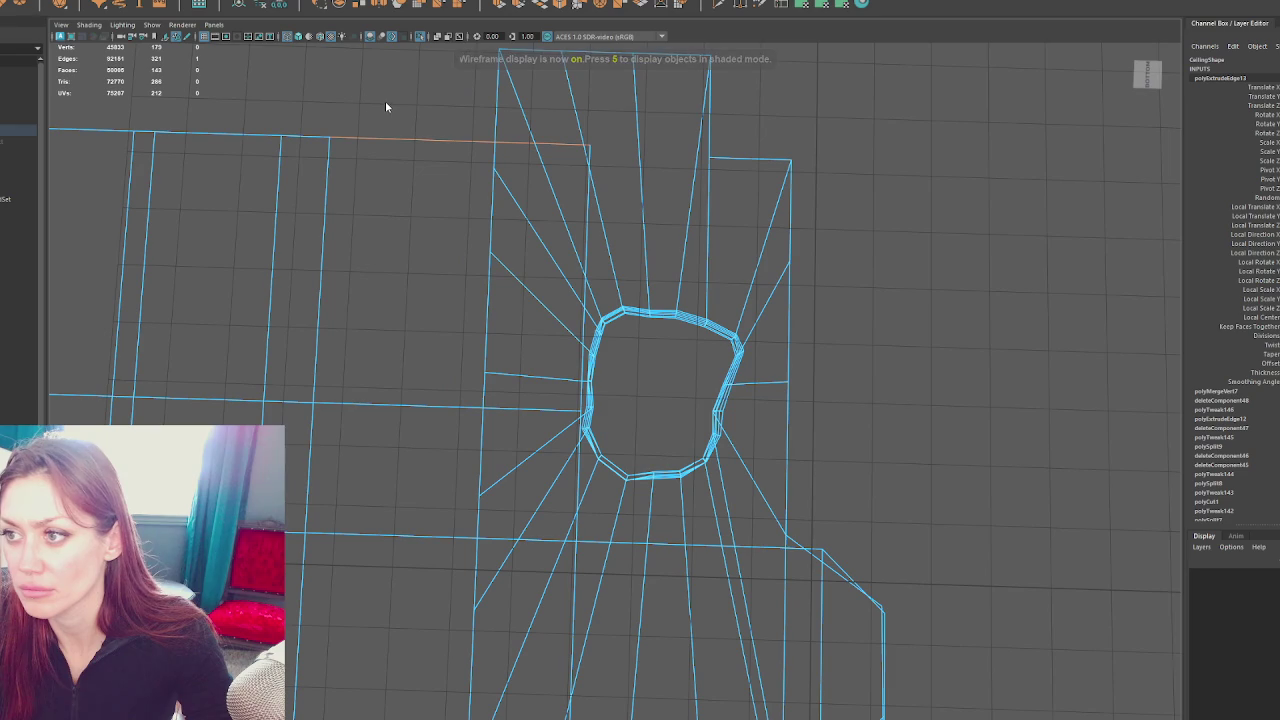
{"action": "left_click_drag", "start_coordinate": [319, 93], "coordinate": [337, 100]}
{"action": "left_click", "coordinate": [329, 137]}
{"action": "left_click_drag", "start_coordinate": [150, 40], "coordinate": [141, 101]}
Orbit around the hole in textured shading to inspect the new strip, then select the ceiling
{"action": "key", "text": "6"}
{"action": "left_click_drag", "start_coordinate": [343, 134], "coordinate": [380, 125]}
{"action": "left_click_drag", "start_coordinate": [380, 125], "coordinate": [726, 308]}
{"action": "left_click", "coordinate": [805, 311]}
Select the ceiling mesh and extrude the stairwell hole's rim edge loop outward into a wider lip
{"action": "right_click", "coordinate": [848, 241]}
{"action": "left_click", "coordinate": [904, 227]}
{"action": "left_click", "coordinate": [665, 374]}
{"action": "scroll", "scroll_direction": "up", "scroll_amount": 3}
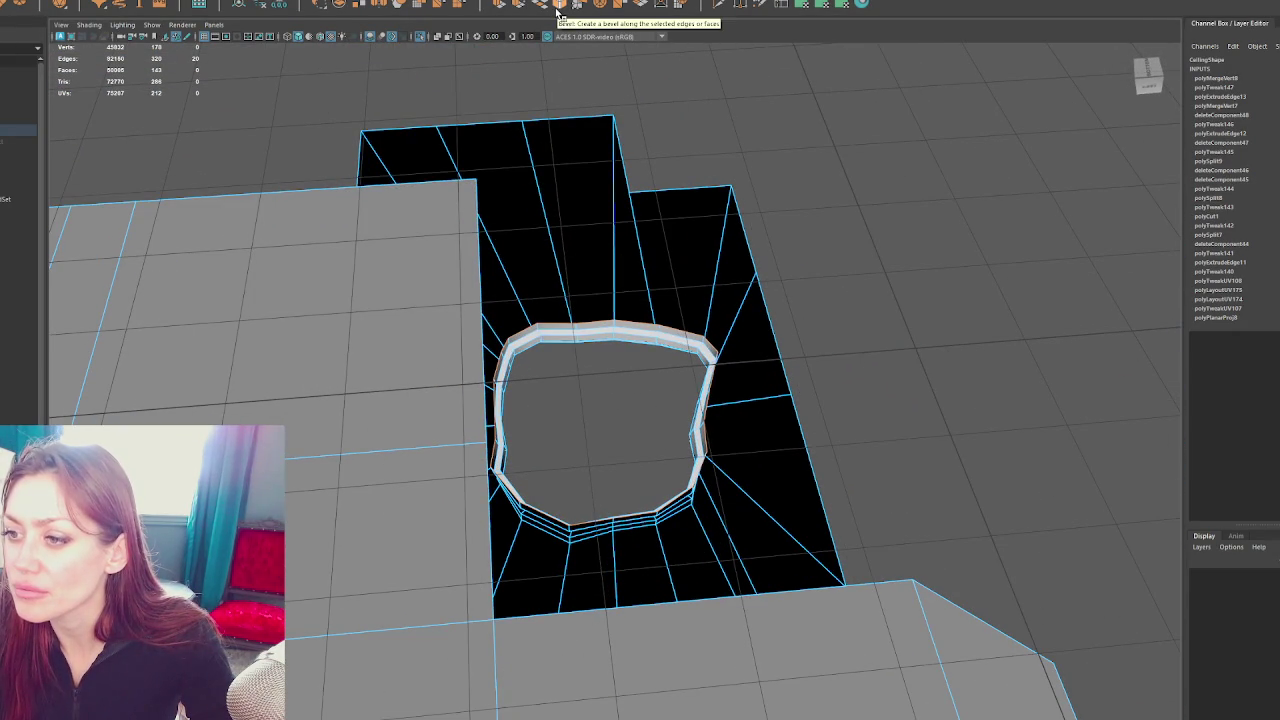
{"action": "left_click_drag", "start_coordinate": [837, 254], "coordinate": [838, 270]}
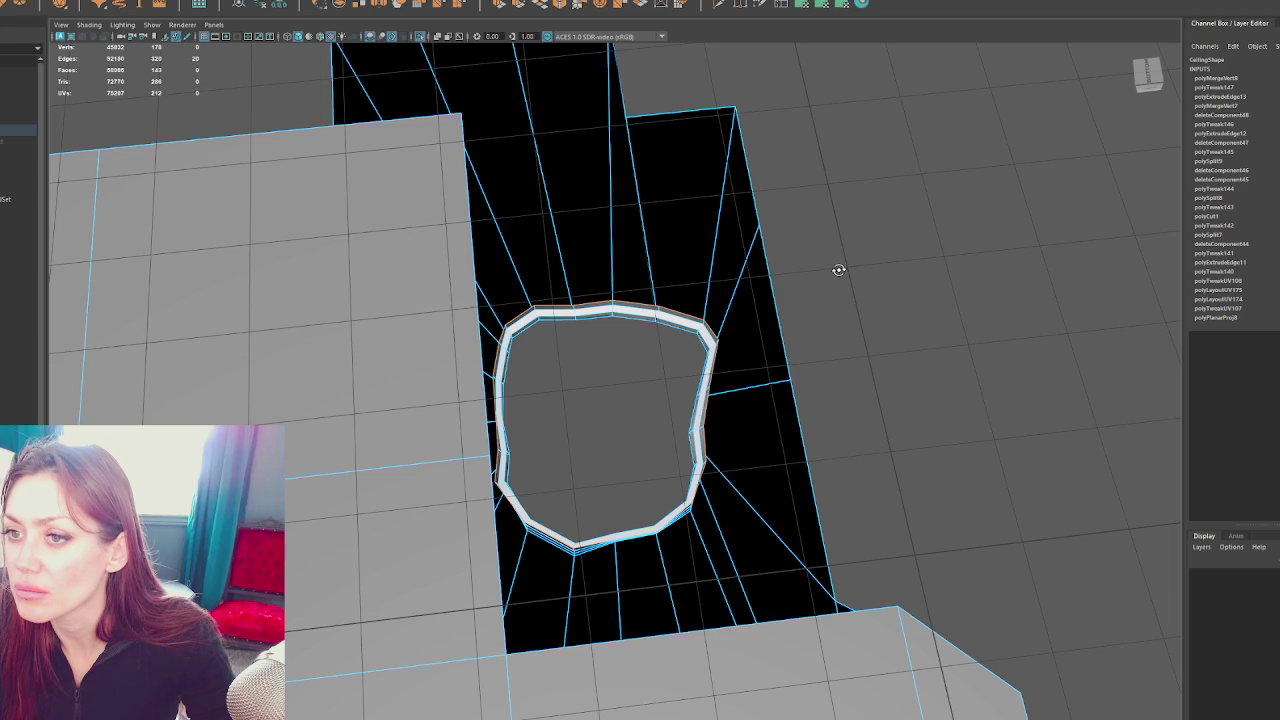
{"action": "scroll", "scroll_direction": "down", "scroll_amount": 3}
{"action": "scroll", "scroll_direction": "up", "scroll_amount": 3}
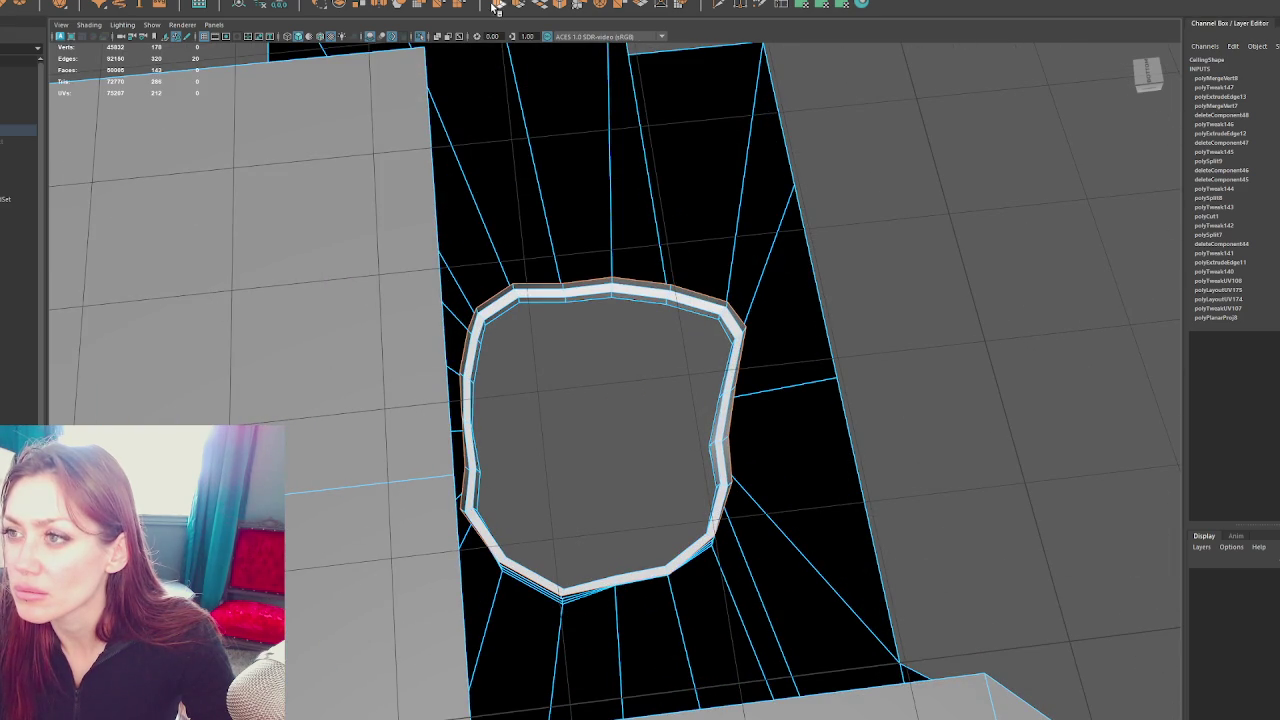
{"action": "key", "text": "ctrl+e"}
{"action": "left_click_drag", "start_coordinate": [600, 420], "coordinate": [613, 339]}
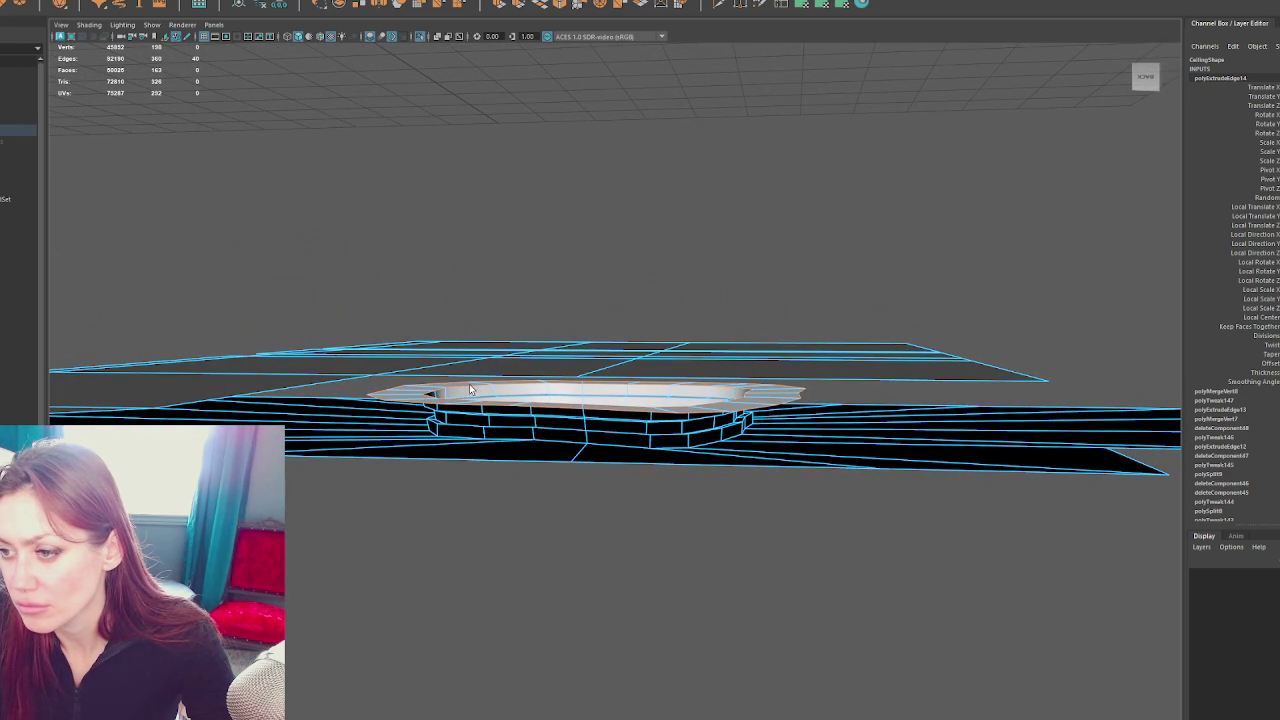
Raise the extruded faces up to the rim, then pick a left-side hole vertex in wireframe
{"action": "left_click_drag", "start_coordinate": [585, 425], "coordinate": [583, 314]}
{"action": "left_click", "coordinate": [597, 337]}
{"action": "left_click", "coordinate": [597, 372]}
{"action": "key", "text": "F9"}
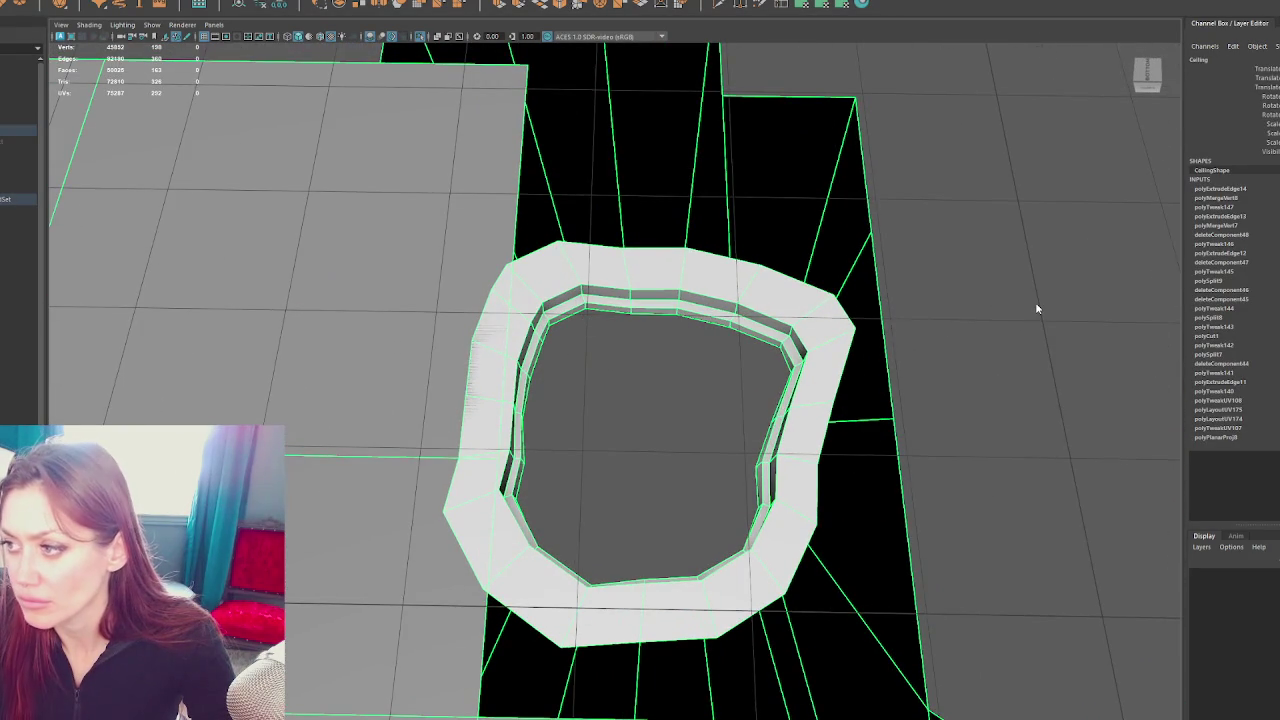
{"action": "key", "text": "4"}
{"action": "left_click", "coordinate": [441, 514]}
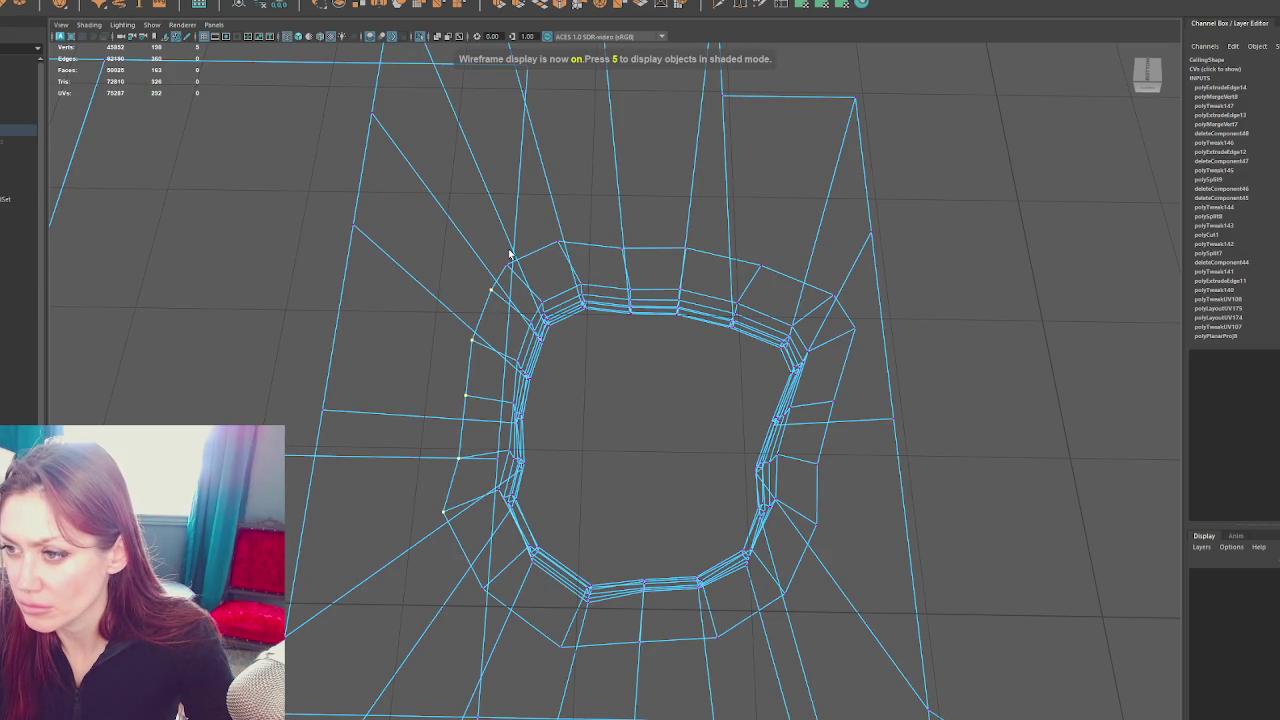
Line up the left-side vertices of the hole vertically and merge them
{"action": "left_click", "coordinate": [481, 586]}
{"action": "left_click_drag", "start_coordinate": [406, 413], "coordinate": [474, 416]}
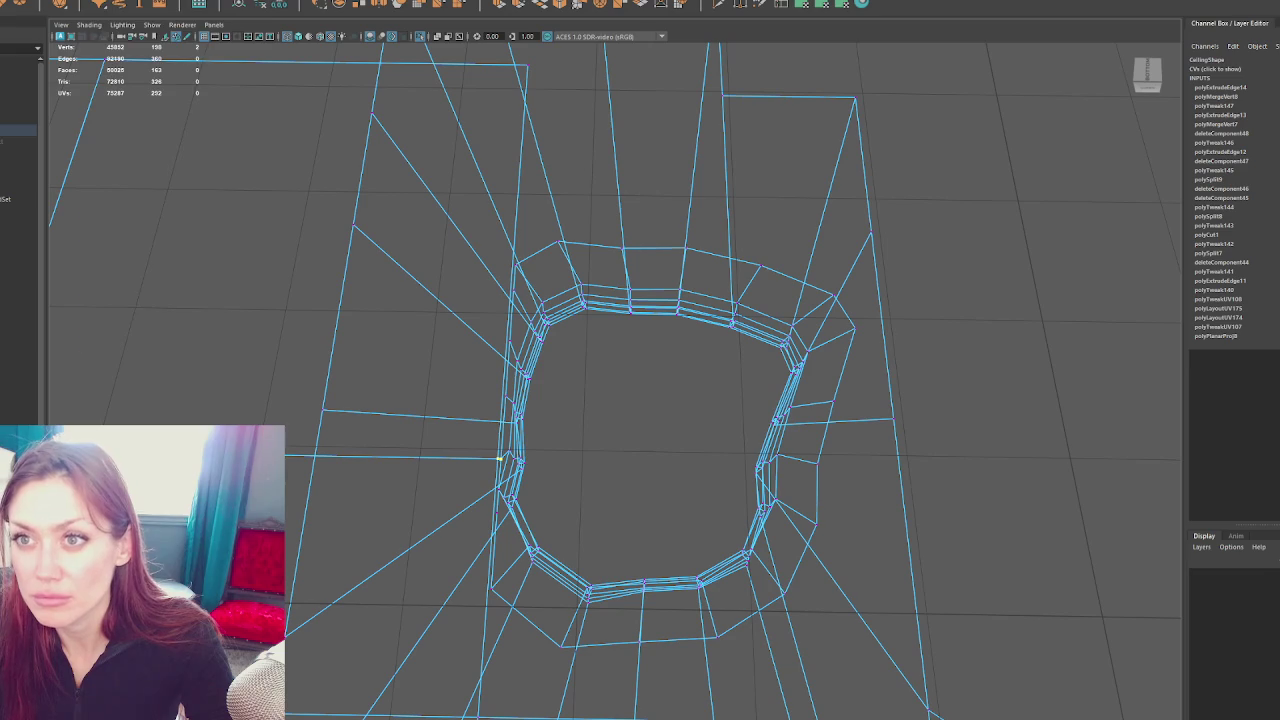
{"action": "left_click", "coordinate": [165, 99]}
{"action": "key", "text": "F8"}
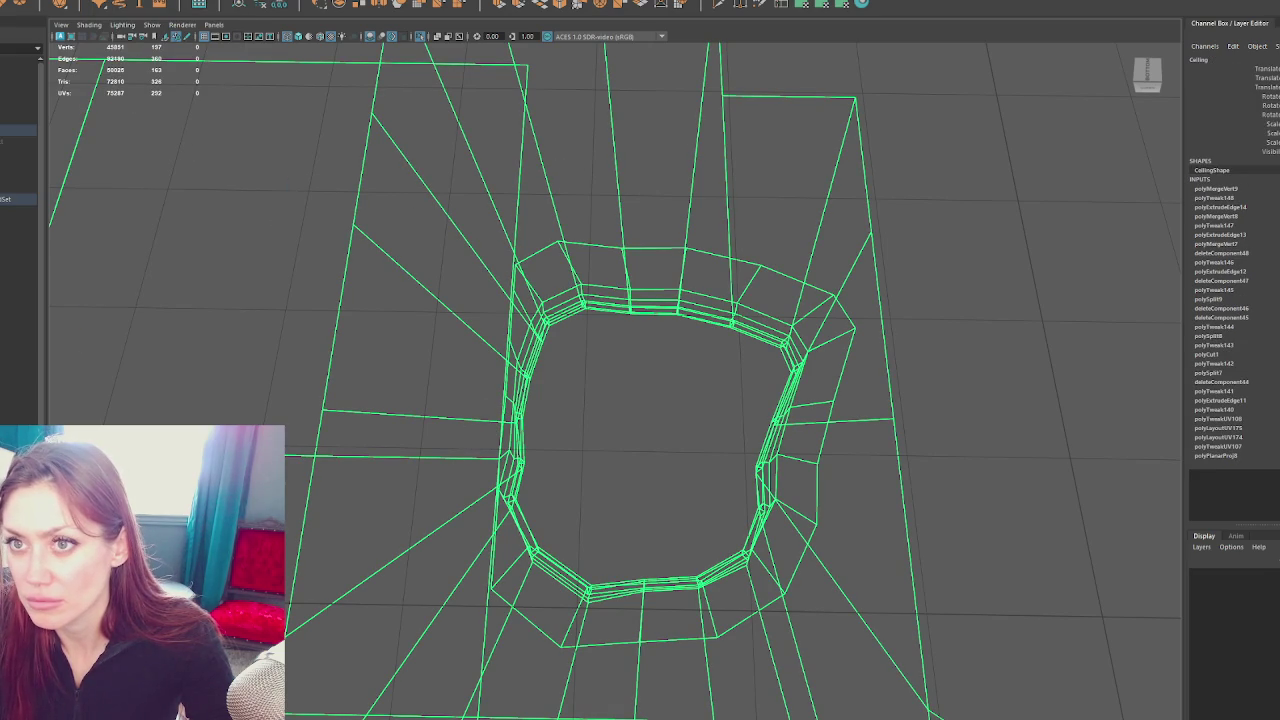
Put the ceiling in vertex editing and frame the vertices at the hole's outer edge
{"action": "left_click", "coordinate": [120, 2]}
{"action": "left_click", "coordinate": [265, 4]}
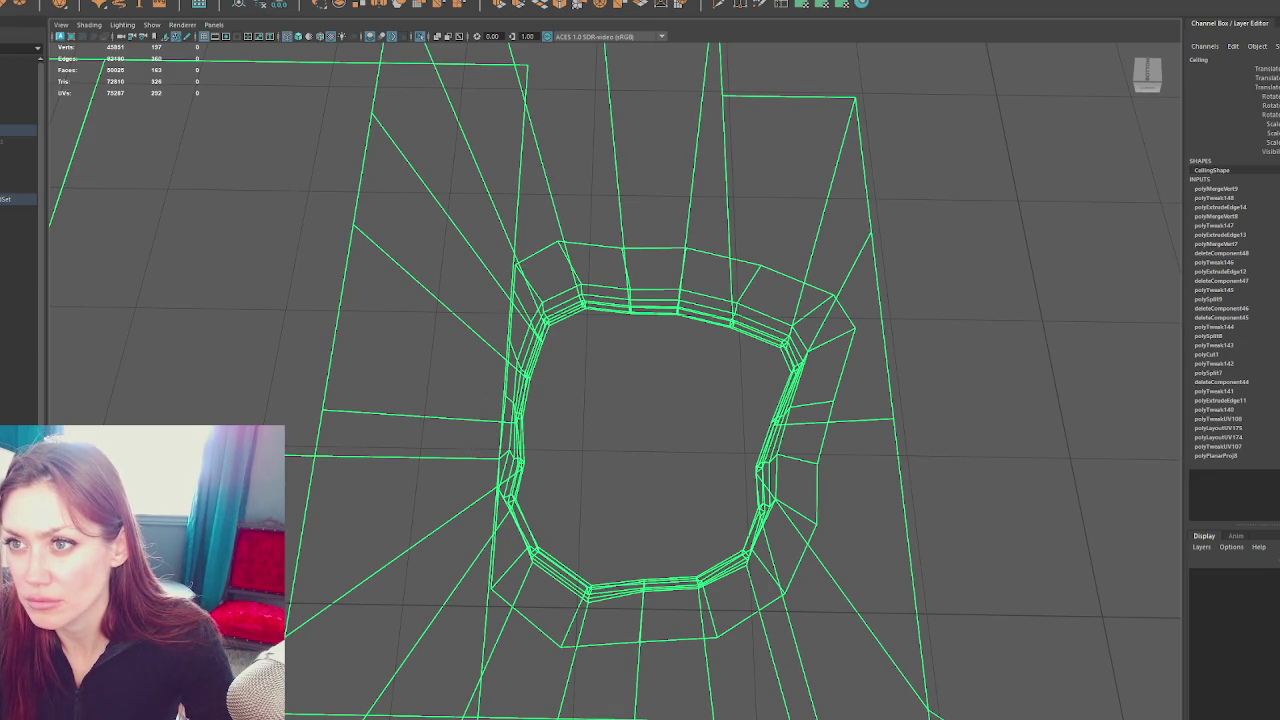
{"action": "left_click_drag", "start_coordinate": [343, 138], "coordinate": [380, 172]}
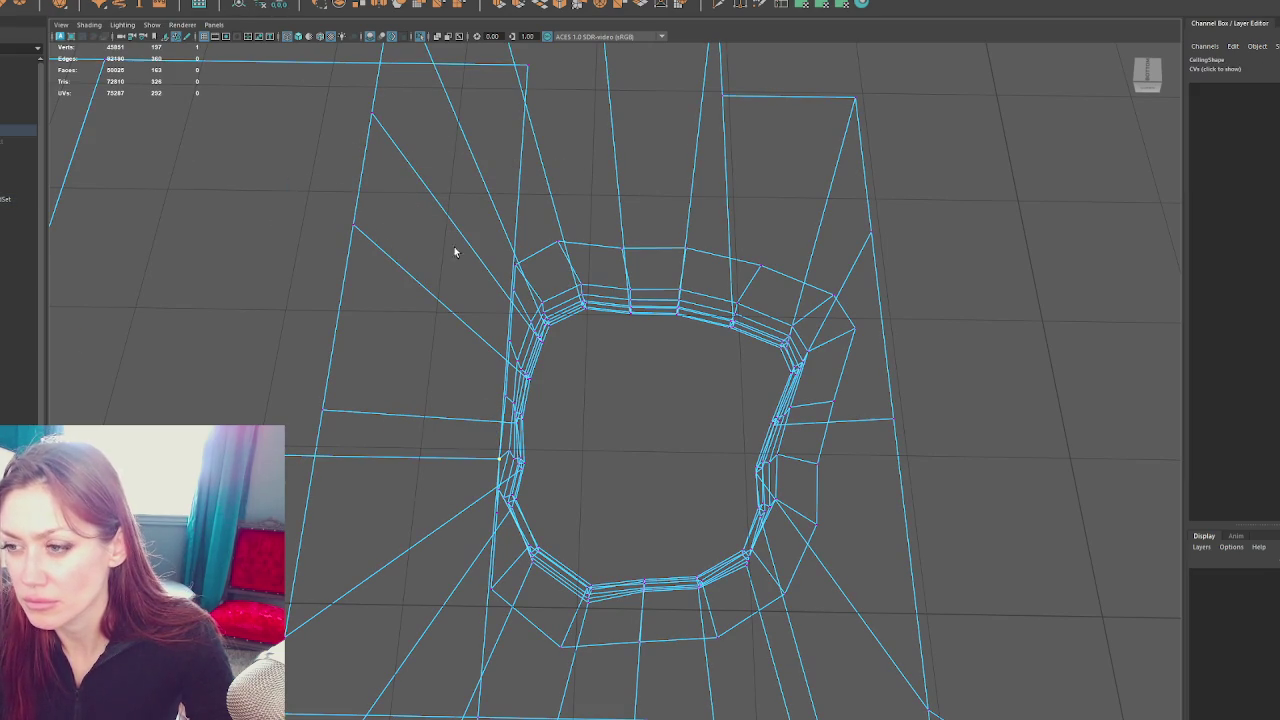
{"action": "key", "text": "4"}
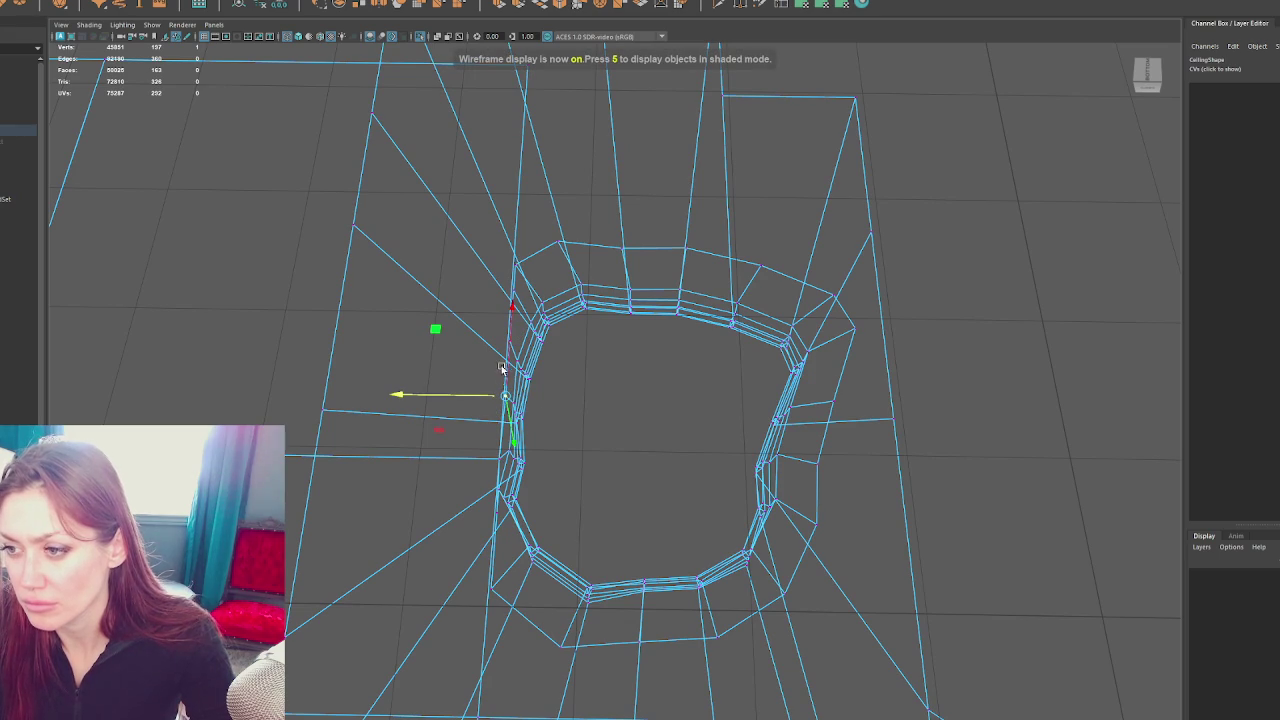
{"action": "left_click", "coordinate": [491, 451]}
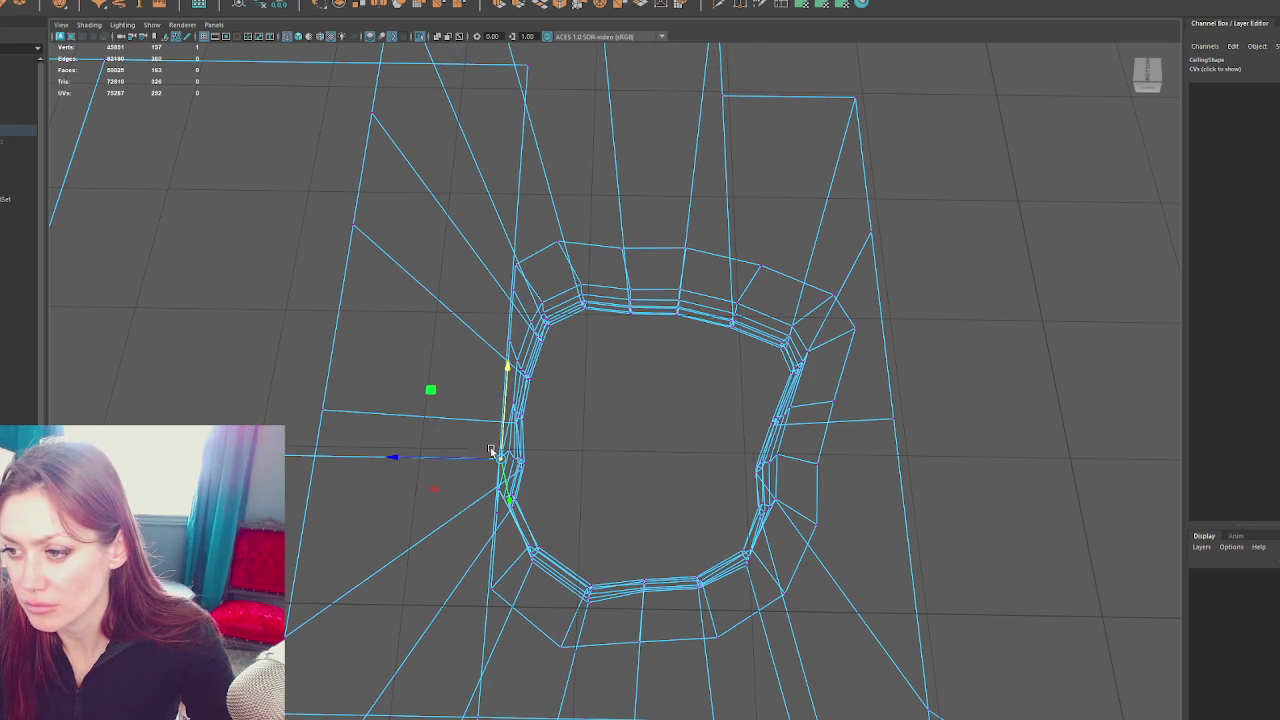
{"action": "key", "text": "f"}
{"action": "left_click_drag", "start_coordinate": [480, 477], "coordinate": [745, 458]}
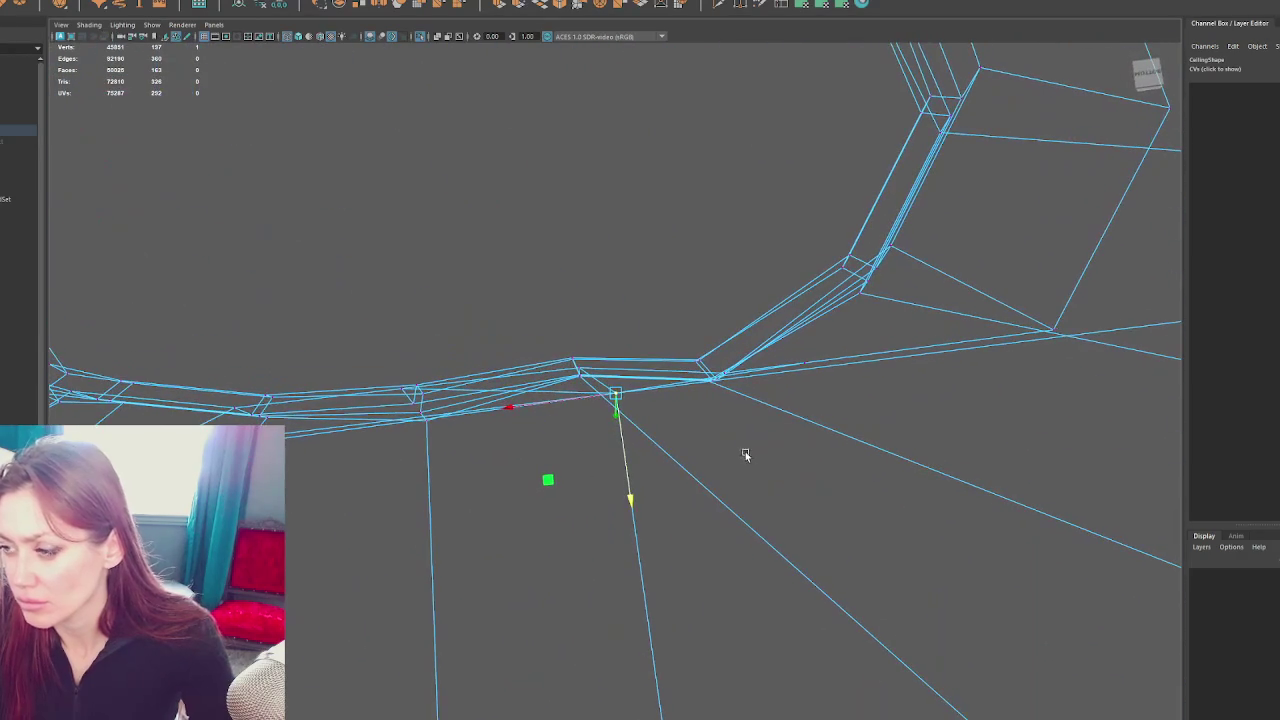
{"action": "left_click_drag", "start_coordinate": [825, 353], "coordinate": [790, 388]}
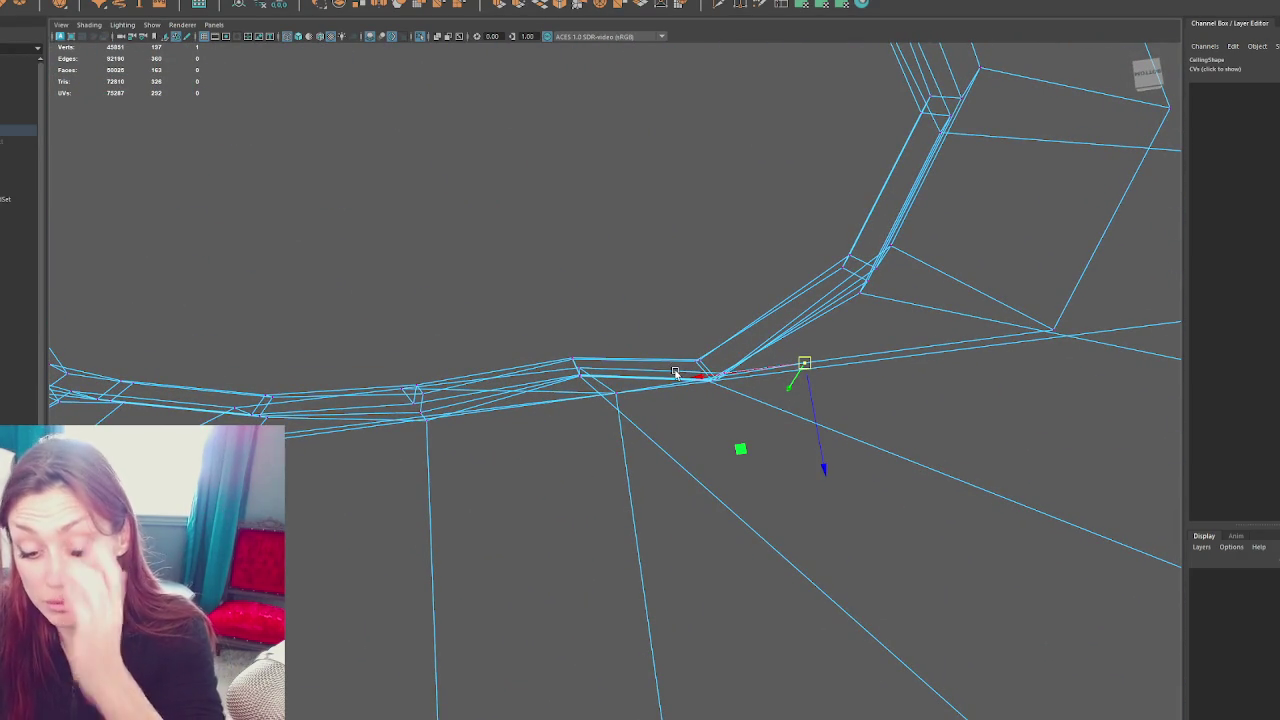
{"action": "key", "text": "4"}
{"action": "key", "text": "5"}
{"action": "left_click_drag", "start_coordinate": [760, 388], "coordinate": [617, 418]}
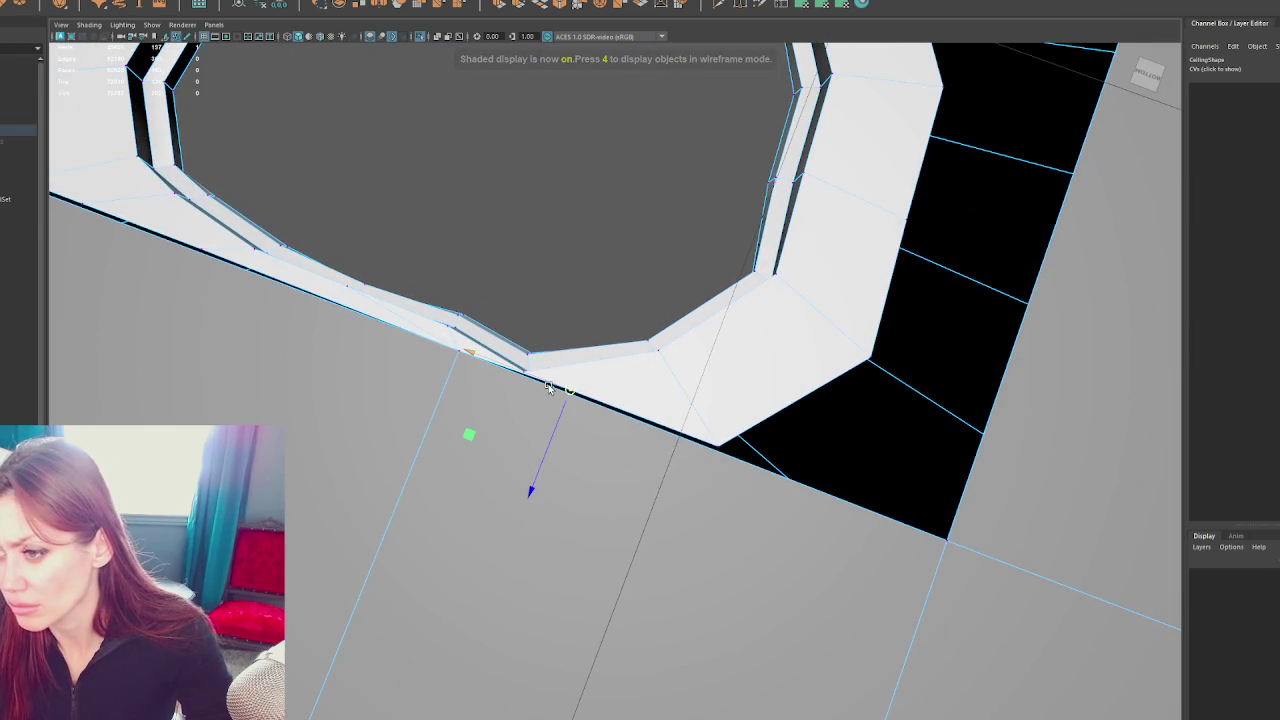
Move the stray vertices, including the spike vertex, onto the plane's corners
{"action": "left_click_drag", "start_coordinate": [548, 388], "coordinate": [945, 535]}
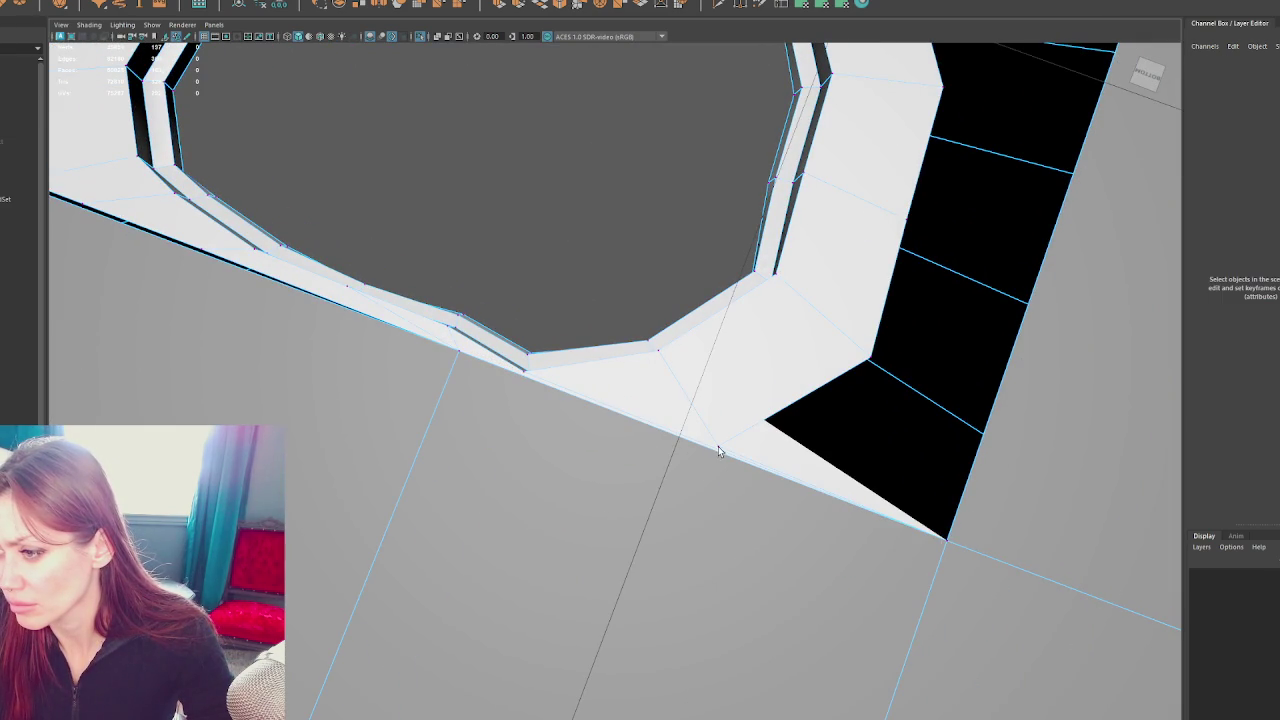
{"action": "left_click_drag", "start_coordinate": [716, 464], "coordinate": [932, 540]}
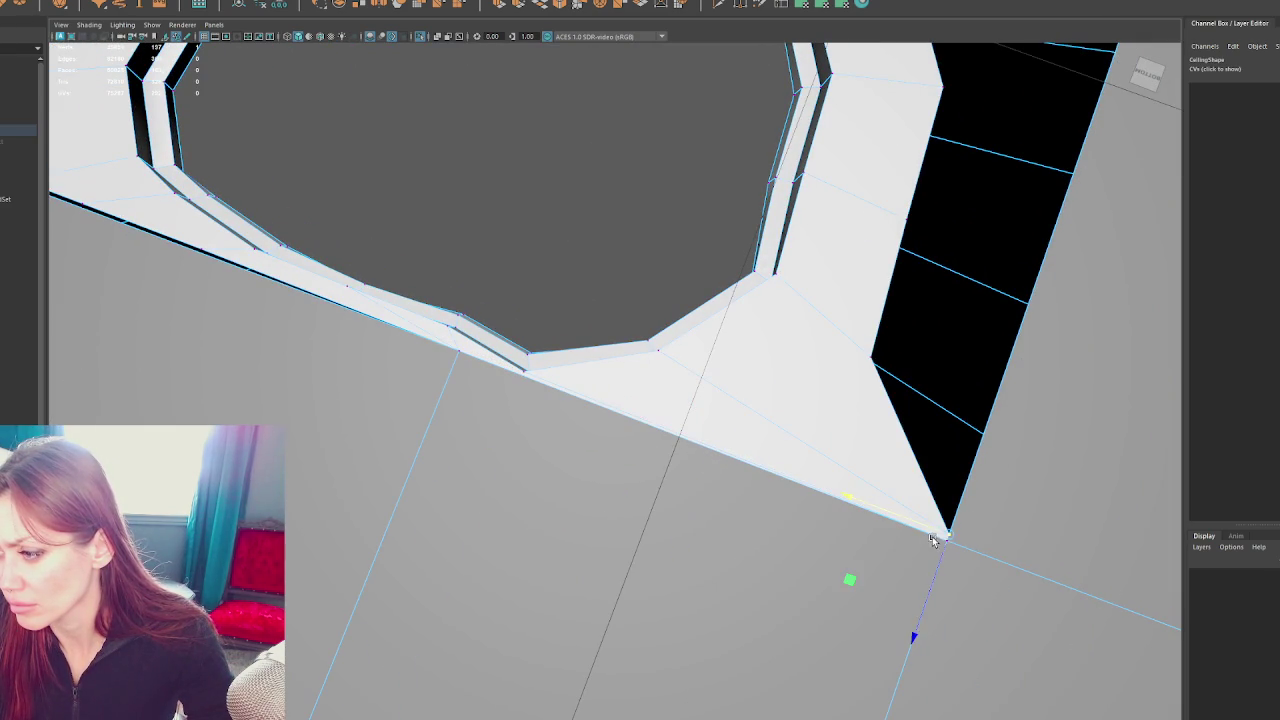
{"action": "left_click_drag", "start_coordinate": [934, 436], "coordinate": [768, 385]}
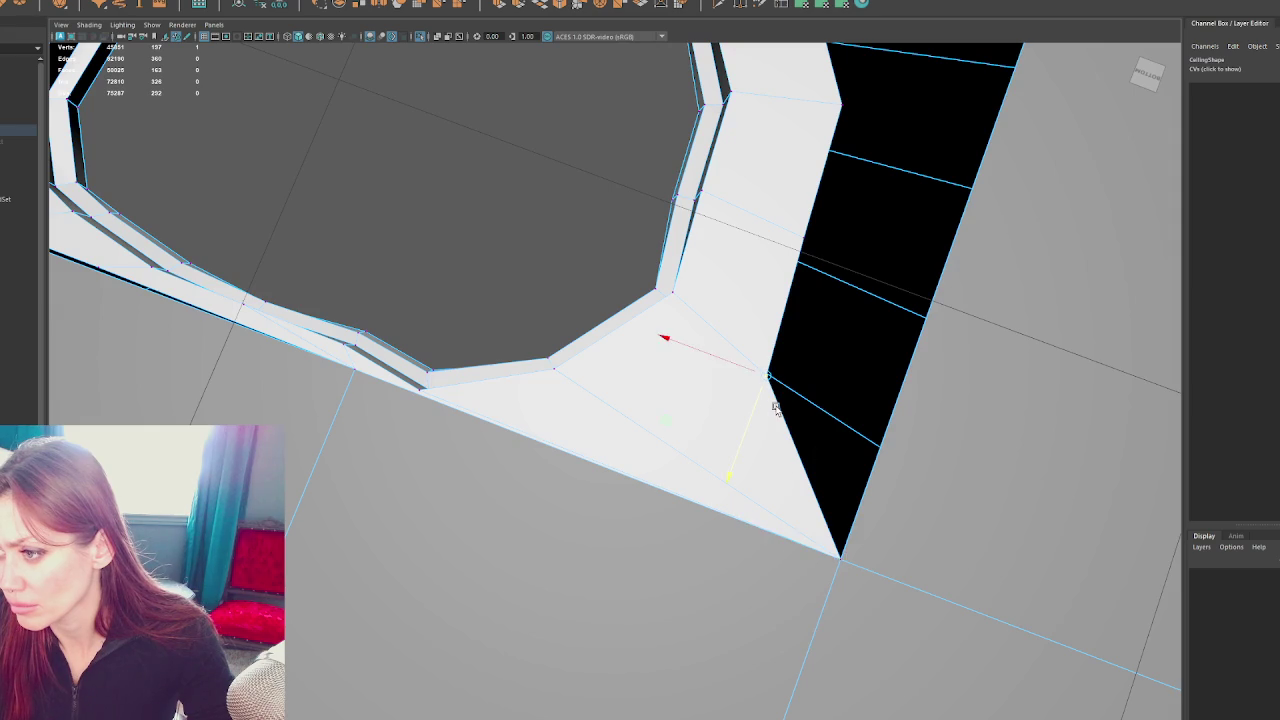
{"action": "left_click_drag", "start_coordinate": [775, 408], "coordinate": [843, 434]}
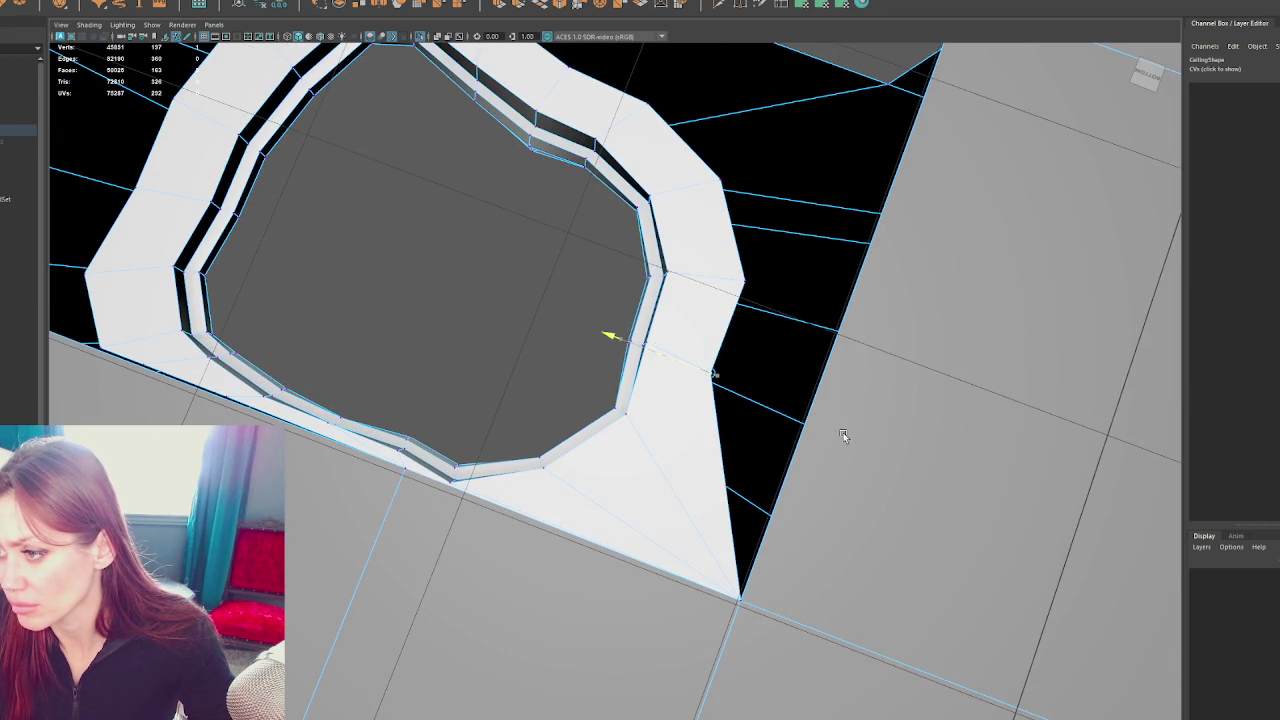
{"action": "left_click_drag", "start_coordinate": [779, 480], "coordinate": [879, 199]}
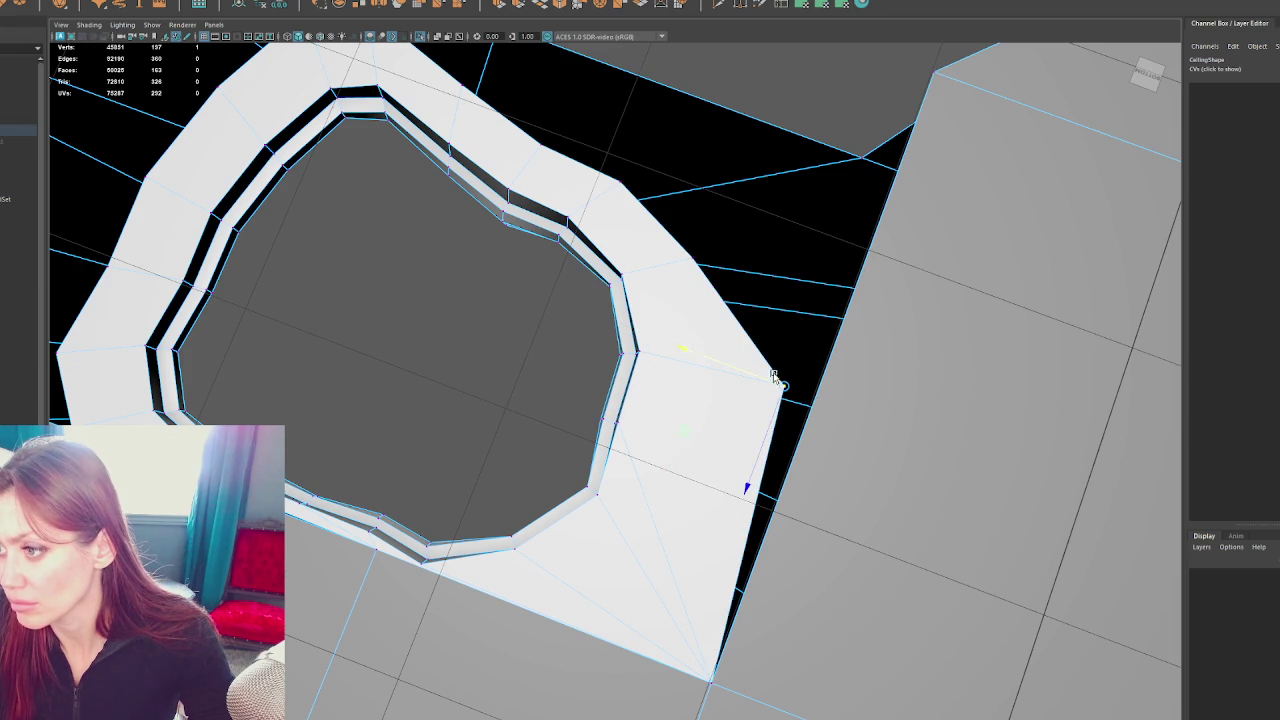
{"action": "left_click_drag", "start_coordinate": [764, 426], "coordinate": [903, 172]}
{"action": "left_click_drag", "start_coordinate": [872, 77], "coordinate": [930, 270]}
Drag the notch and corner vertices over the black gap to close it
{"action": "left_click", "coordinate": [686, 458]}
{"action": "left_click", "coordinate": [616, 382]}
{"action": "left_click_drag", "start_coordinate": [604, 412], "coordinate": [668, 242]}
{"action": "left_click_drag", "start_coordinate": [544, 341], "coordinate": [724, 415]}
{"action": "left_click", "coordinate": [724, 416]}
{"action": "left_click_drag", "start_coordinate": [717, 429], "coordinate": [803, 237]}
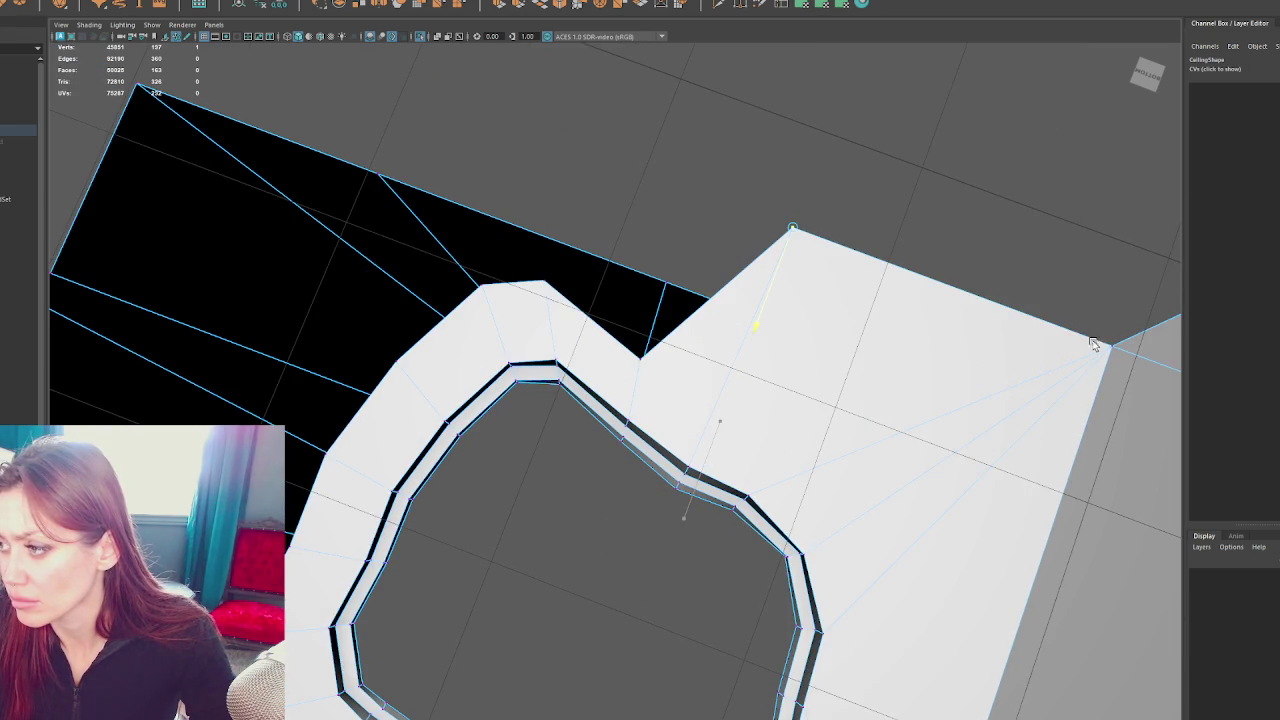
{"action": "left_click", "coordinate": [643, 360]}
{"action": "left_click_drag", "start_coordinate": [643, 365], "coordinate": [734, 298]}
{"action": "left_click_drag", "start_coordinate": [792, 228], "coordinate": [703, 193]}
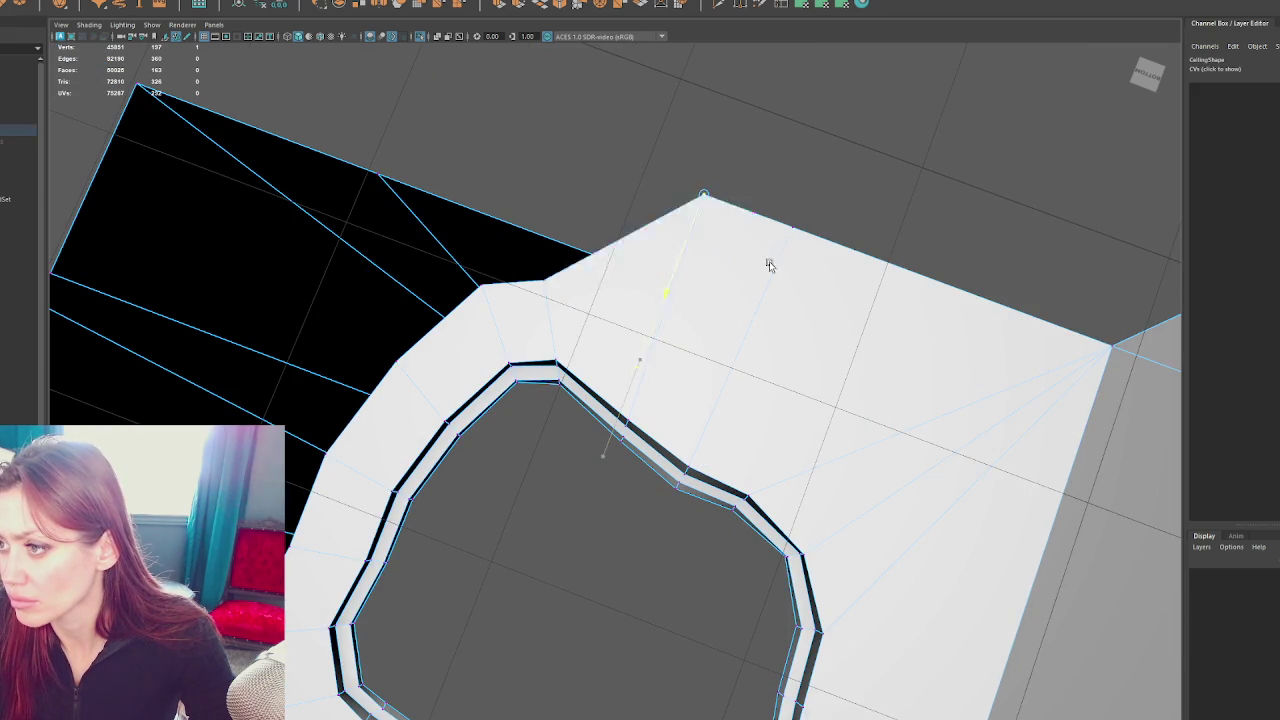
{"action": "left_click_drag", "start_coordinate": [540, 297], "coordinate": [585, 175]}
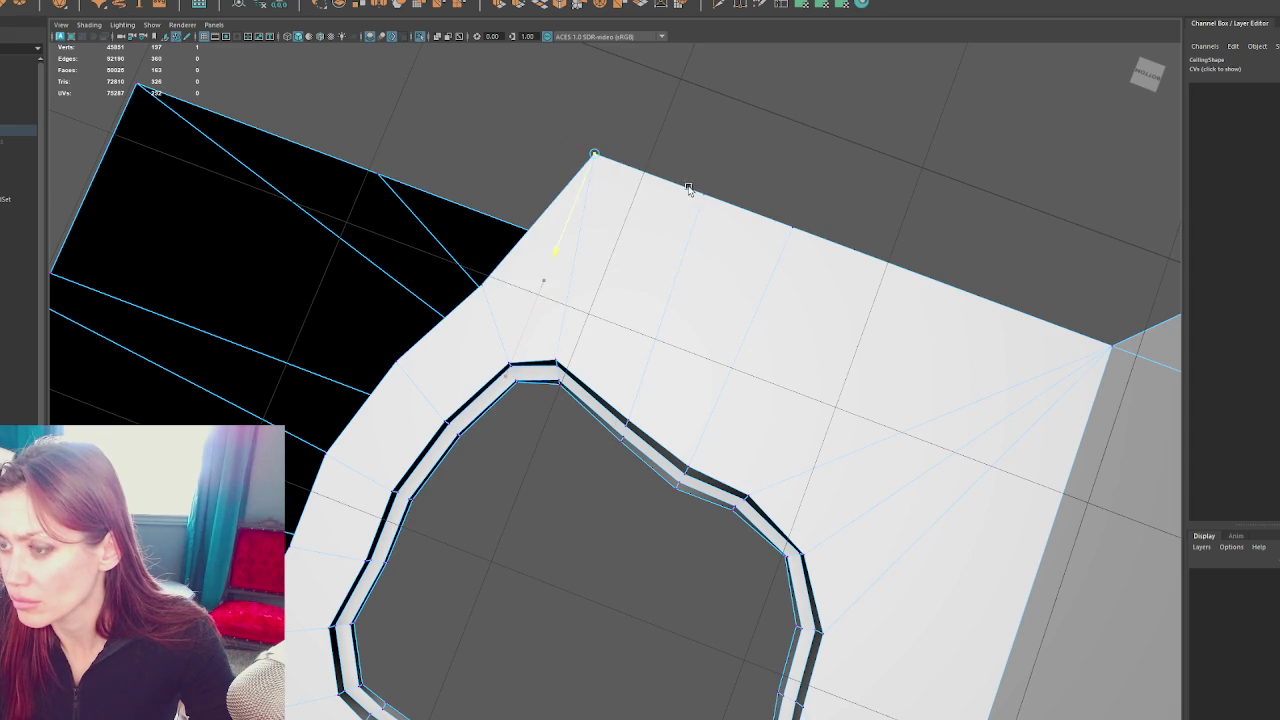
{"action": "left_click_drag", "start_coordinate": [632, 248], "coordinate": [857, 318]}
{"action": "left_click", "coordinate": [709, 363]}
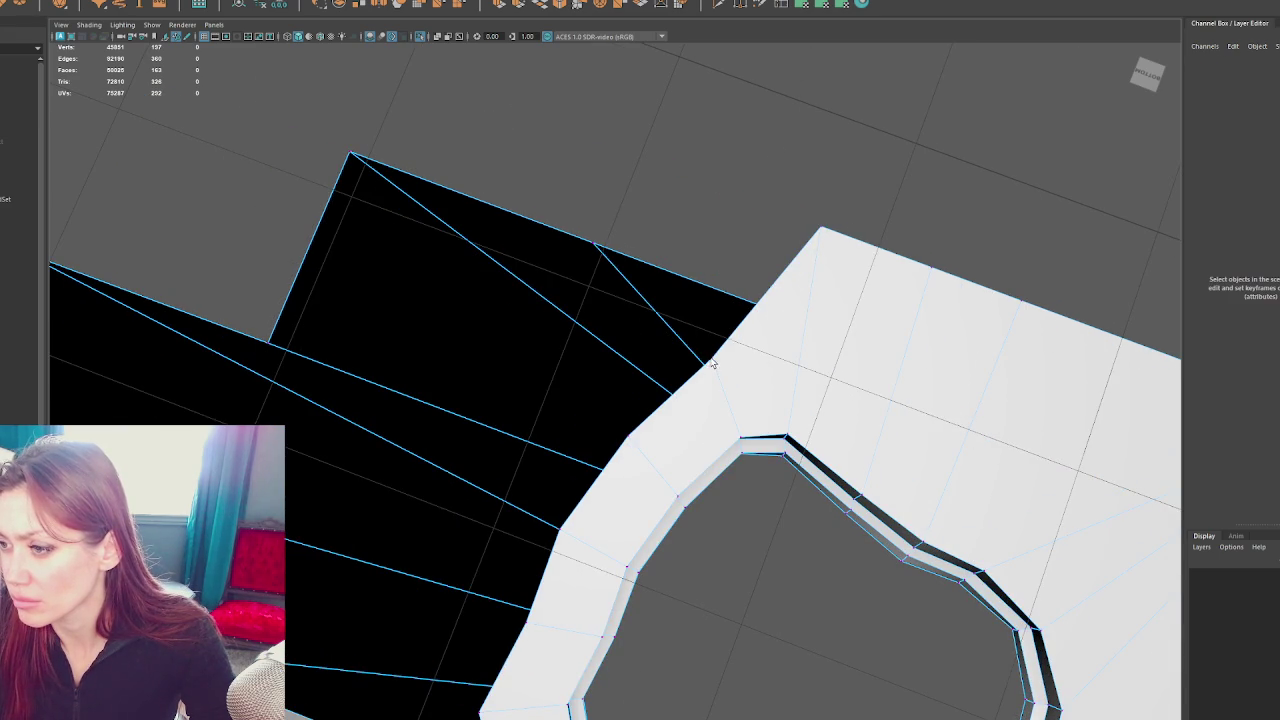
Pull the top corner vertices of the mesh far up-left
{"action": "left_click", "coordinate": [712, 363]}
{"action": "left_click_drag", "start_coordinate": [820, 228], "coordinate": [768, 207]}
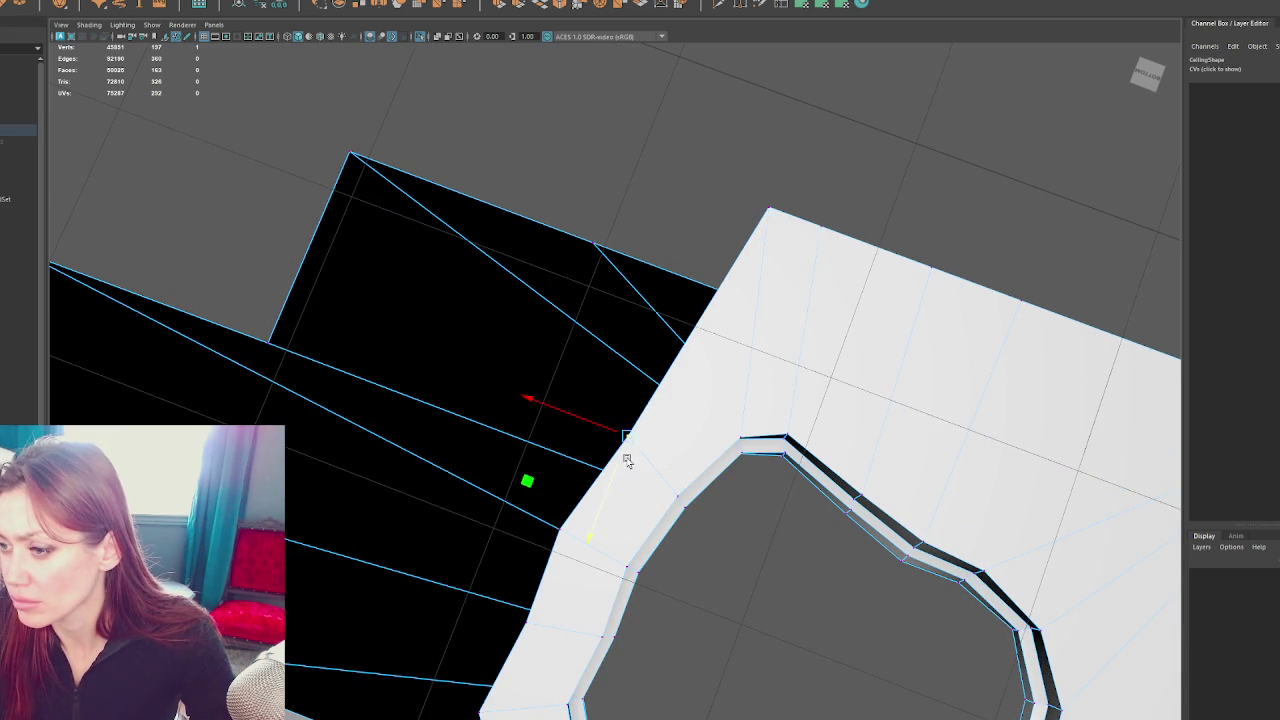
{"action": "left_click_drag", "start_coordinate": [686, 177], "coordinate": [357, 115]}
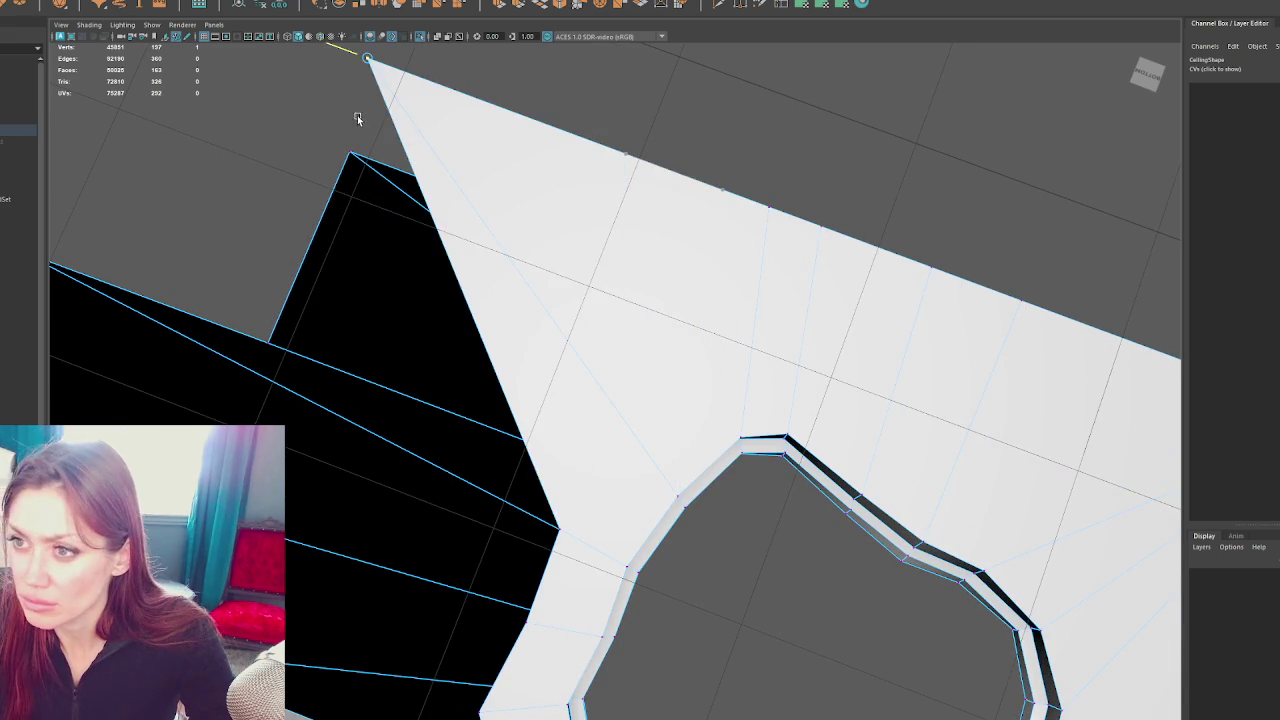
{"action": "scroll", "scroll_direction": "down", "scroll_amount": 3}
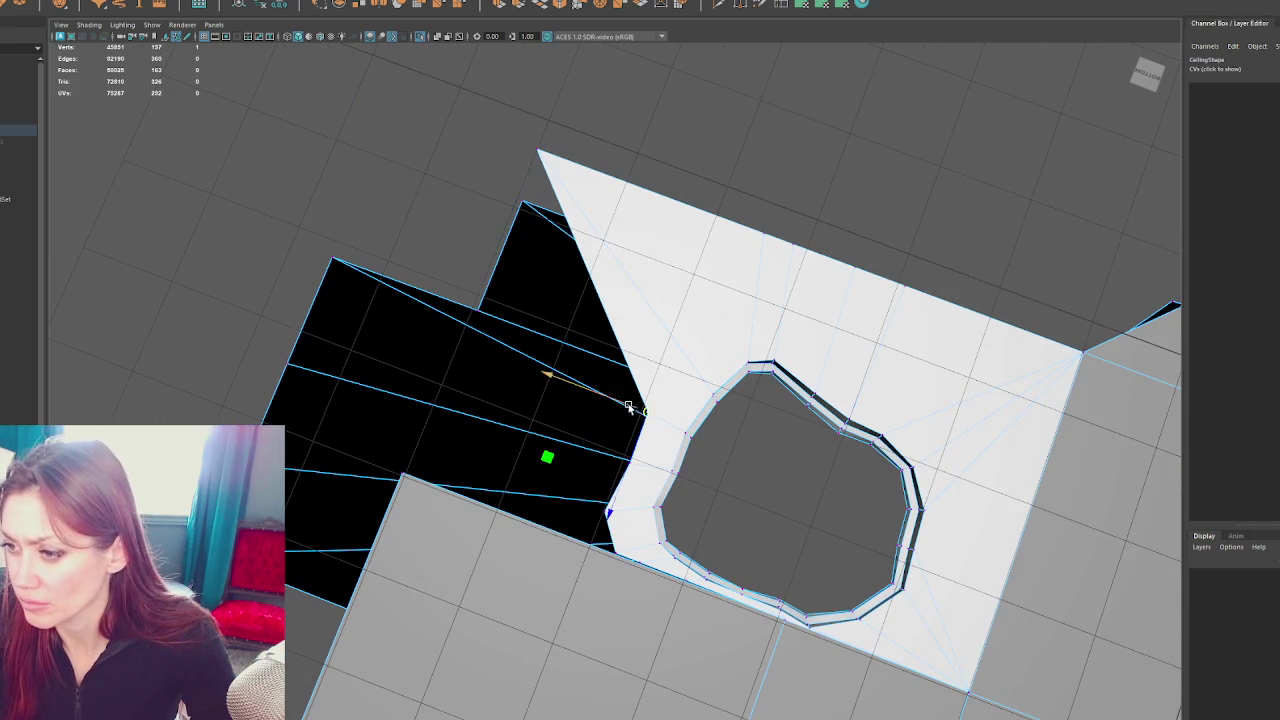
{"action": "left_click_drag", "start_coordinate": [629, 407], "coordinate": [514, 420]}
Drag the remaining corner and edge vertices over the black area, checking in wireframe
{"action": "left_click", "coordinate": [613, 463]}
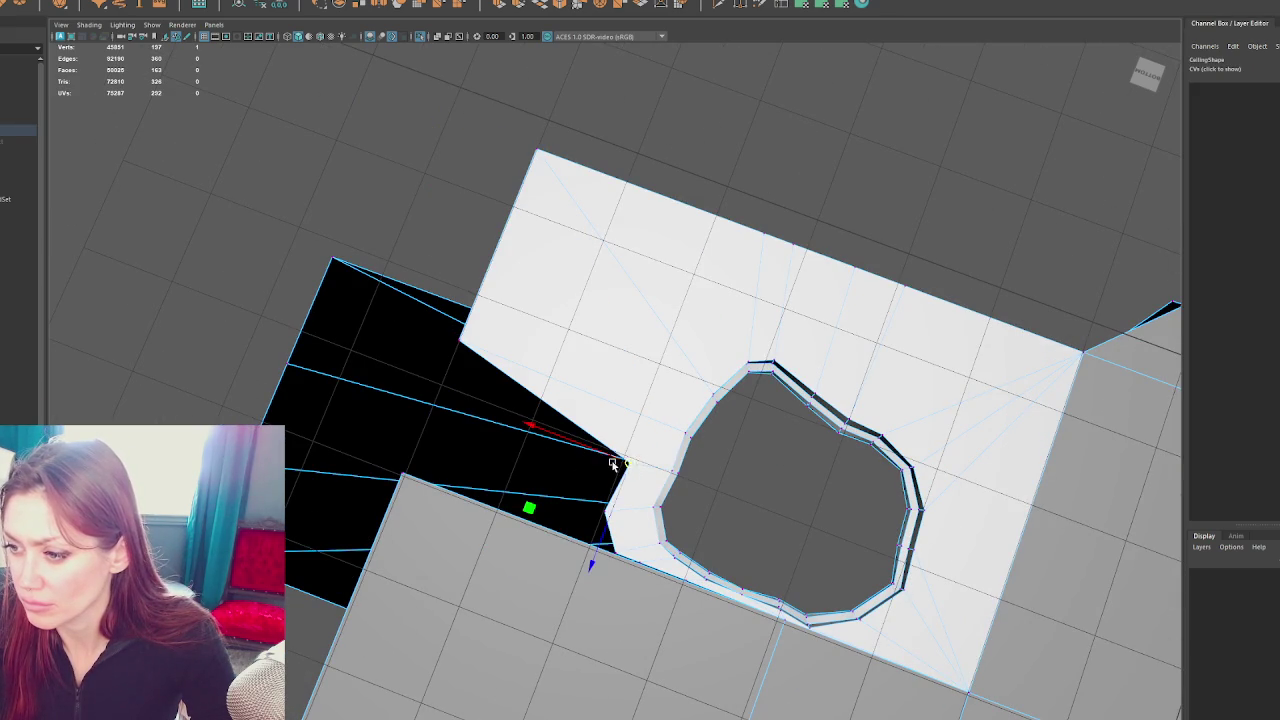
{"action": "left_click_drag", "start_coordinate": [613, 463], "coordinate": [437, 388]}
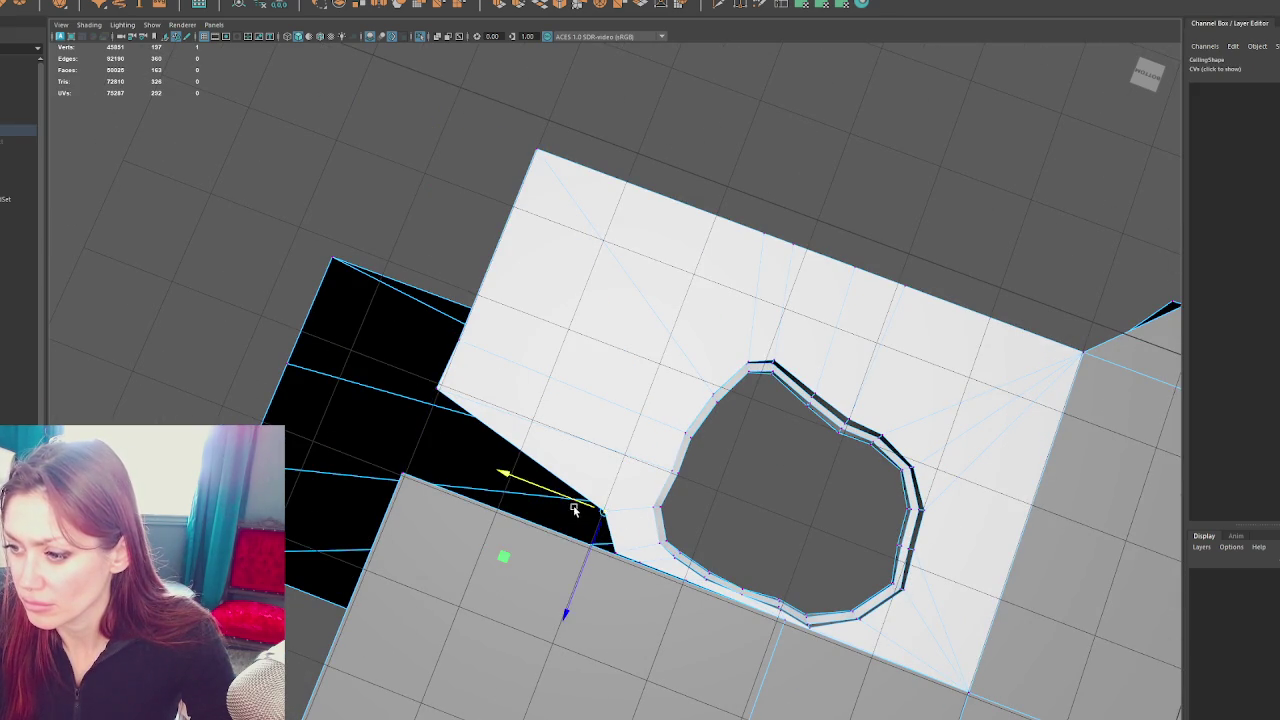
{"action": "left_click_drag", "start_coordinate": [574, 509], "coordinate": [425, 462]}
{"action": "left_click_drag", "start_coordinate": [401, 472], "coordinate": [399, 488]}
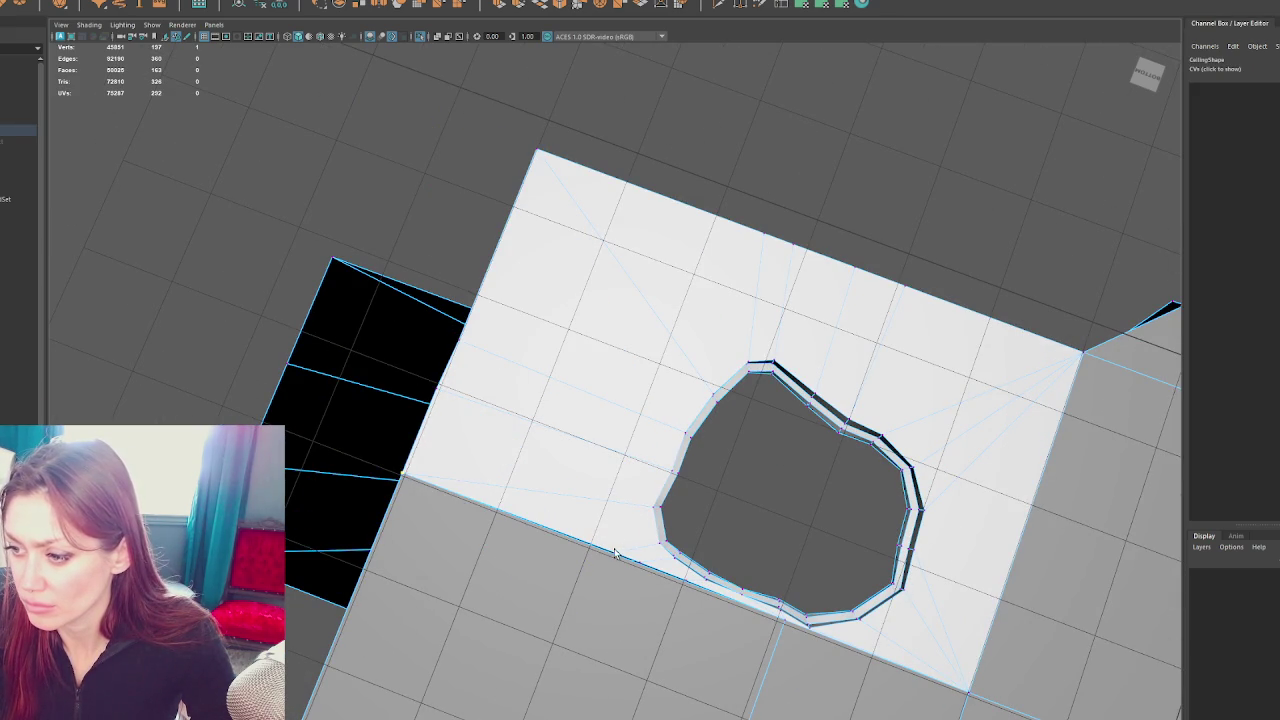
{"action": "left_click", "coordinate": [614, 553]}
{"action": "left_click_drag", "start_coordinate": [614, 552], "coordinate": [401, 470]}
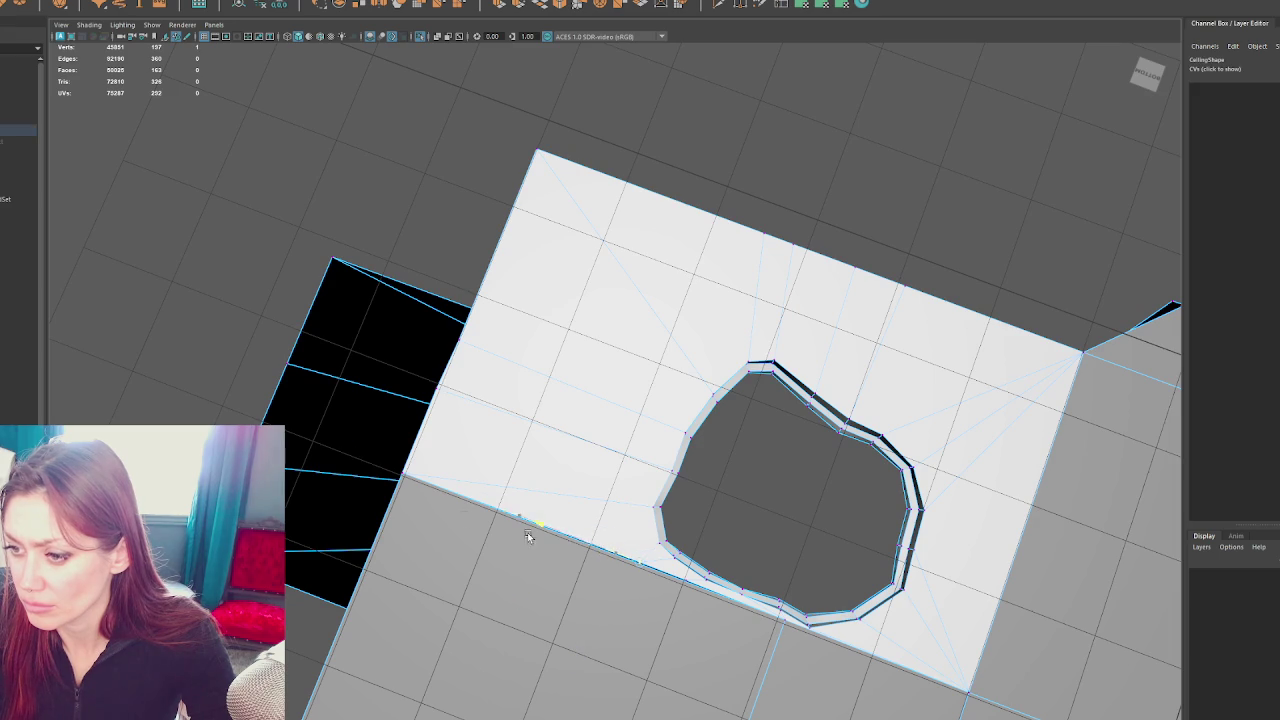
{"action": "left_click", "coordinate": [624, 561]}
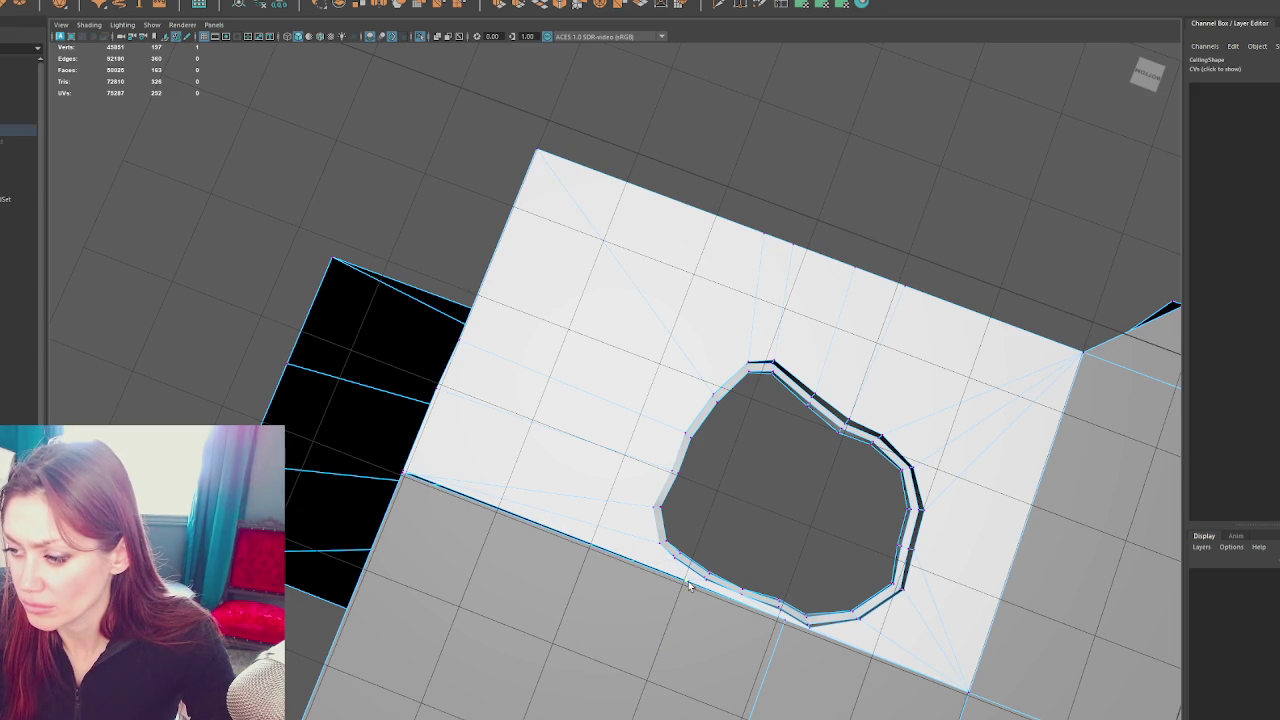
{"action": "left_click_drag", "start_coordinate": [690, 572], "coordinate": [668, 497]}
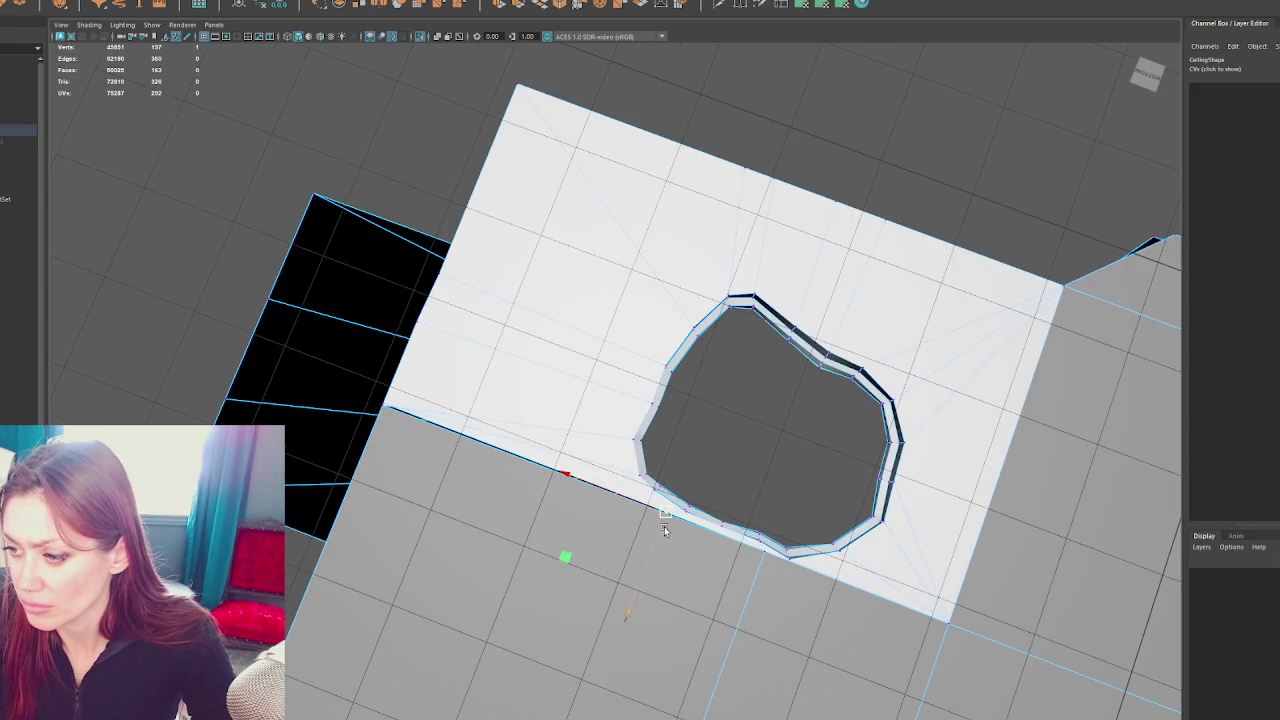
{"action": "key", "text": "4"}
{"action": "left_click_drag", "start_coordinate": [660, 515], "coordinate": [480, 463]}
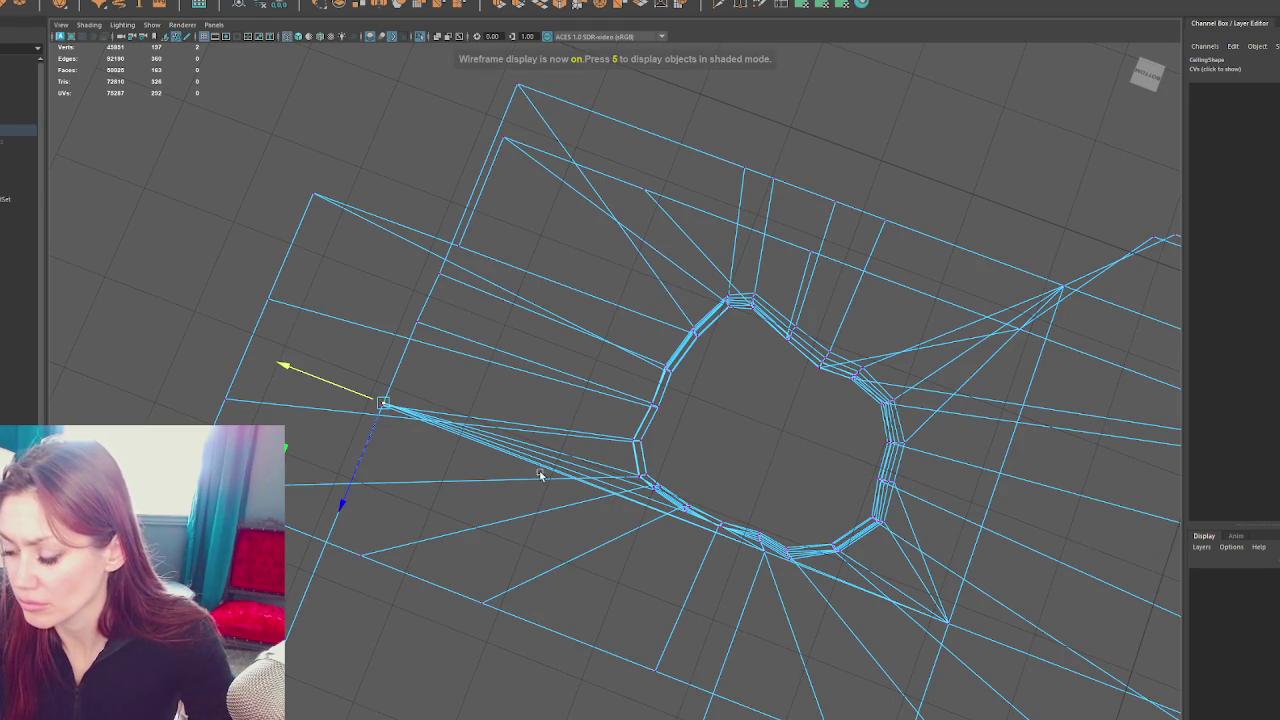
Check the hole in textured shading, then merge the selected vertices in wireframe
{"action": "key", "text": "6"}
{"action": "left_click_drag", "start_coordinate": [633, 437], "coordinate": [427, 411]}
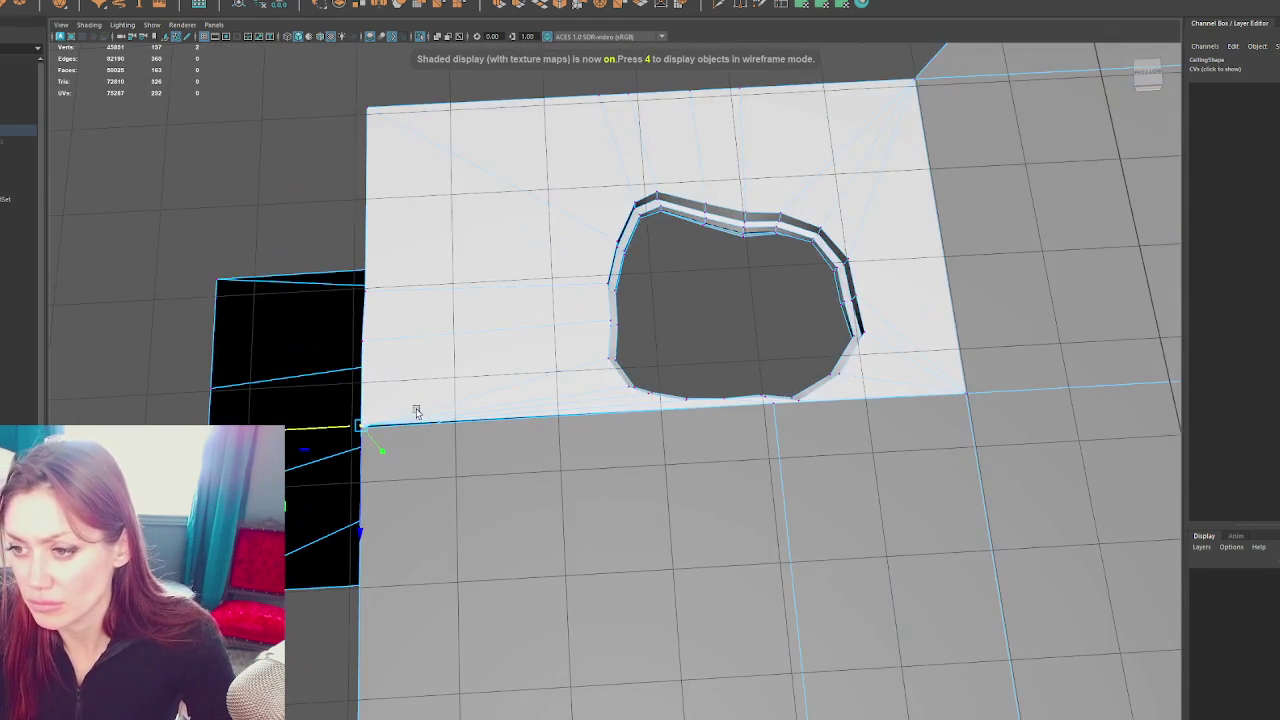
{"action": "key", "text": "4"}
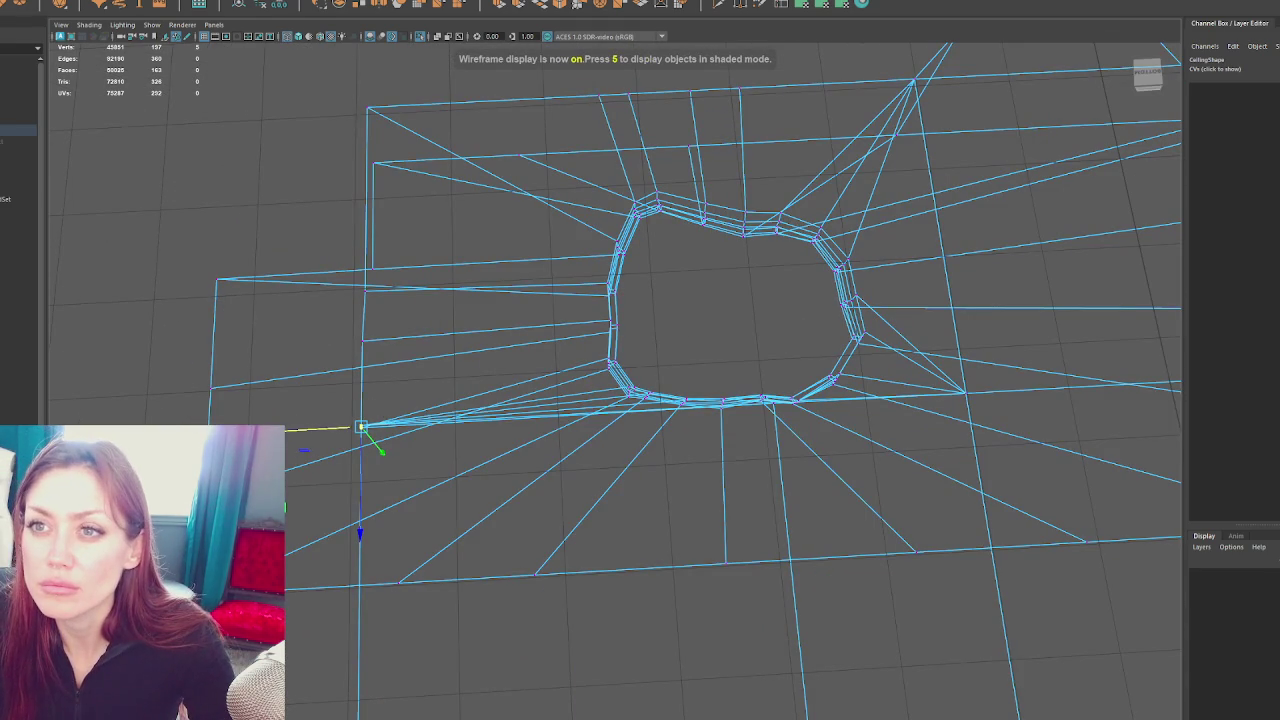
{"action": "left_click", "coordinate": [75, 2]}
{"action": "left_click", "coordinate": [120, 96]}
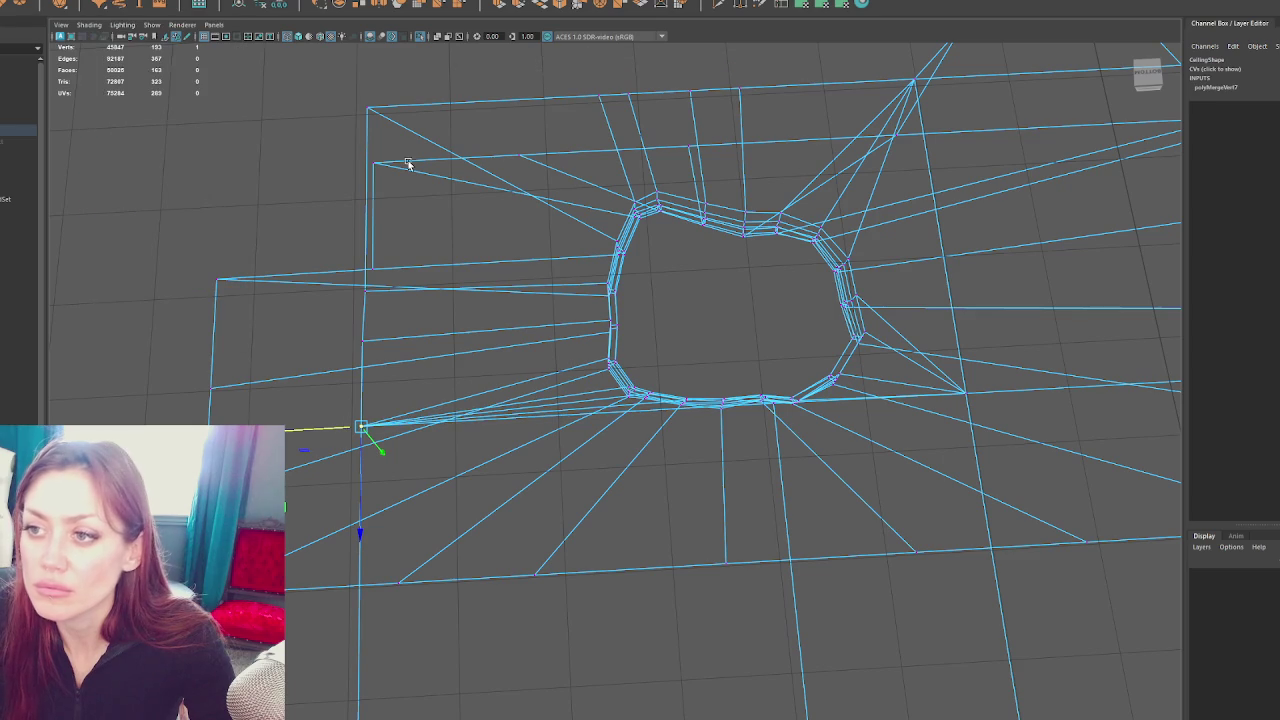
Select the top edge of the hole mesh from an overhead view
{"action": "left_click_drag", "start_coordinate": [405, 201], "coordinate": [372, 340]}
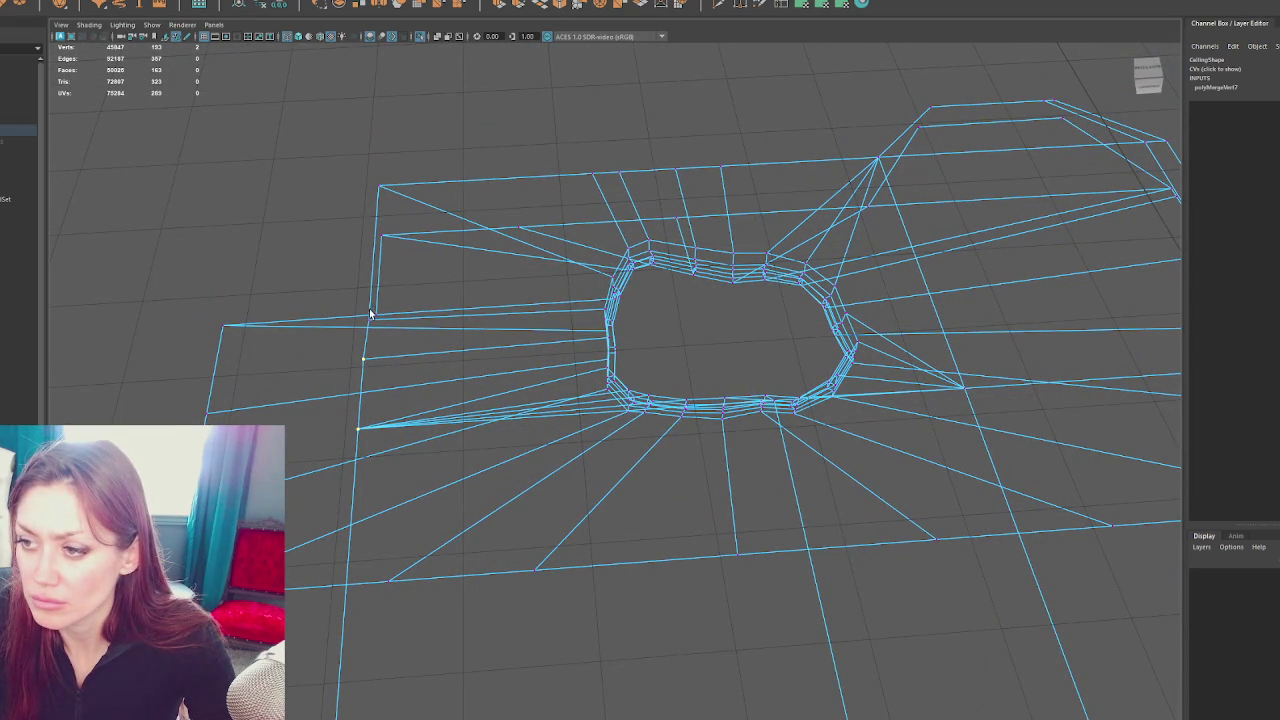
{"action": "scroll", "scroll_direction": "down", "scroll_amount": 3}
{"action": "left_click_drag", "start_coordinate": [400, 184], "coordinate": [486, 126]}
{"action": "scroll", "scroll_direction": "down", "scroll_amount": 3}
{"action": "scroll", "scroll_direction": "down", "scroll_amount": 3}
{"action": "scroll", "scroll_direction": "down", "scroll_amount": 3}
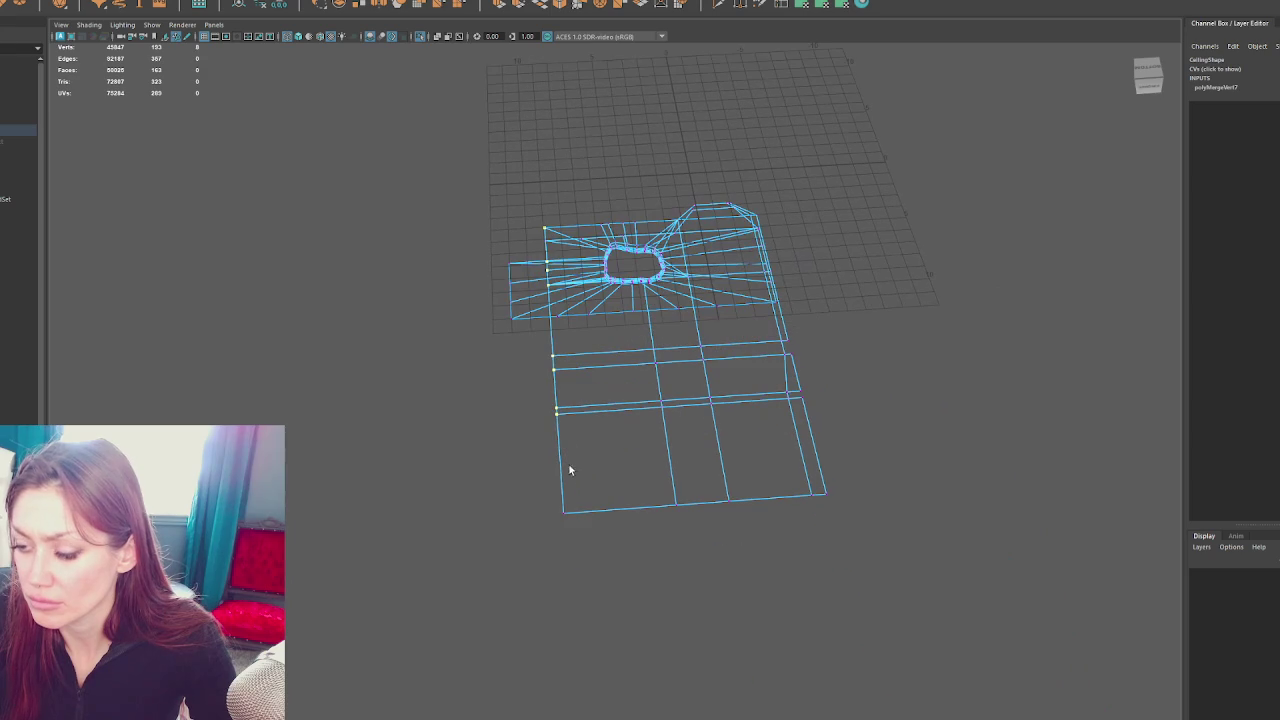
{"action": "scroll", "scroll_direction": "up", "scroll_amount": 3}
{"action": "left_click_drag", "start_coordinate": [586, 294], "coordinate": [635, 254]}
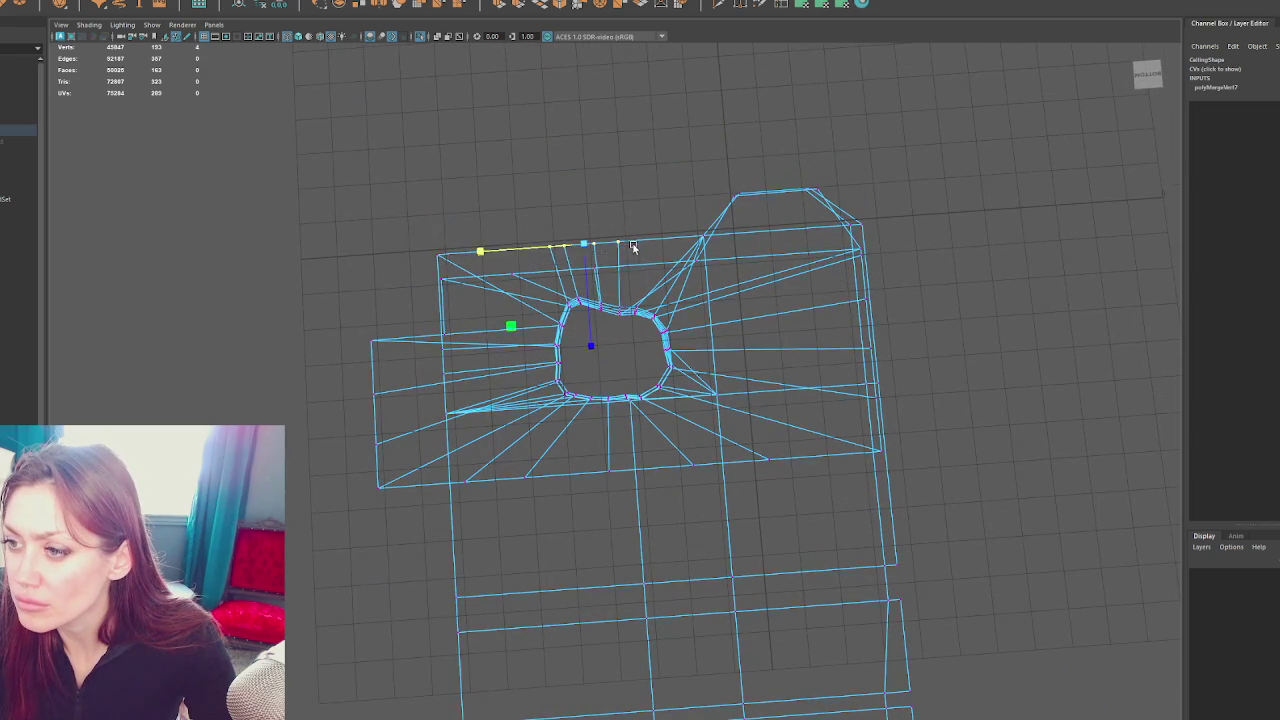
{"action": "scroll", "scroll_direction": "up", "scroll_amount": 3}
In textured shading, select the ceiling's faces and view them edge-on from the side
{"action": "left_click", "coordinate": [658, 105]}
{"action": "key", "text": "6"}
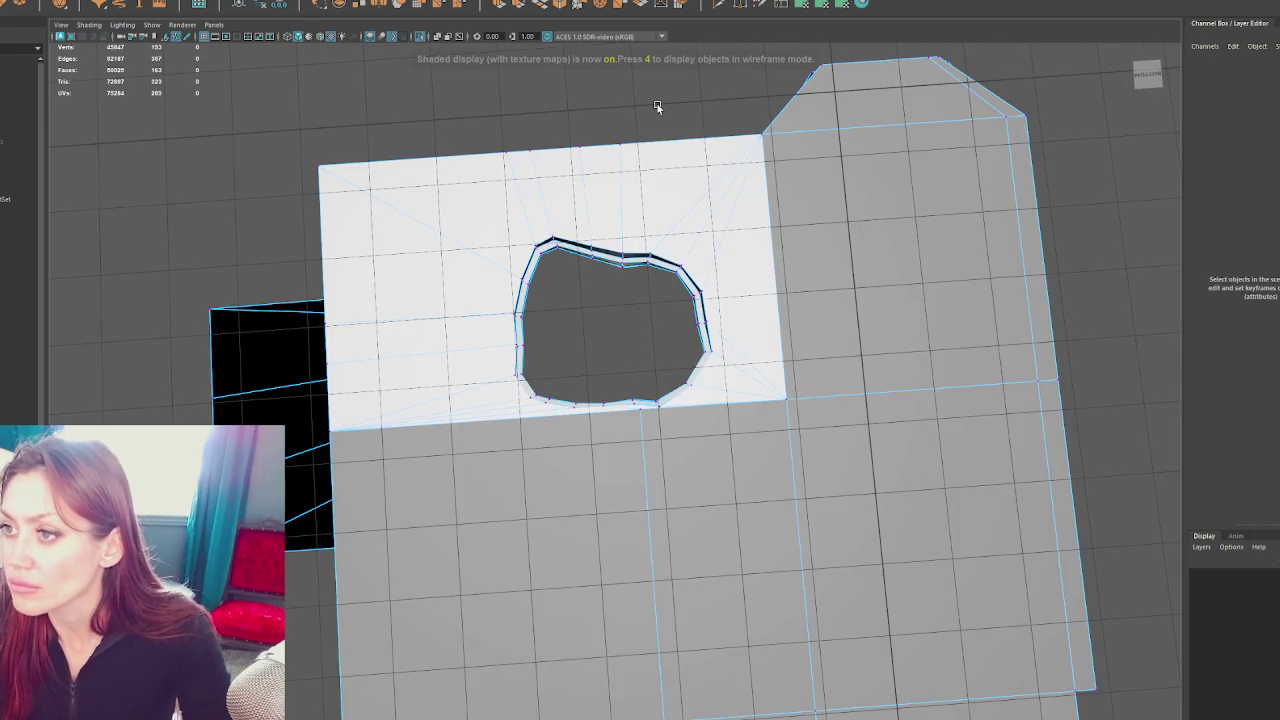
{"action": "left_click_drag", "start_coordinate": [660, 243], "coordinate": [652, 249]}
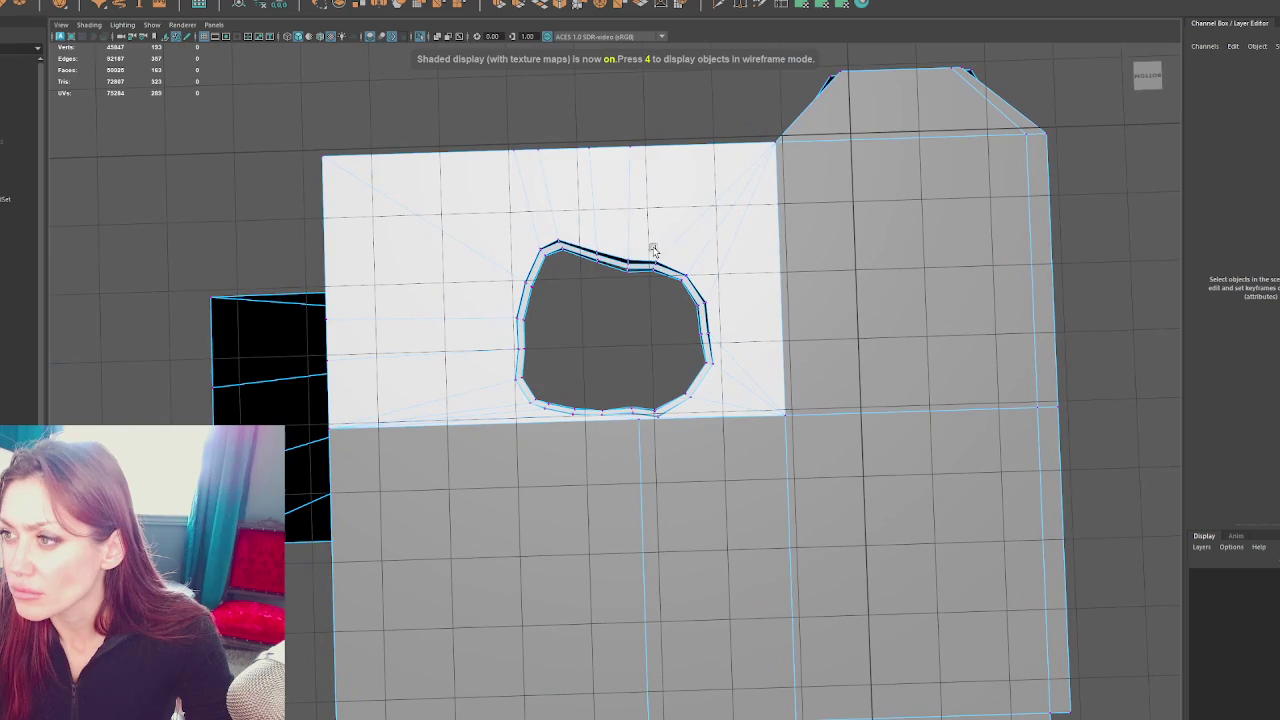
{"action": "left_click", "coordinate": [700, 163]}
{"action": "key", "text": "F11"}
{"action": "key", "text": "ctrl+F11"}
{"action": "left_click_drag", "start_coordinate": [703, 172], "coordinate": [762, 302]}
{"action": "left_click", "coordinate": [572, 471]}
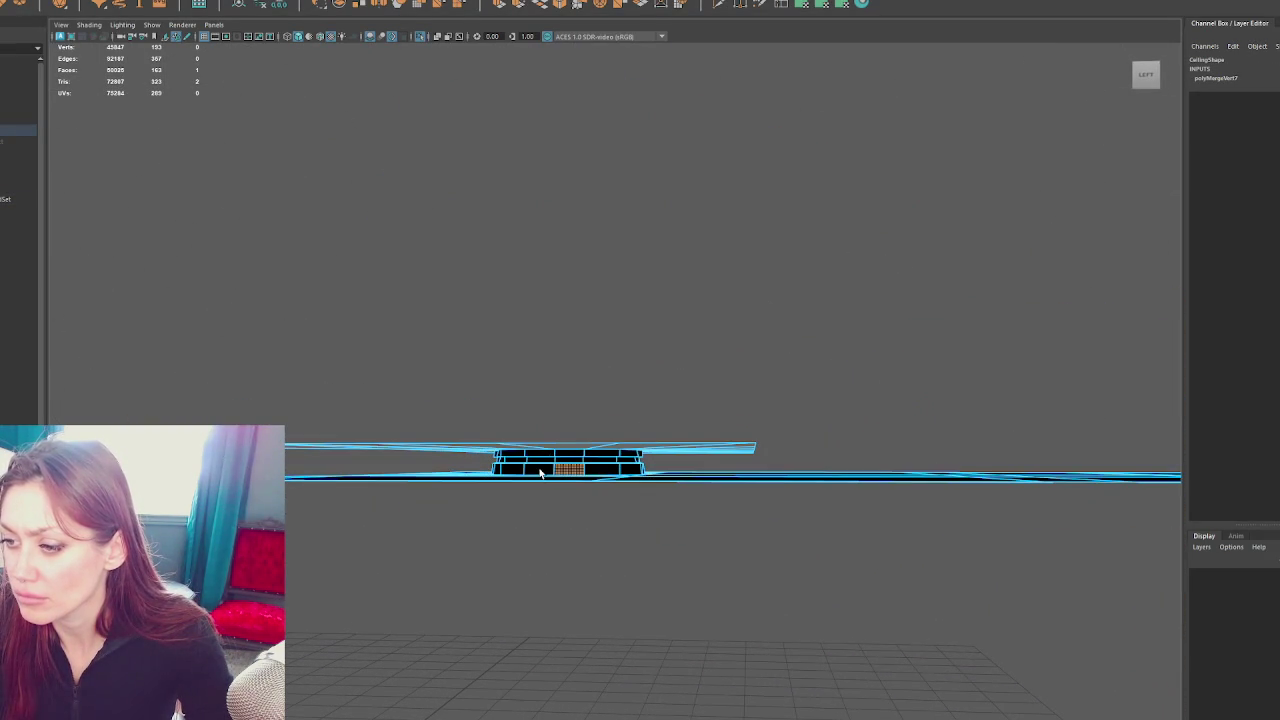
Isolate the ceiling in the Front view, box-select a face strip and planar-project its UVs
{"action": "key", "text": "F8"}
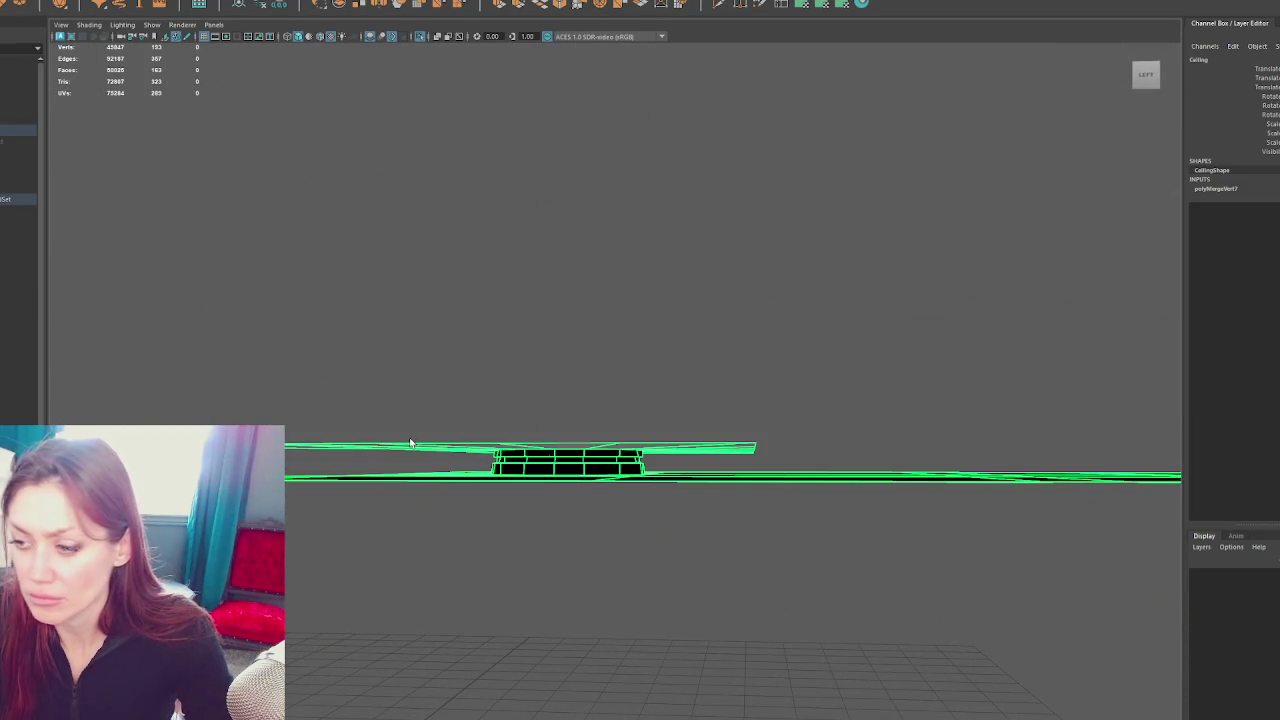
{"action": "key", "text": "space"}
{"action": "key", "text": "ctrl+1"}
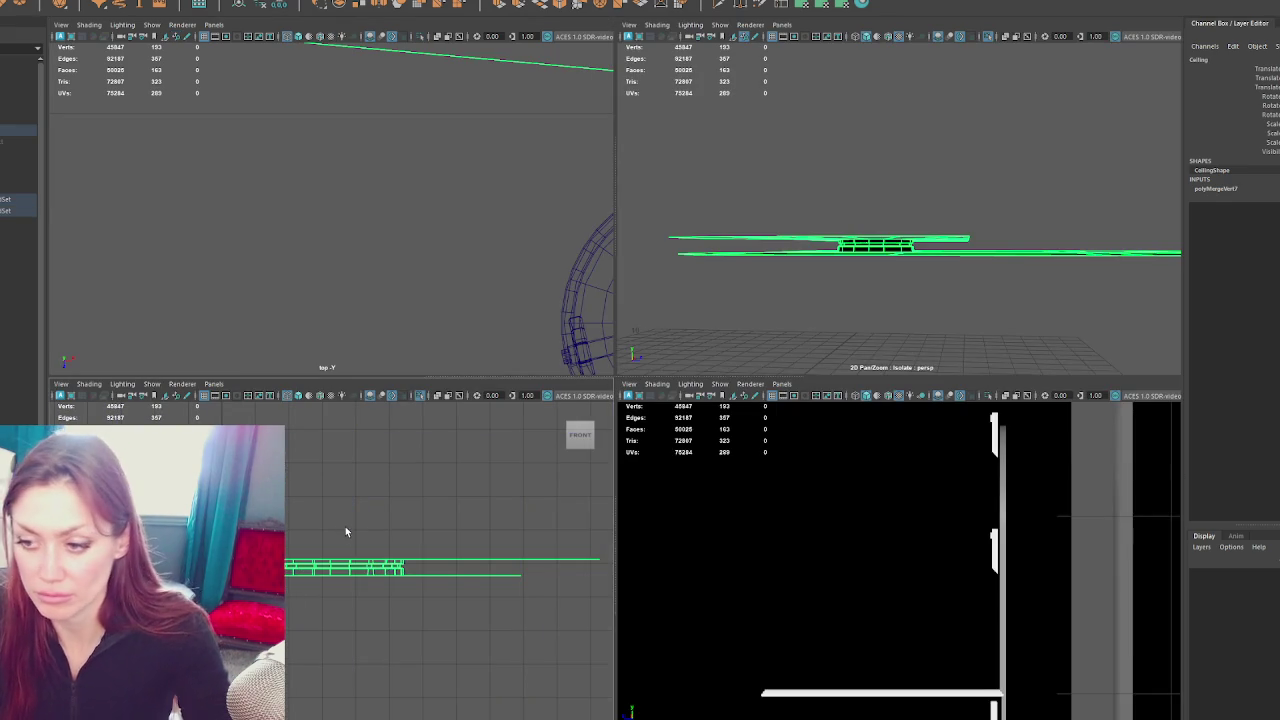
{"action": "left_click_drag", "start_coordinate": [490, 407], "coordinate": [493, 443]}
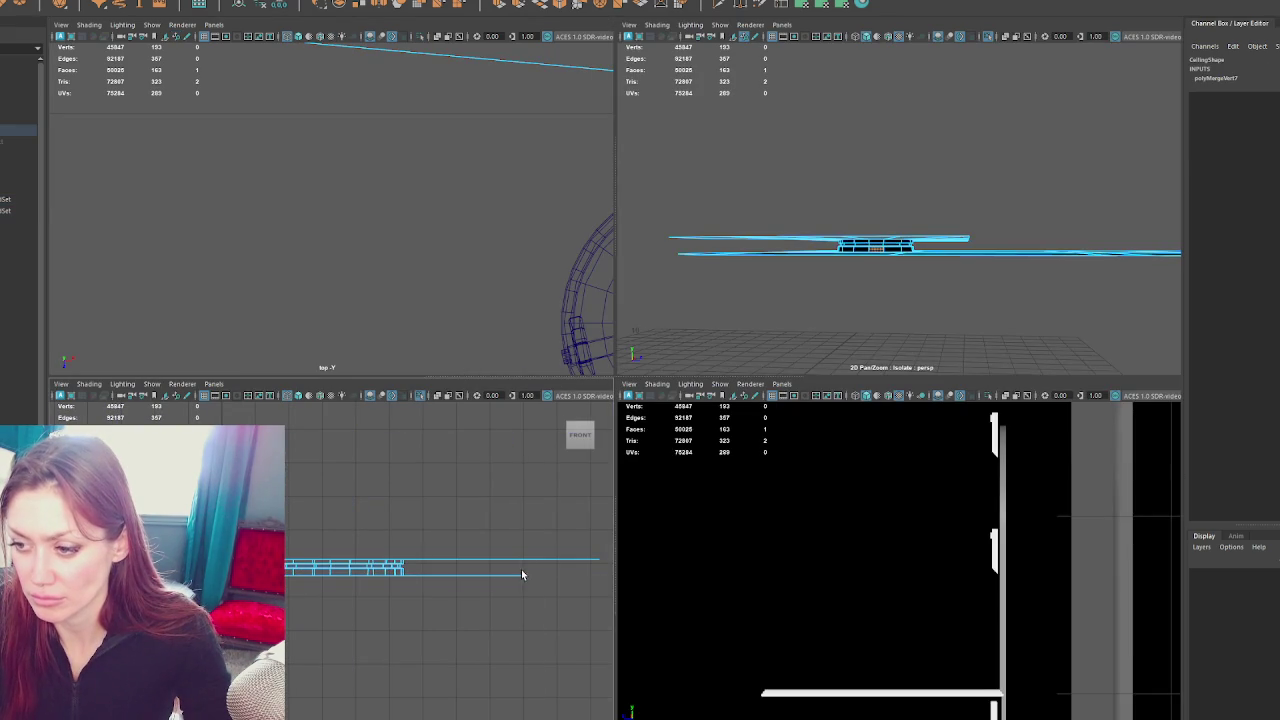
{"action": "left_click_drag", "start_coordinate": [537, 572], "coordinate": [296, 578]}
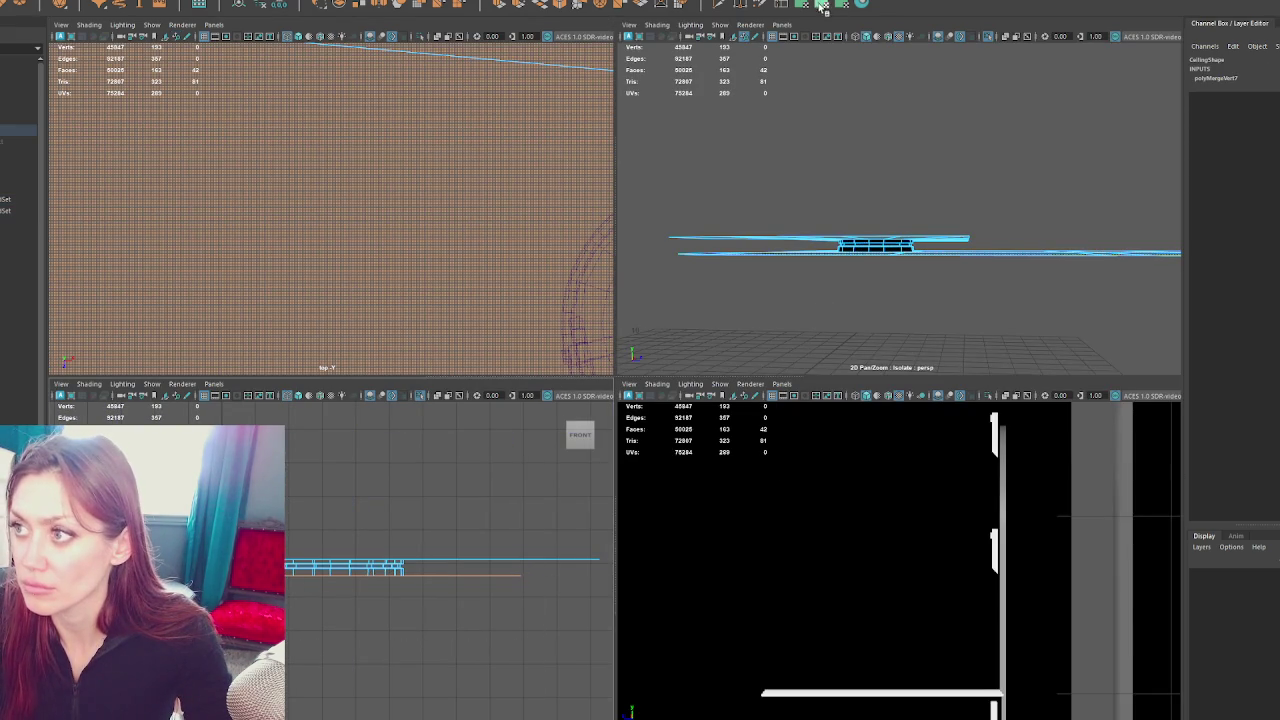
{"action": "left_click", "coordinate": [821, 6]}
{"action": "key", "text": "space"}
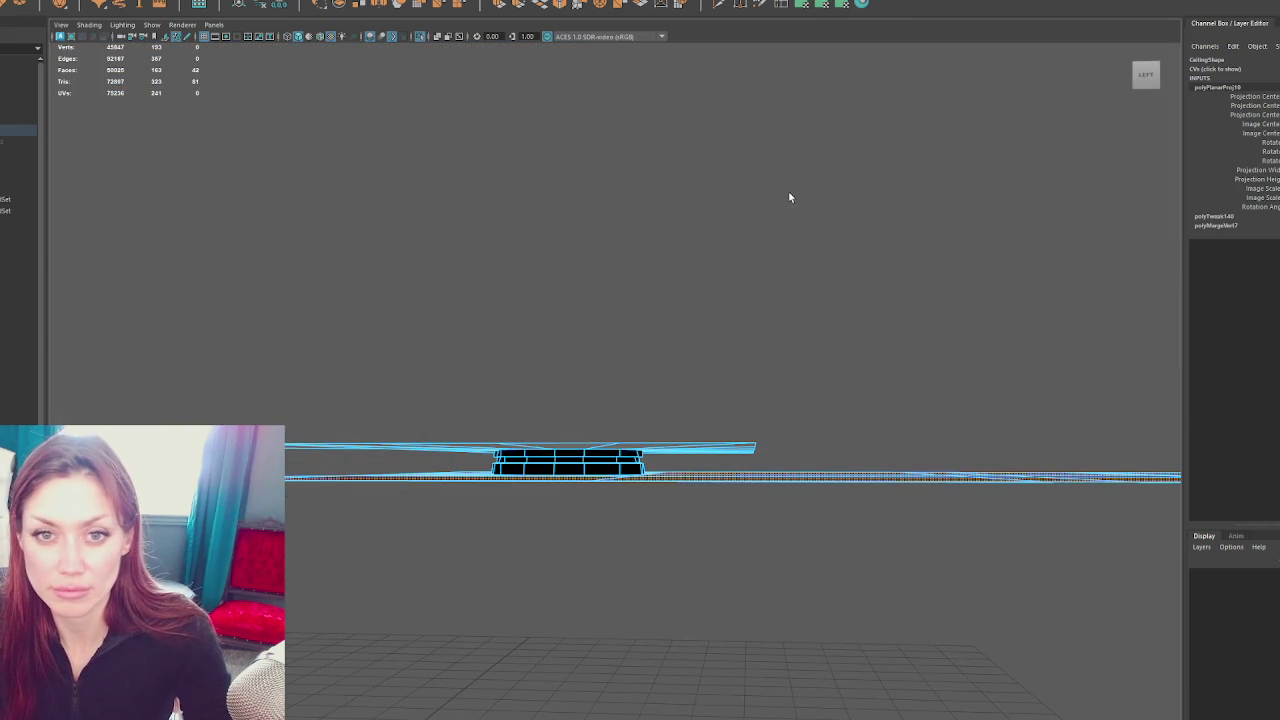
Assign the checker shader to the ceiling, cut the UV seams and lay out the UV shells
{"action": "left_click_drag", "start_coordinate": [720, 203], "coordinate": [568, 120]}
{"action": "left_click", "coordinate": [320, 1]}
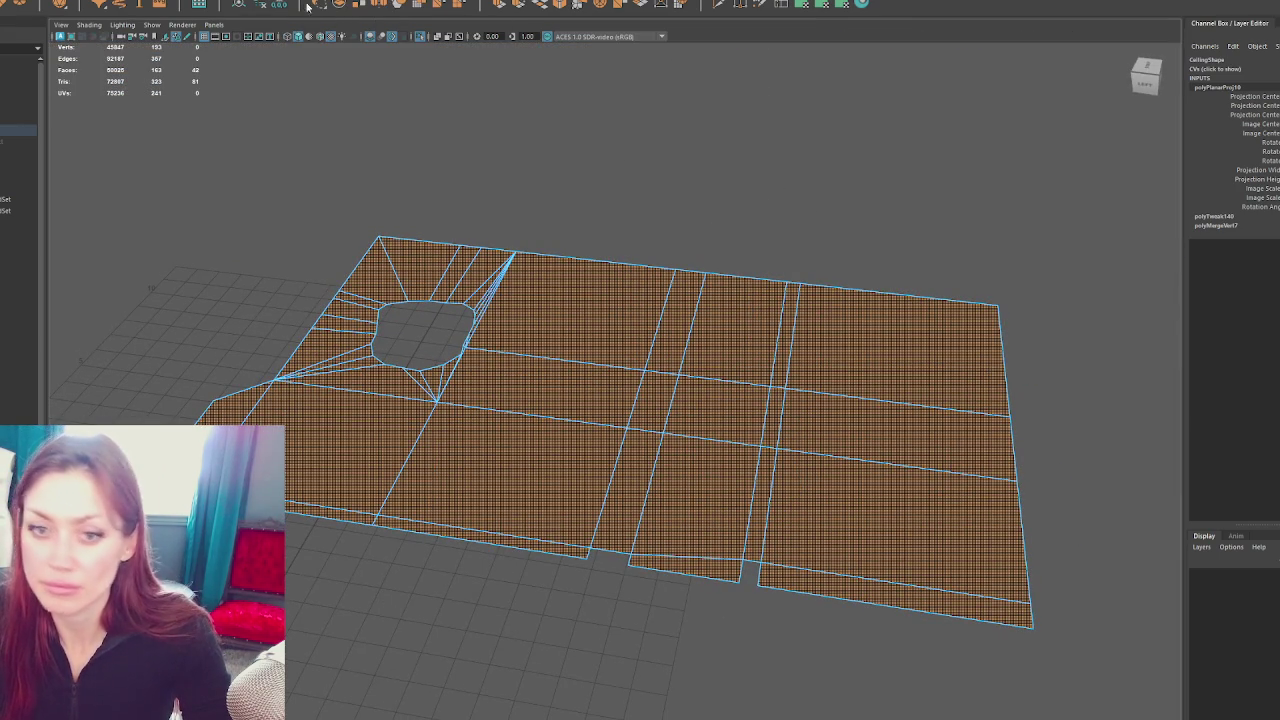
{"action": "right_click", "coordinate": [474, 297]}
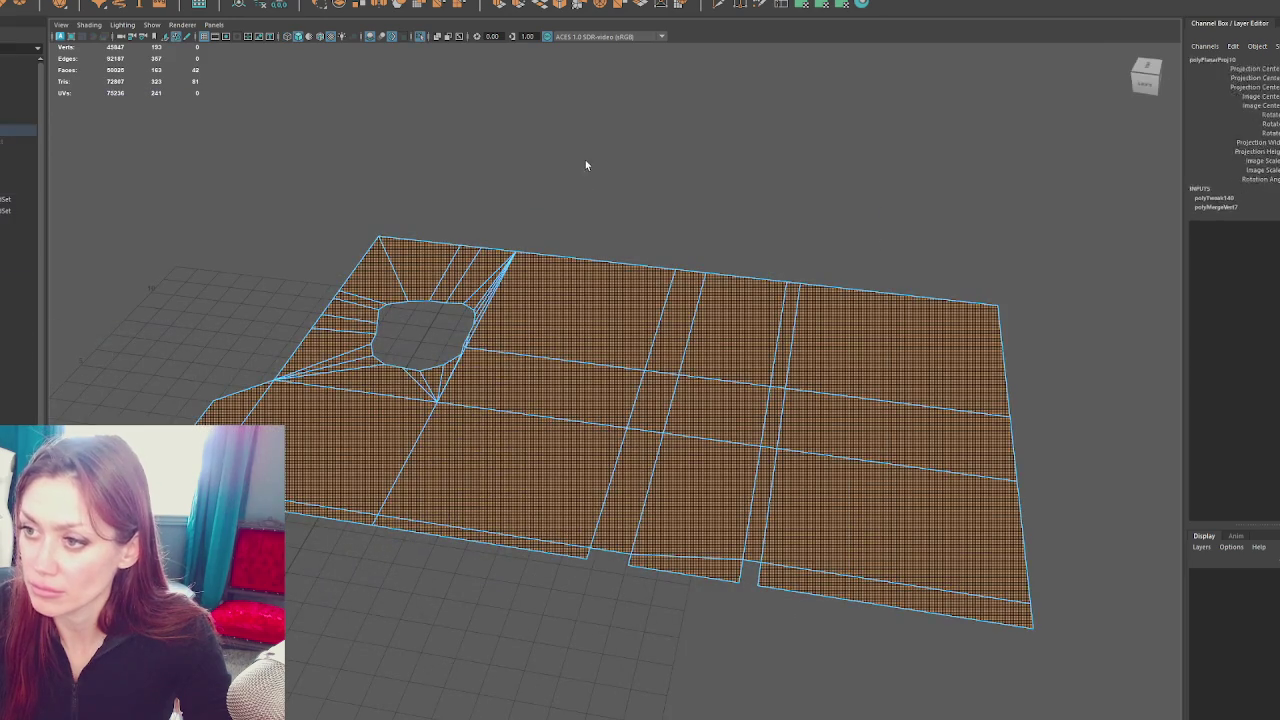
{"action": "left_click", "coordinate": [320, 1]}
{"action": "left_click", "coordinate": [340, 12]}
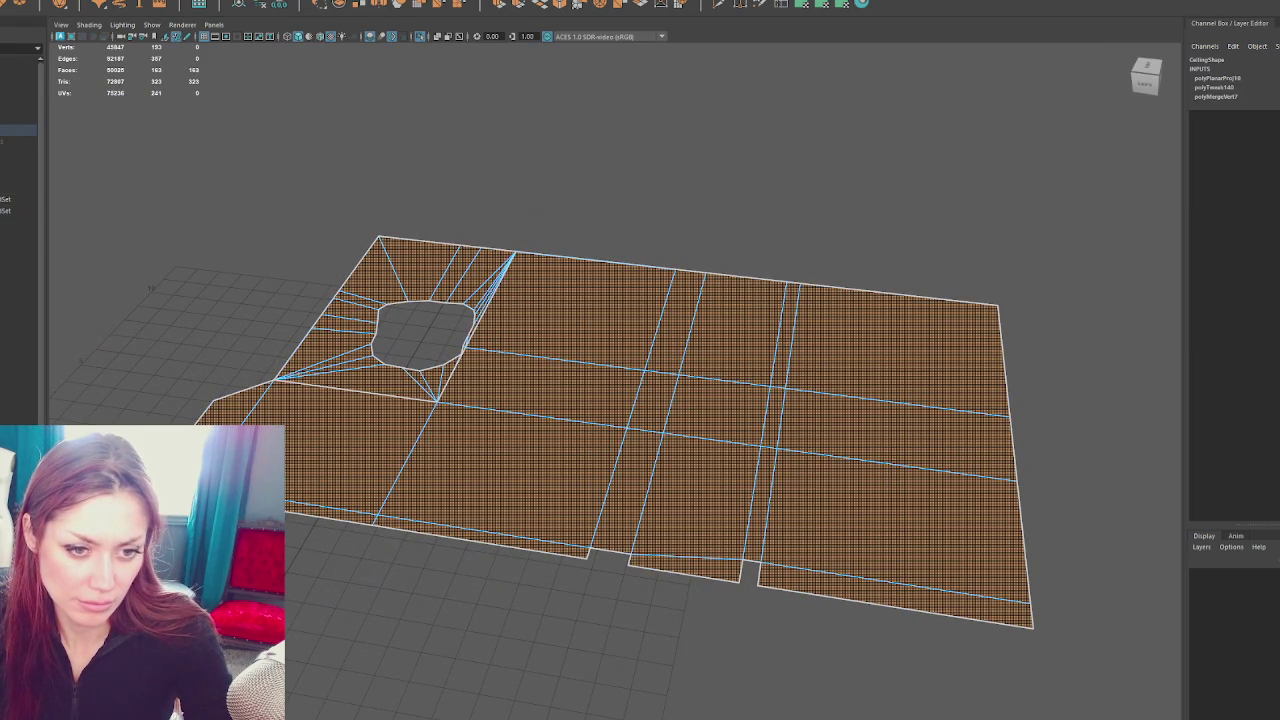
{"action": "left_click", "coordinate": [550, 370]}
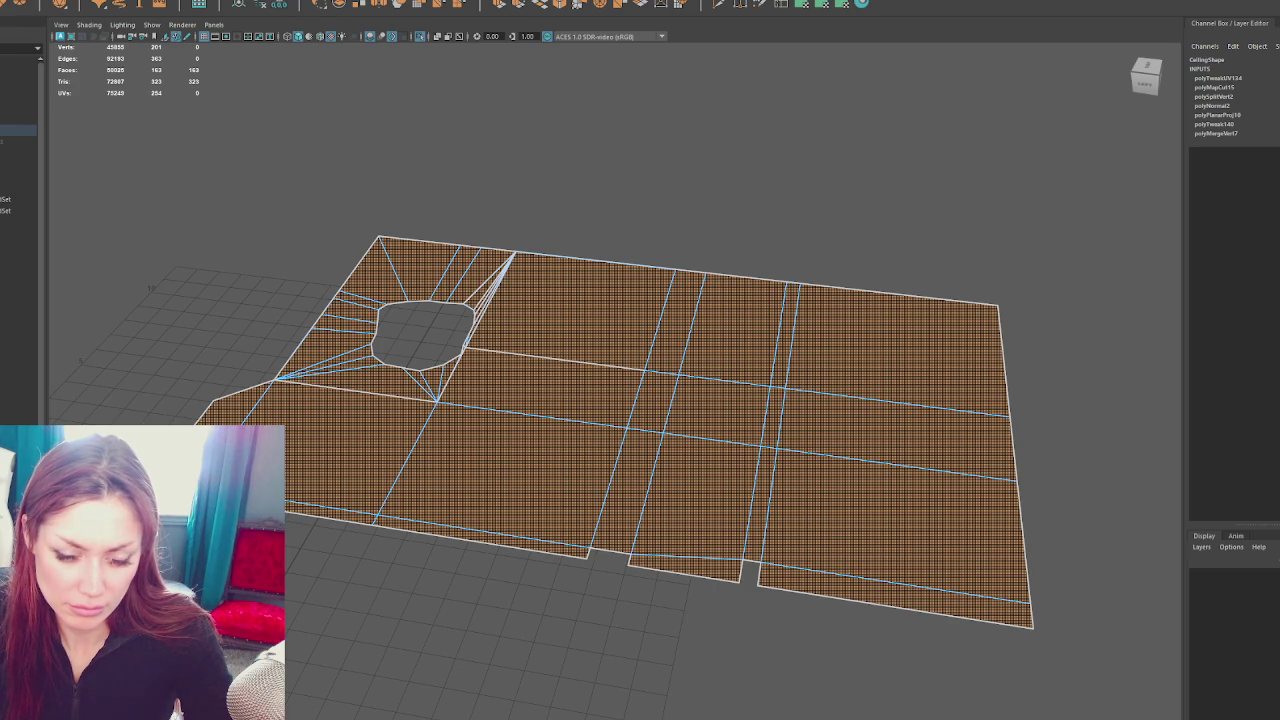
{"action": "key", "text": "ctrl+l"}
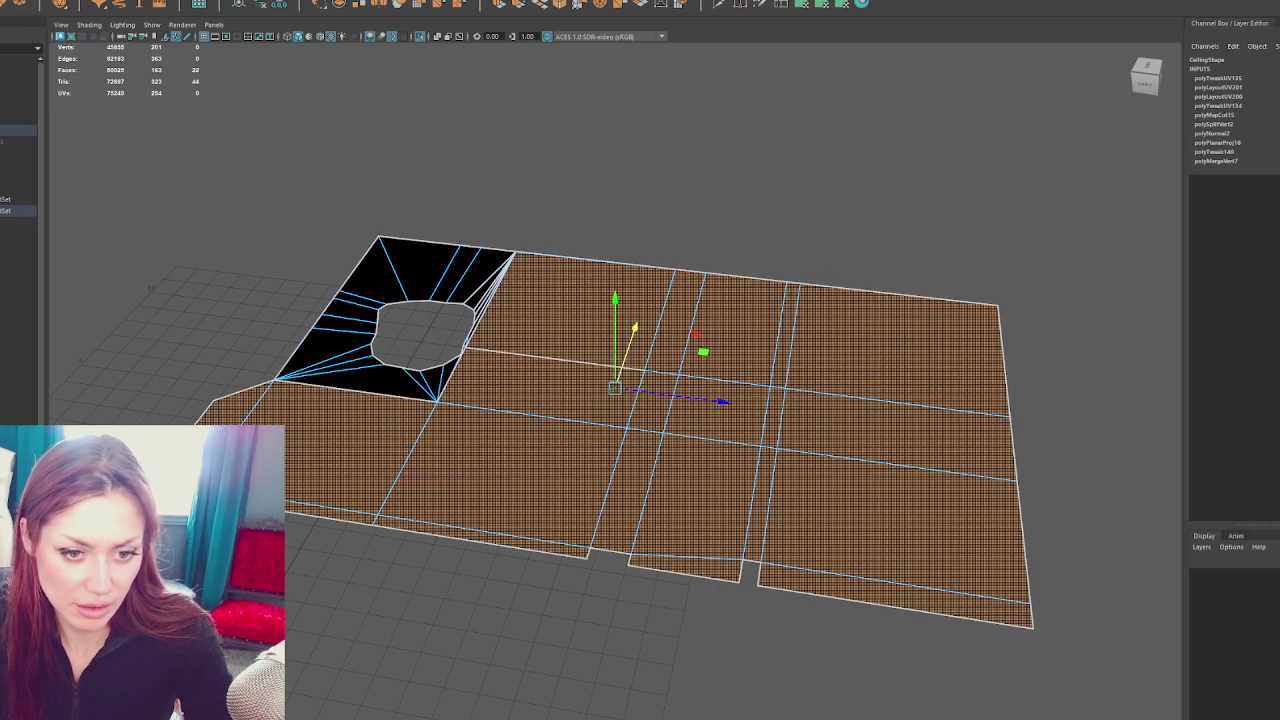
Select the 21 faces around the stair hole and apply a planar UV projection to them
{"action": "key", "text": "ctrl+shift+i"}
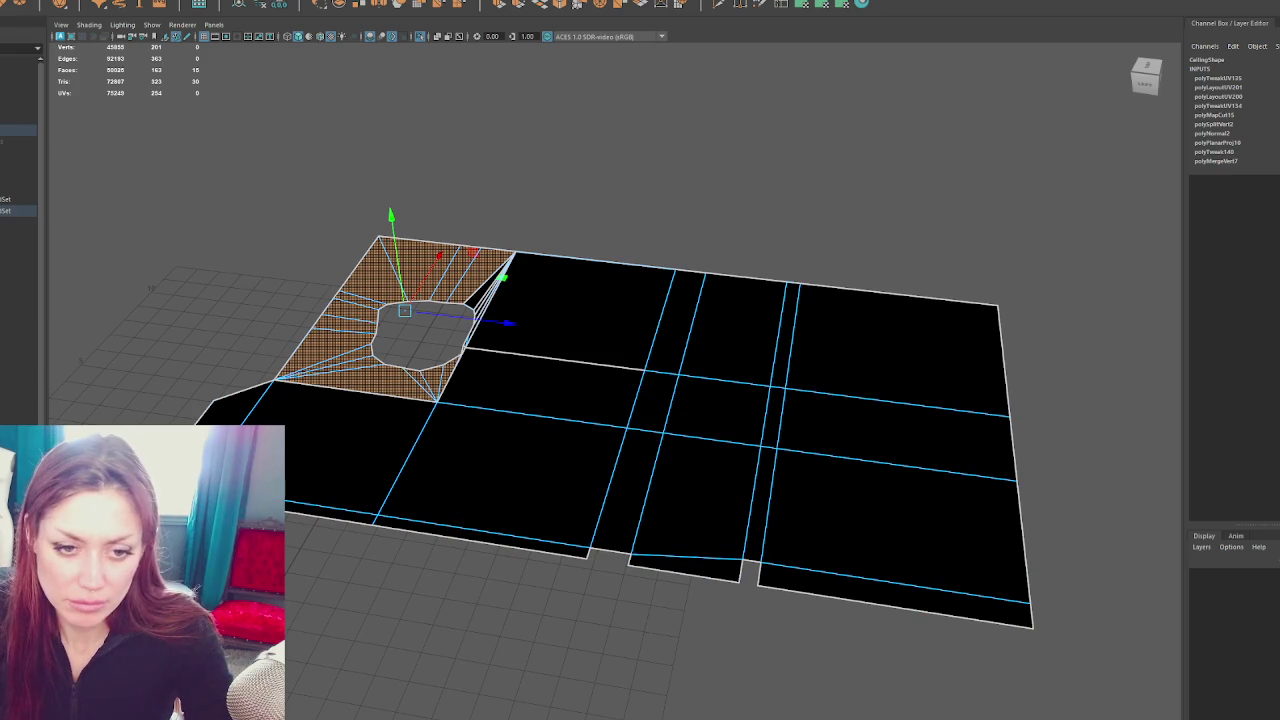
{"action": "key", "text": "4"}
{"action": "left_click_drag", "start_coordinate": [509, 383], "coordinate": [589, 386]}
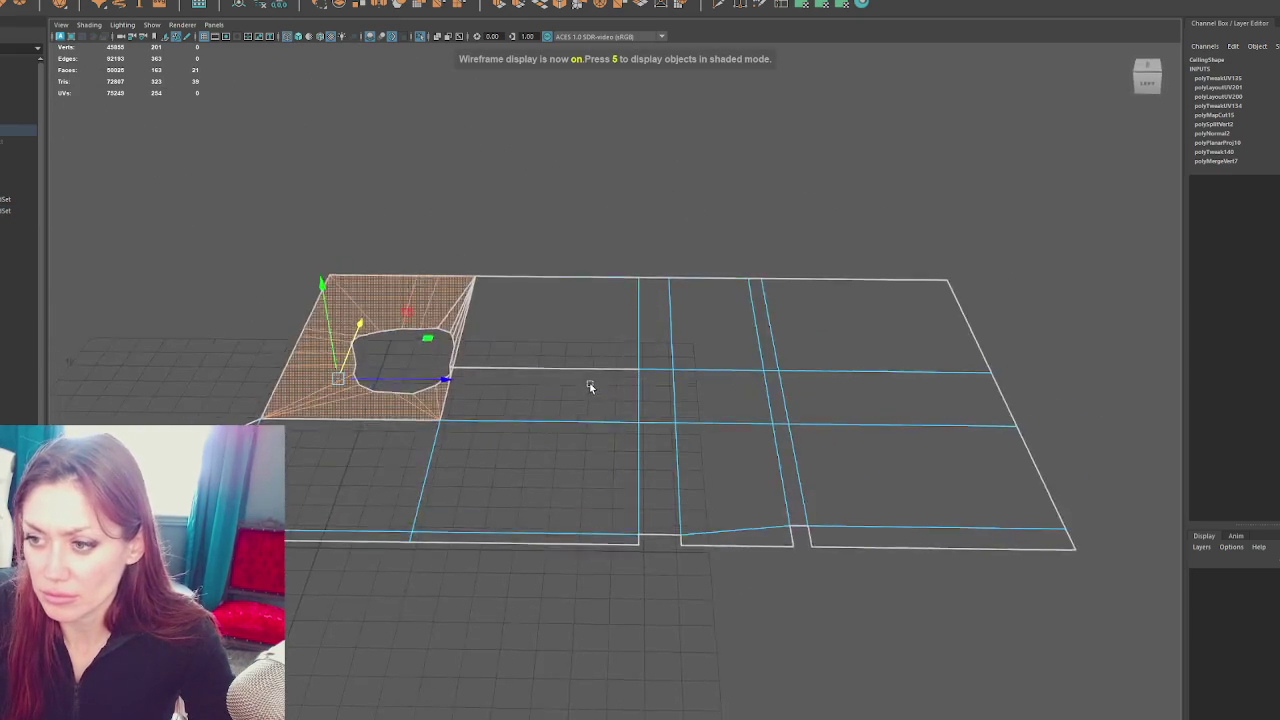
{"action": "left_click", "coordinate": [600, 245]}
{"action": "key", "text": "ctrl+1"}
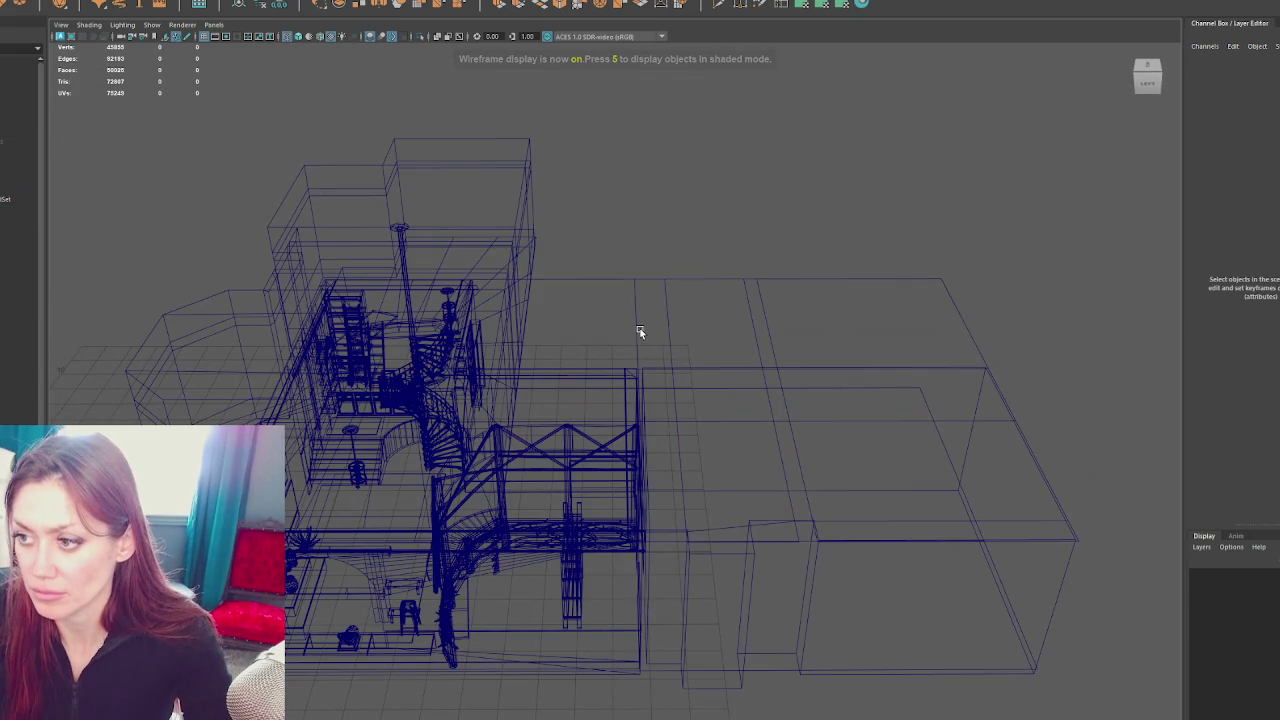
{"action": "left_click", "coordinate": [638, 332]}
{"action": "key", "text": "ctrl+z"}
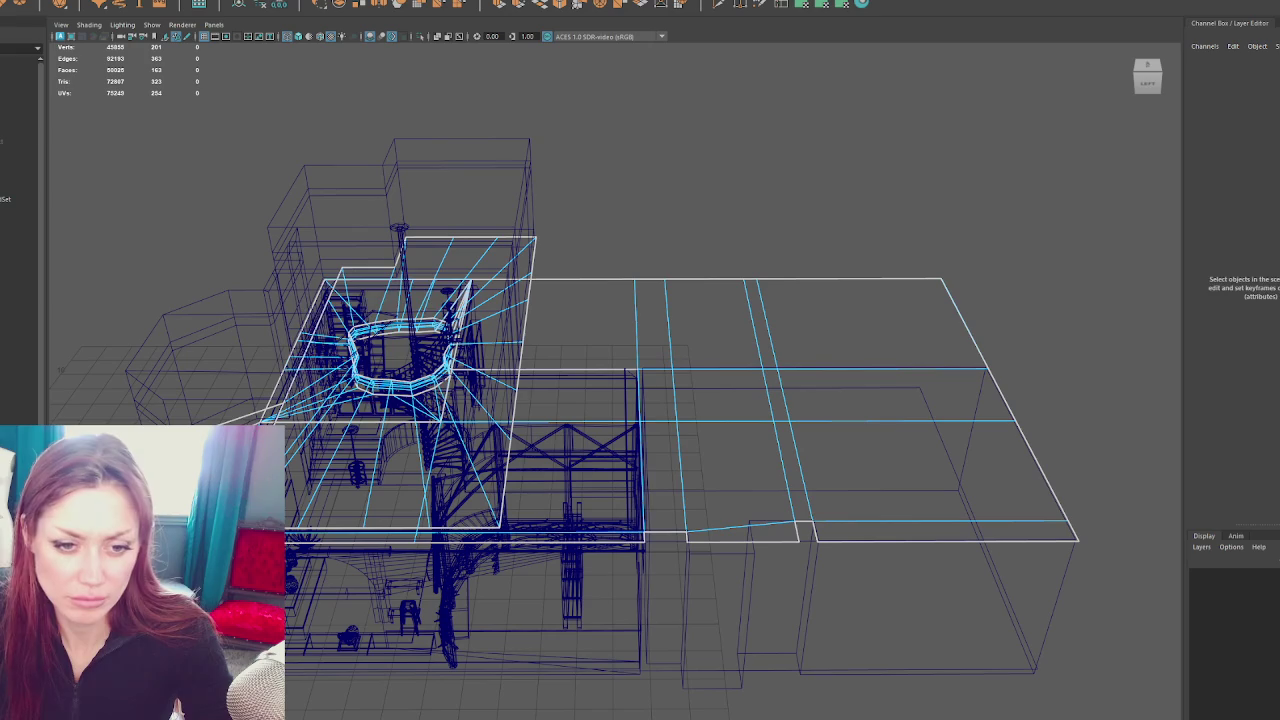
{"action": "key", "text": "ctrl+z"}
{"action": "left_click", "coordinate": [824, 6]}
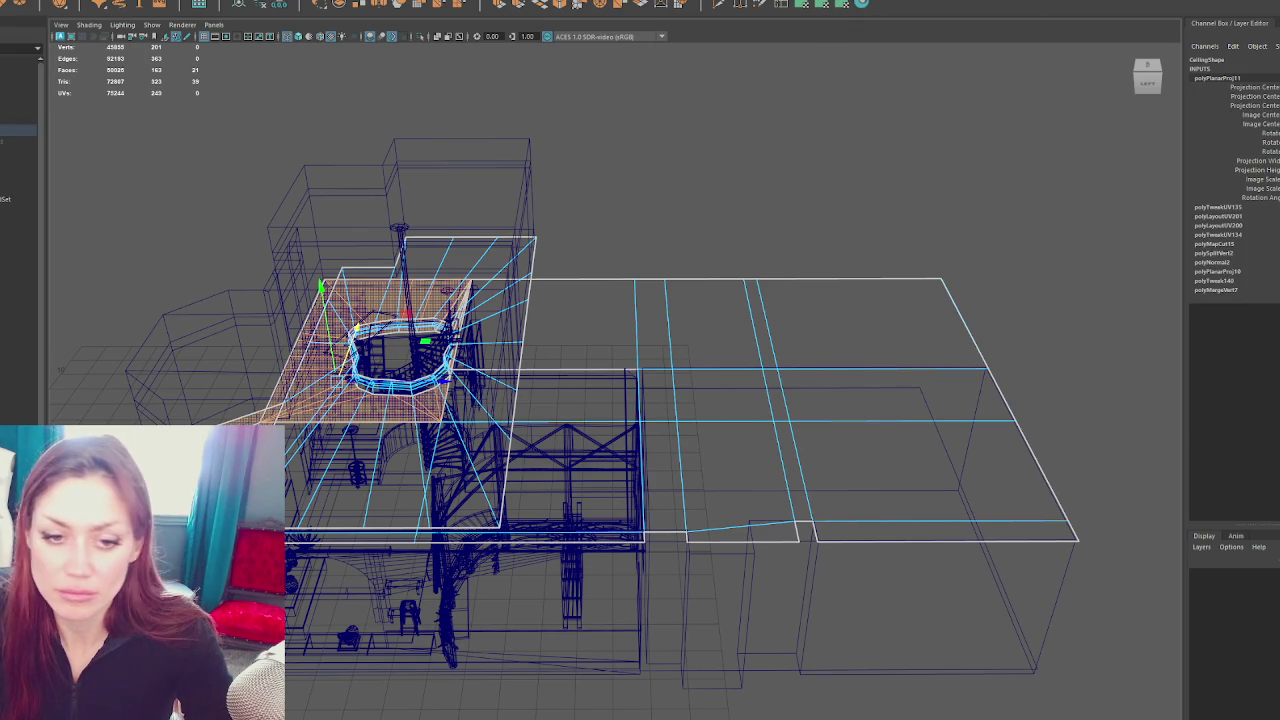
{"action": "left_click_drag", "start_coordinate": [626, 212], "coordinate": [648, 194]}
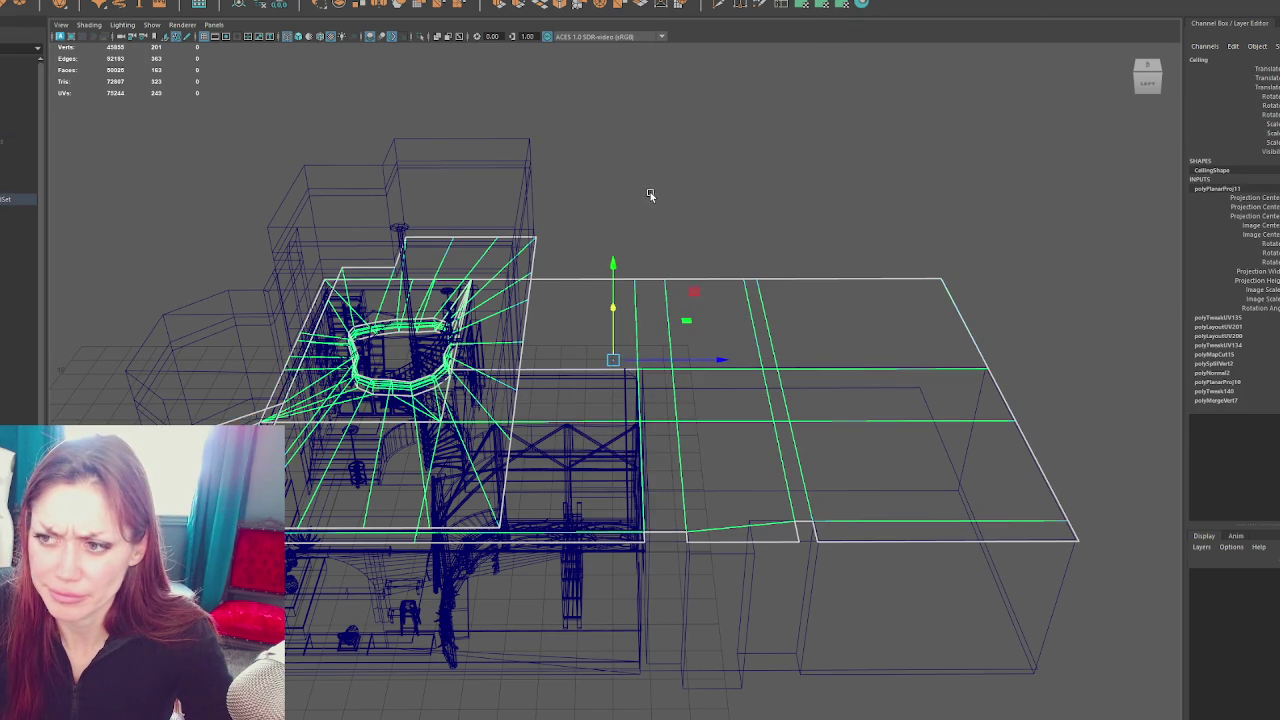
Isolate the Ceiling and inspect a rim edge and adjacent face of the stair hole in shaded view
{"action": "key", "text": "ctrl+1"}
{"action": "scroll", "scroll_direction": "up", "scroll_amount": 3}
{"action": "left_click_drag", "start_coordinate": [346, 257], "coordinate": [576, 121]}
{"action": "scroll", "scroll_direction": "down", "scroll_amount": 3}
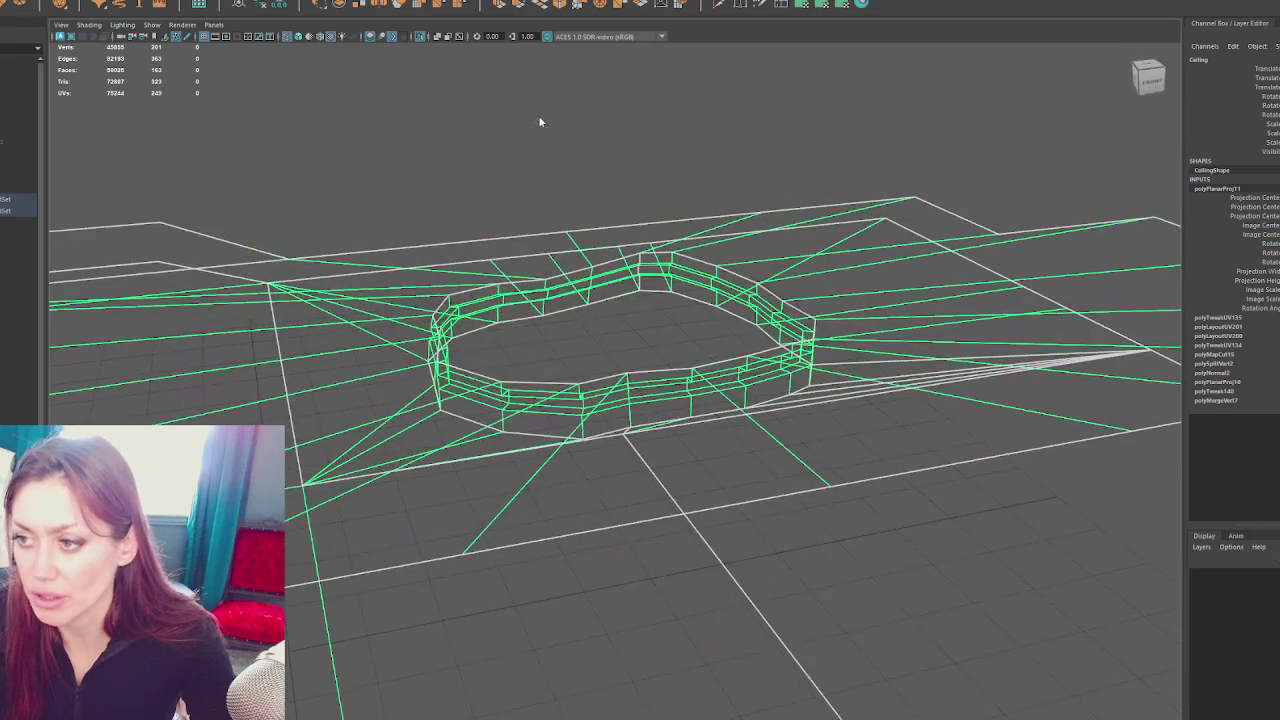
{"action": "key", "text": "F10"}
{"action": "left_click", "coordinate": [588, 272]}
{"action": "key", "text": "5"}
{"action": "left_click_drag", "start_coordinate": [590, 276], "coordinate": [594, 234]}
{"action": "key", "text": "F11"}
{"action": "left_click", "coordinate": [516, 230]}
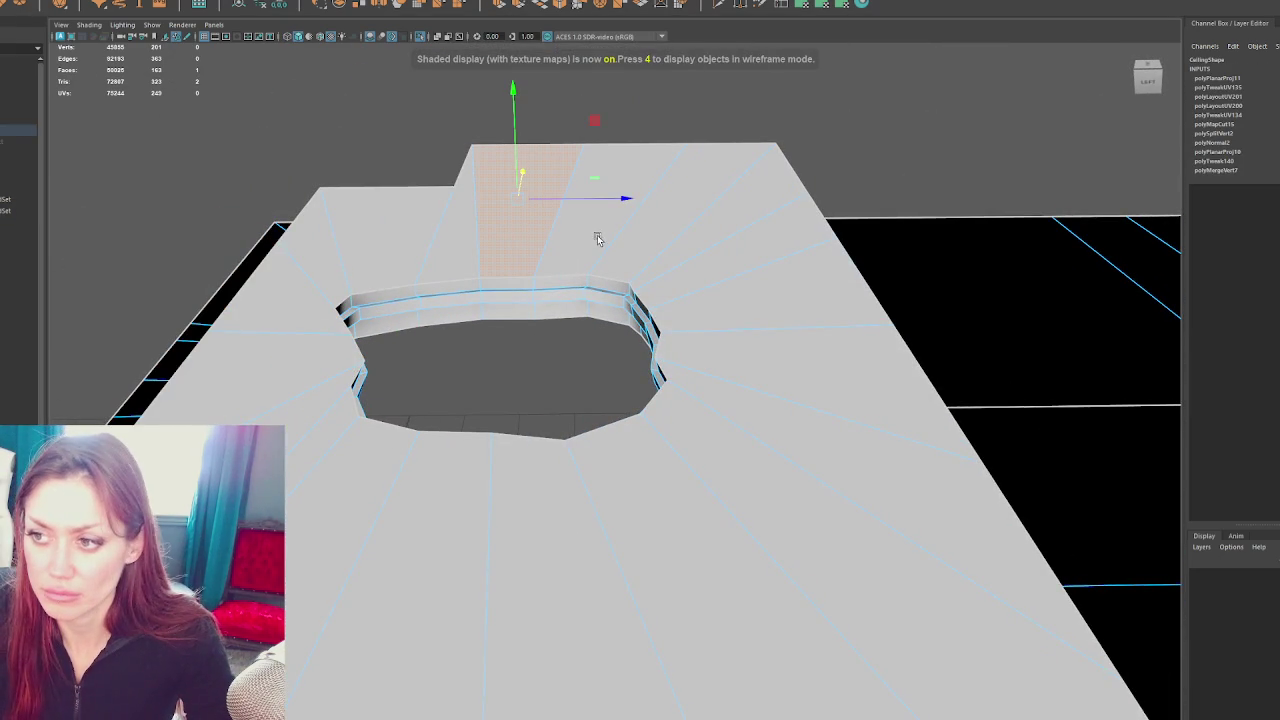
View the slab from above and box-select the vertices along its top edge in wireframe
{"action": "scroll", "scroll_direction": "down", "scroll_amount": 3}
{"action": "left_click_drag", "start_coordinate": [684, 274], "coordinate": [609, 439]}
{"action": "scroll", "scroll_direction": "up", "scroll_amount": 3}
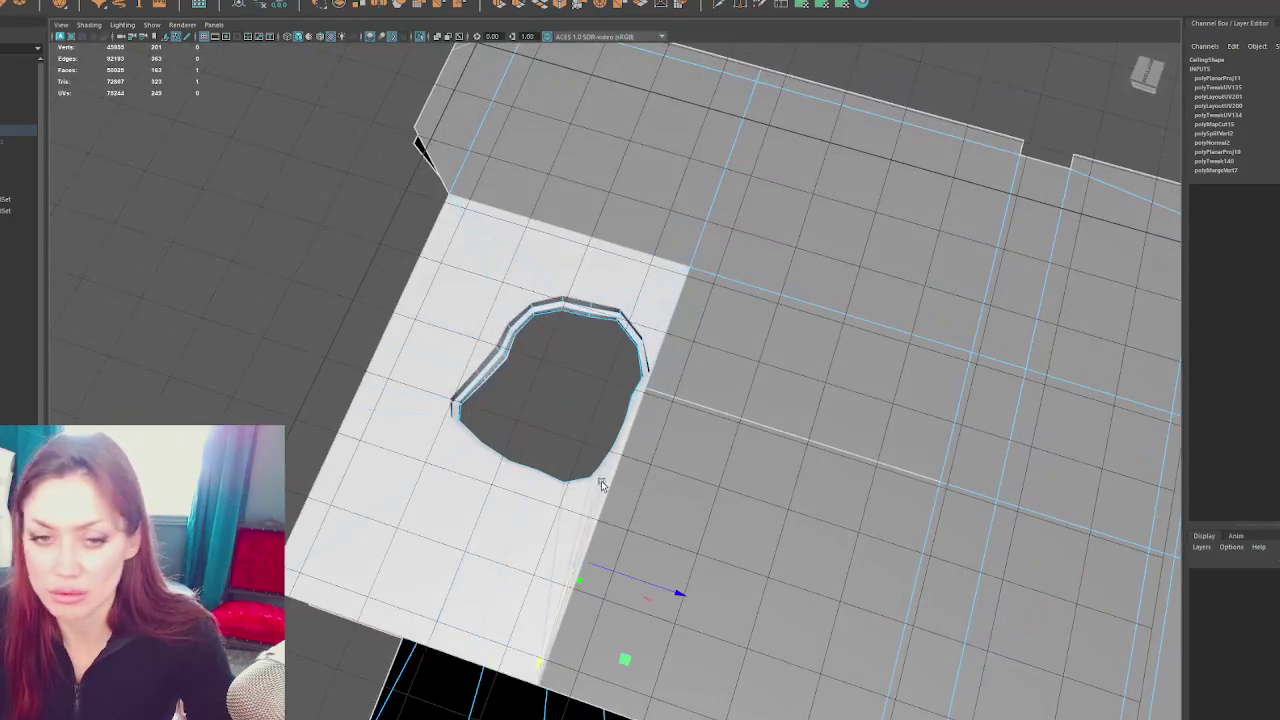
{"action": "scroll", "scroll_direction": "up", "scroll_amount": 3}
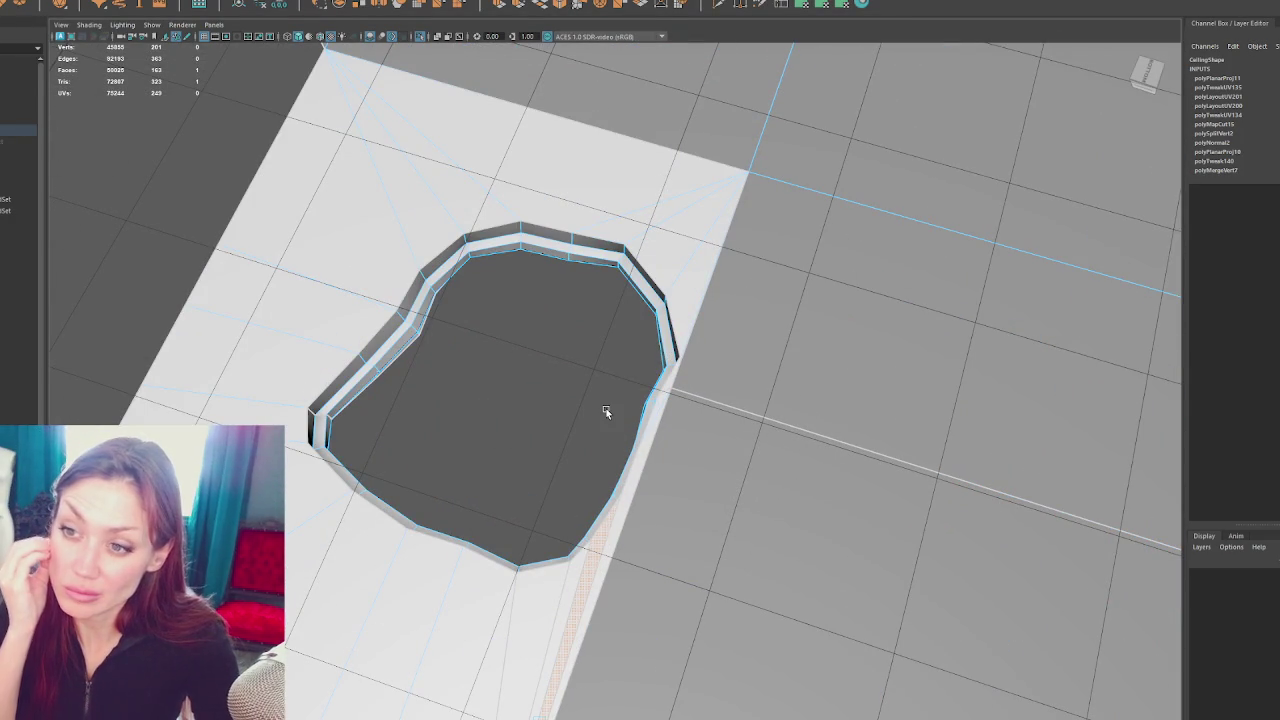
{"action": "left_click_drag", "start_coordinate": [642, 425], "coordinate": [580, 434]}
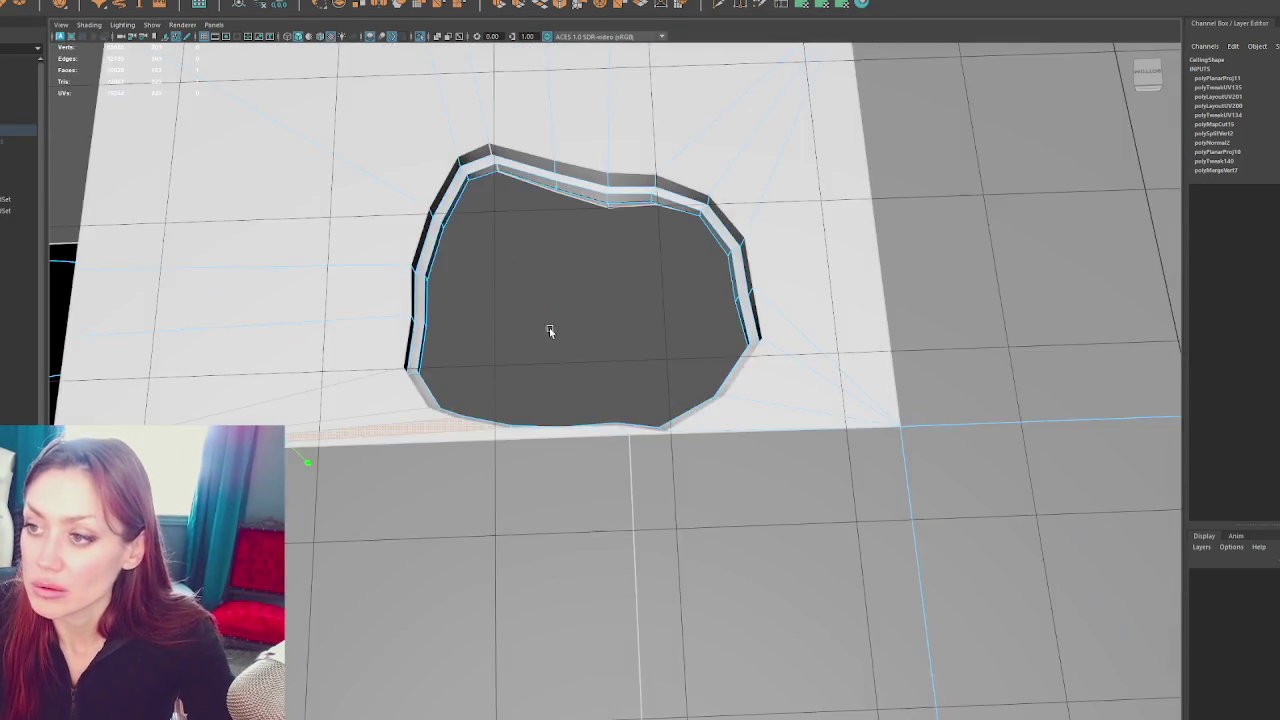
{"action": "right_click", "coordinate": [486, 143]}
{"action": "left_click_drag", "start_coordinate": [715, 155], "coordinate": [350, 195]}
{"action": "key", "text": "4"}
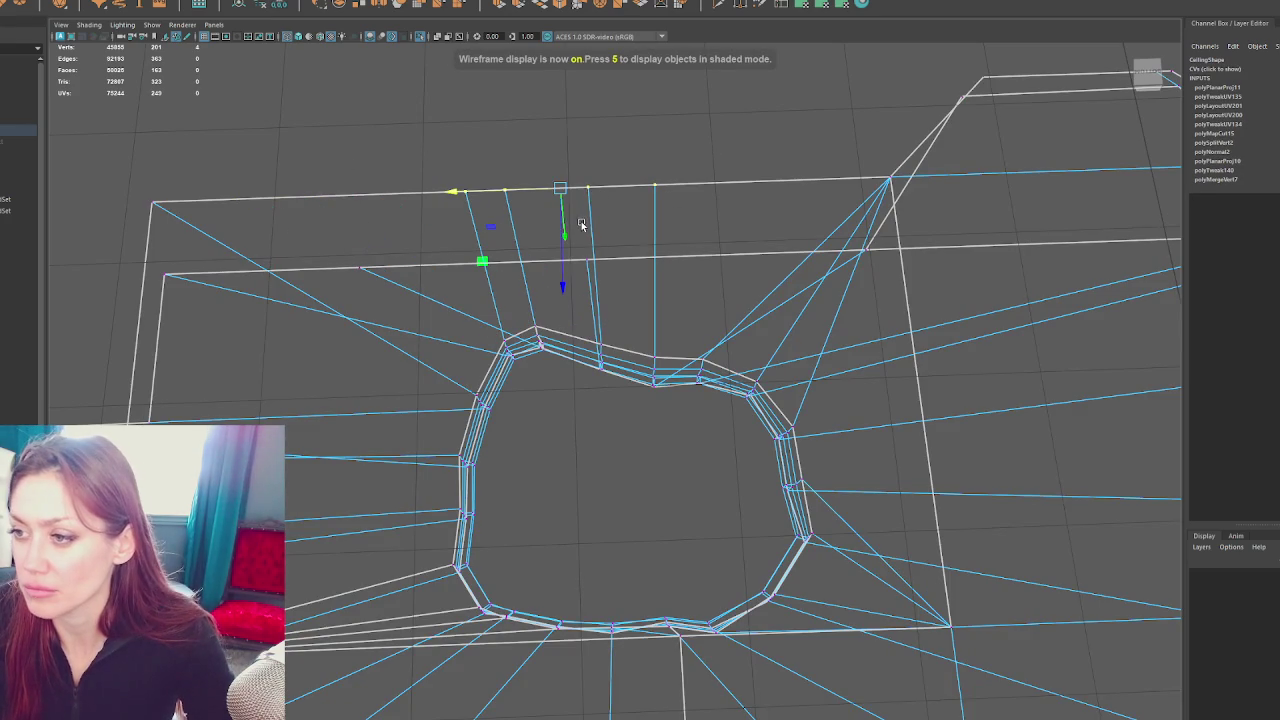
{"action": "left_click_drag", "start_coordinate": [643, 260], "coordinate": [646, 223]}
{"action": "left_click", "coordinate": [469, 222]}
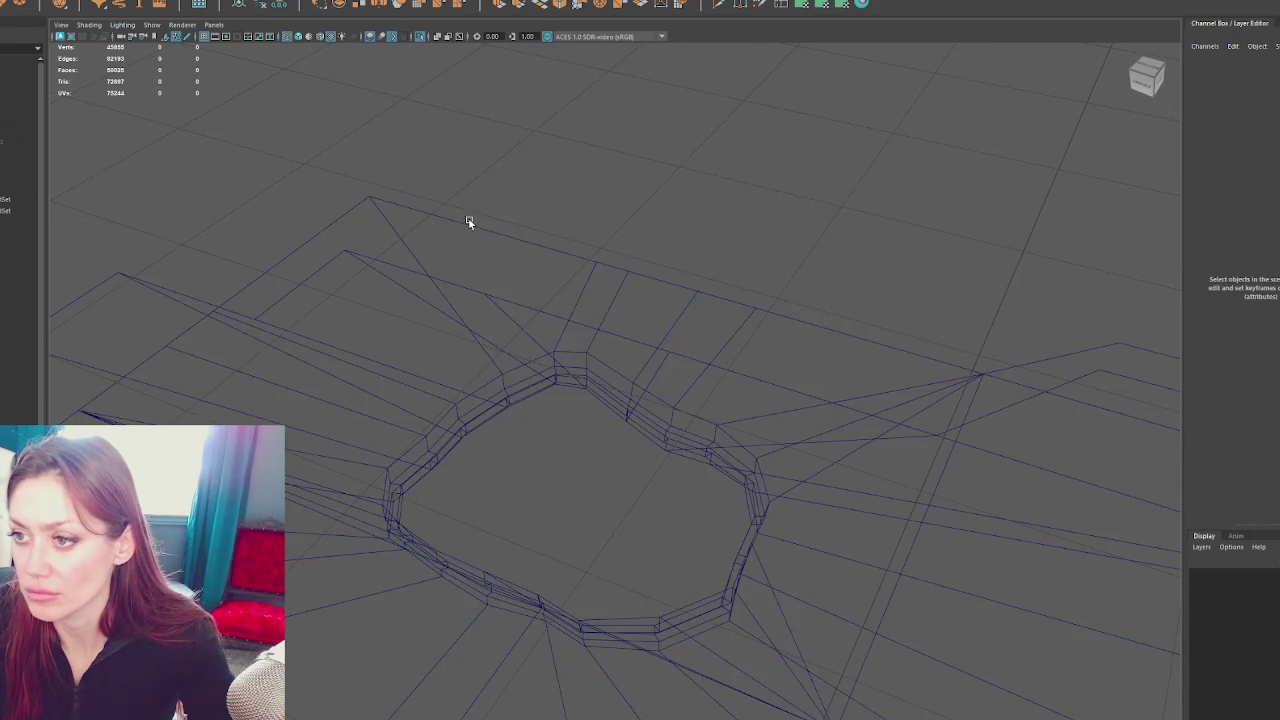
Select the ceiling and pick its large top, right-side and triangular faces near the hole
{"action": "left_click", "coordinate": [473, 224]}
{"action": "key", "text": "F11"}
{"action": "left_click_drag", "start_coordinate": [563, 240], "coordinate": [787, 298]}
{"action": "left_click", "coordinate": [777, 290]}
{"action": "left_click_drag", "start_coordinate": [787, 298], "coordinate": [677, 318]}
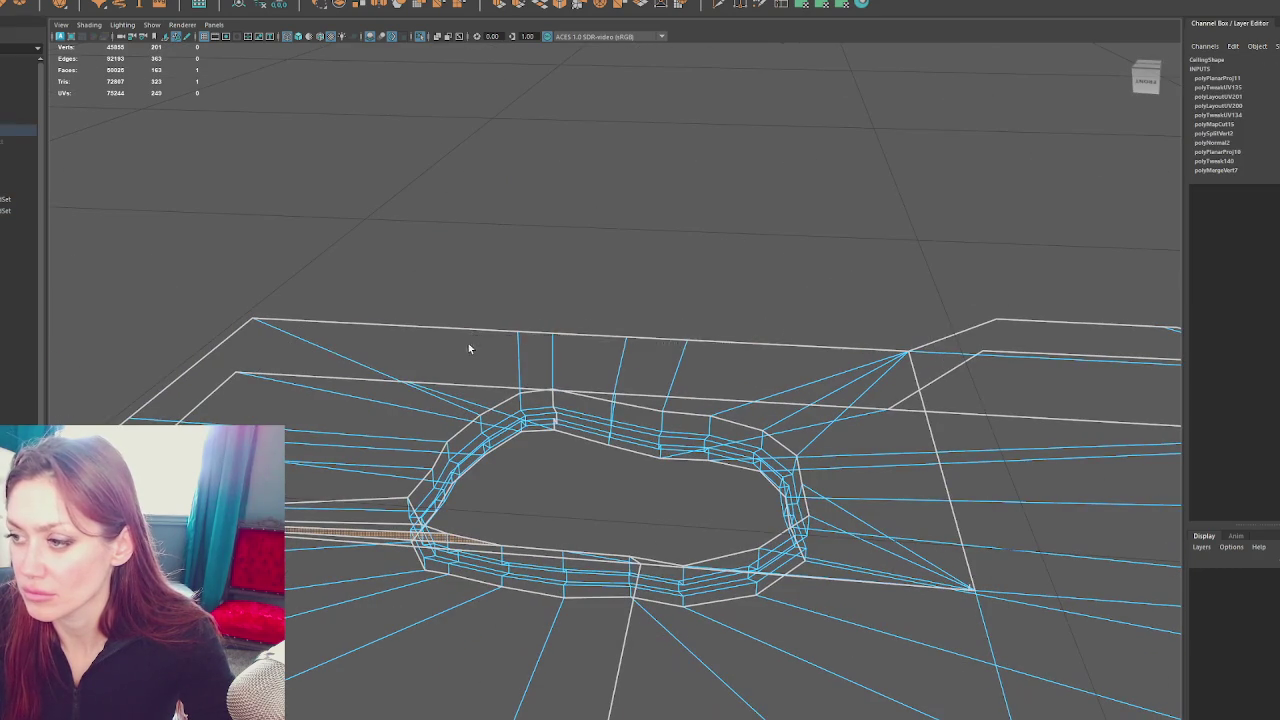
{"action": "left_click_drag", "start_coordinate": [469, 347], "coordinate": [470, 348]}
{"action": "left_click", "coordinate": [837, 460]}
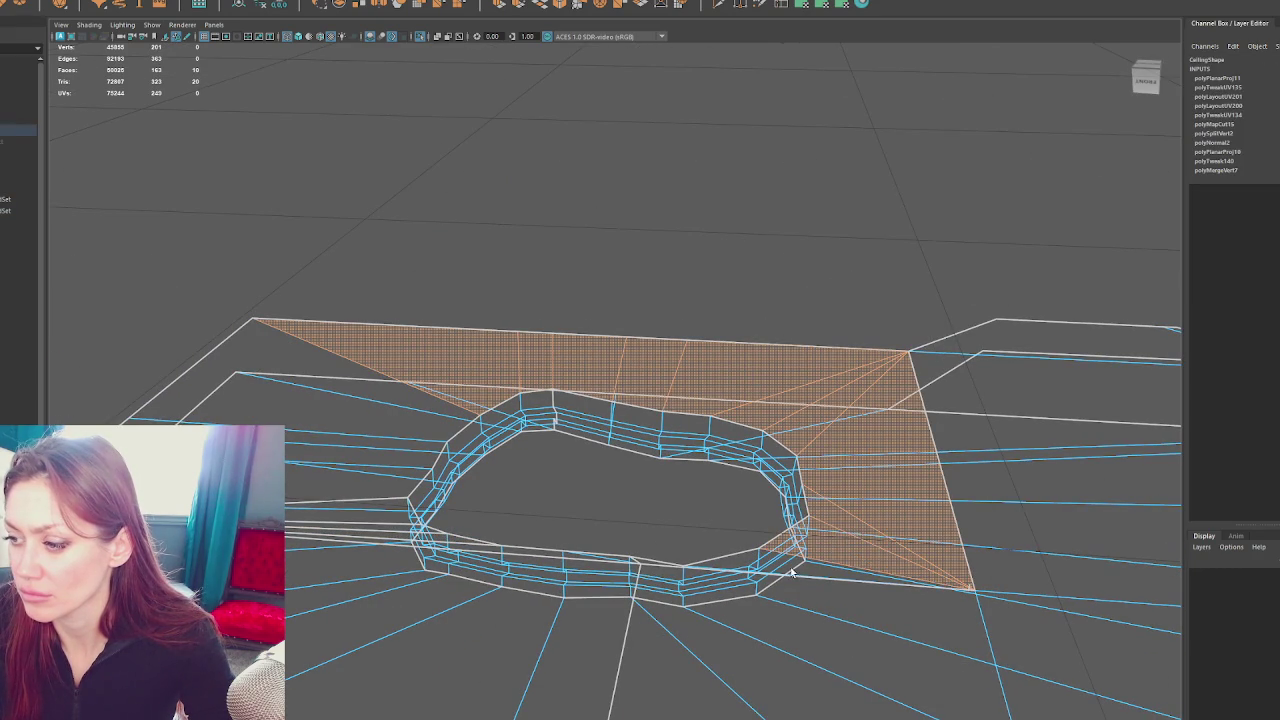
{"action": "left_click", "coordinate": [801, 575]}
Orbit and zoom around the stairwell hole to inspect it from above and below
{"action": "left_click_drag", "start_coordinate": [503, 545], "coordinate": [774, 529]}
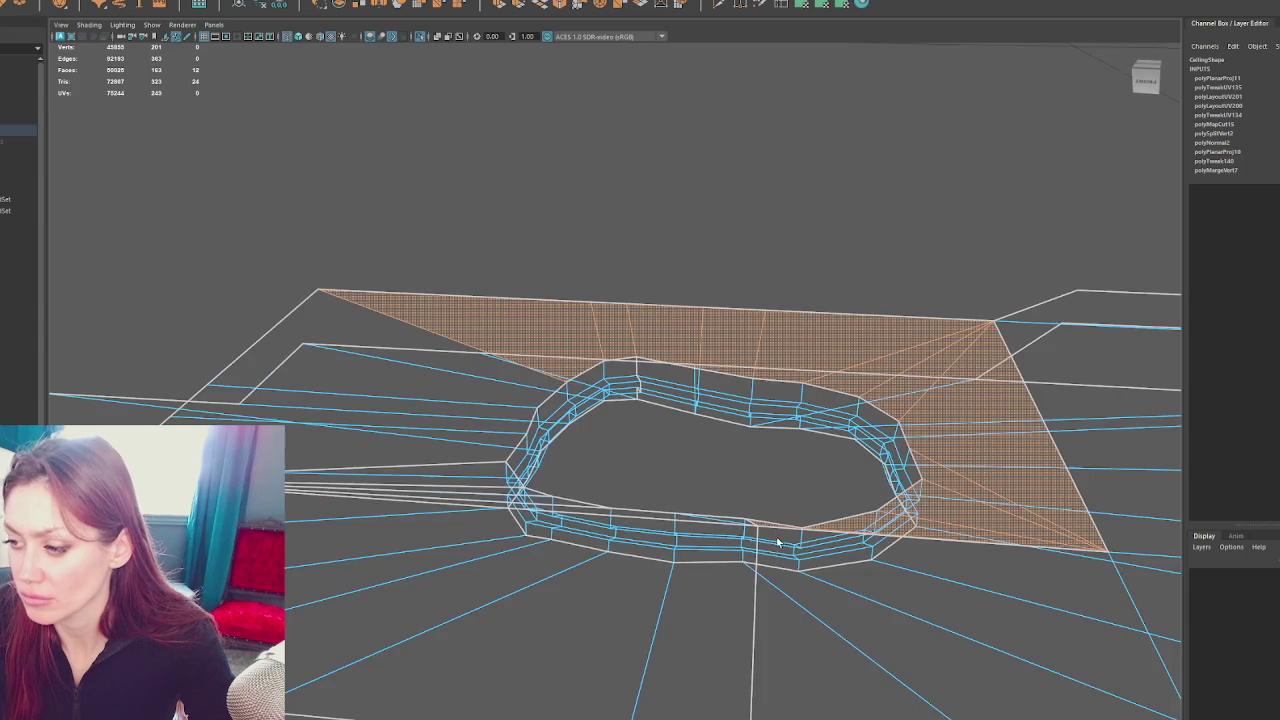
{"action": "scroll", "scroll_direction": "up", "scroll_amount": 3}
{"action": "scroll", "scroll_direction": "up", "scroll_amount": 3}
{"action": "scroll", "scroll_direction": "up", "scroll_amount": 3}
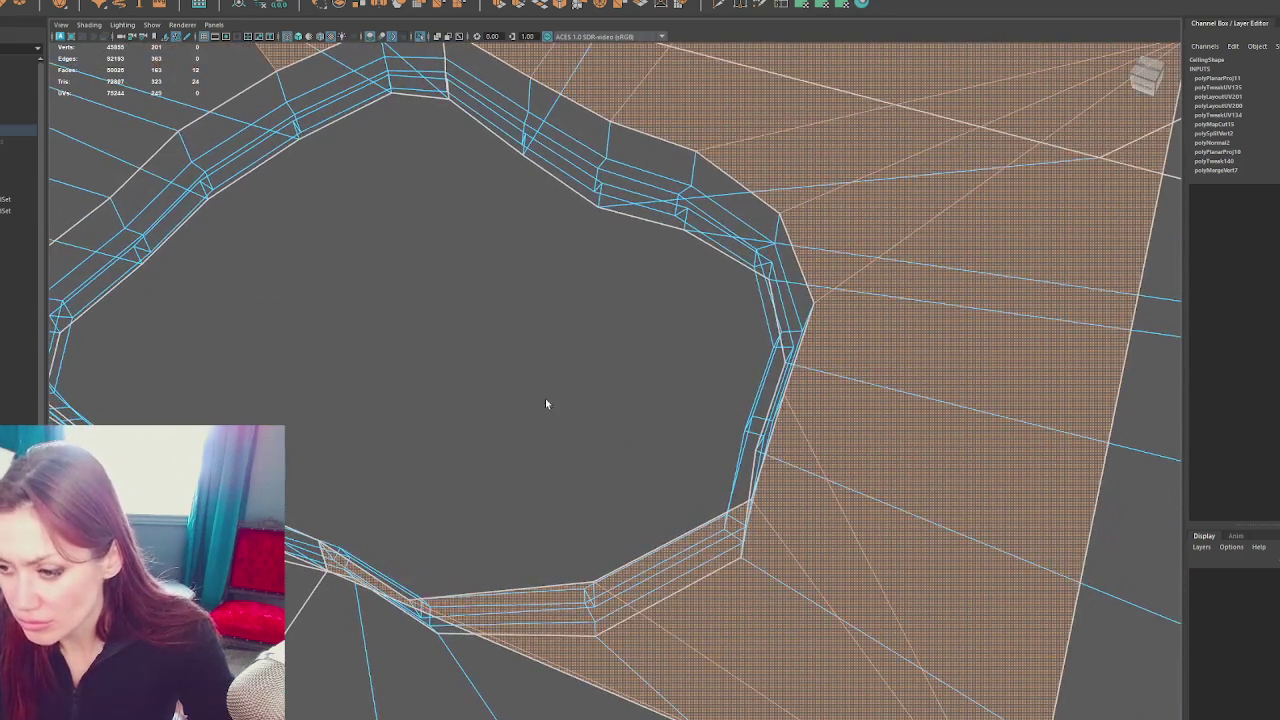
{"action": "scroll", "scroll_direction": "down", "scroll_amount": 3}
{"action": "left_click_drag", "start_coordinate": [586, 386], "coordinate": [474, 366]}
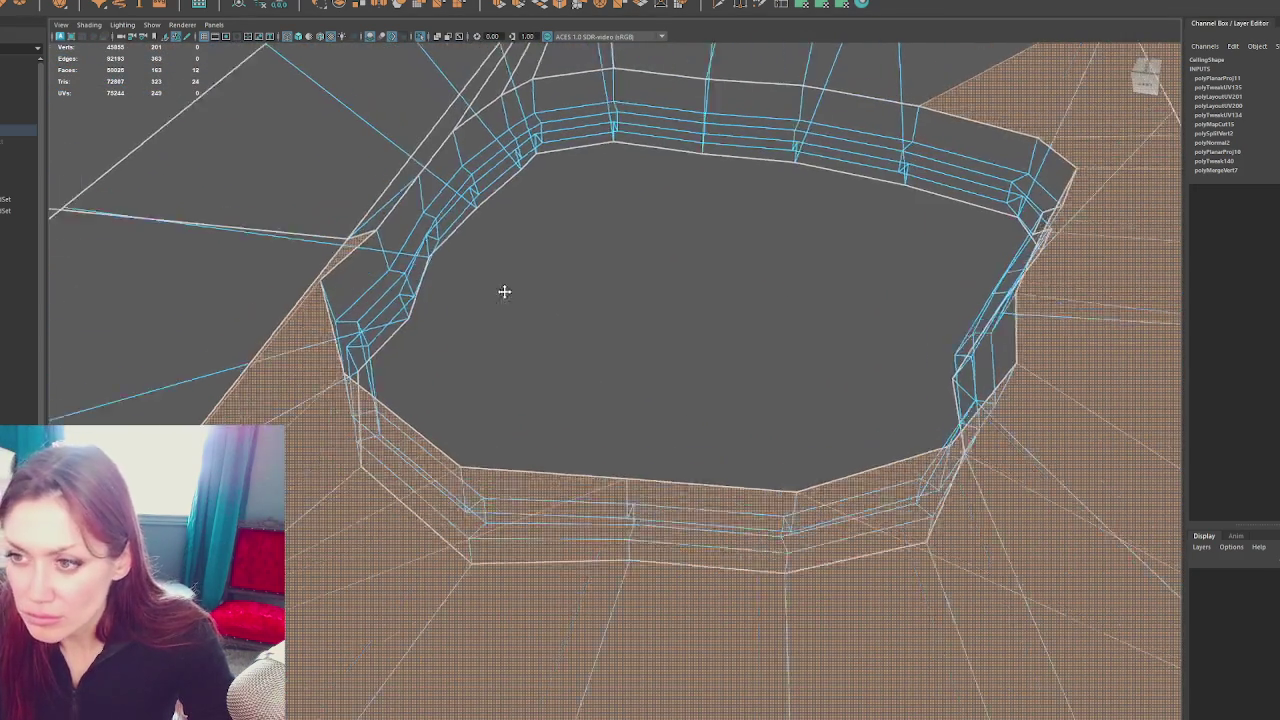
{"action": "scroll", "scroll_direction": "up", "scroll_amount": 3}
{"action": "left_click_drag", "start_coordinate": [608, 348], "coordinate": [716, 404]}
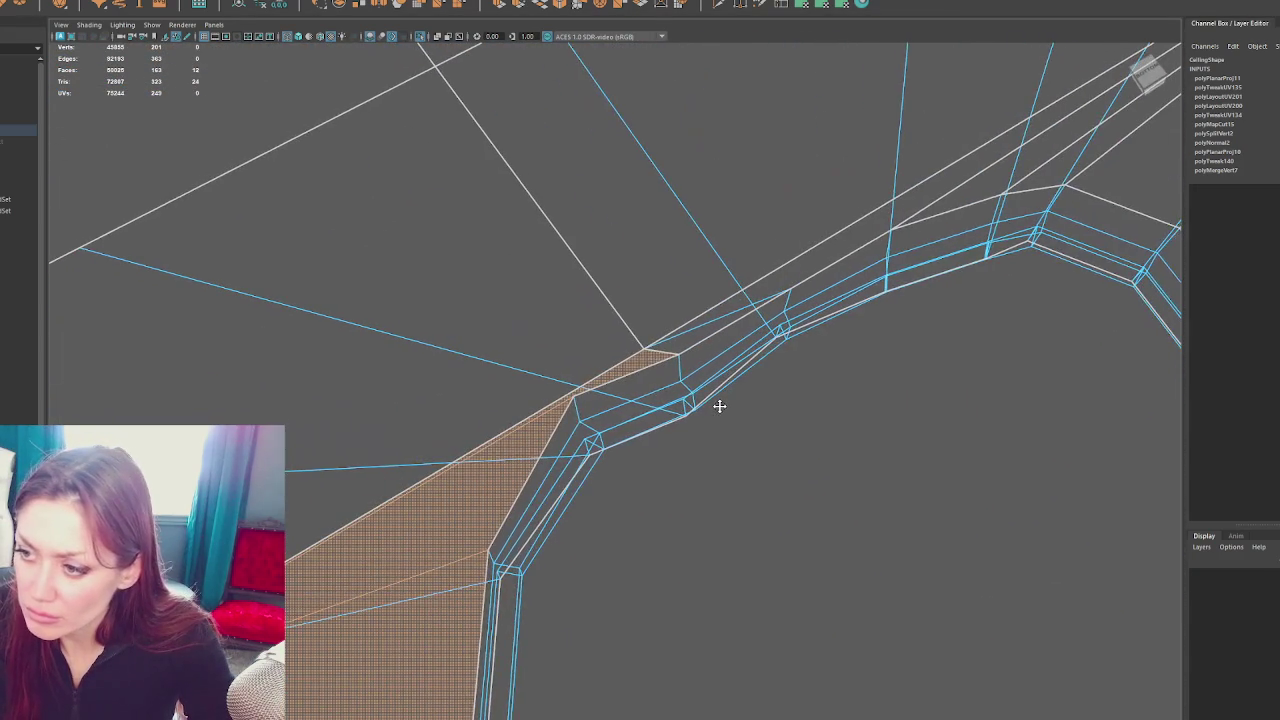
{"action": "scroll", "scroll_direction": "up", "scroll_amount": 3}
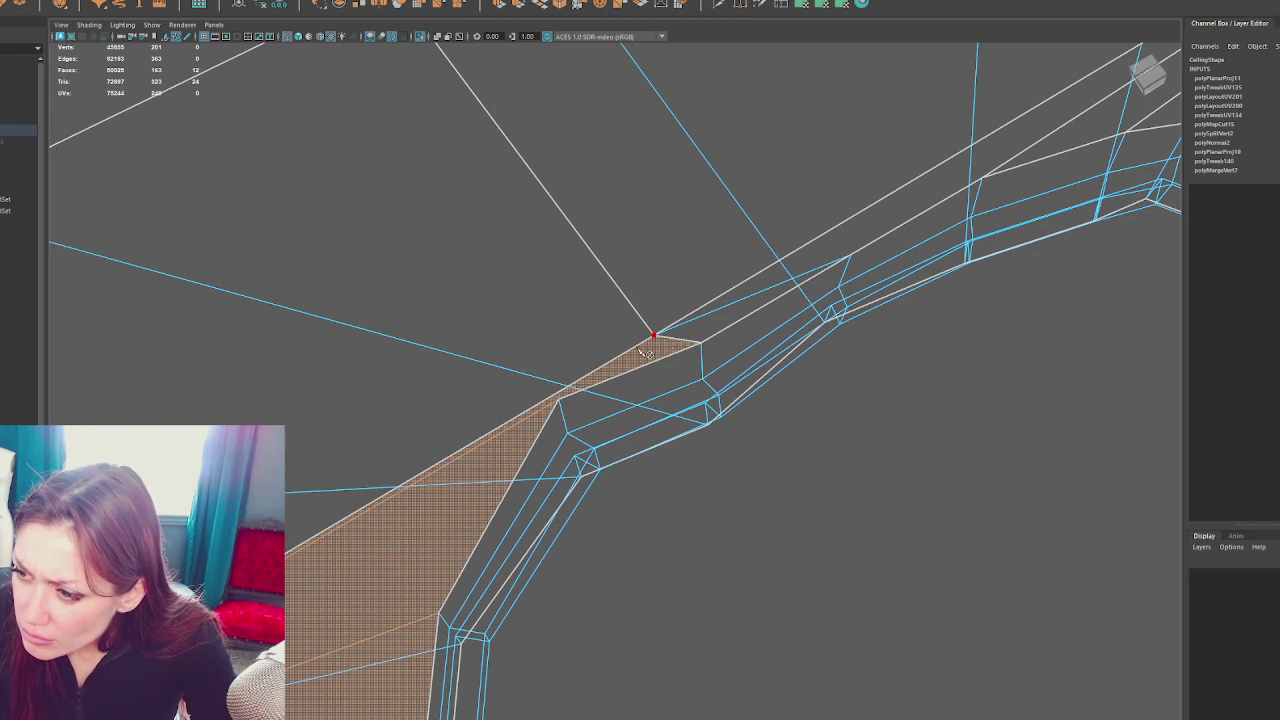
Drop the face selection, select the whole ceiling mesh and switch to vertex mode
{"action": "left_click", "coordinate": [637, 303]}
{"action": "left_click_drag", "start_coordinate": [637, 303], "coordinate": [670, 355]}
{"action": "left_click", "coordinate": [660, 337]}
{"action": "scroll", "scroll_direction": "down", "scroll_amount": 3}
{"action": "left_click_drag", "start_coordinate": [808, 234], "coordinate": [808, 206]}
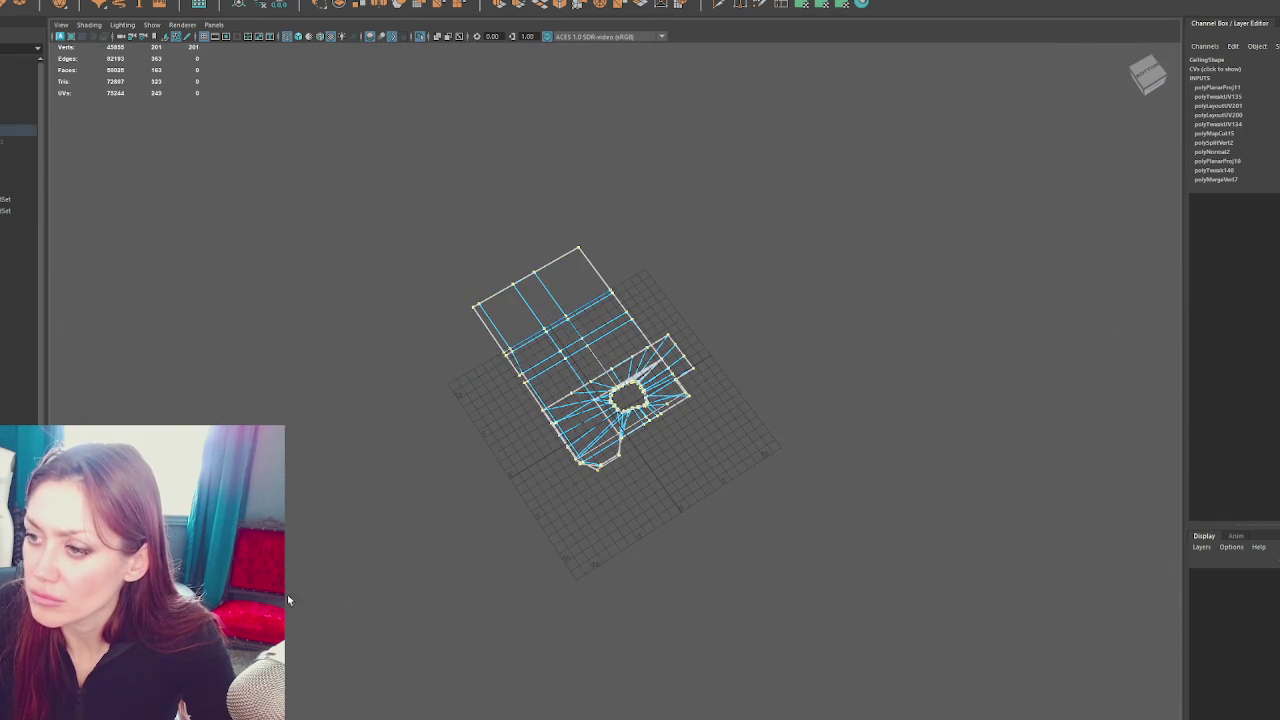
Merge the selected ceiling vertices, reducing the mesh from 201 to 185 vertices
{"action": "left_click", "coordinate": [80, 2]}
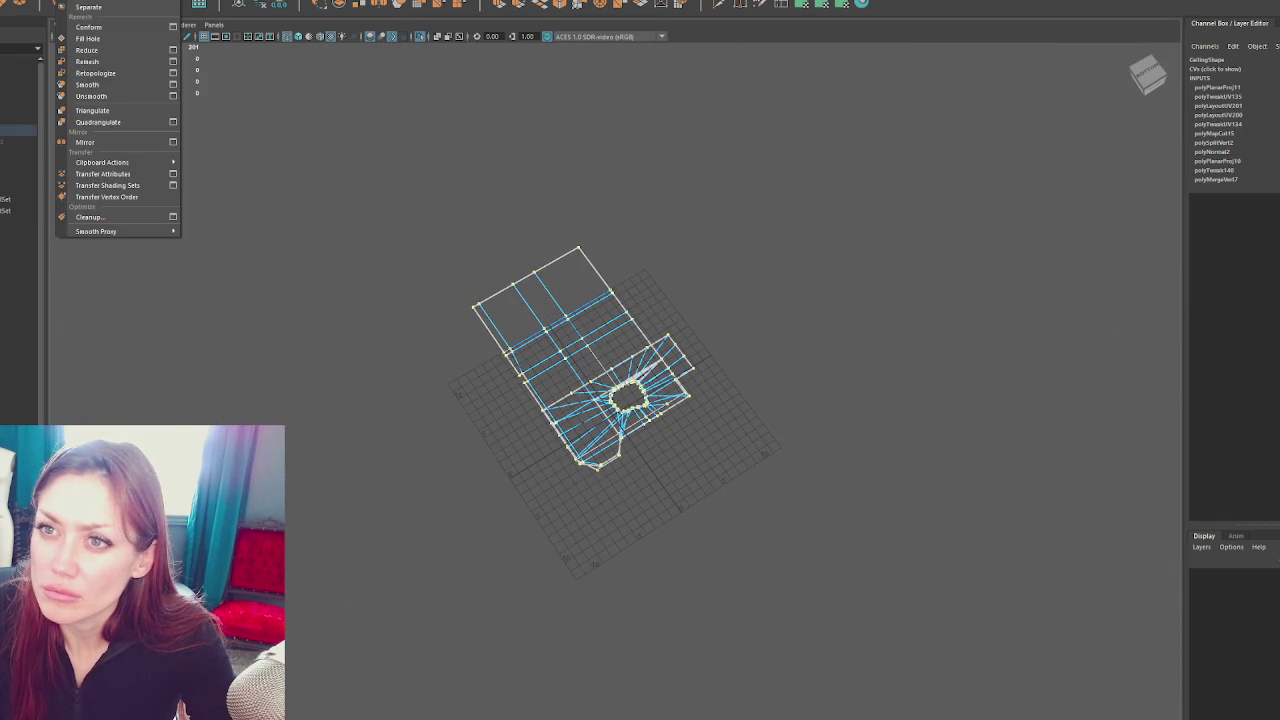
{"action": "left_click", "coordinate": [120, 91]}
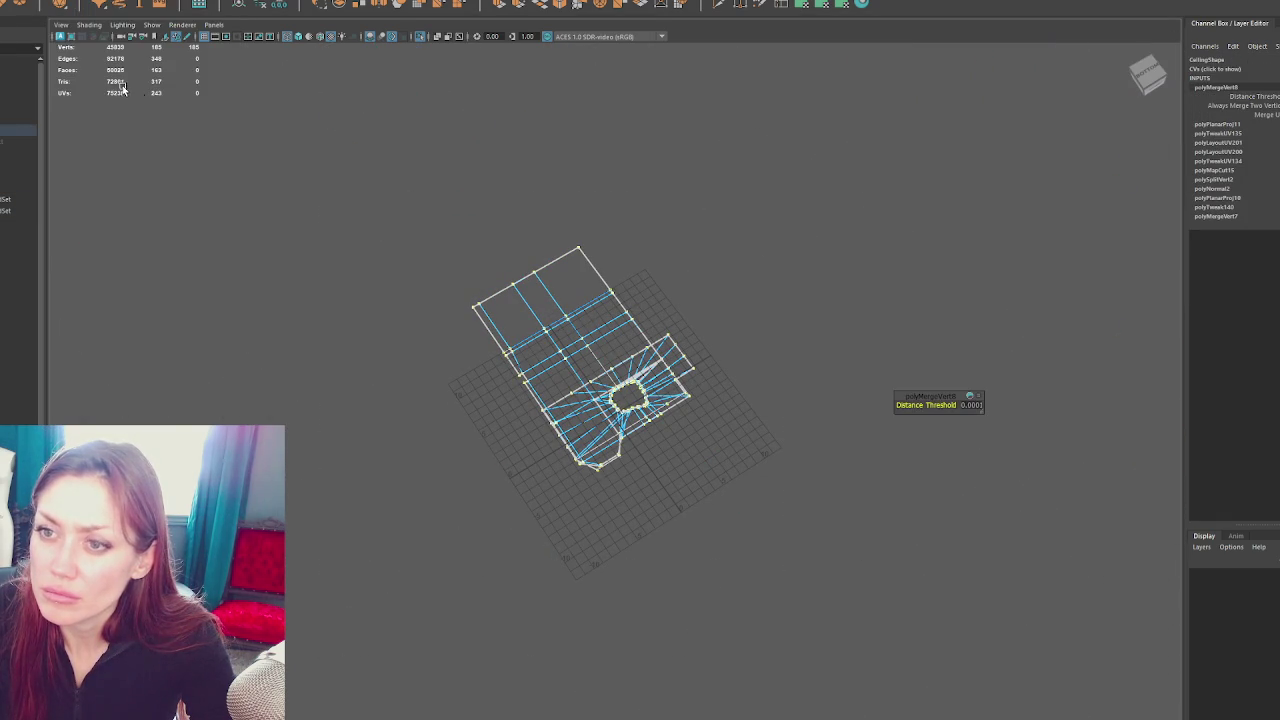
{"action": "scroll", "scroll_direction": "up", "scroll_amount": 3}
{"action": "scroll", "scroll_direction": "up", "scroll_amount": 3}
{"action": "scroll", "scroll_direction": "up", "scroll_amount": 3}
Try a Multi-Cut edge at the hole's corner vertex, then undo it
{"action": "left_click", "coordinate": [622, 65]}
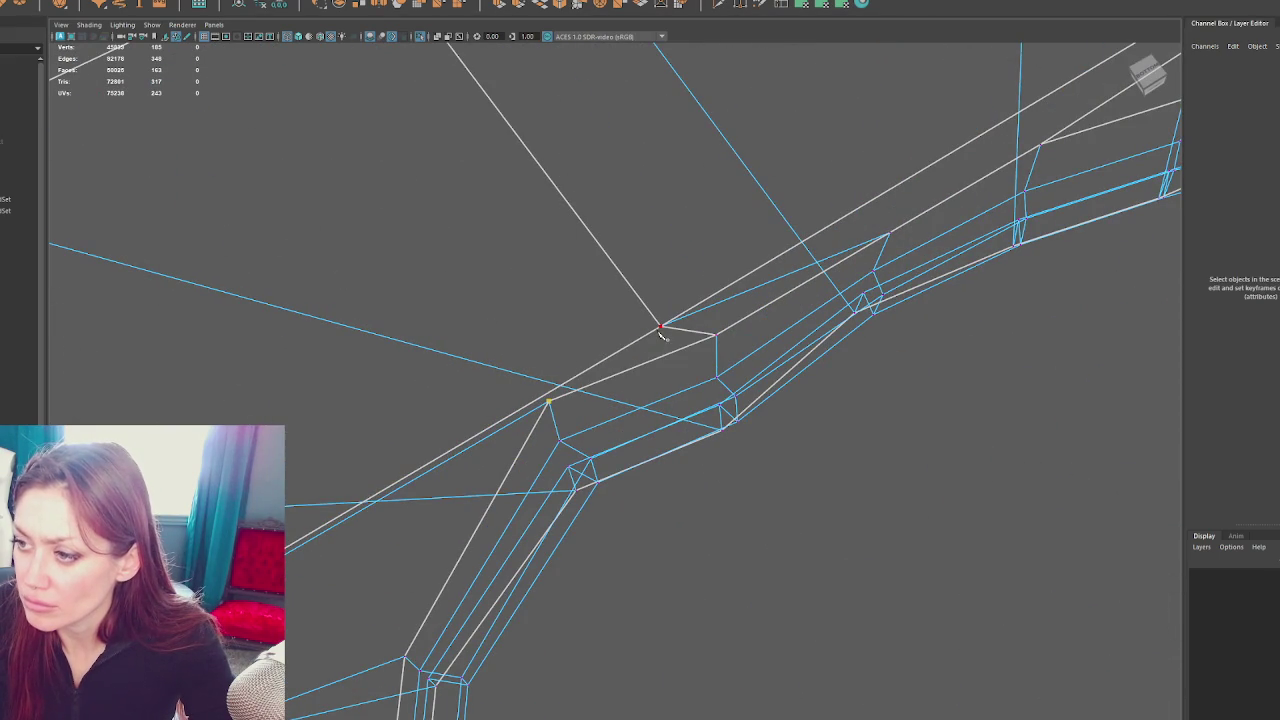
{"action": "left_click", "coordinate": [660, 328]}
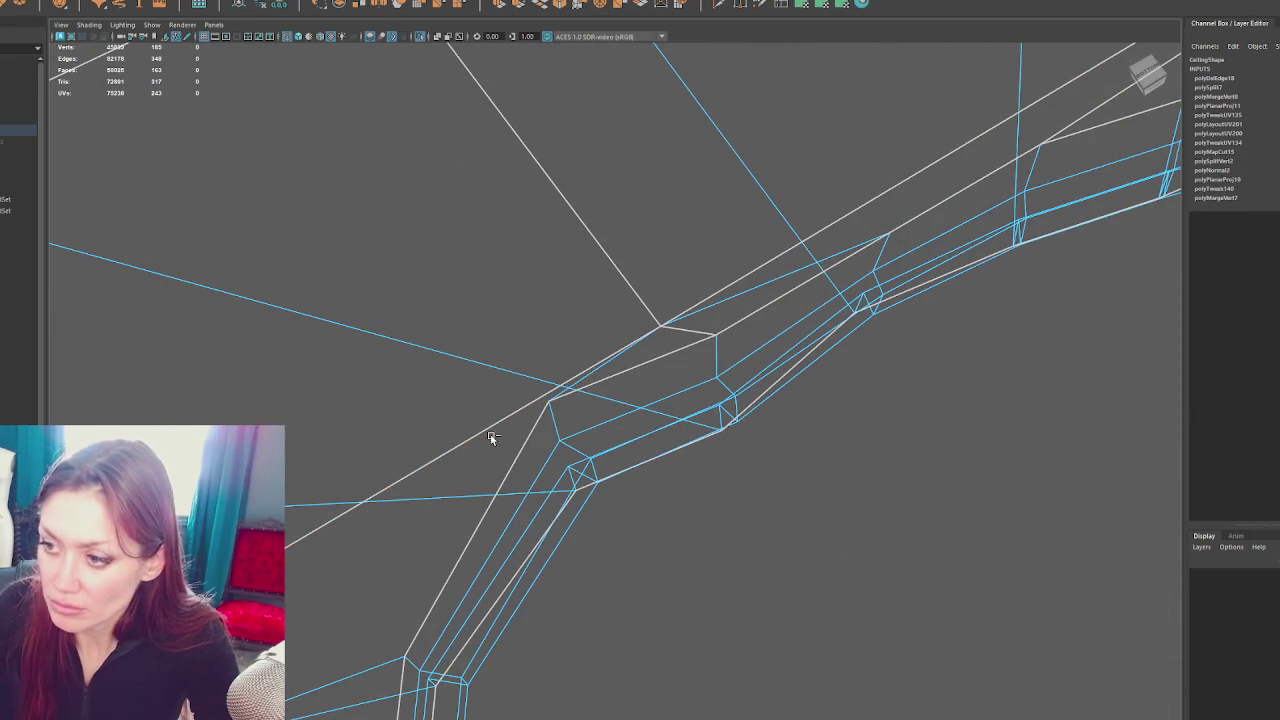
{"action": "key", "text": "ctrl+z"}
Select the thin faces beside the hole plus the faces right of and below the ring
{"action": "left_click_drag", "start_coordinate": [538, 438], "coordinate": [670, 418]}
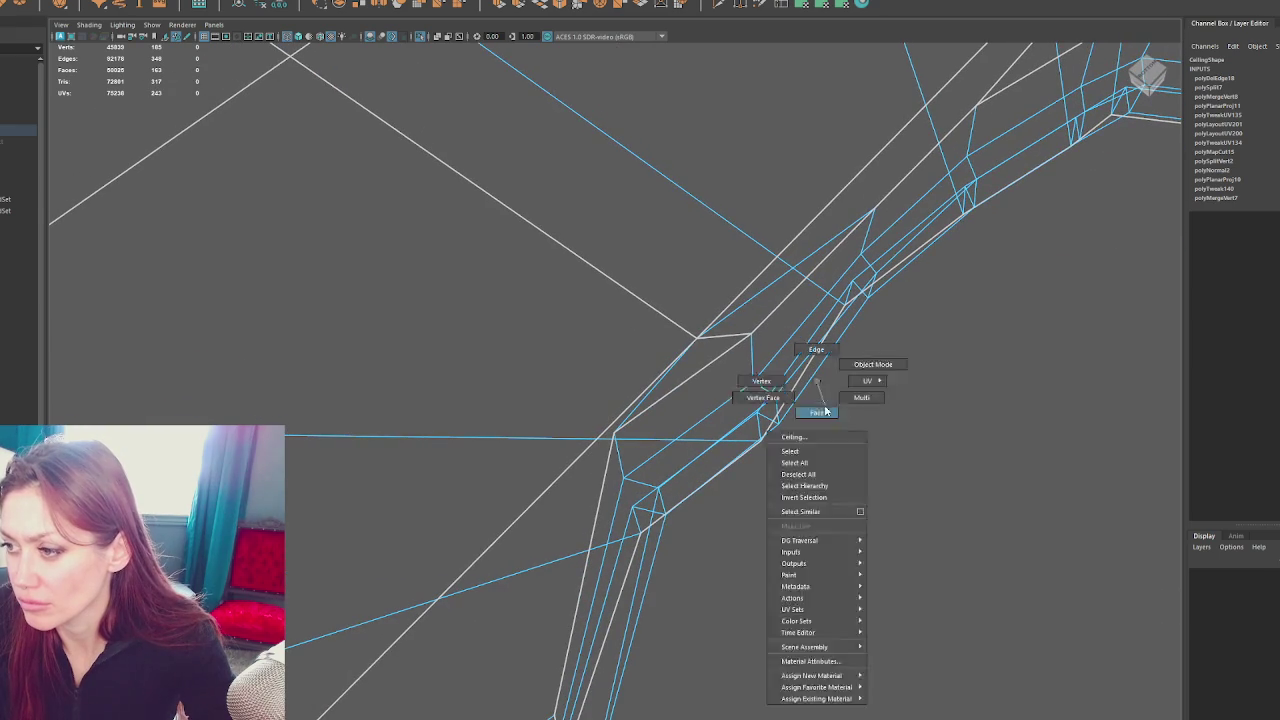
{"action": "left_click", "coordinate": [765, 314]}
{"action": "left_click_drag", "start_coordinate": [591, 491], "coordinate": [786, 277]}
{"action": "left_click", "coordinate": [786, 277]}
{"action": "left_click", "coordinate": [829, 275]}
{"action": "left_click_drag", "start_coordinate": [954, 303], "coordinate": [984, 329]}
{"action": "left_click", "coordinate": [1015, 390]}
{"action": "left_click", "coordinate": [1017, 443]}
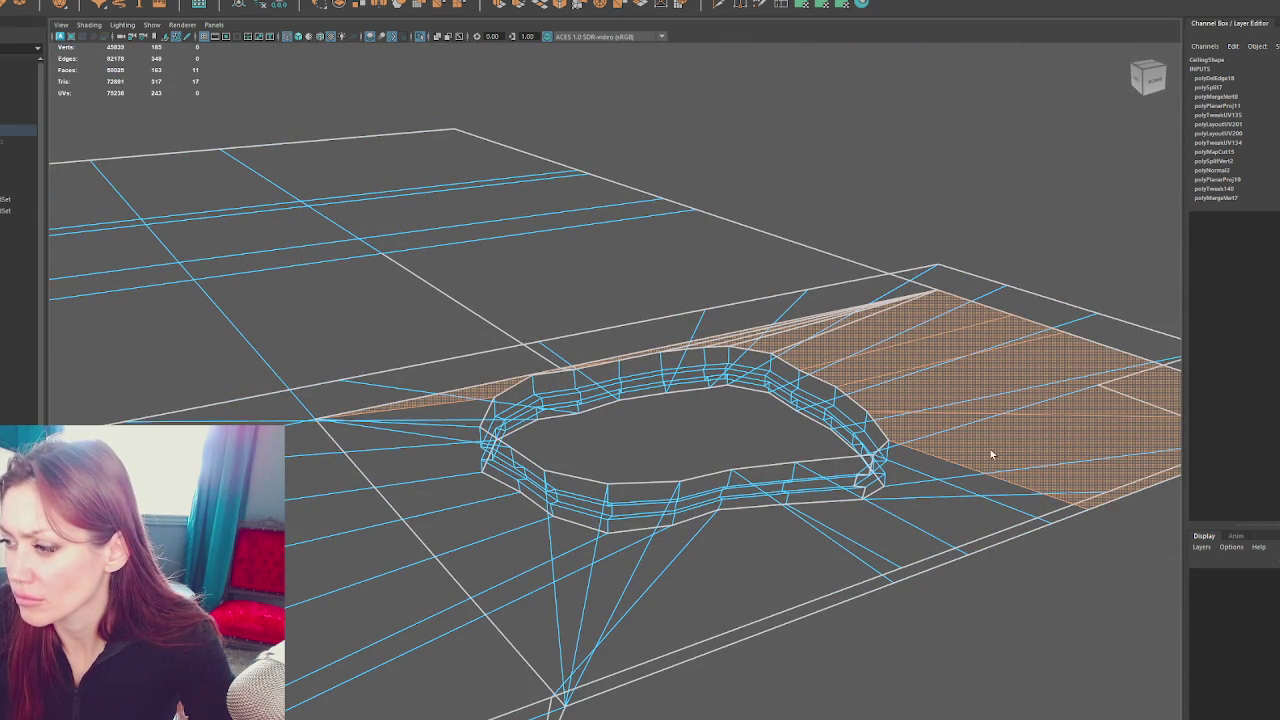
{"action": "left_click", "coordinate": [903, 486]}
{"action": "left_click", "coordinate": [756, 515]}
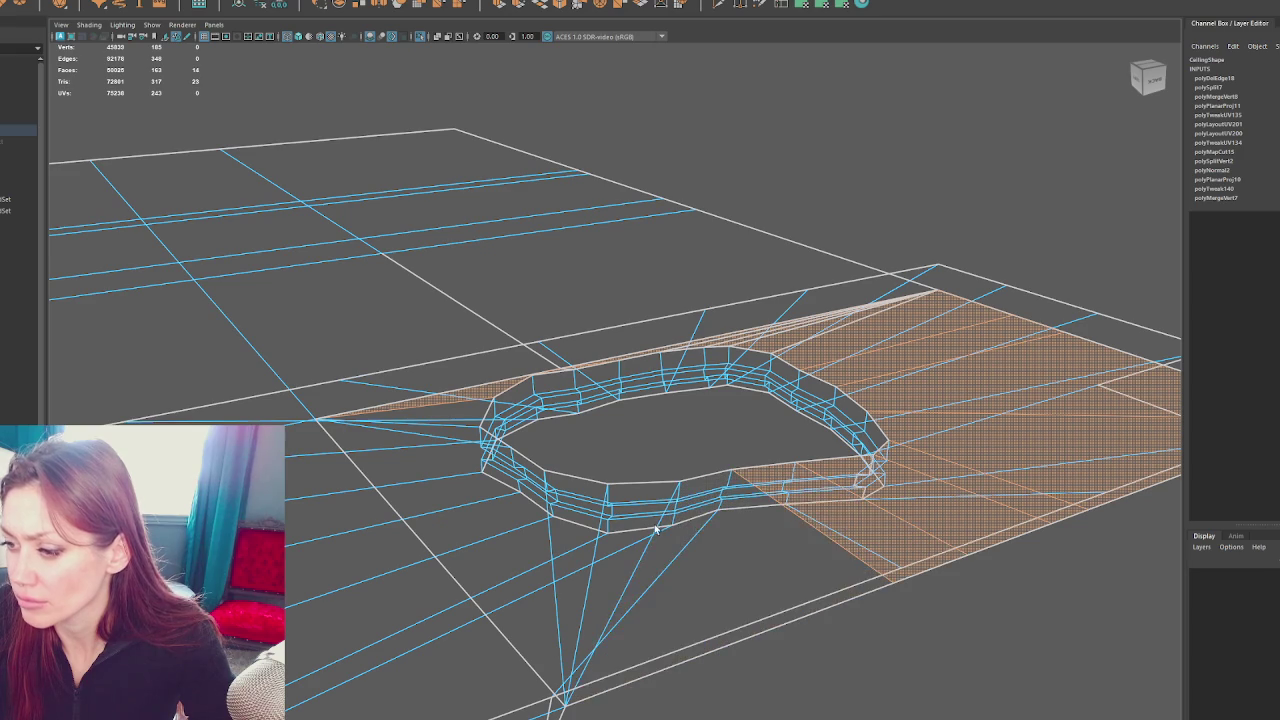
{"action": "left_click", "coordinate": [630, 530]}
Add the faces left of and behind the ring out to the plane's left edge
{"action": "left_click", "coordinate": [605, 528]}
{"action": "left_click", "coordinate": [565, 520]}
{"action": "left_click", "coordinate": [458, 420]}
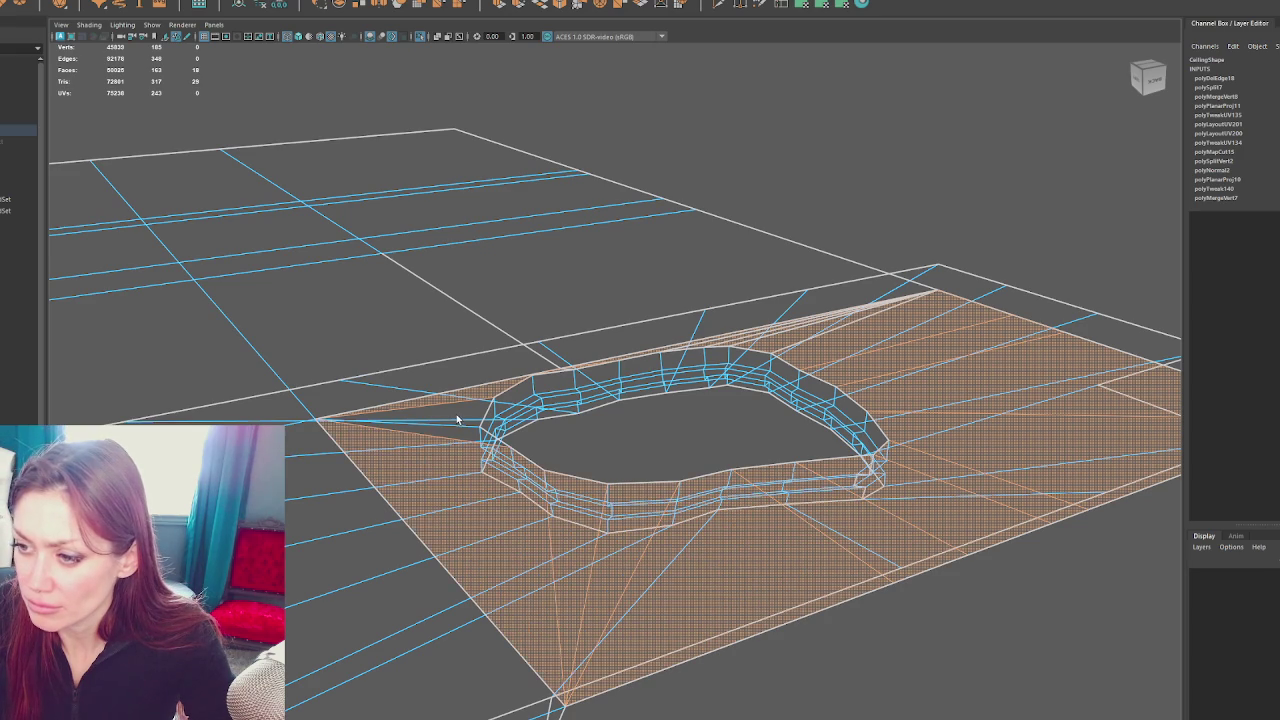
{"action": "left_click", "coordinate": [386, 400]}
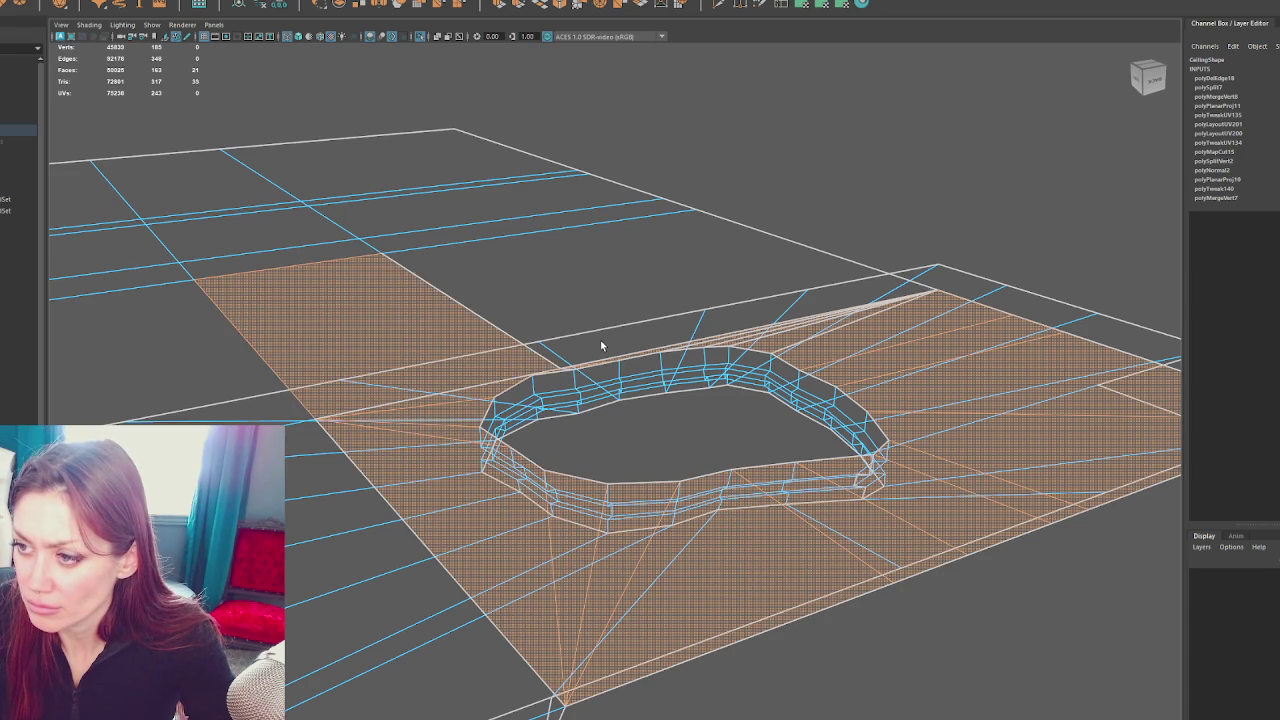
{"action": "left_click", "coordinate": [603, 346]}
{"action": "left_click", "coordinate": [456, 236]}
{"action": "left_click", "coordinate": [400, 210]}
{"action": "left_click", "coordinate": [382, 192]}
{"action": "left_click", "coordinate": [341, 180]}
{"action": "left_click", "coordinate": [250, 205]}
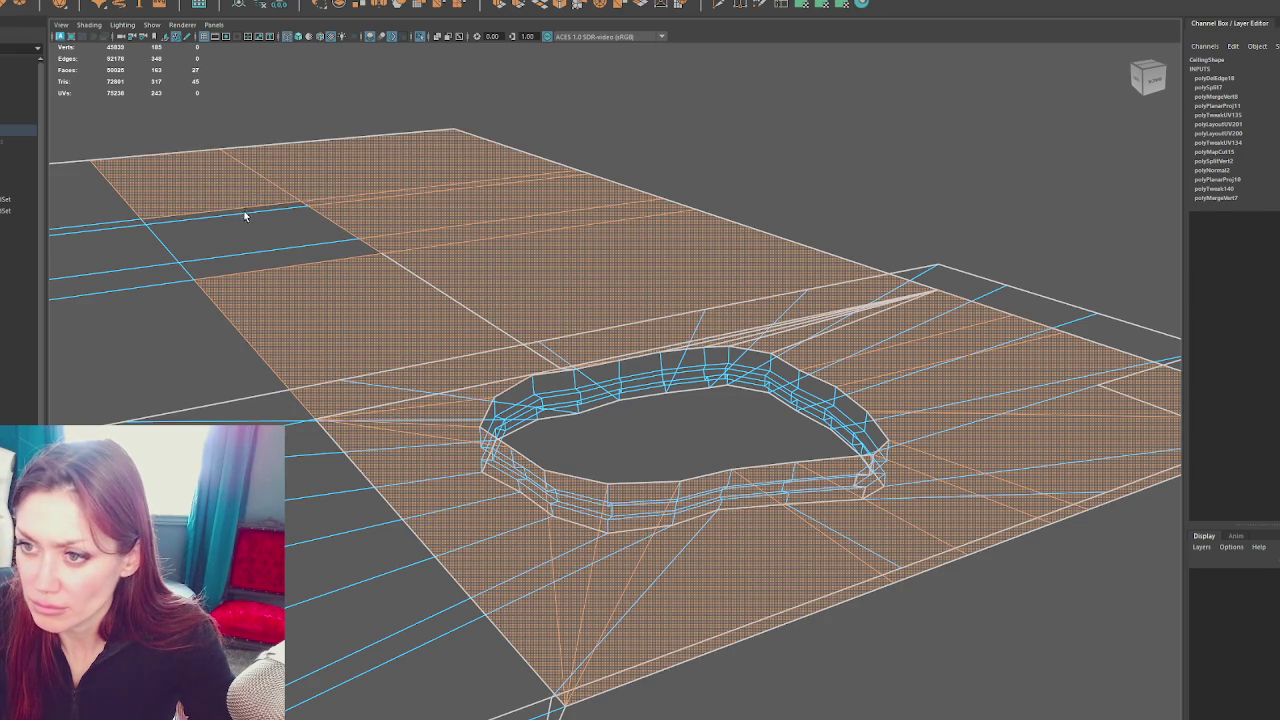
{"action": "left_click", "coordinate": [260, 245]}
{"action": "left_click", "coordinate": [264, 258]}
{"action": "left_click", "coordinate": [163, 283]}
{"action": "left_click", "coordinate": [130, 237]}
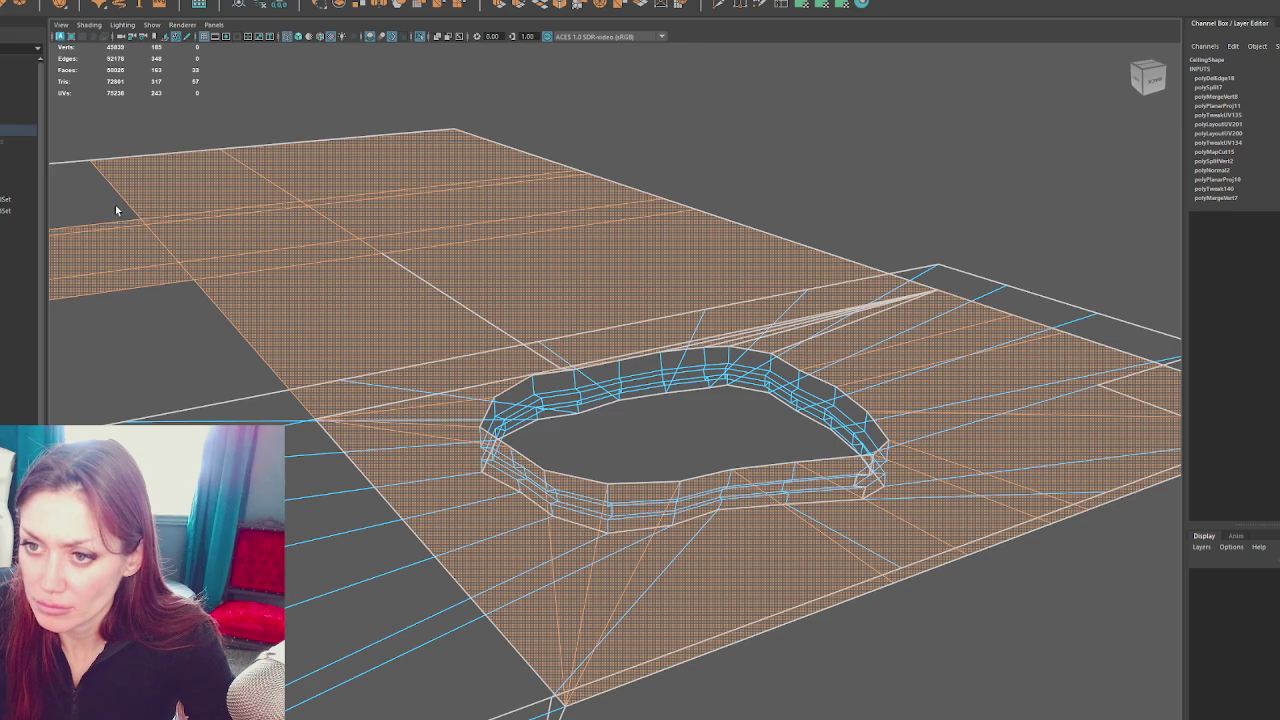
{"action": "scroll", "scroll_direction": "down", "scroll_amount": 3}
{"action": "left_click_drag", "start_coordinate": [171, 354], "coordinate": [389, 412]}
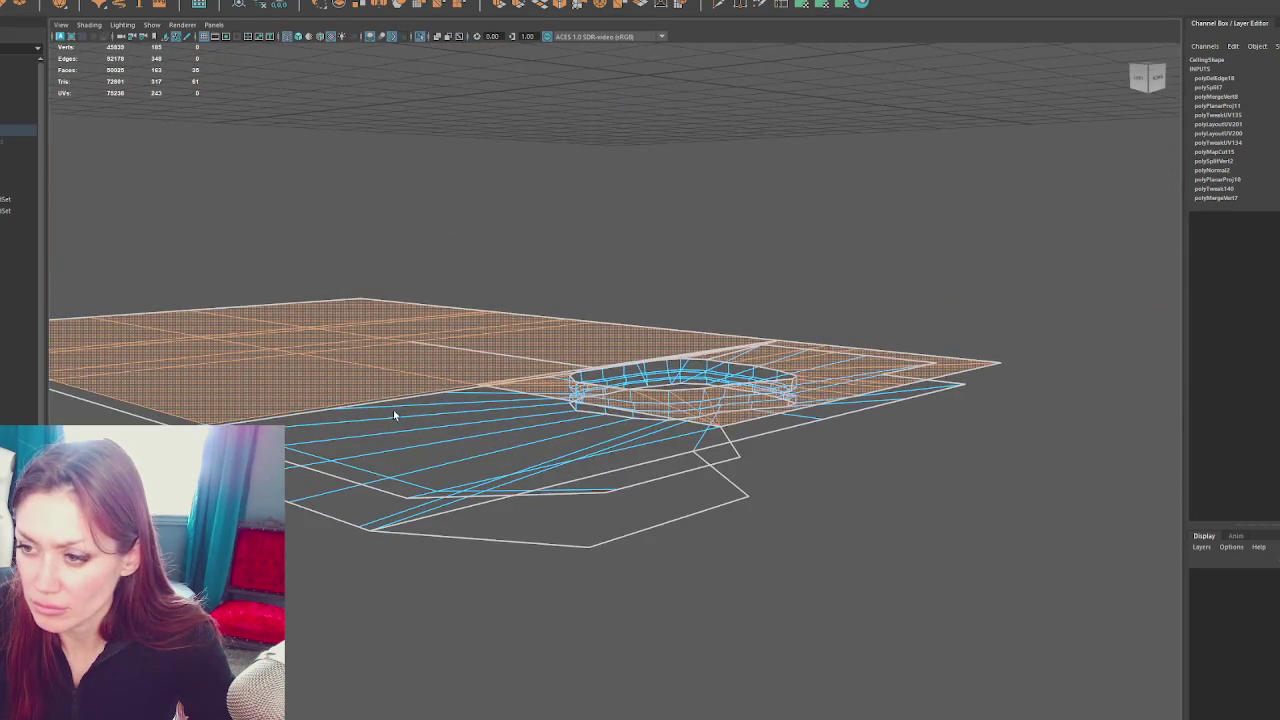
Planar-map the upper ceiling plane faces and lay out their UVs
{"action": "left_click", "coordinate": [395, 415]}
{"action": "left_click_drag", "start_coordinate": [1019, 403], "coordinate": [820, 295]}
{"action": "left_click", "coordinate": [823, 6]}
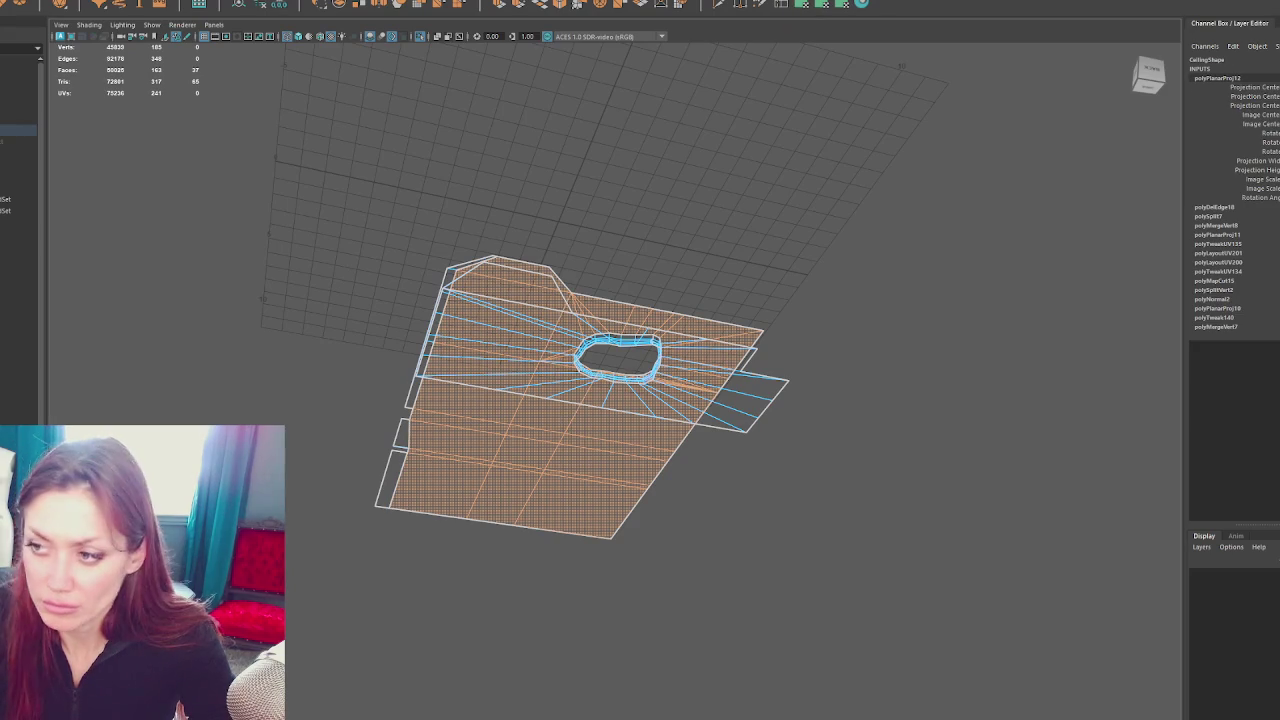
{"action": "left_click_drag", "start_coordinate": [450, 520], "coordinate": [387, 157]}
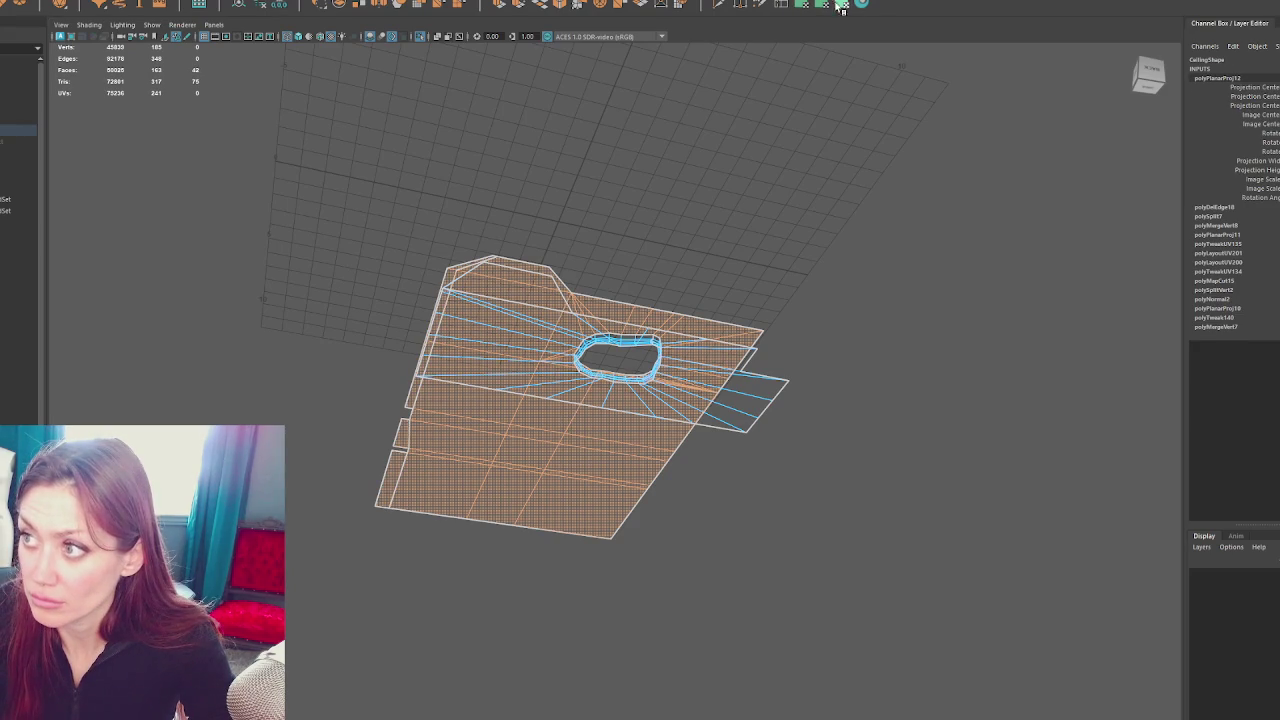
{"action": "left_click", "coordinate": [843, 6]}
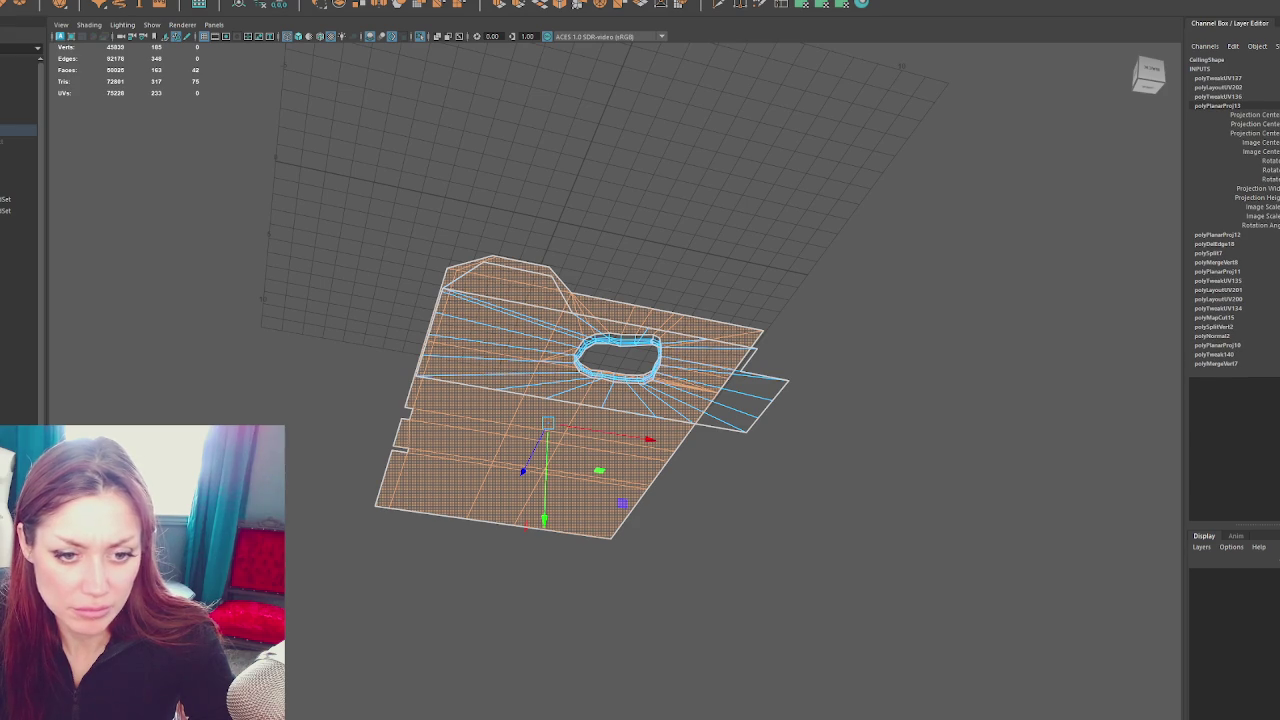
{"action": "left_click", "coordinate": [505, 278]}
{"action": "left_click_drag", "start_coordinate": [586, 428], "coordinate": [728, 330]}
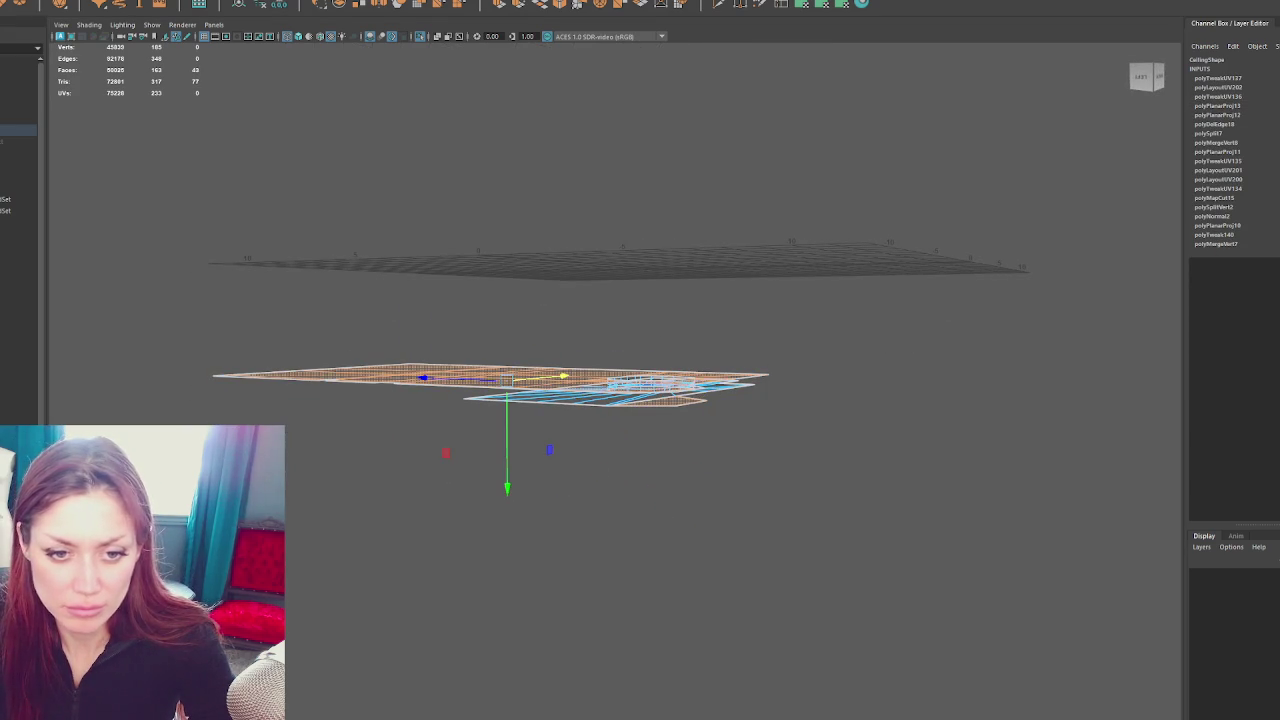
{"action": "left_click", "coordinate": [840, 8]}
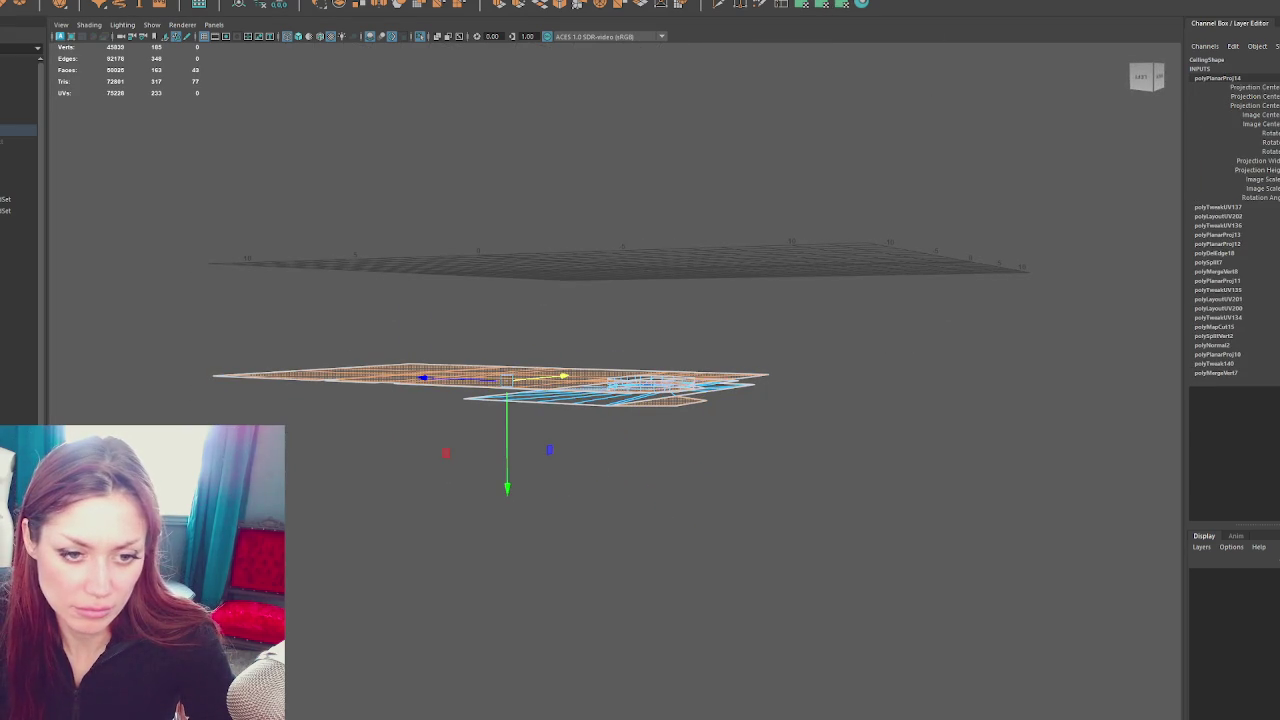
{"action": "key", "text": "ctrl+l"}
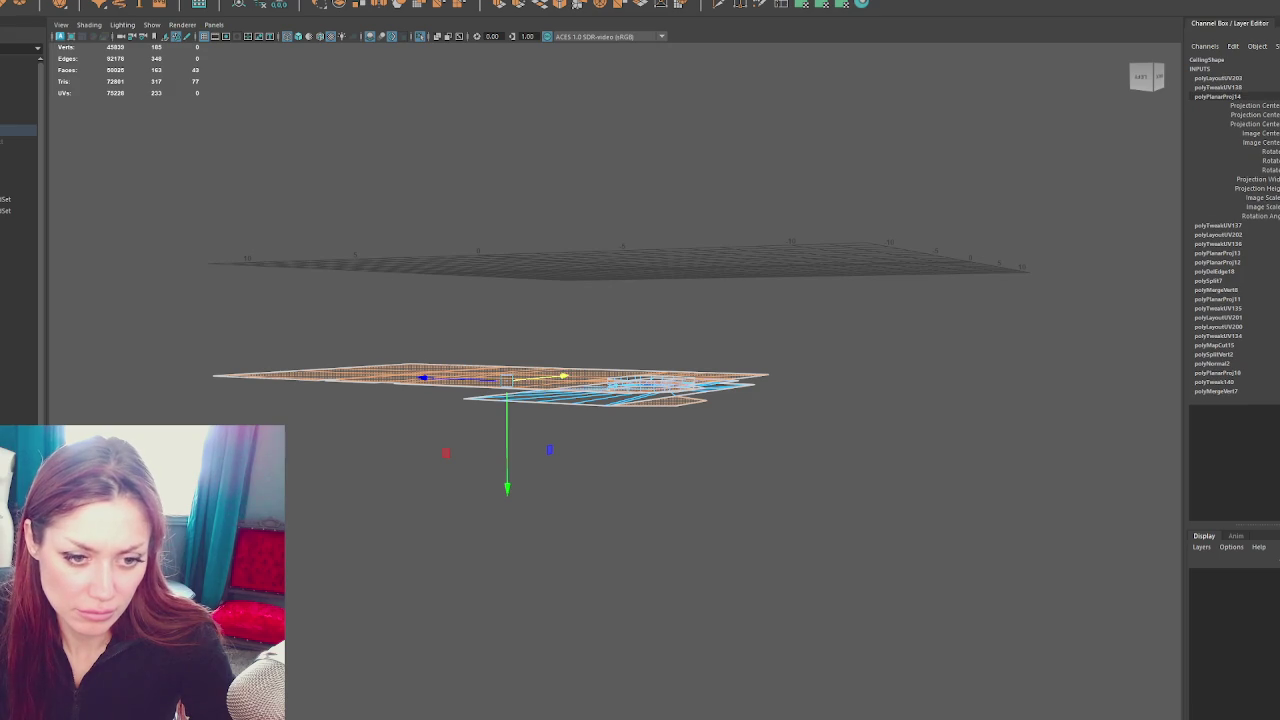
Grow a selection across the lower angled piece, planar-map it and lay out its UVs
{"action": "left_click_drag", "start_coordinate": [651, 443], "coordinate": [616, 437]}
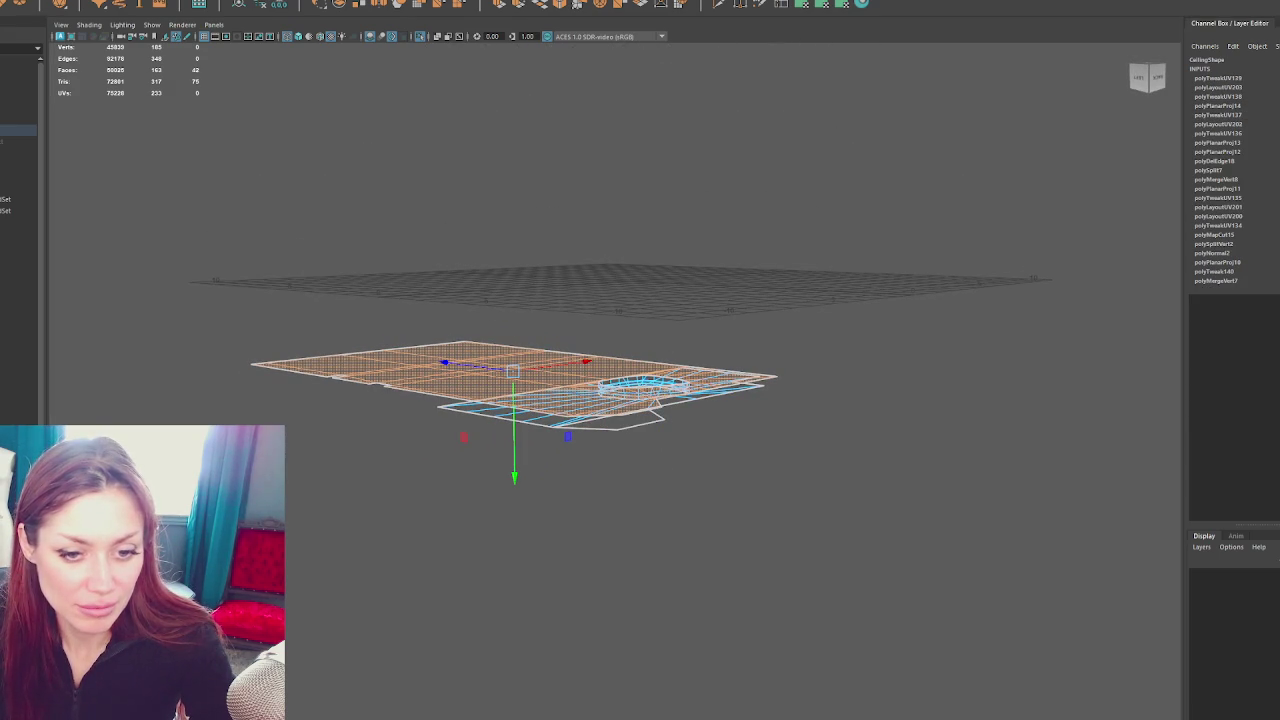
{"action": "left_click", "coordinate": [605, 421]}
{"action": "key", "text": "shift+period"}
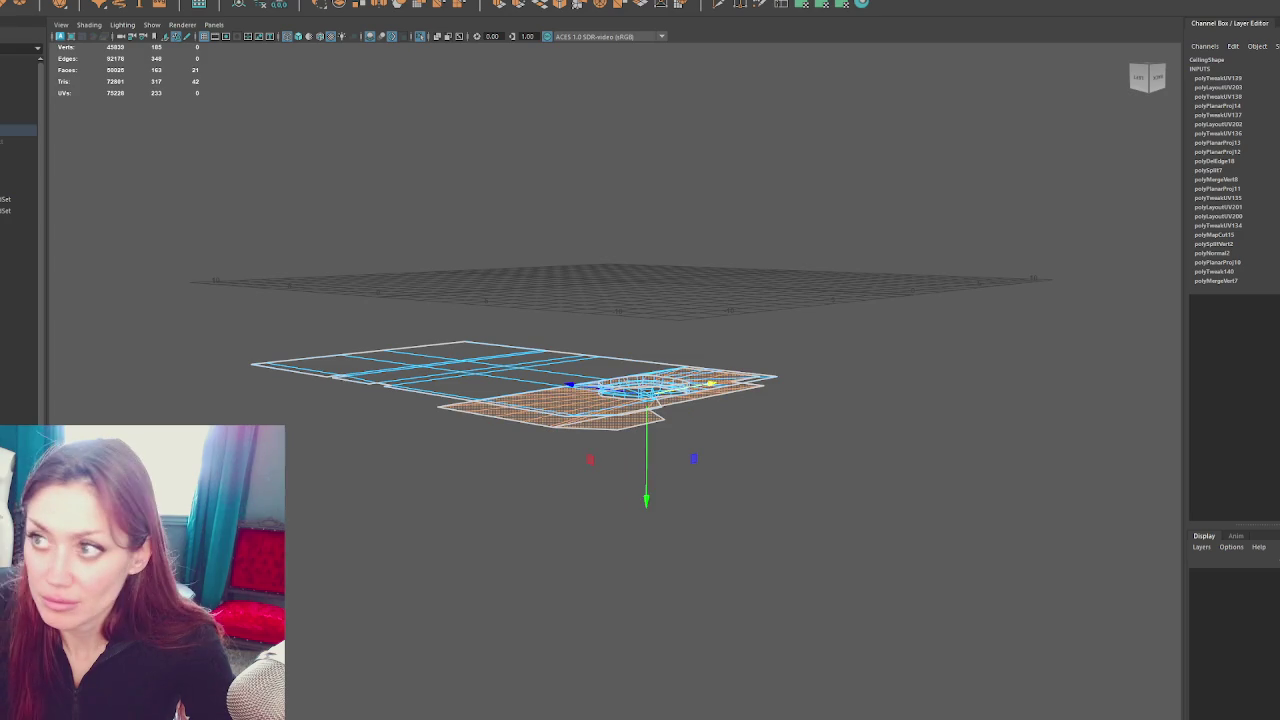
{"action": "left_click", "coordinate": [822, 8]}
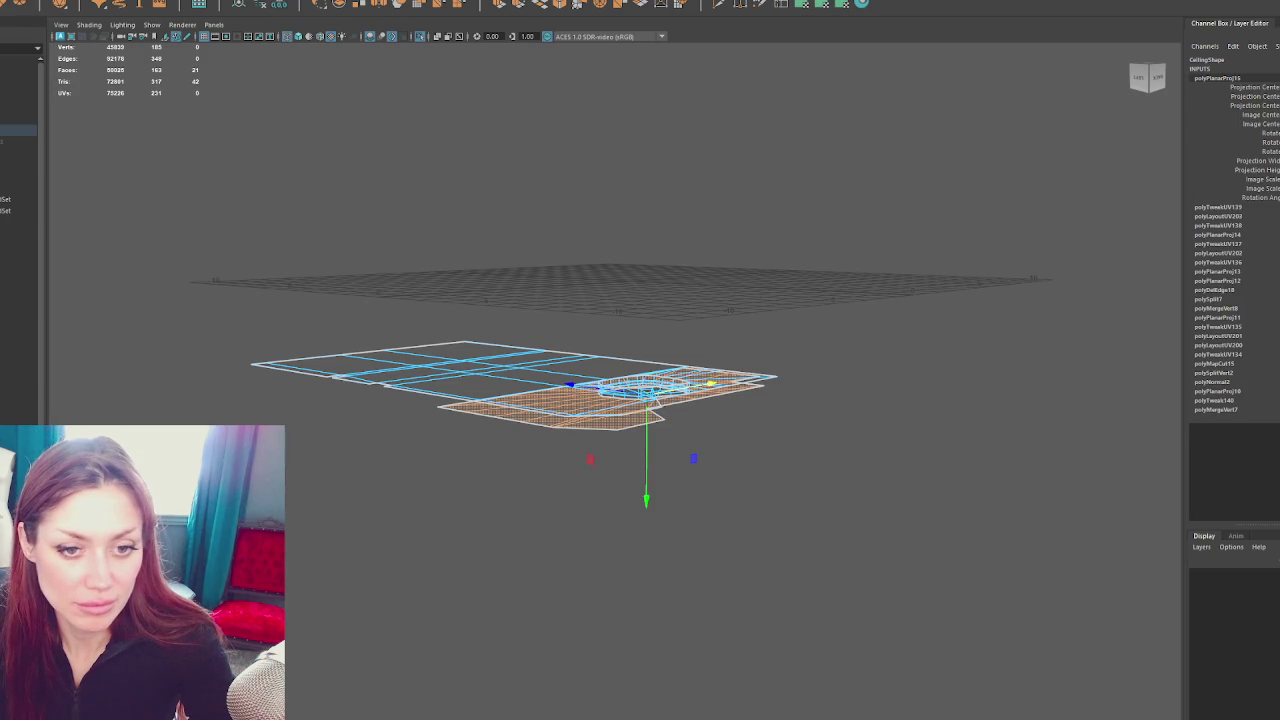
{"action": "key", "text": "ctrl+l"}
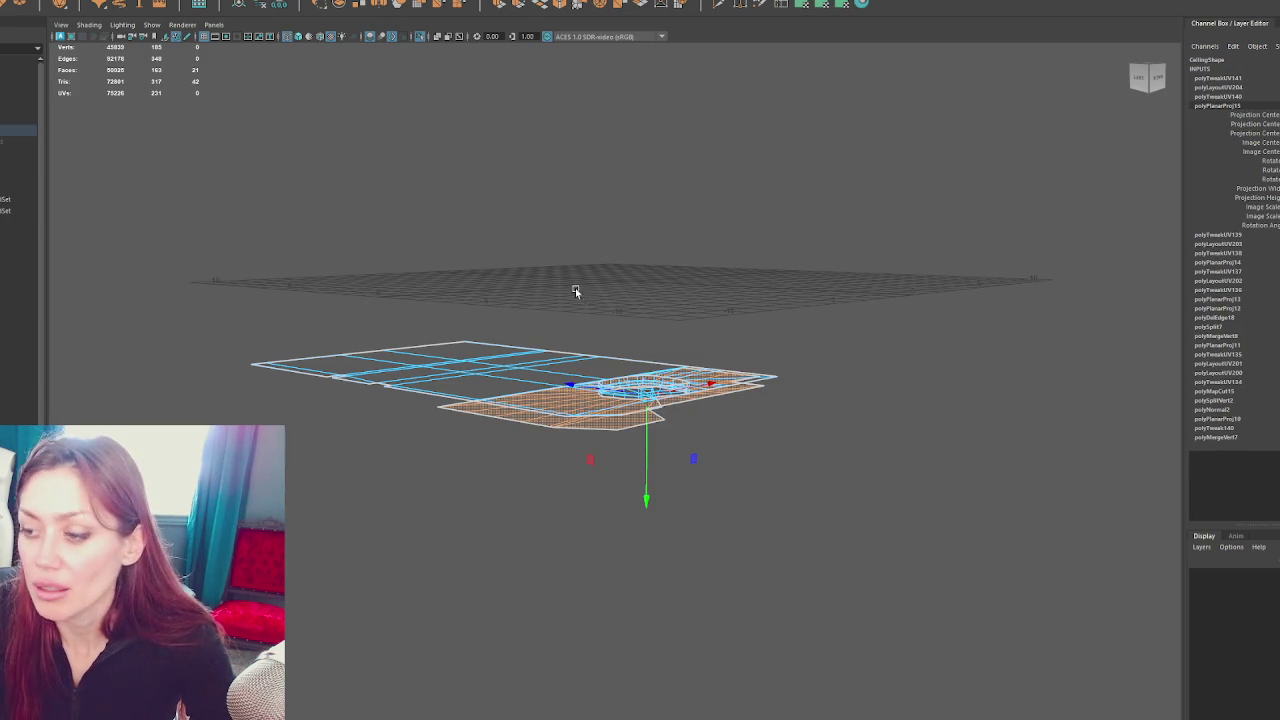
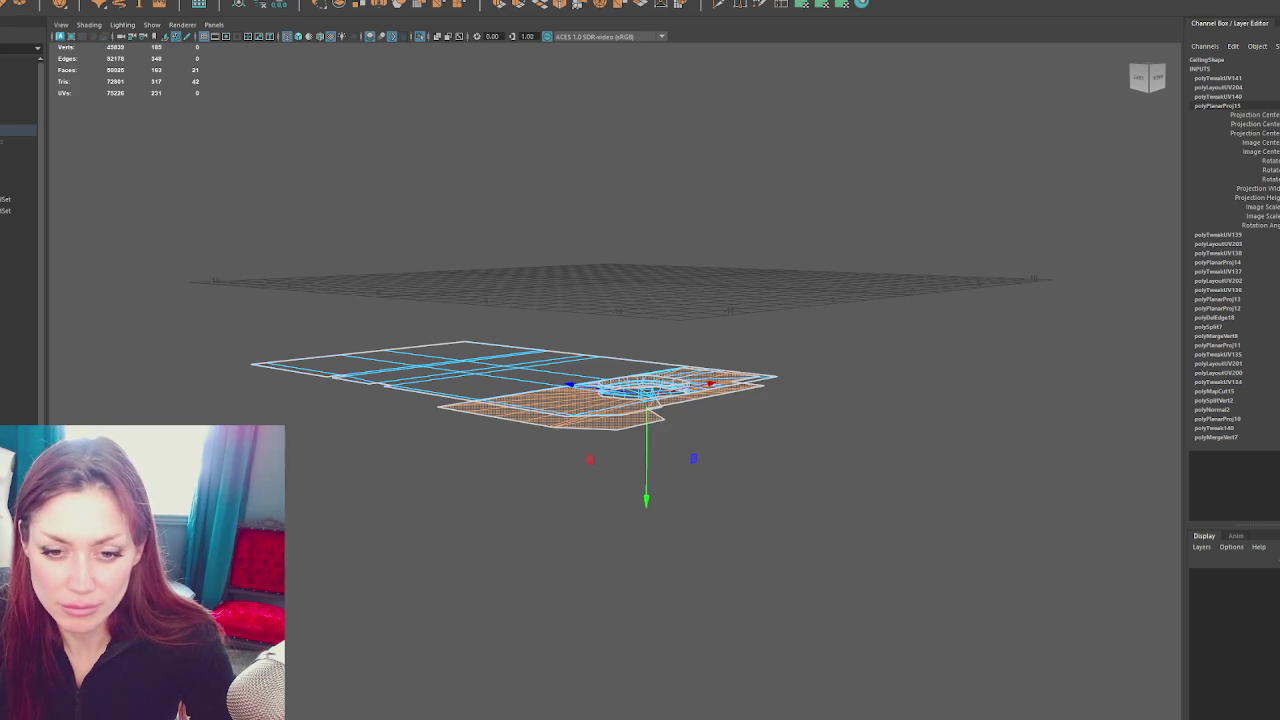
Flip the selected ceiling UVs and nudge them into place
{"action": "key", "text": "g"}
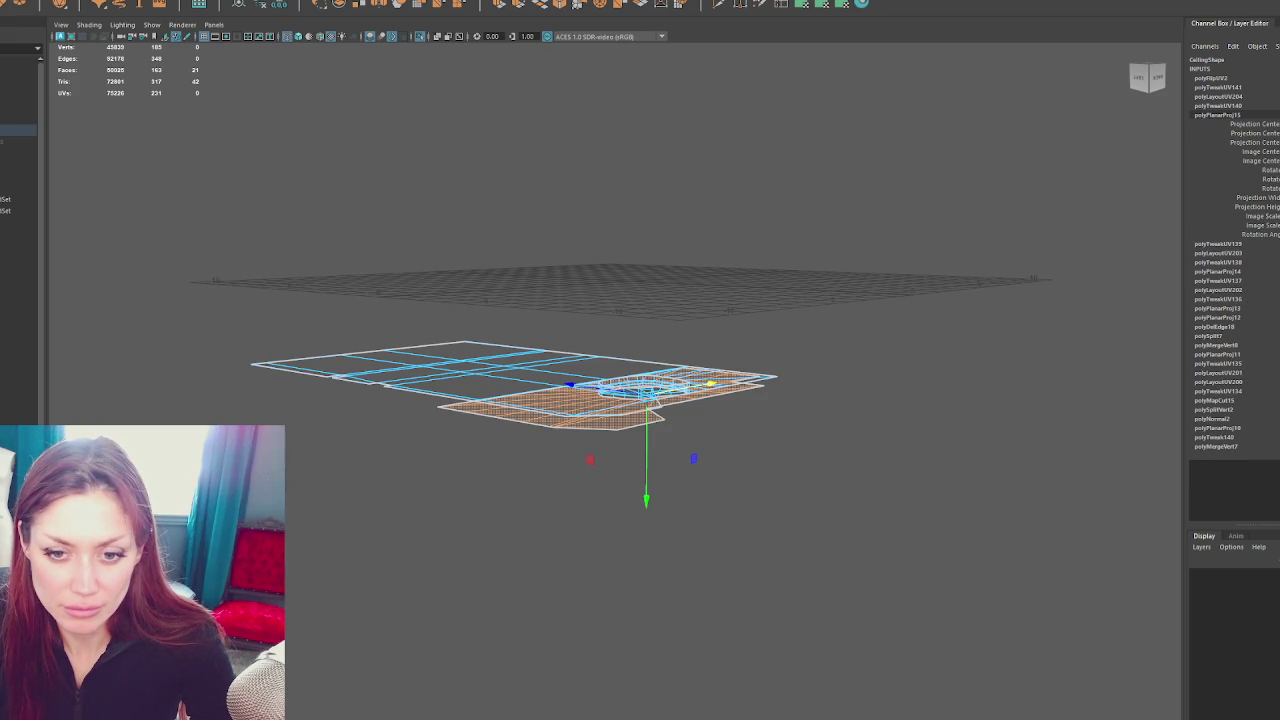
{"action": "left_click", "coordinate": [709, 383]}
{"action": "left_click_drag", "start_coordinate": [869, 363], "coordinate": [756, 269]}
{"action": "left_click", "coordinate": [756, 269]}
Show the whole house again, check it in textured and wireframe display, and select Floor1
{"action": "left_click_drag", "start_coordinate": [823, 220], "coordinate": [943, 229]}
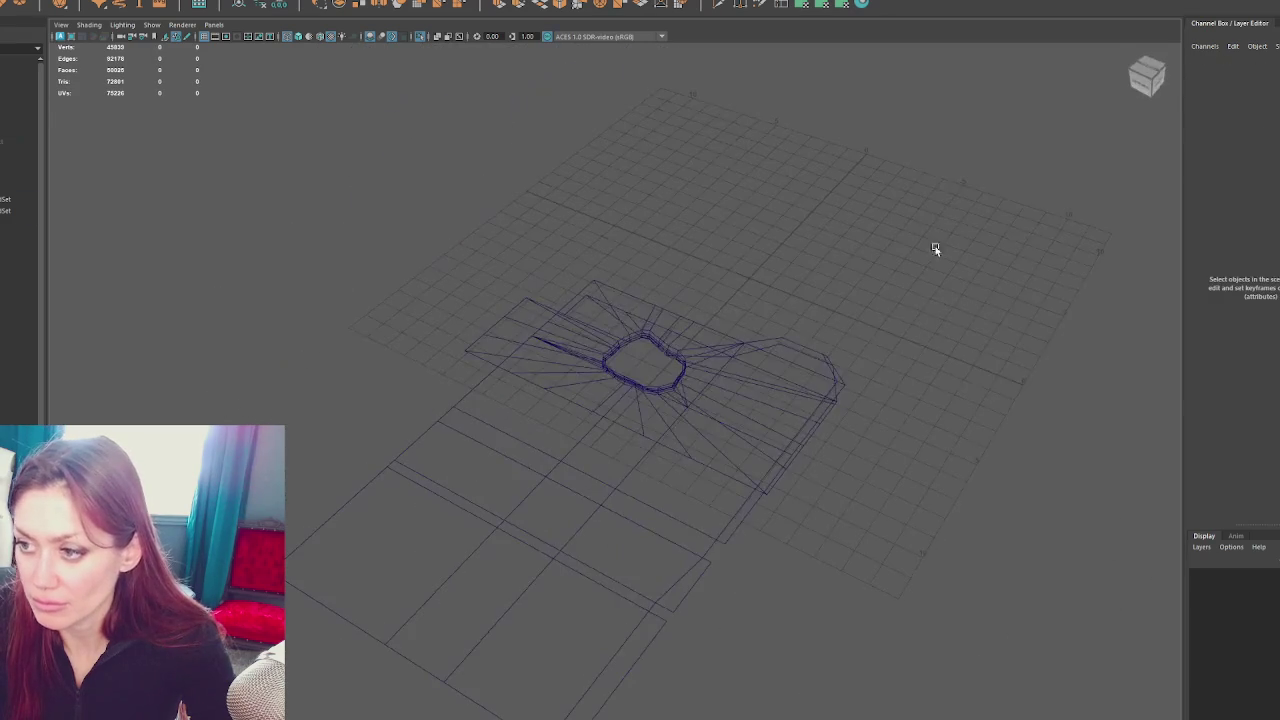
{"action": "key", "text": "ctrl+1"}
{"action": "left_click_drag", "start_coordinate": [863, 300], "coordinate": [707, 316]}
{"action": "key", "text": "6"}
{"action": "scroll", "scroll_direction": "up", "scroll_amount": 3}
{"action": "scroll", "scroll_direction": "down", "scroll_amount": 3}
{"action": "left_click", "coordinate": [716, 400]}
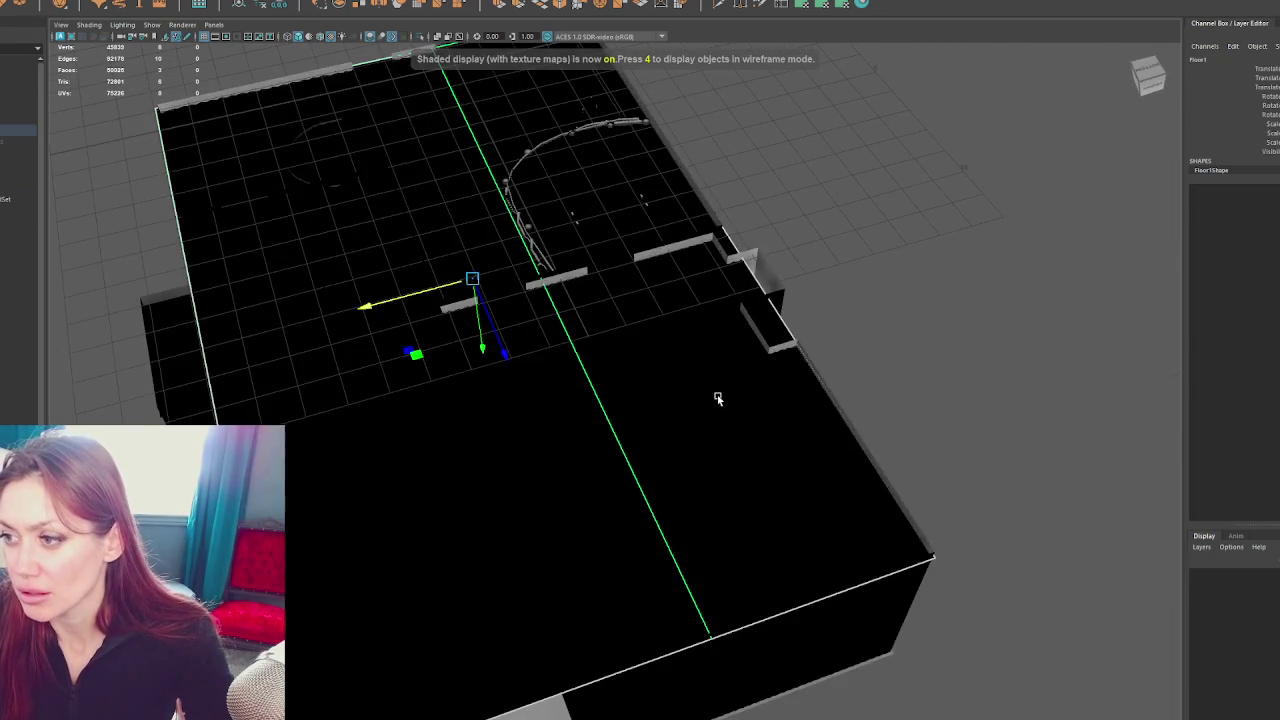
{"action": "key", "text": "4"}
{"action": "scroll", "scroll_direction": "up", "scroll_amount": 3}
{"action": "scroll", "scroll_direction": "down", "scroll_amount": 3}
{"action": "left_click_drag", "start_coordinate": [791, 389], "coordinate": [918, 325]}
Box-select the long strip of extra ceiling faces and delete them
{"action": "left_click", "coordinate": [999, 374]}
{"action": "left_click_drag", "start_coordinate": [918, 325], "coordinate": [725, 645]}
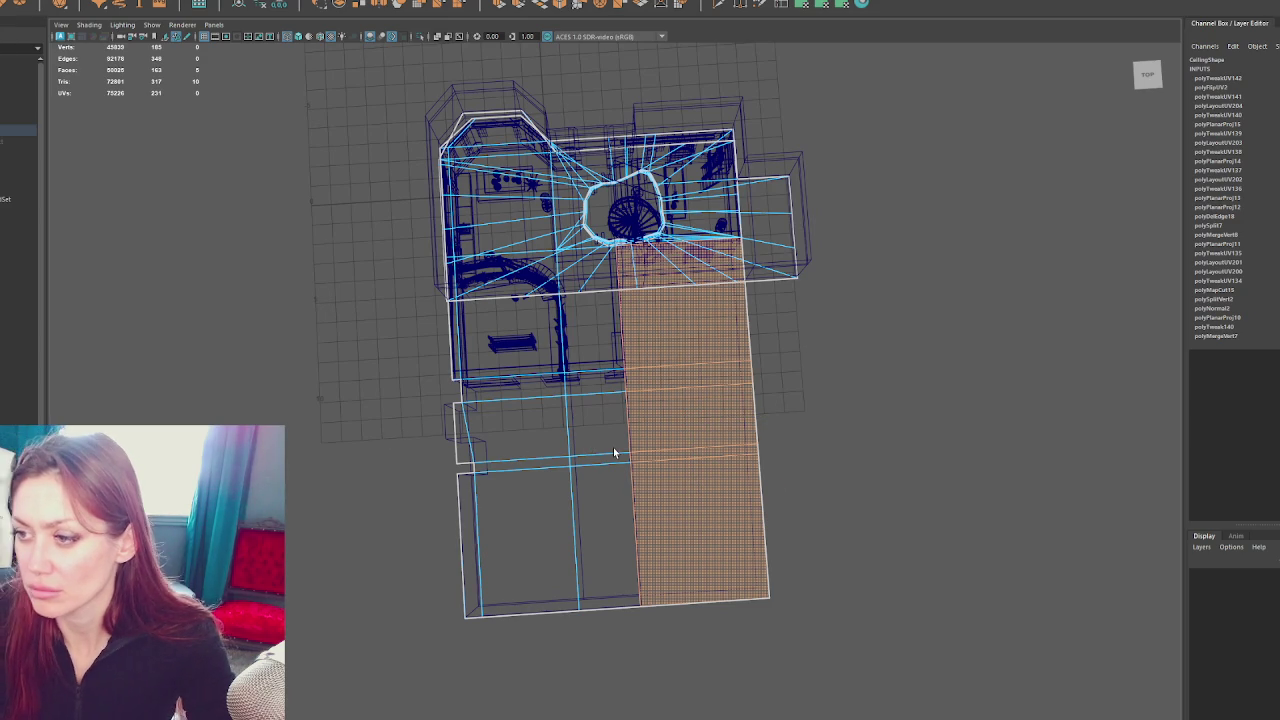
{"action": "key", "text": "Delete"}
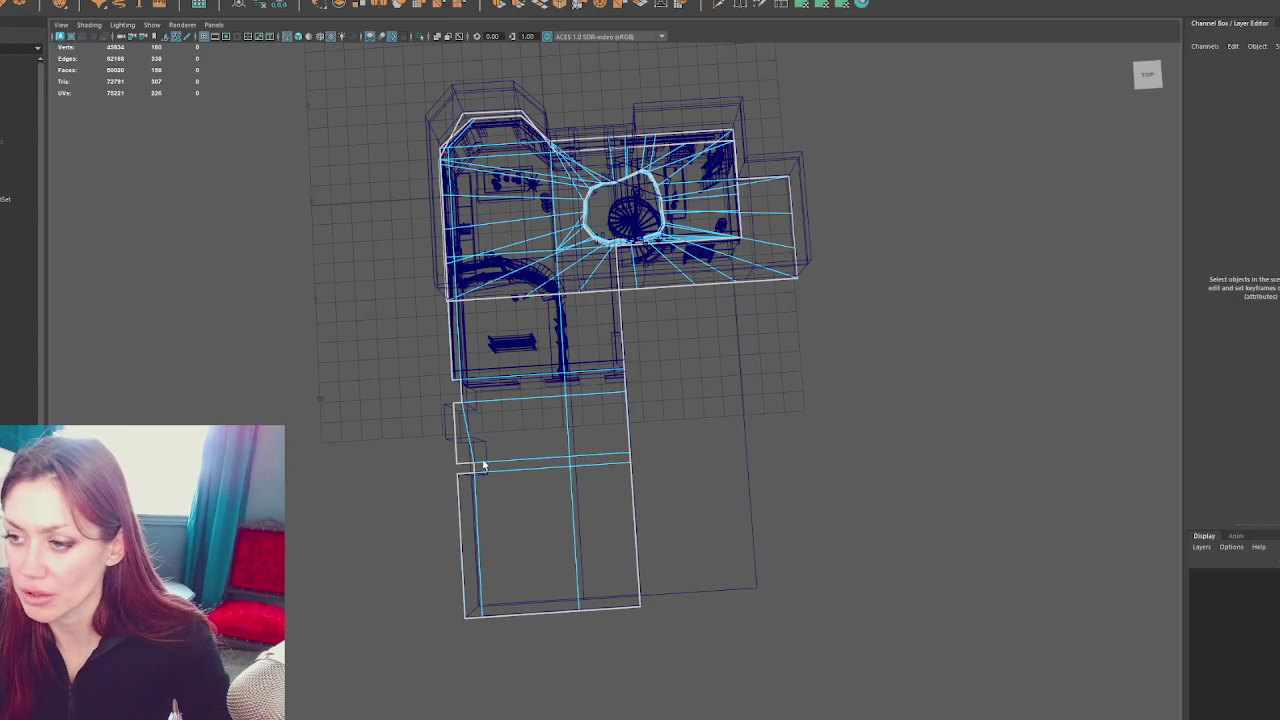
Leave face selection on the ceiling and orbit the house into a perspective view
{"action": "left_click_drag", "start_coordinate": [986, 229], "coordinate": [1031, 195]}
{"action": "left_click", "coordinate": [600, 436]}
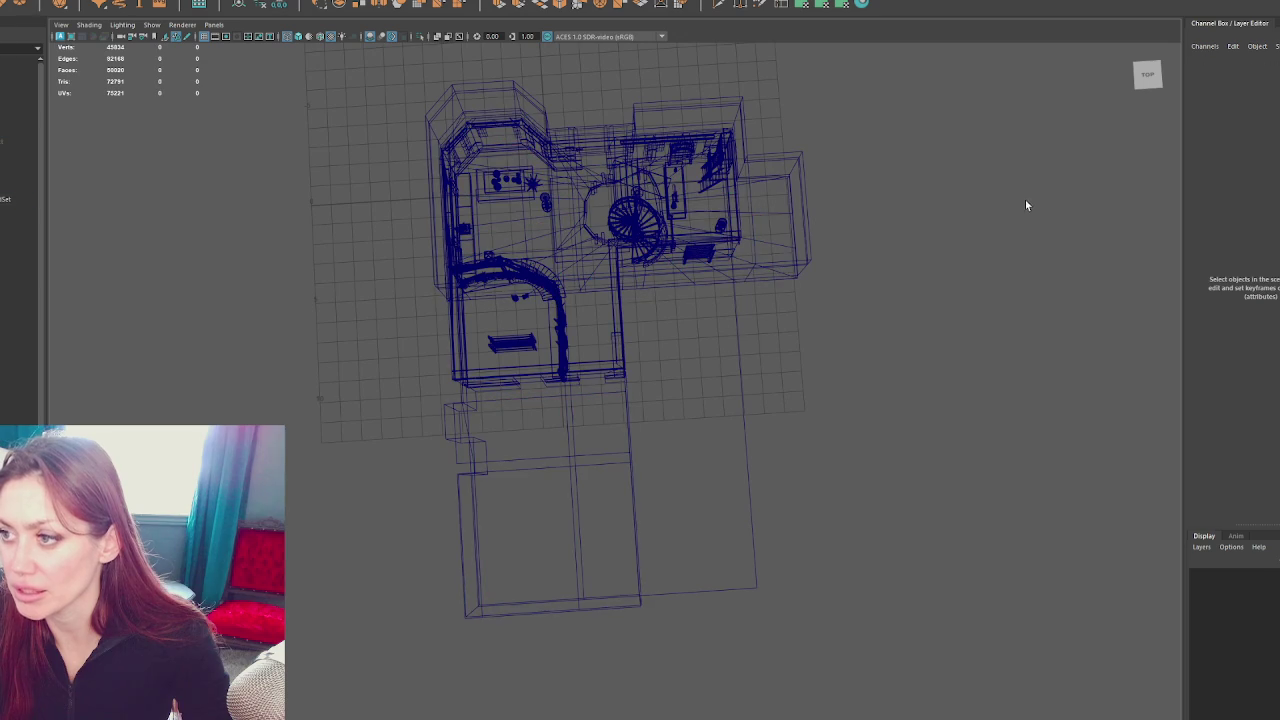
{"action": "left_click", "coordinate": [546, 490]}
{"action": "left_click_drag", "start_coordinate": [863, 338], "coordinate": [867, 357]}
{"action": "left_click", "coordinate": [684, 441]}
{"action": "left_click_drag", "start_coordinate": [914, 320], "coordinate": [945, 280]}
{"action": "left_click_drag", "start_coordinate": [945, 280], "coordinate": [700, 400]}
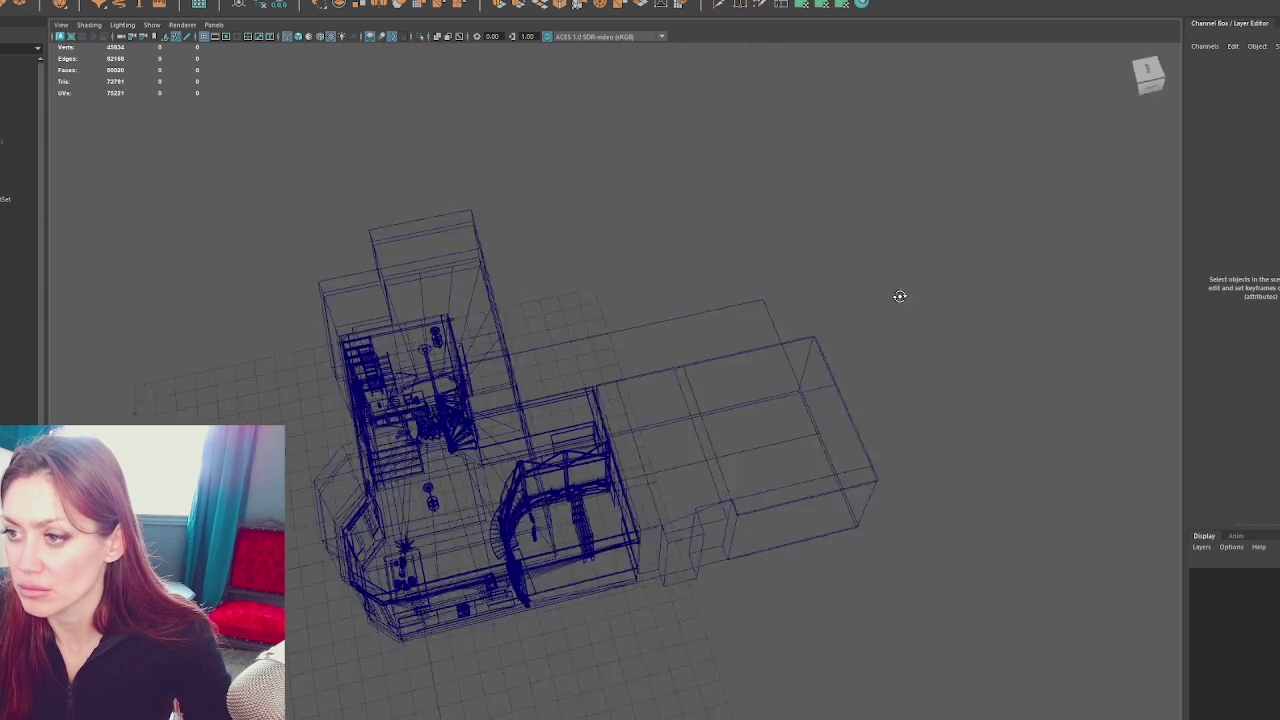
Check the hierarchy: leave the Floor1 name unchanged, then select the ceiling's parent Apothecary group
{"action": "left_click", "coordinate": [20, 130]}
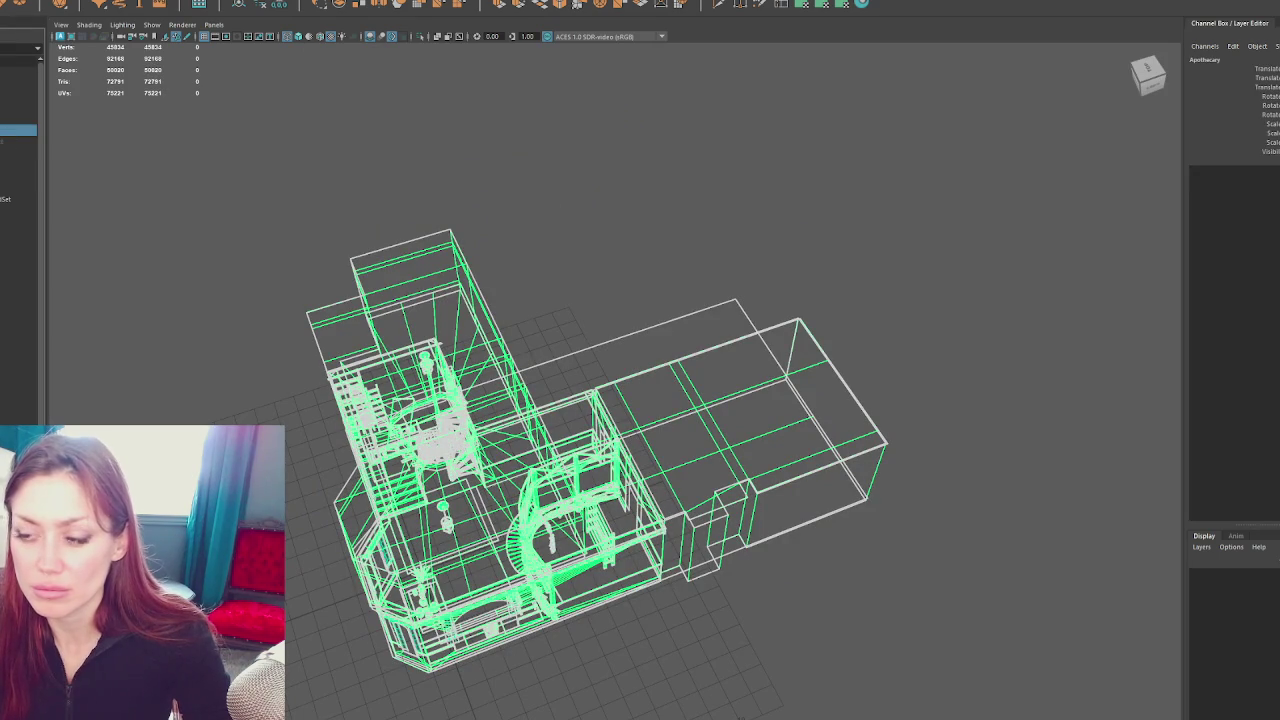
{"action": "left_click", "coordinate": [637, 342]}
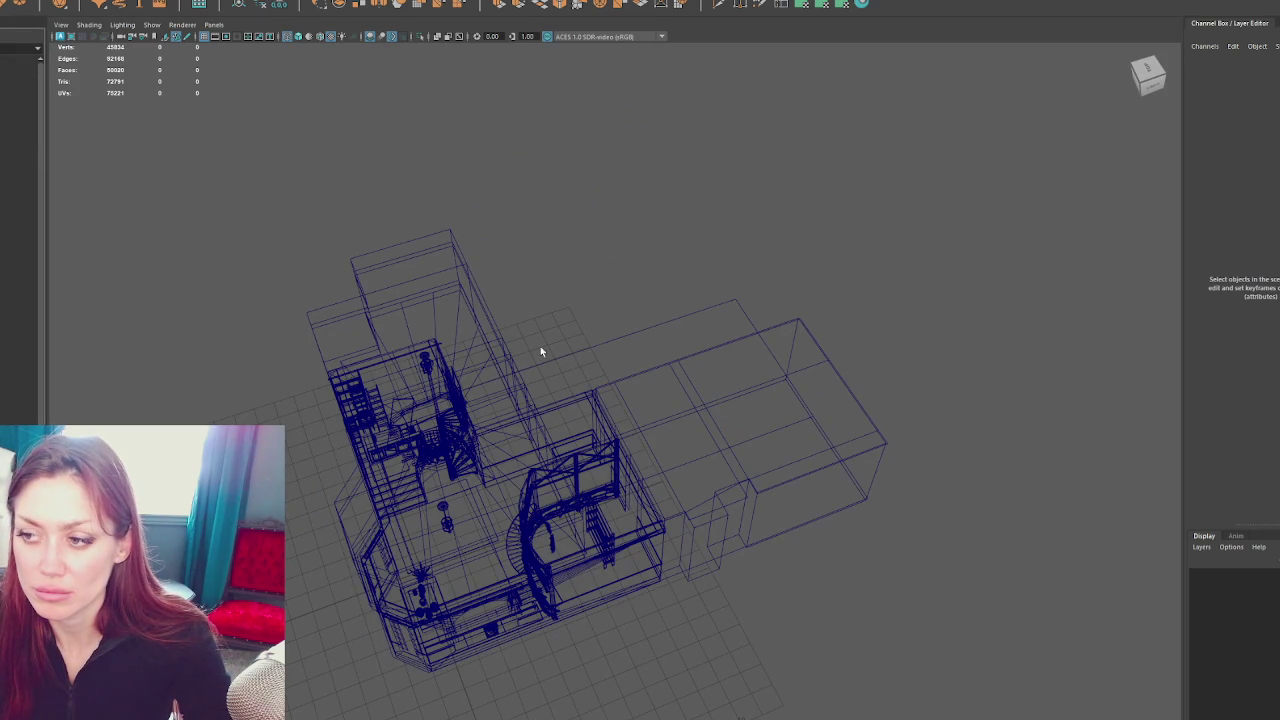
{"action": "left_click", "coordinate": [16, 372]}
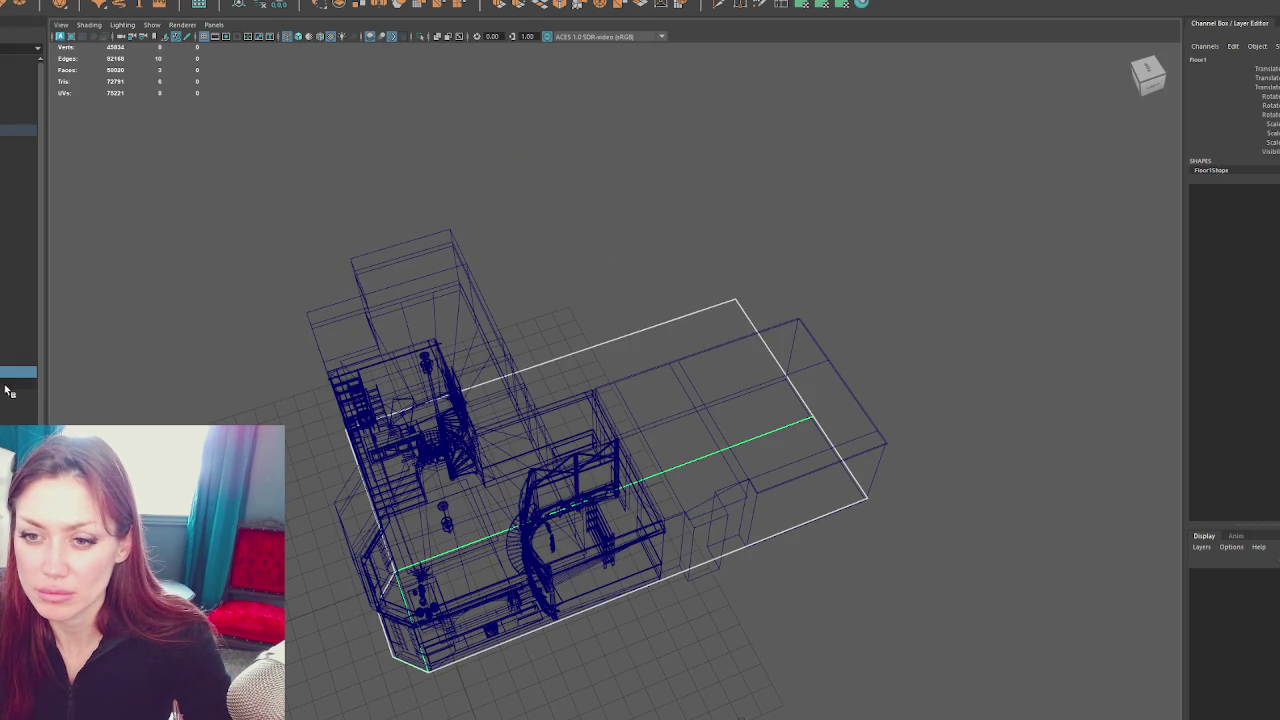
{"action": "double_click", "coordinate": [3, 372]}
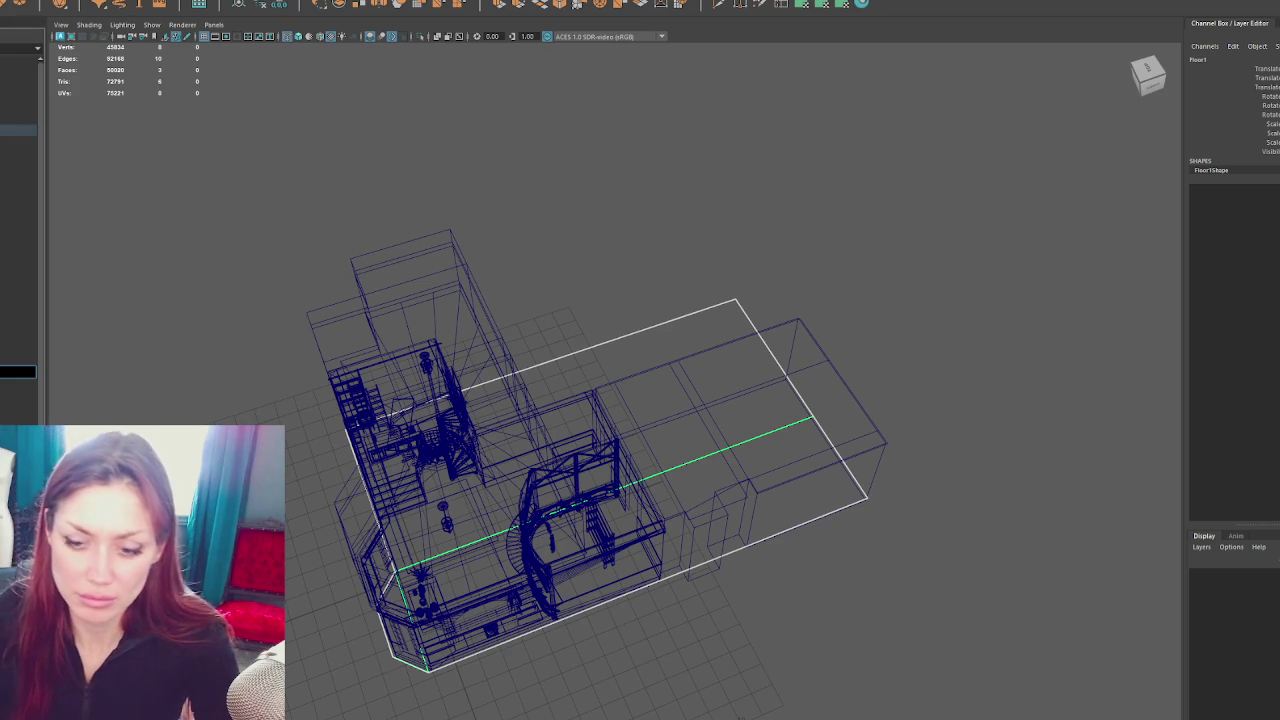
{"action": "key", "text": "Return"}
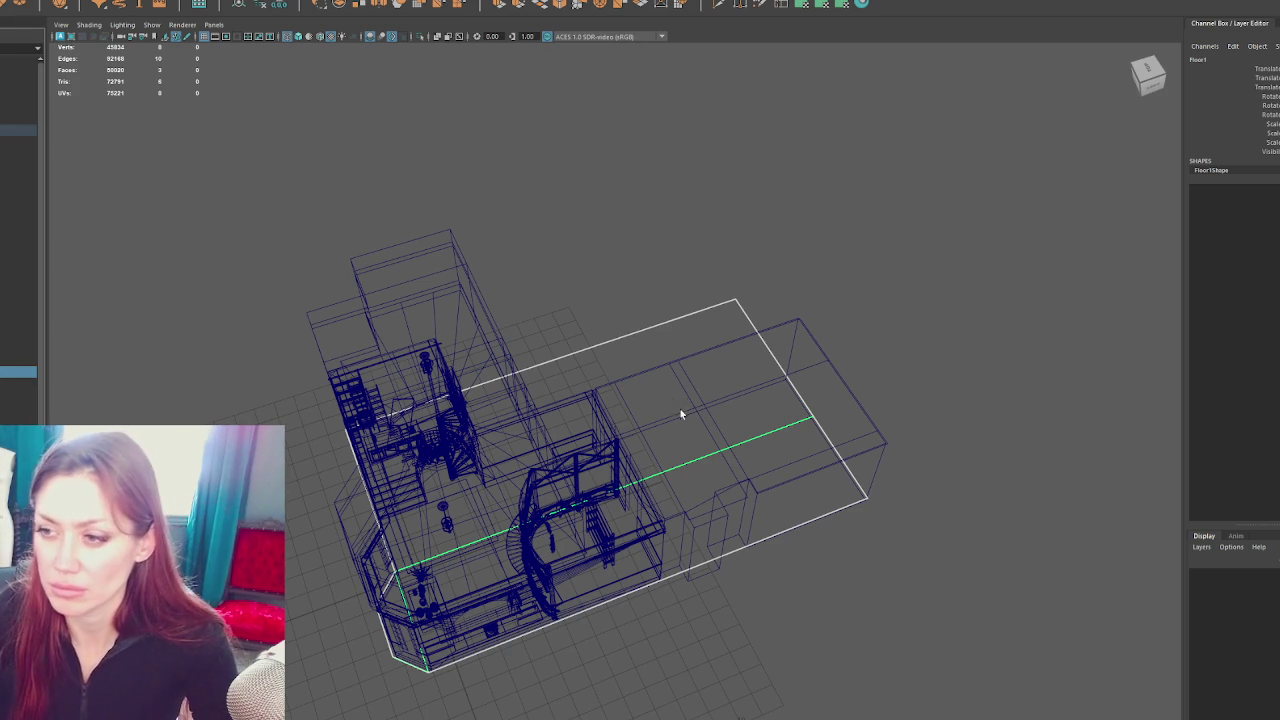
{"action": "left_click", "coordinate": [668, 258]}
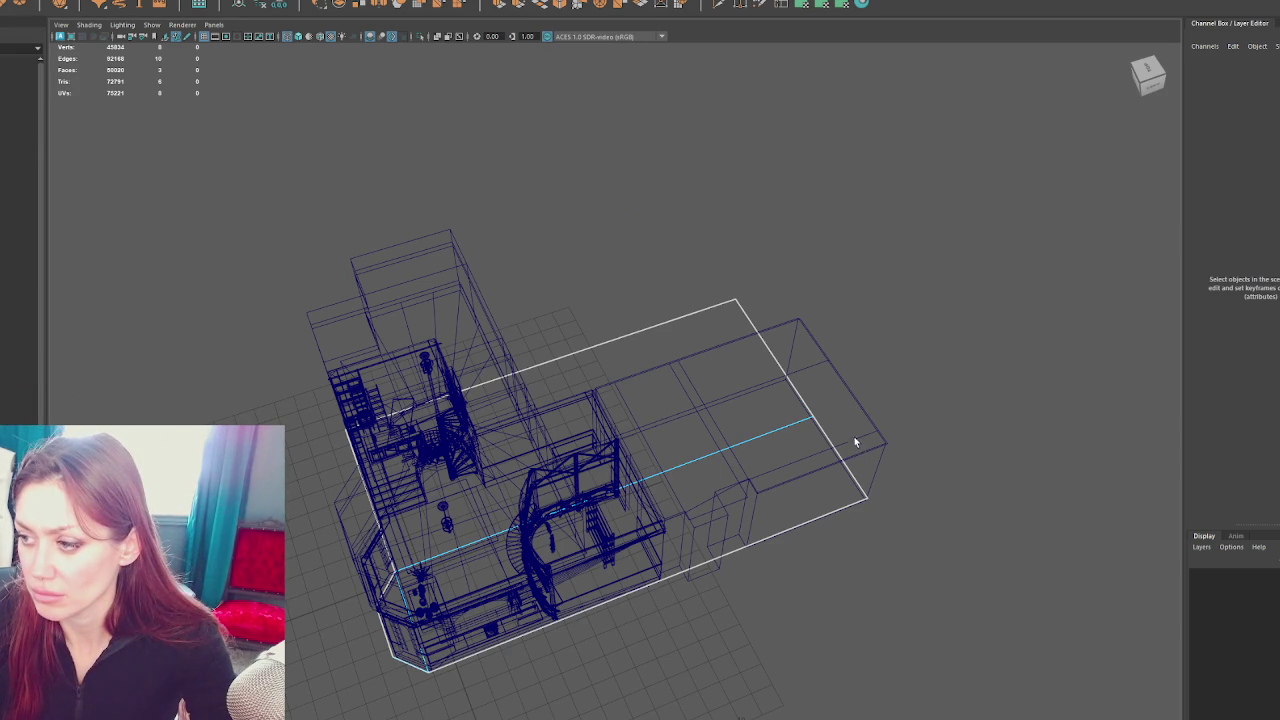
{"action": "left_click", "coordinate": [856, 443]}
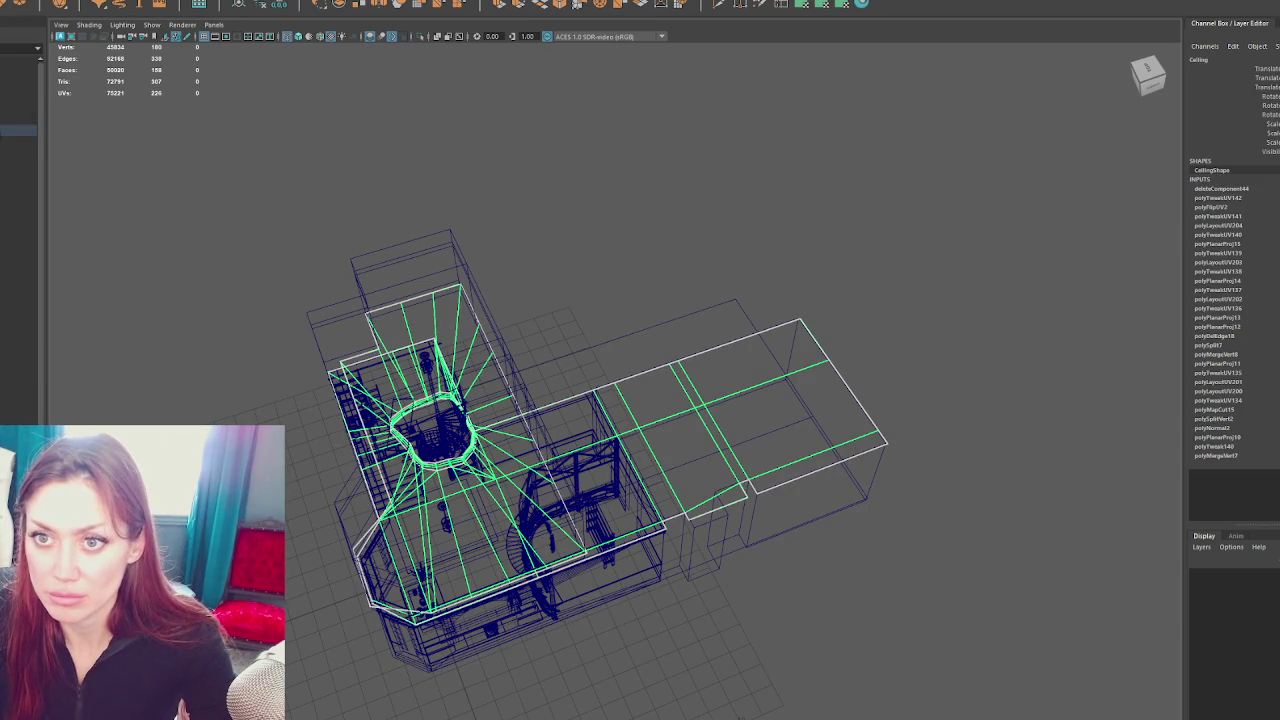
{"action": "key", "text": "Up"}
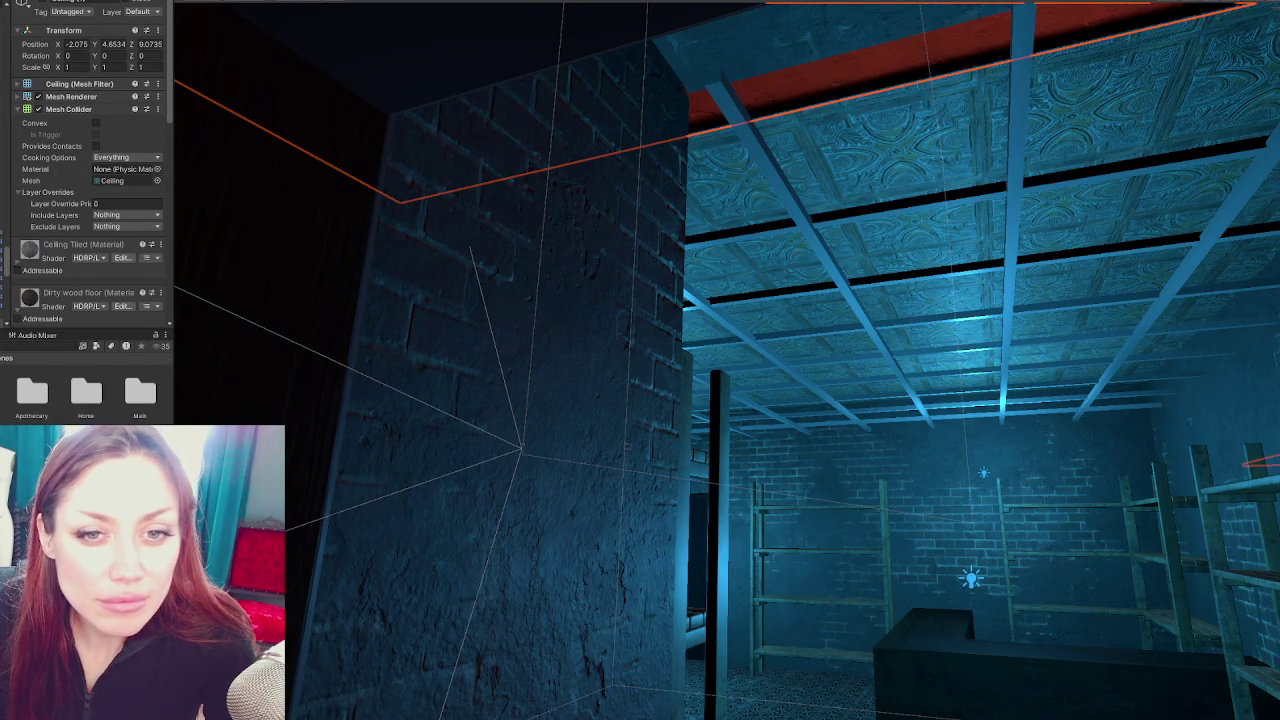
Move the Unity scene camera into the storeroom and select the Shelves object
{"action": "left_click_drag", "start_coordinate": [586, 357], "coordinate": [689, 291]}
{"action": "left_click", "coordinate": [295, 300]}
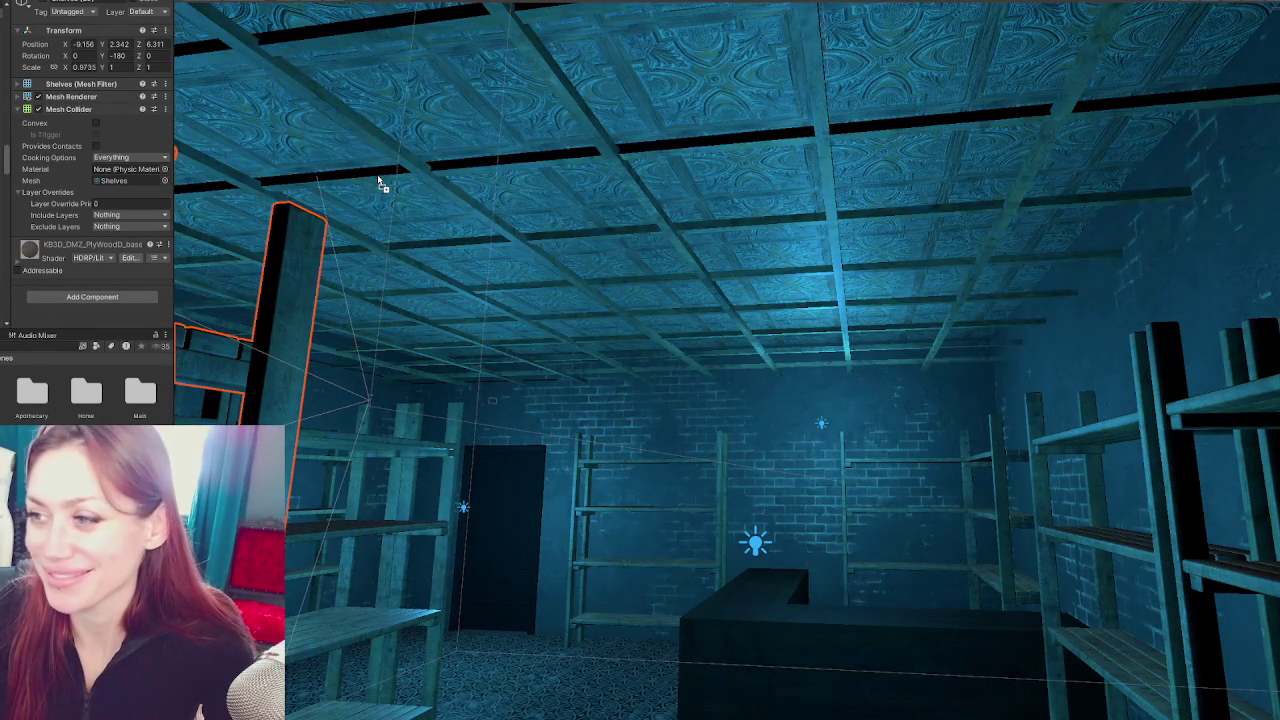
{"action": "left_click_drag", "start_coordinate": [421, 180], "coordinate": [532, 203]}
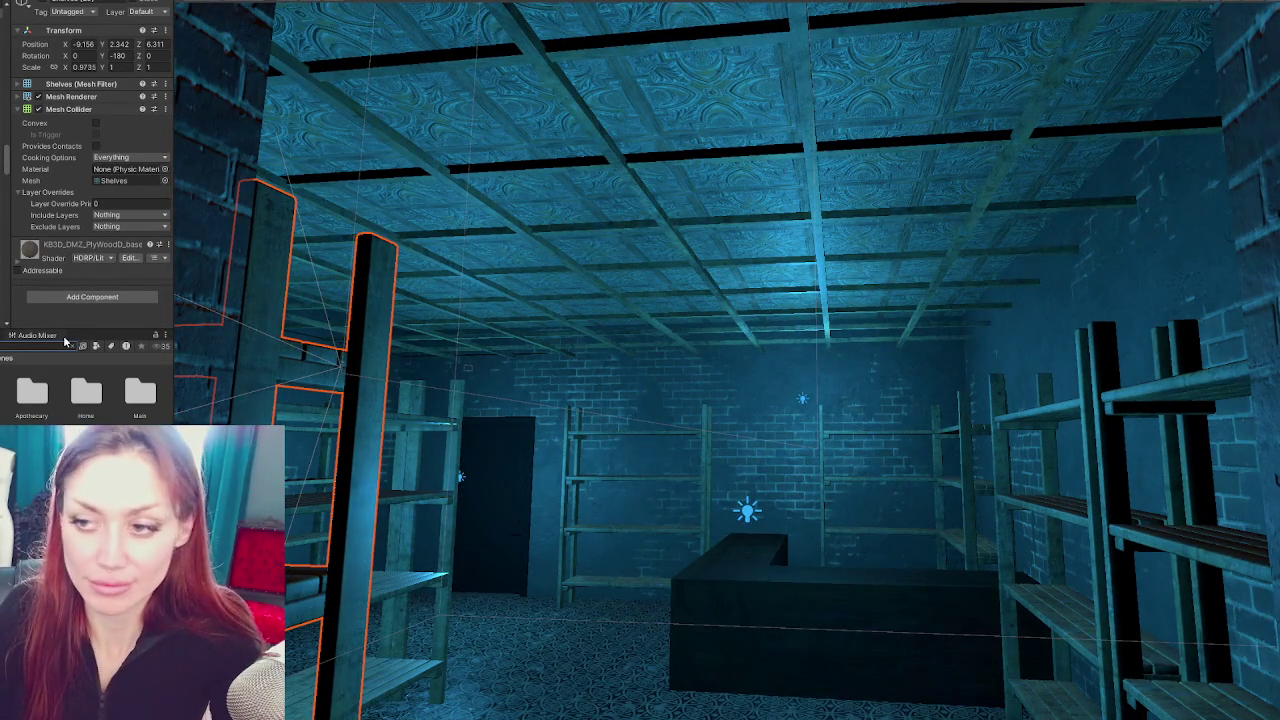
Search materials for 'ceiling' and drag the ceiling panel material onto the ceiling
{"action": "type", "text": "ceiling"}
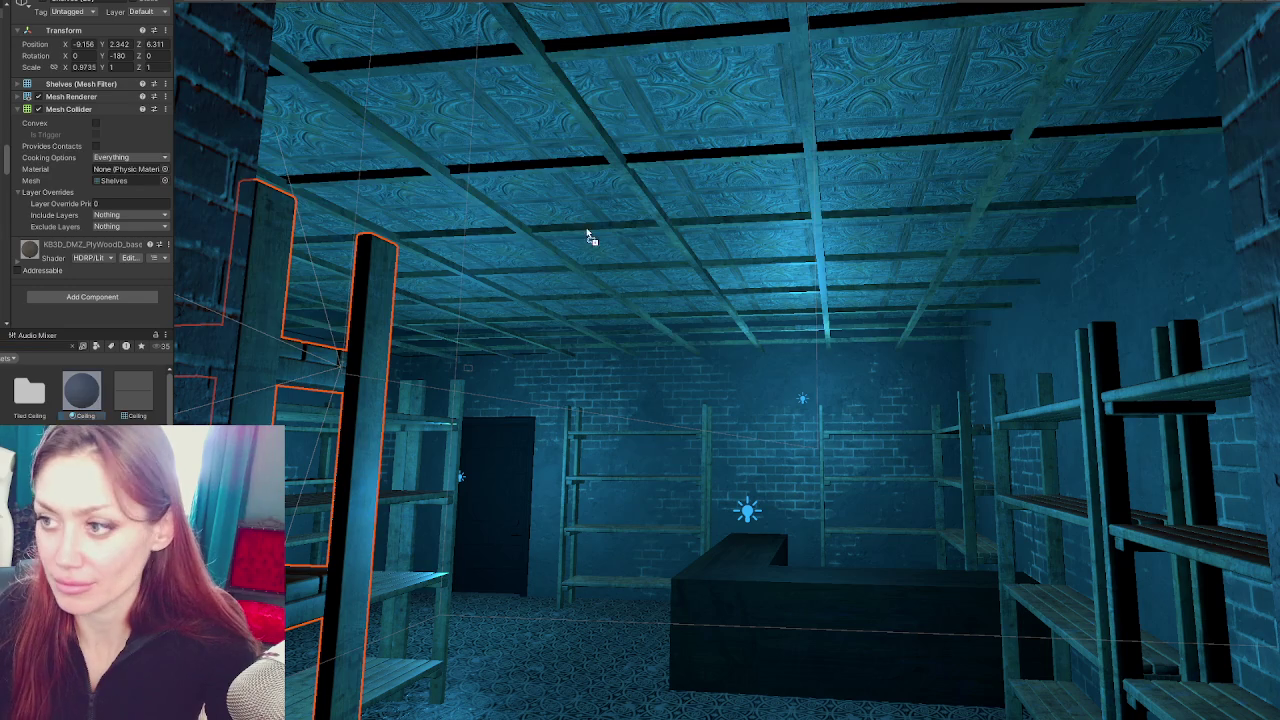
{"action": "left_click_drag", "start_coordinate": [82, 390], "coordinate": [600, 251]}
{"action": "left_click_drag", "start_coordinate": [136, 368], "coordinate": [505, 138]}
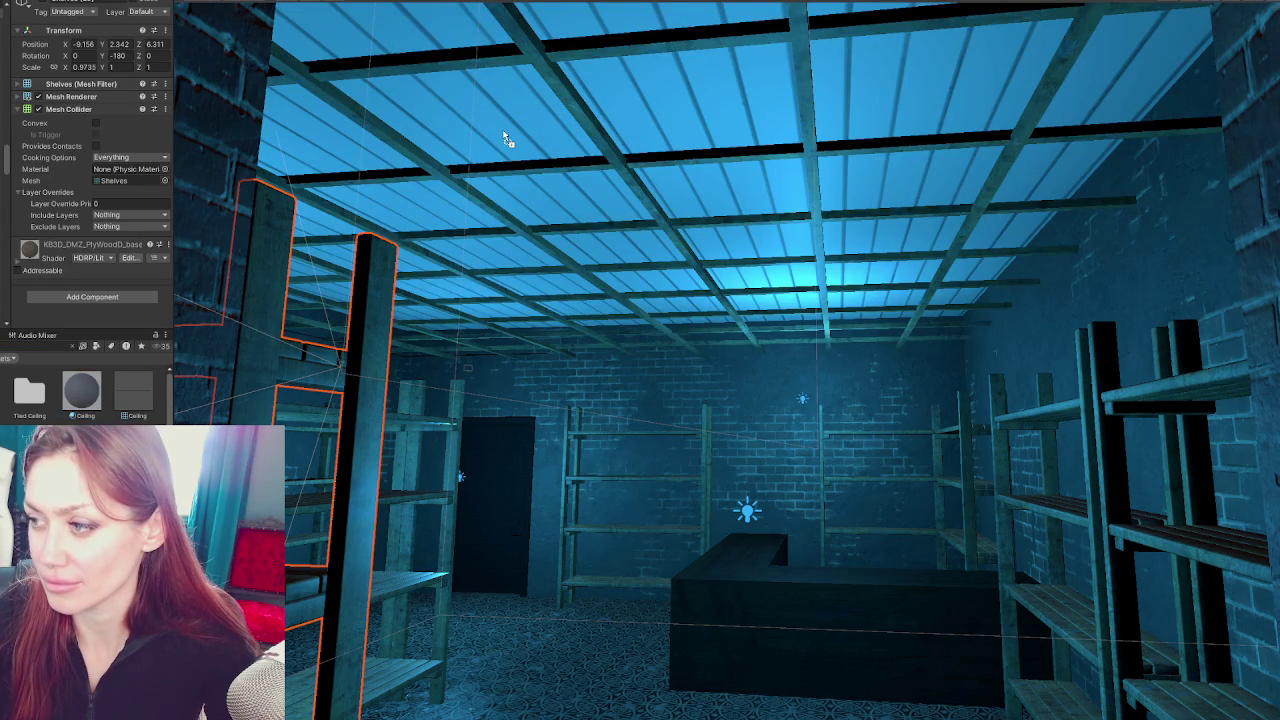
Fly around the room and select the Apothecary-Exterior prefab and its exterior wall mesh
{"action": "scroll", "scroll_direction": "up", "scroll_amount": 3}
{"action": "scroll", "scroll_direction": "up", "scroll_amount": 3}
{"action": "scroll", "scroll_direction": "down", "scroll_amount": 3}
{"action": "scroll", "scroll_direction": "down", "scroll_amount": 3}
{"action": "scroll", "scroll_direction": "down", "scroll_amount": 3}
{"action": "scroll", "scroll_direction": "down", "scroll_amount": 3}
{"action": "scroll", "scroll_direction": "down", "scroll_amount": 3}
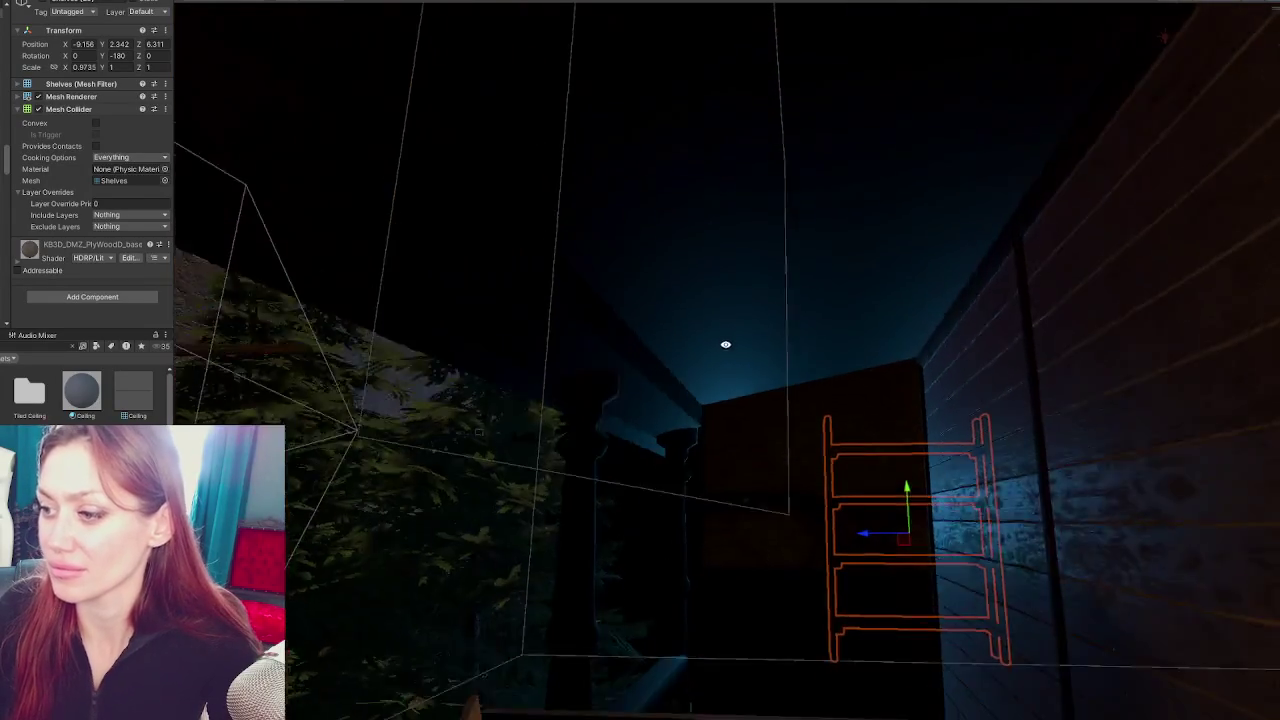
{"action": "left_click_drag", "start_coordinate": [751, 363], "coordinate": [802, 298]}
{"action": "scroll", "scroll_direction": "down", "scroll_amount": 3}
{"action": "scroll", "scroll_direction": "down", "scroll_amount": 3}
{"action": "scroll", "scroll_direction": "down", "scroll_amount": 3}
{"action": "scroll", "scroll_direction": "down", "scroll_amount": 3}
{"action": "scroll", "scroll_direction": "down", "scroll_amount": 3}
{"action": "scroll", "scroll_direction": "down", "scroll_amount": 3}
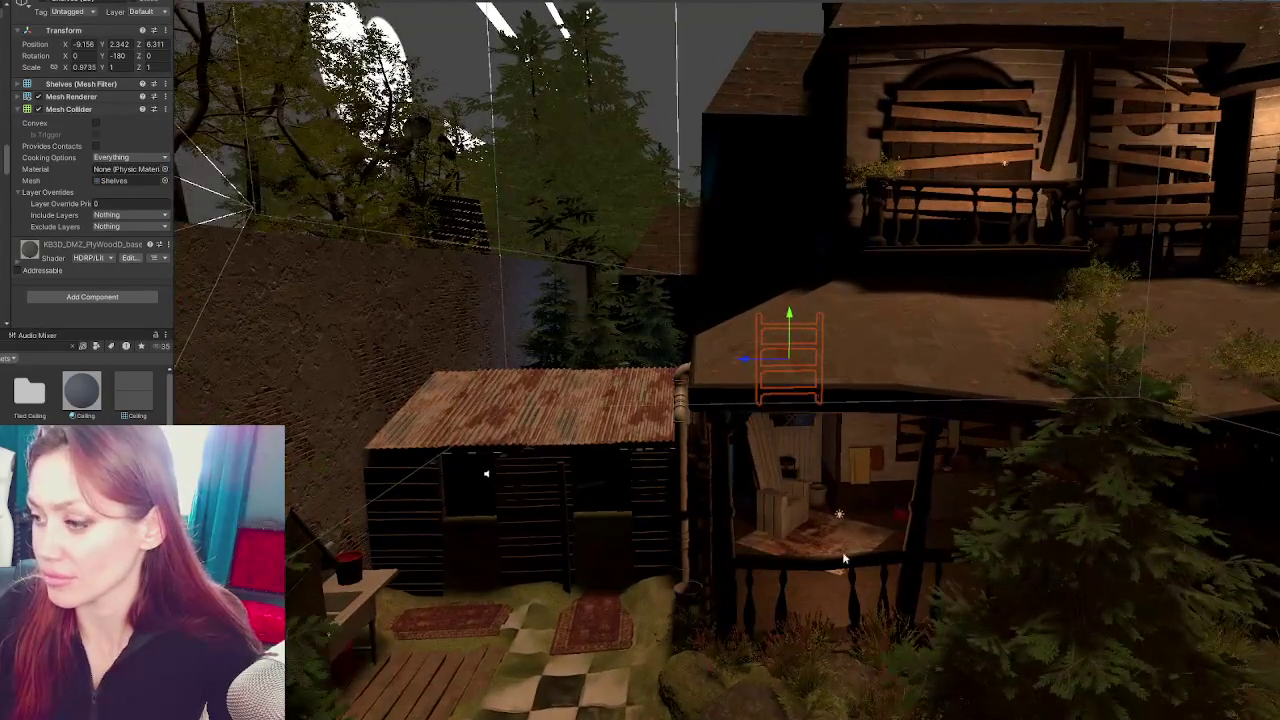
{"action": "left_click", "coordinate": [822, 595]}
{"action": "scroll", "scroll_direction": "up", "scroll_amount": 3}
{"action": "scroll", "scroll_direction": "up", "scroll_amount": 3}
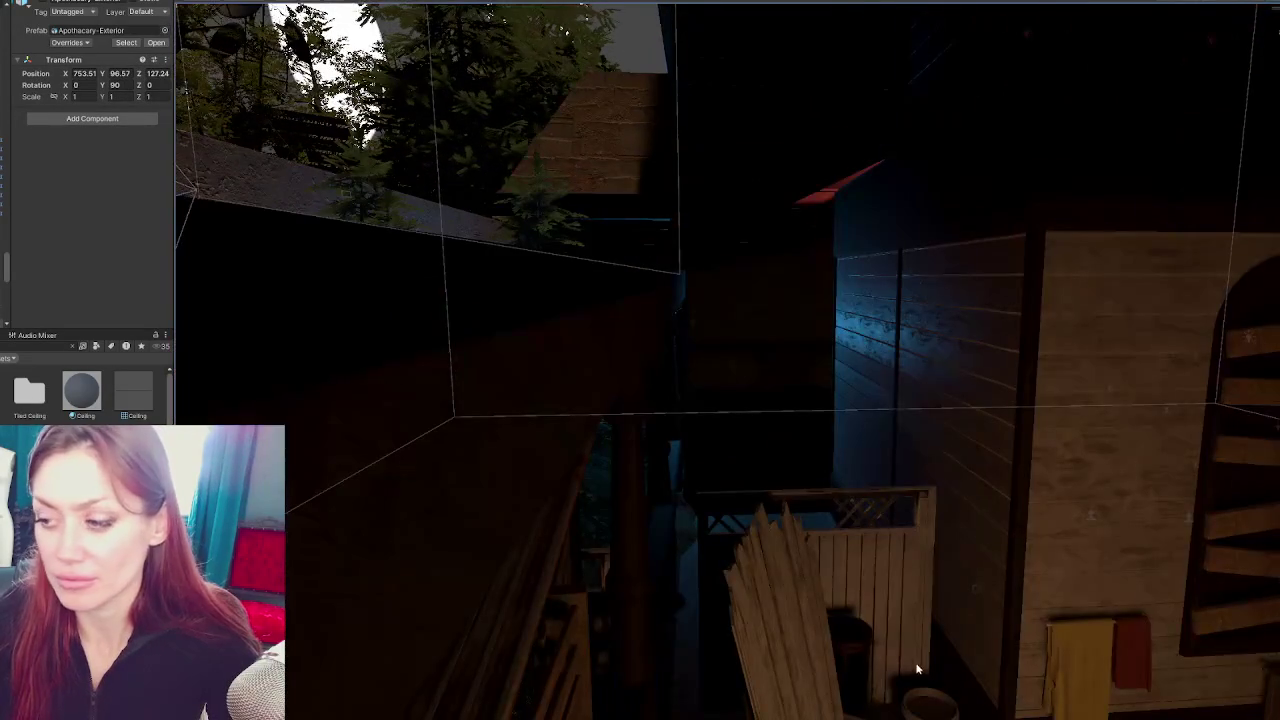
{"action": "left_click", "coordinate": [990, 515]}
{"action": "scroll", "scroll_direction": "up", "scroll_amount": 3}
{"action": "scroll", "scroll_direction": "up", "scroll_amount": 3}
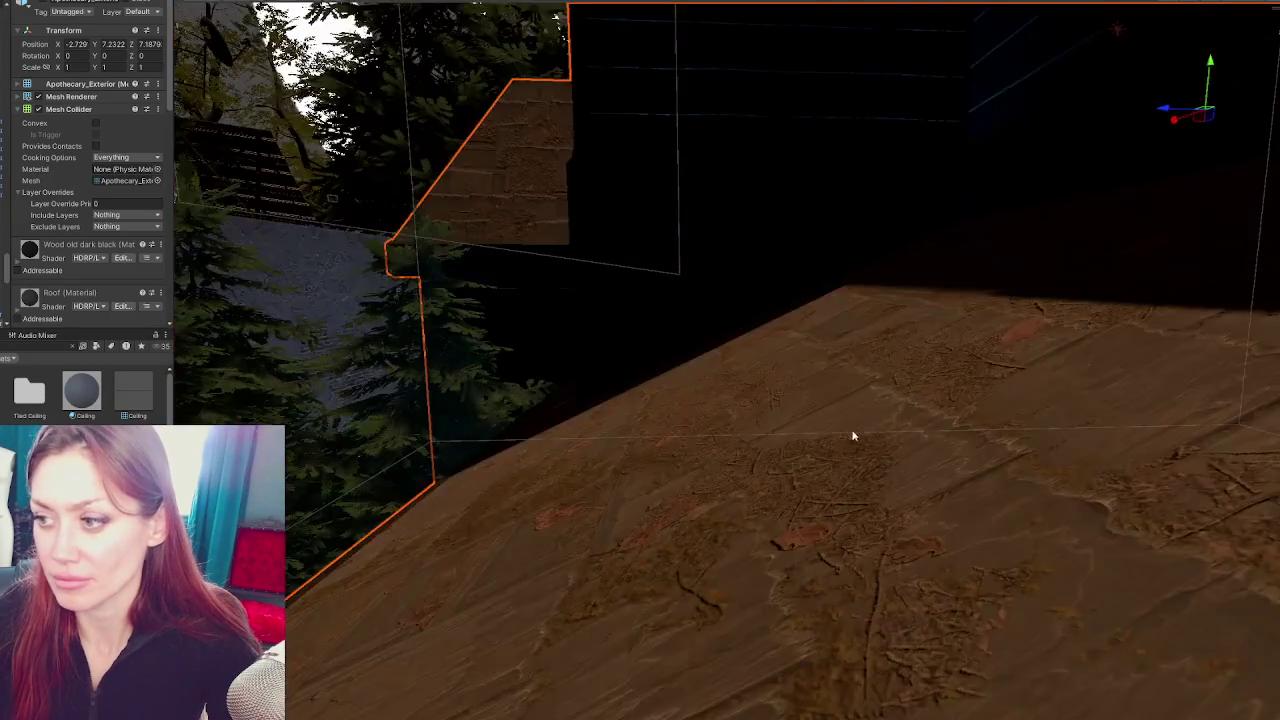
{"action": "scroll", "scroll_direction": "down", "scroll_amount": 3}
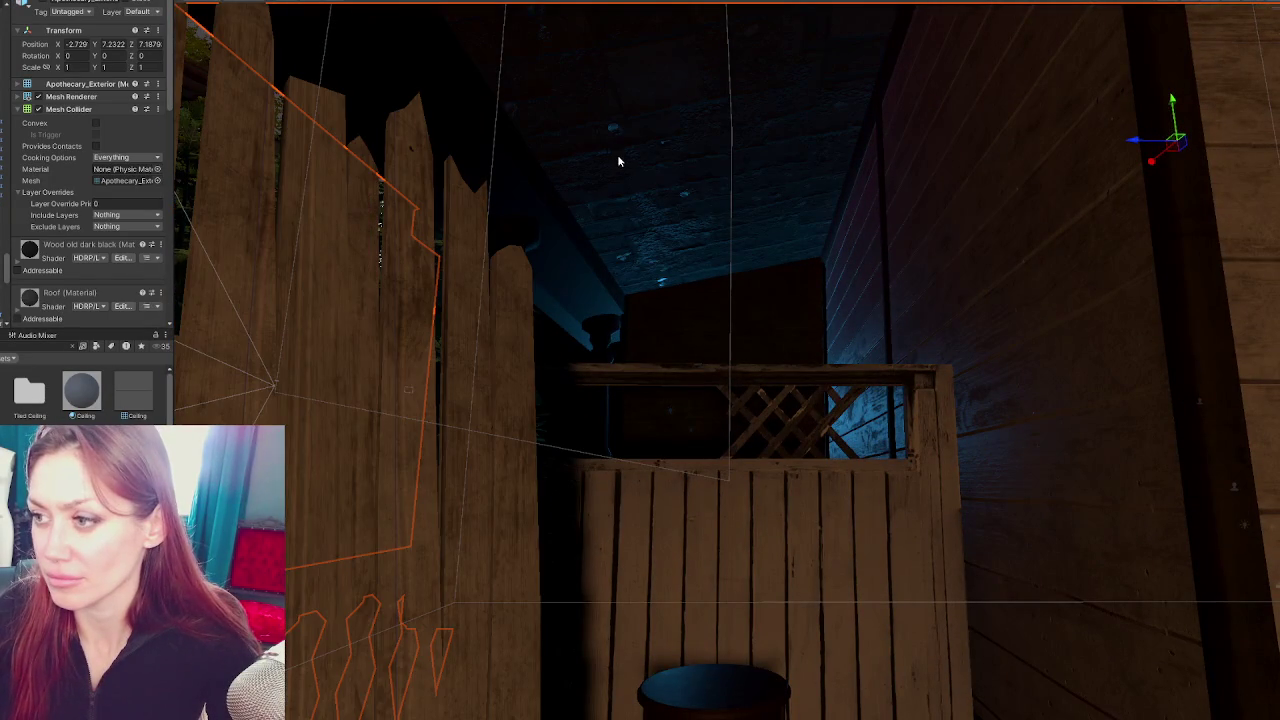
{"action": "scroll", "scroll_direction": "down", "scroll_amount": 3}
Turn off Addressable on the Dirty wood floor material and collapse its settings
{"action": "left_click", "coordinate": [48, 230]}
{"action": "left_click", "coordinate": [58, 207]}
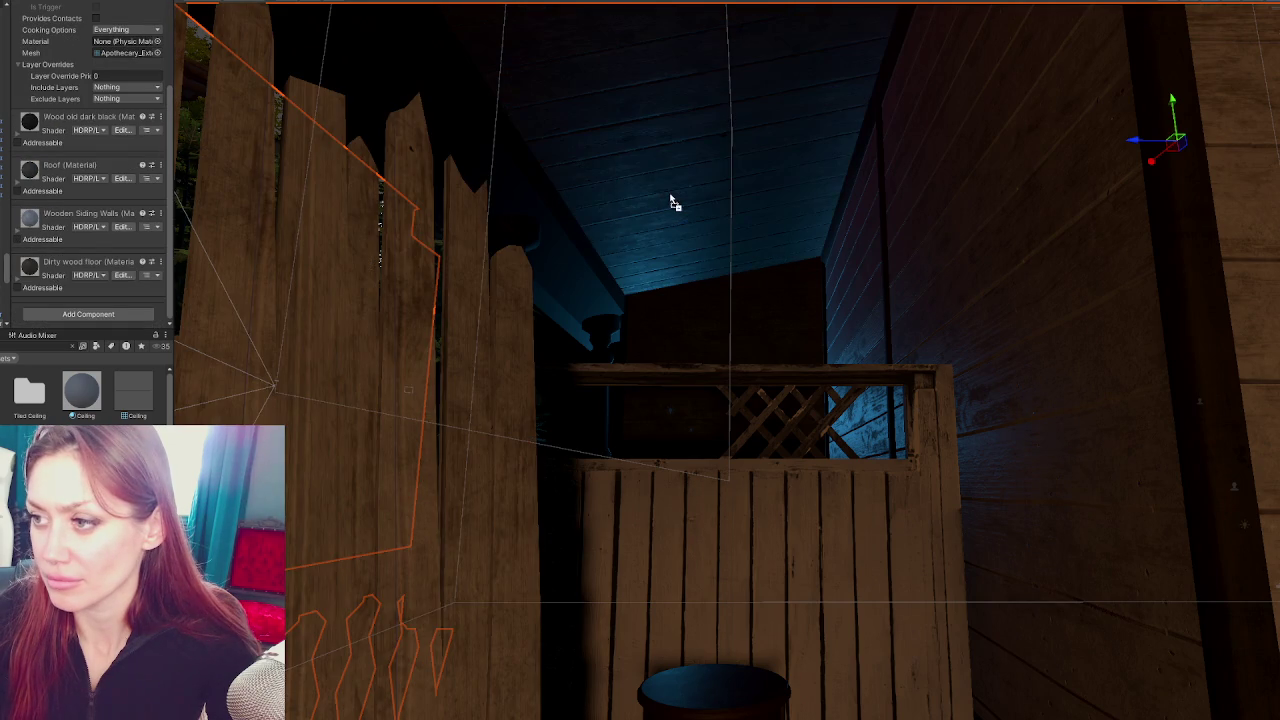
{"action": "scroll", "scroll_direction": "up", "scroll_amount": 3}
{"action": "scroll", "scroll_direction": "up", "scroll_amount": 3}
{"action": "scroll", "scroll_direction": "up", "scroll_amount": 3}
{"action": "scroll", "scroll_direction": "up", "scroll_amount": 3}
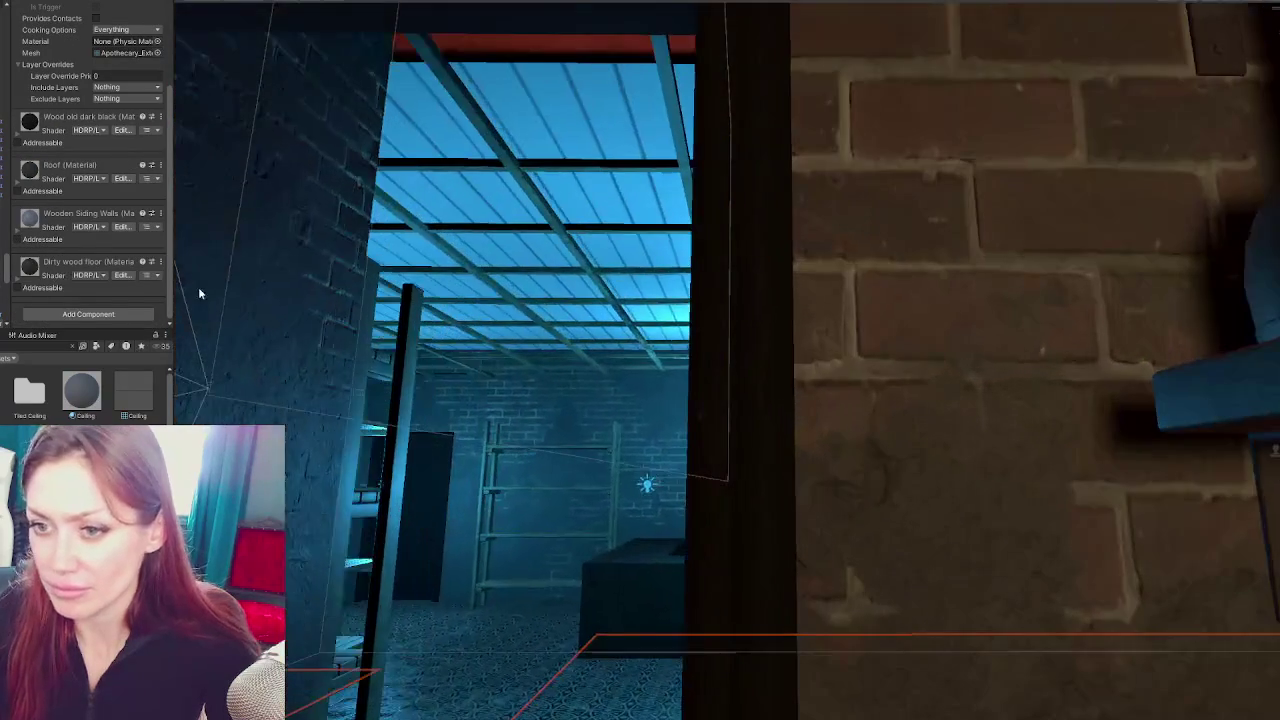
{"action": "left_click_drag", "start_coordinate": [577, 224], "coordinate": [756, 271]}
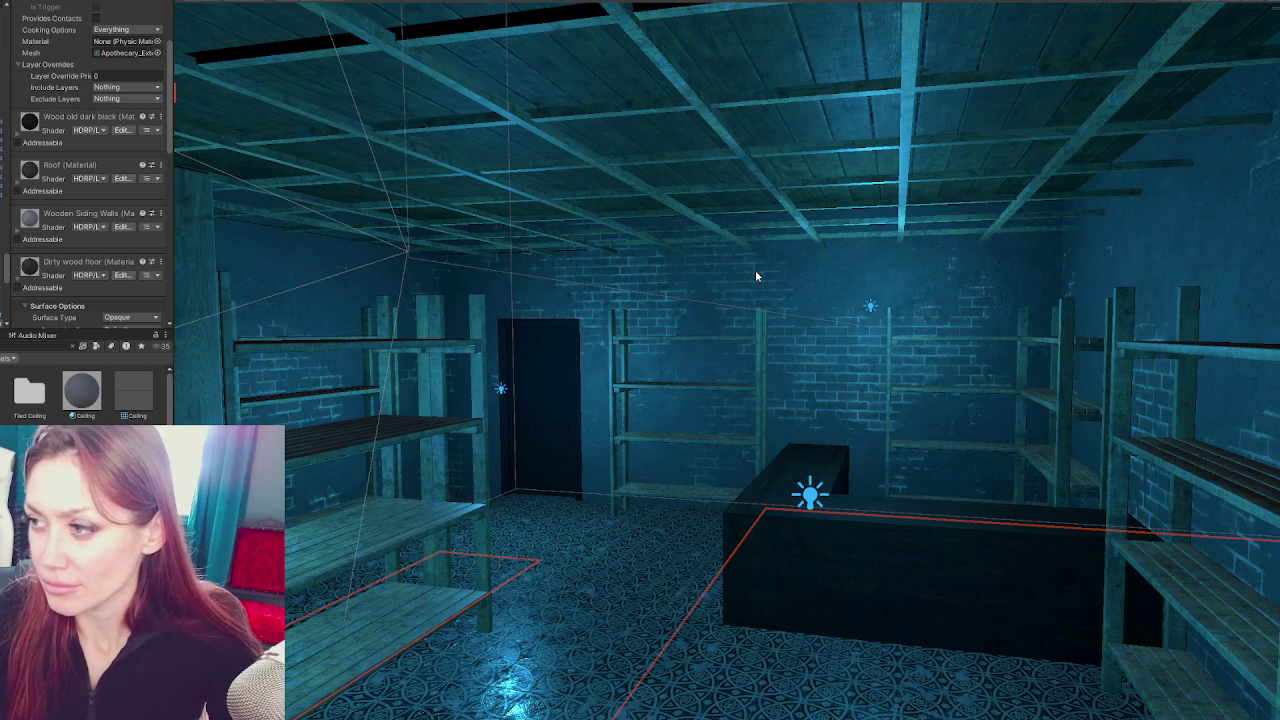
Save the scene and swing the view around inside the room
{"action": "key", "text": "ctrl+s"}
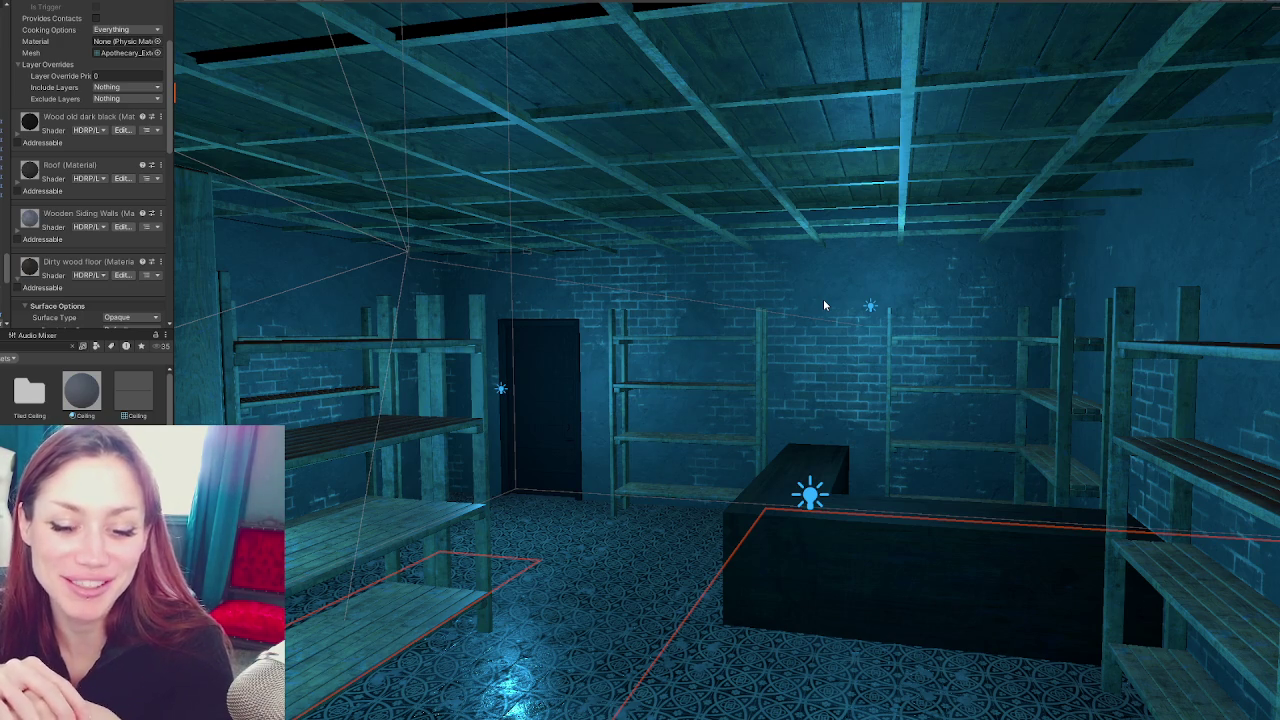
{"action": "scroll", "scroll_direction": "up", "scroll_amount": 3}
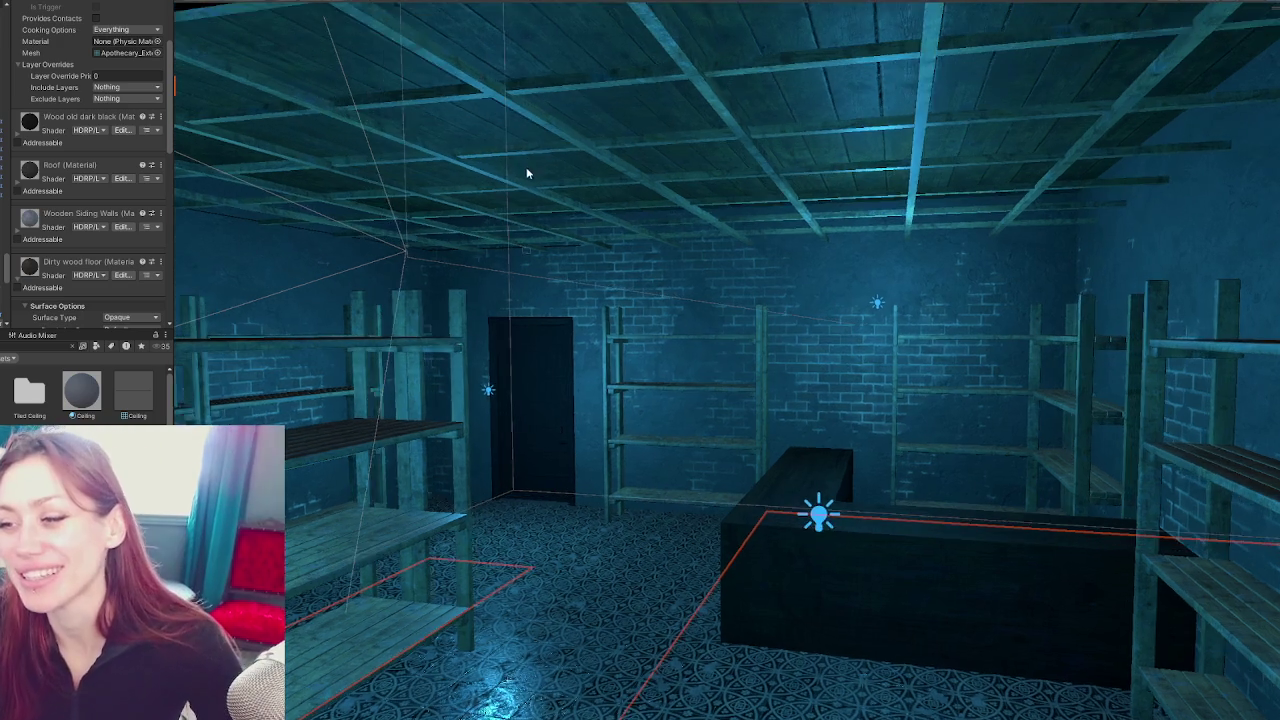
{"action": "scroll", "scroll_direction": "up", "scroll_amount": 3}
{"action": "scroll", "scroll_direction": "up", "scroll_amount": 3}
{"action": "scroll", "scroll_direction": "up", "scroll_amount": 3}
{"action": "left_click_drag", "start_coordinate": [757, 252], "coordinate": [700, 260]}
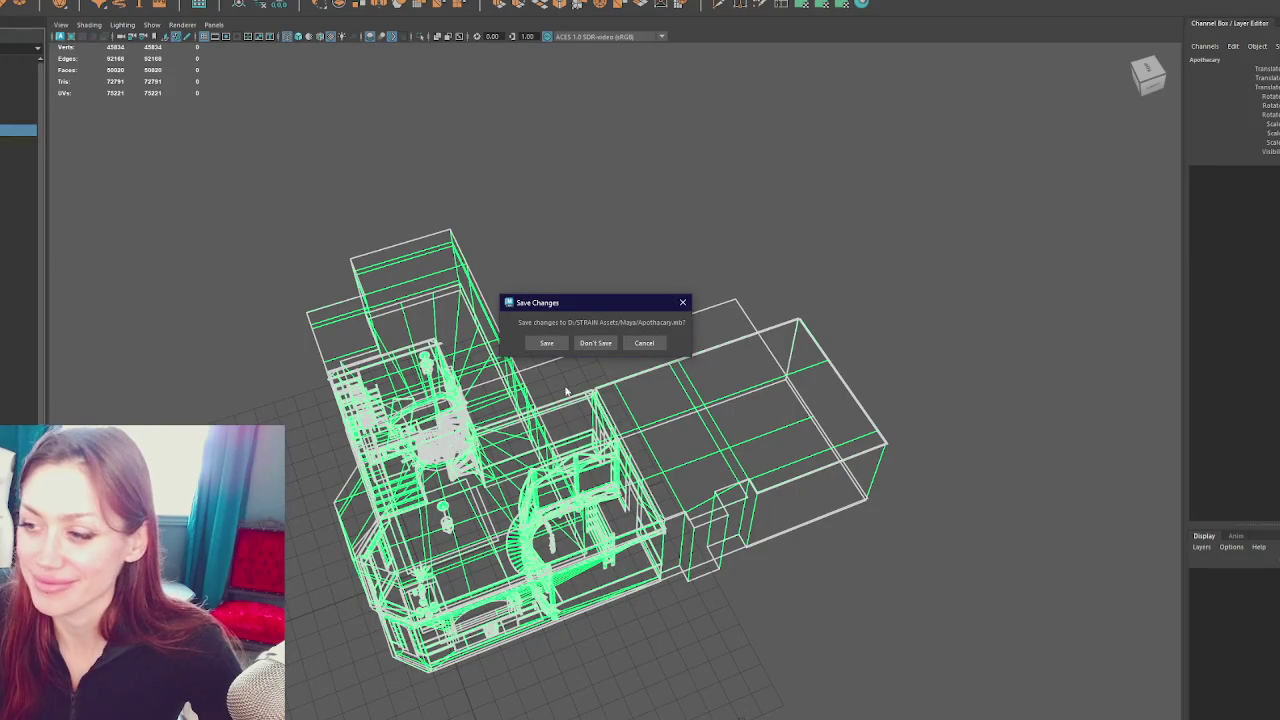
Save the changes to the Apothecary scene
{"action": "left_click", "coordinate": [550, 343]}
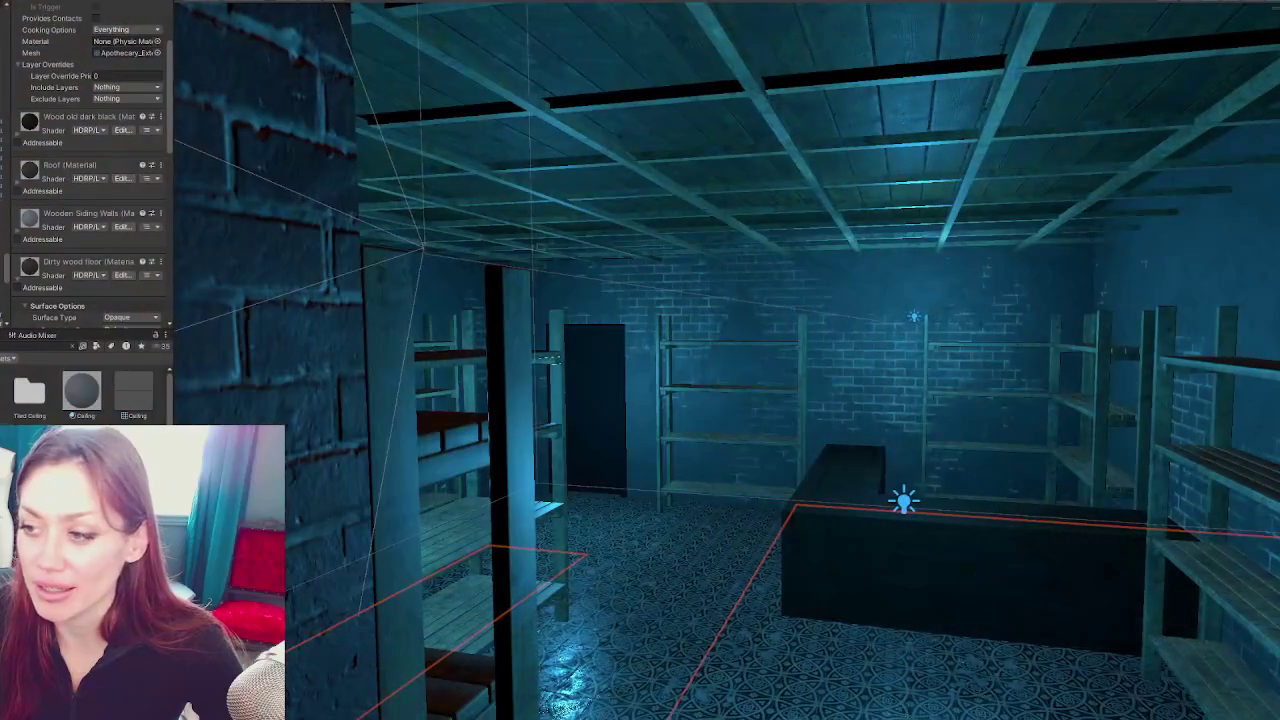
{"action": "scroll", "scroll_direction": "down", "scroll_amount": 3}
{"action": "scroll", "scroll_direction": "up", "scroll_amount": 3}
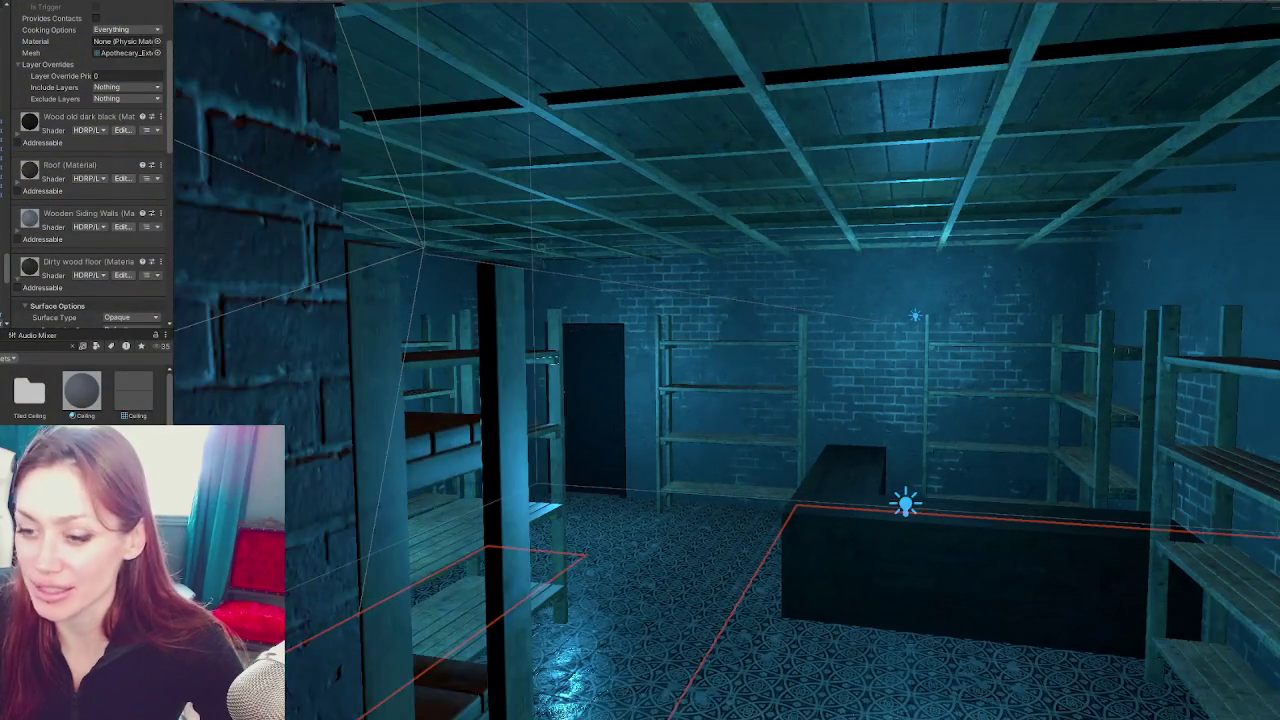
{"action": "scroll", "scroll_direction": "up", "scroll_amount": 3}
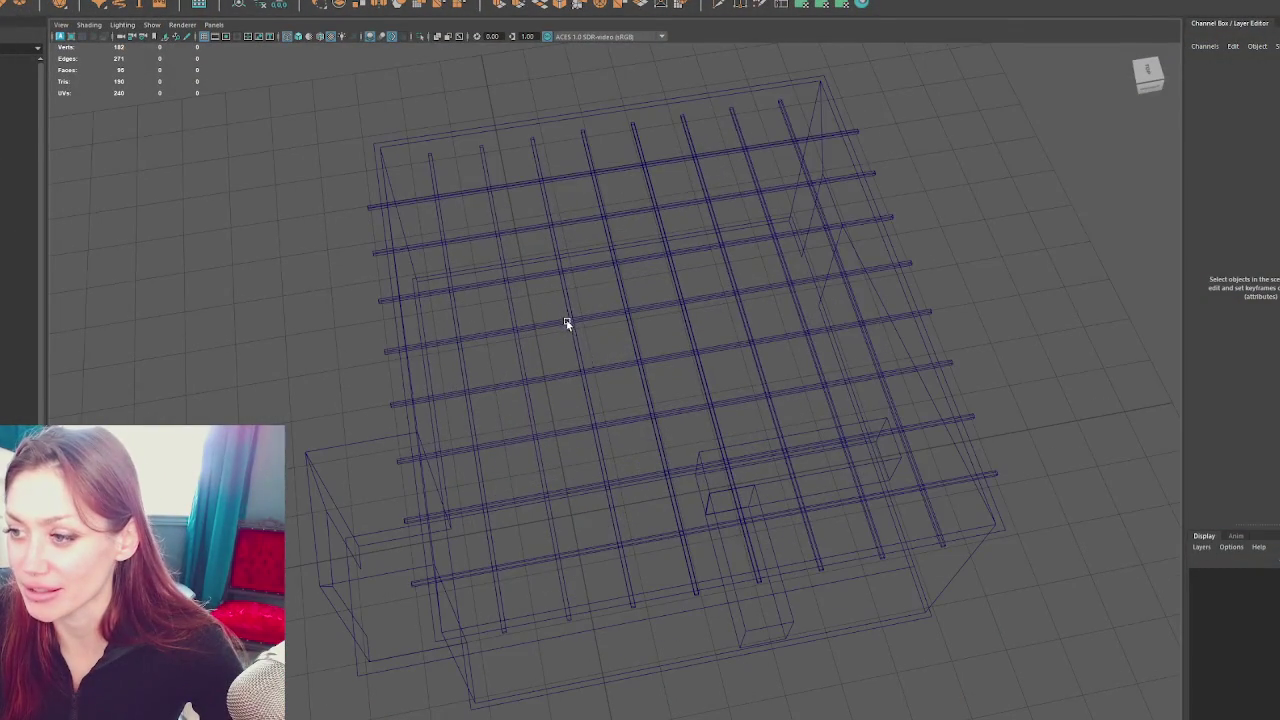
Select the CeilingDrop beam grid and inspect it from below in shaded and wireframe display
{"action": "left_click", "coordinate": [648, 361]}
{"action": "left_click_drag", "start_coordinate": [648, 361], "coordinate": [760, 266]}
{"action": "key", "text": "6"}
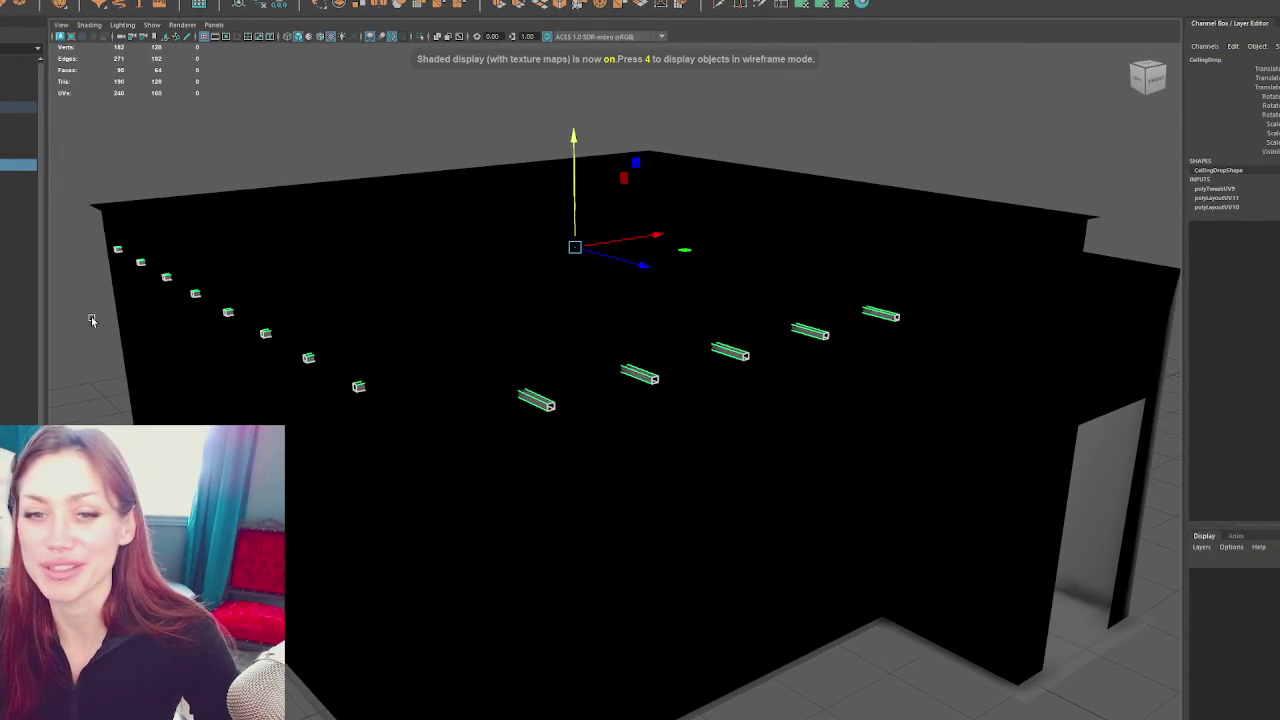
{"action": "left_click_drag", "start_coordinate": [552, 277], "coordinate": [465, 268]}
{"action": "left_click", "coordinate": [458, 249]}
{"action": "key", "text": "4"}
{"action": "left_click", "coordinate": [465, 268]}
{"action": "left_click_drag", "start_coordinate": [491, 200], "coordinate": [490, 262]}
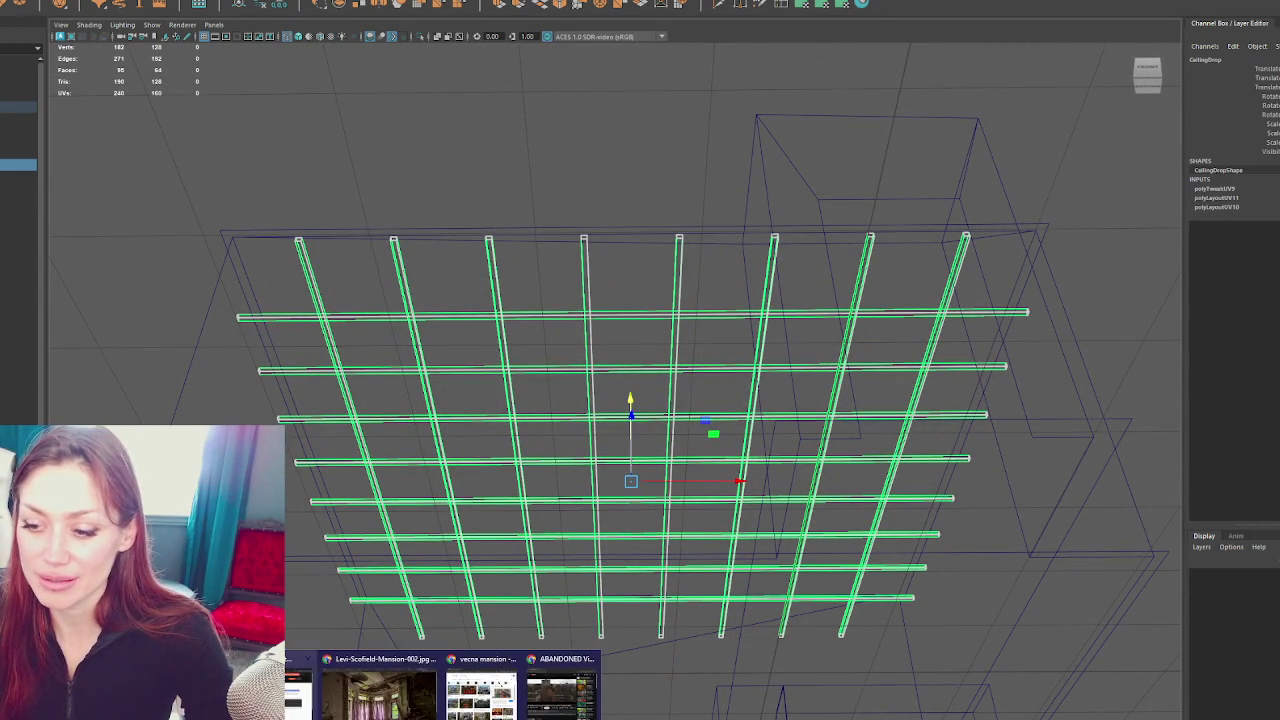
{"action": "left_click", "coordinate": [440, 690]}
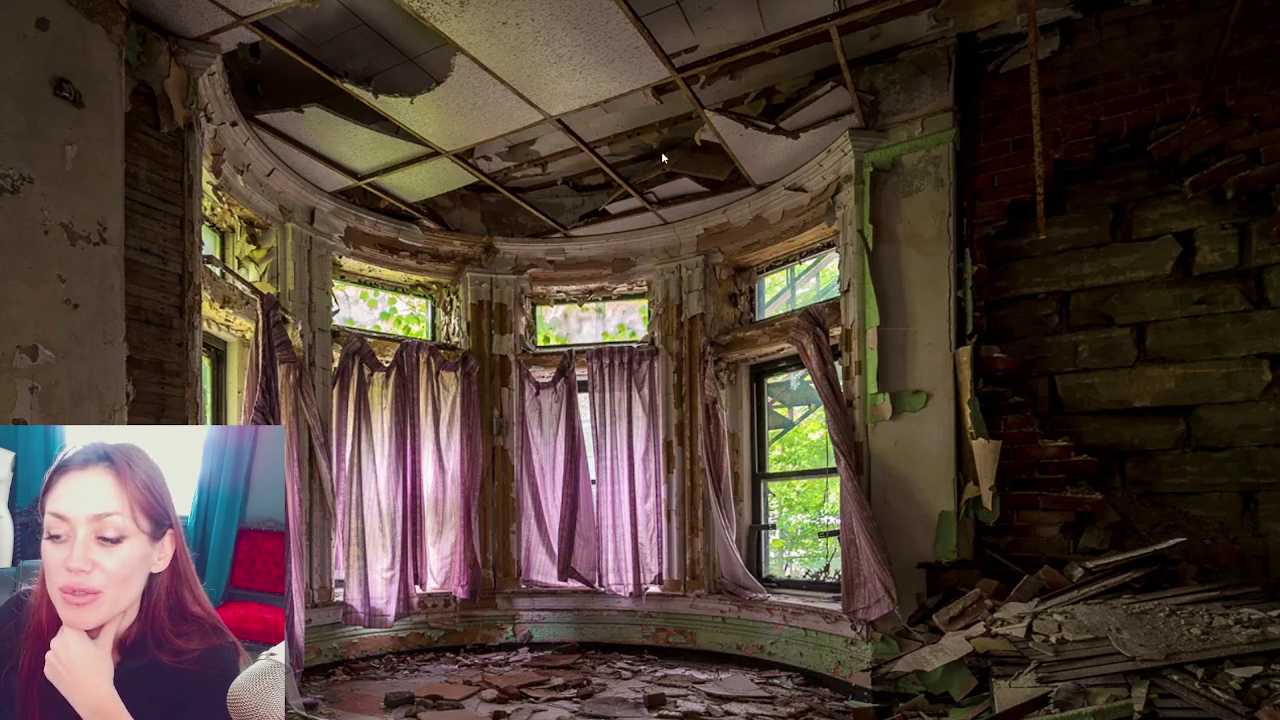
Scroll through the abandoned-mansion reference photo
{"action": "scroll", "scroll_direction": "down", "scroll_amount": 3}
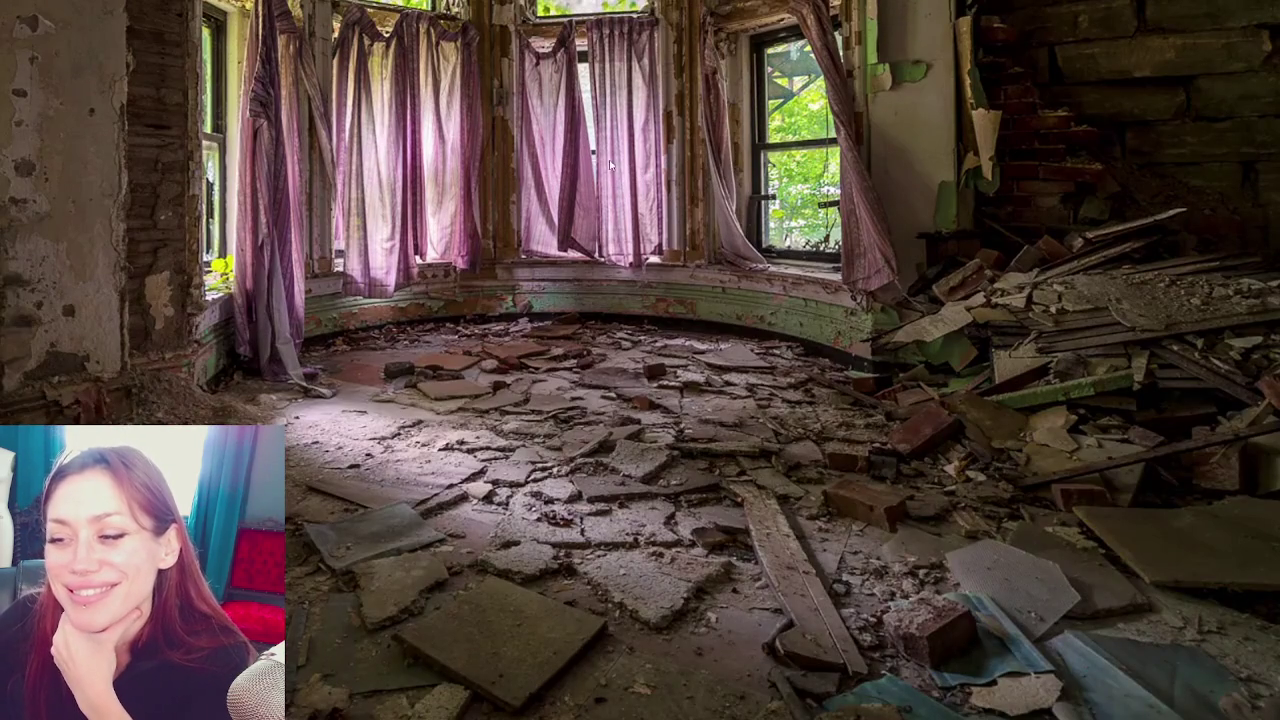
{"action": "scroll", "scroll_direction": "up", "scroll_amount": 3}
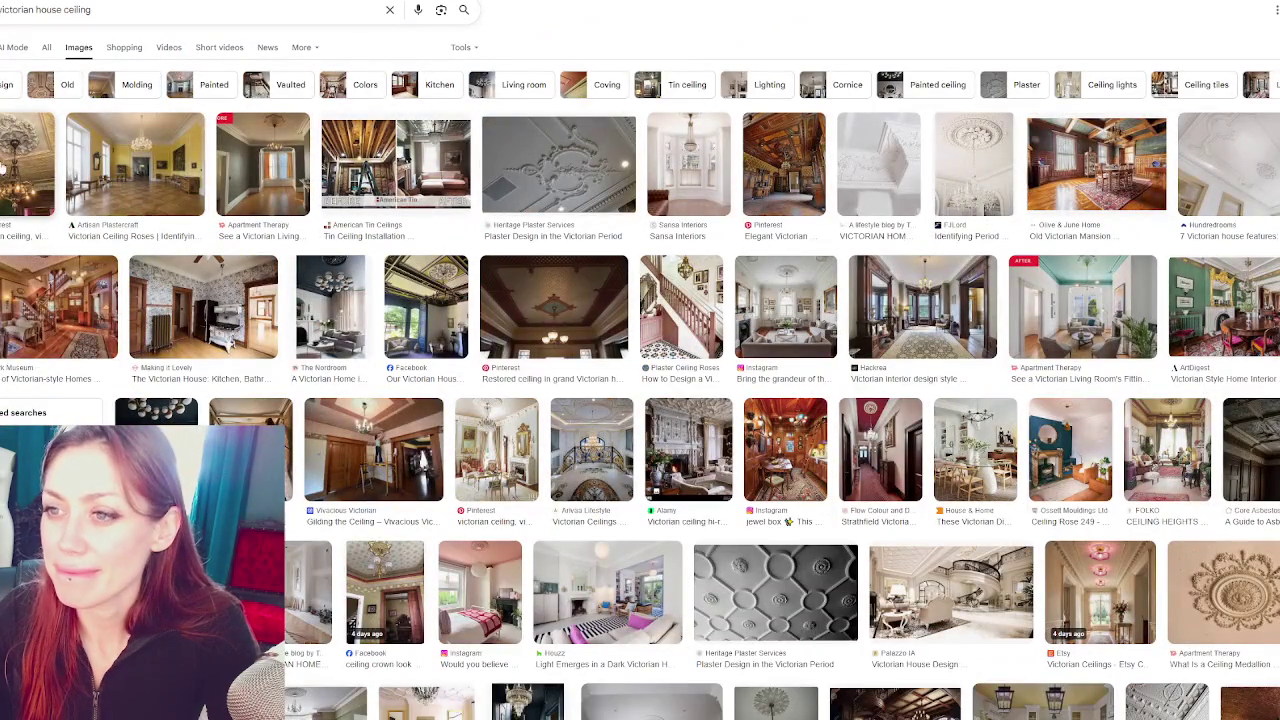
Preview the top Victorian ceiling results, from American Tin Ceilings to Talissa Decor tin tiles
{"action": "left_click", "coordinate": [396, 165]}
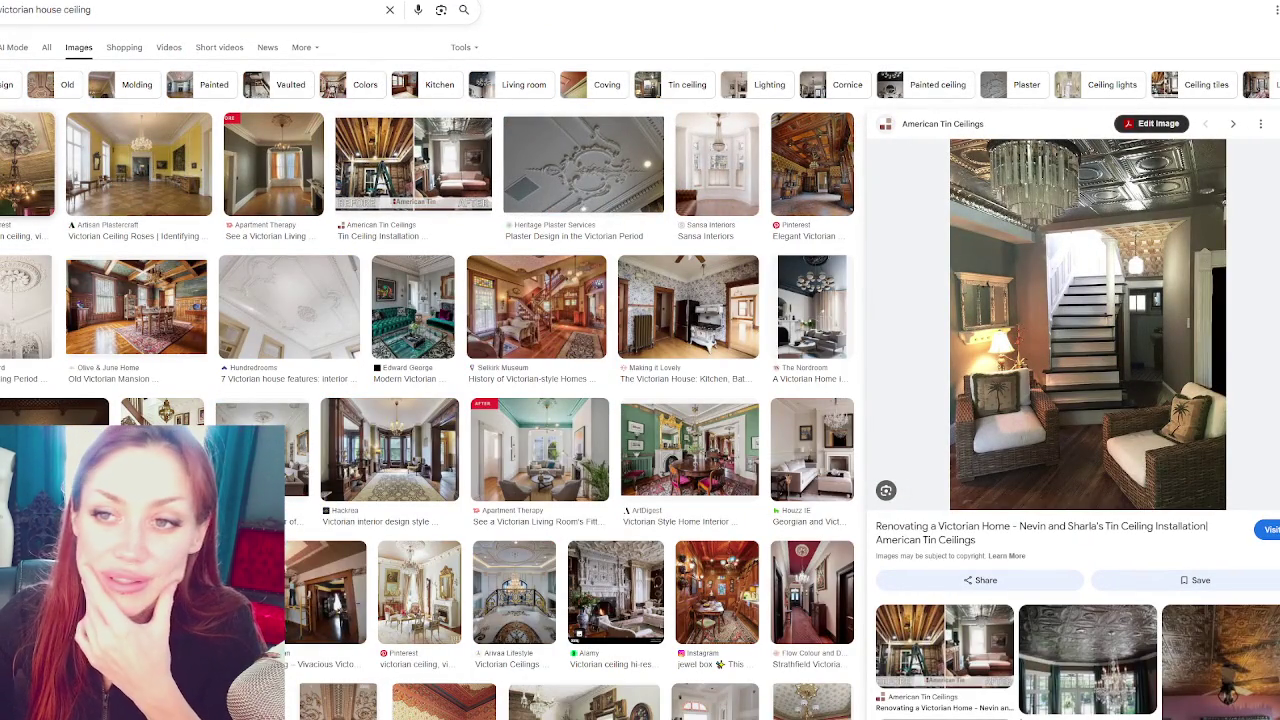
{"action": "left_click", "coordinate": [13, 204]}
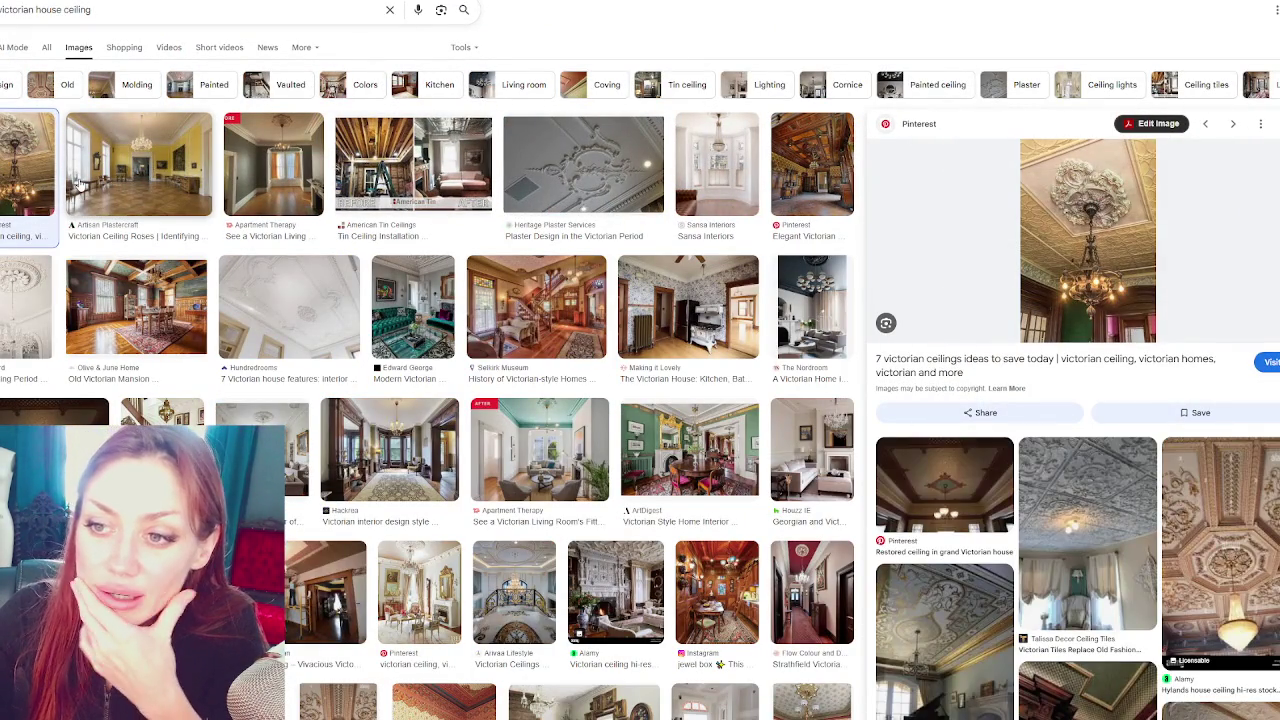
{"action": "left_click", "coordinate": [128, 178]}
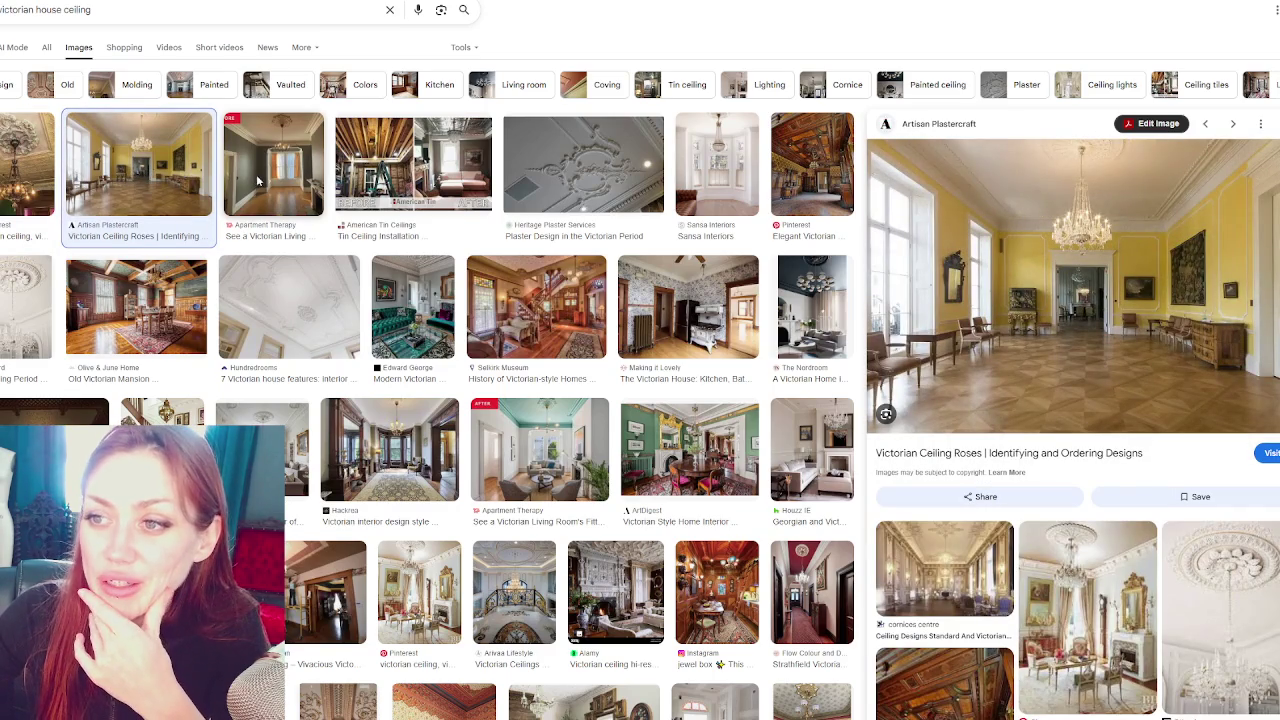
{"action": "left_click", "coordinate": [258, 184]}
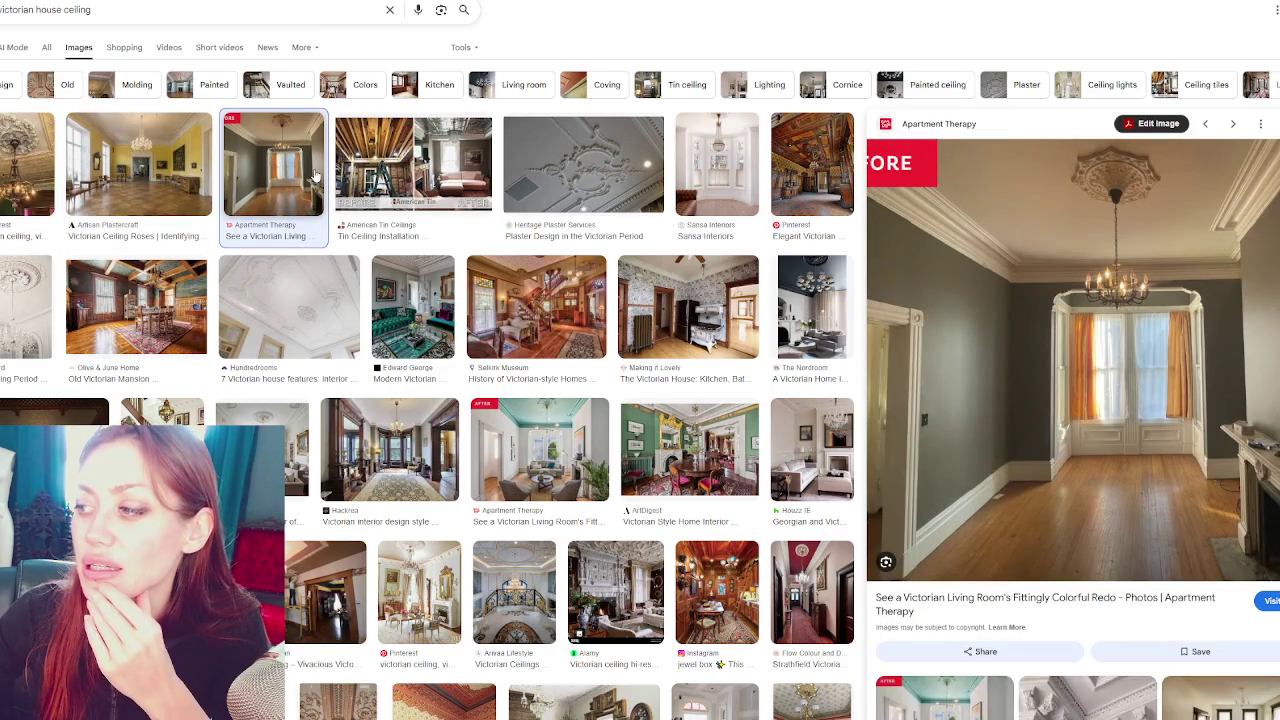
{"action": "left_click", "coordinate": [391, 152]}
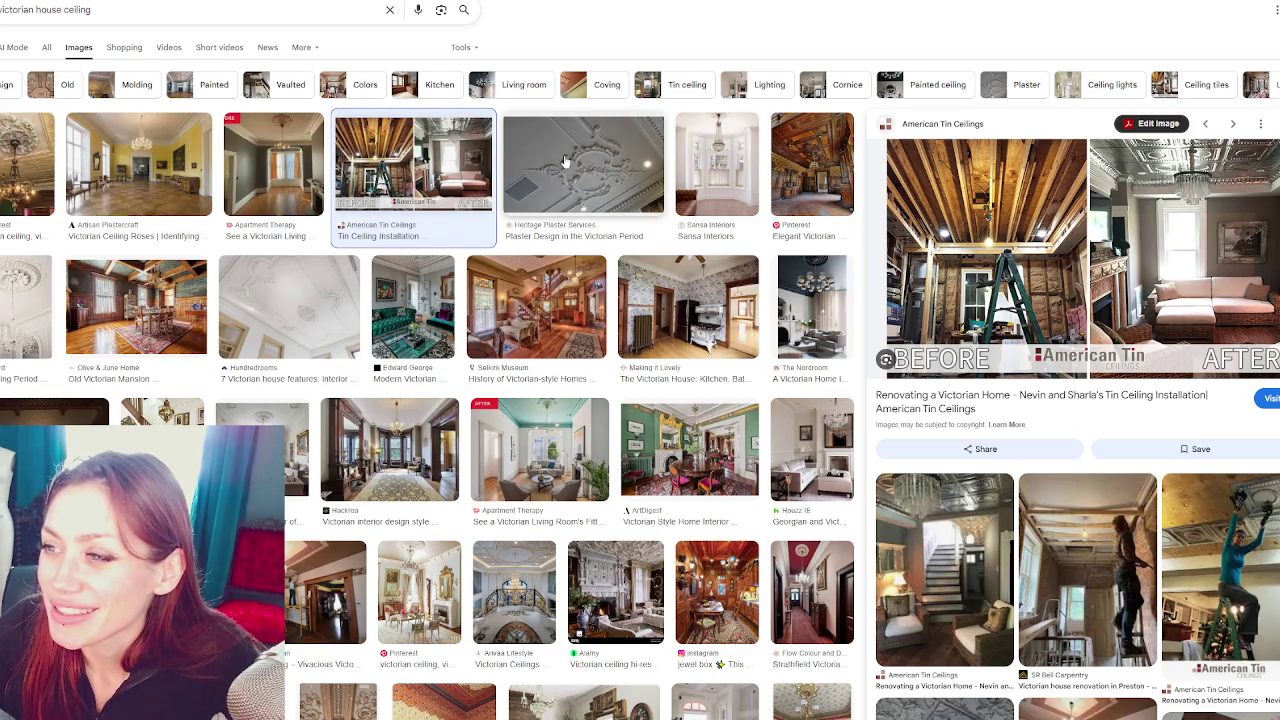
{"action": "left_click", "coordinate": [576, 147]}
{"action": "left_click", "coordinate": [780, 150]}
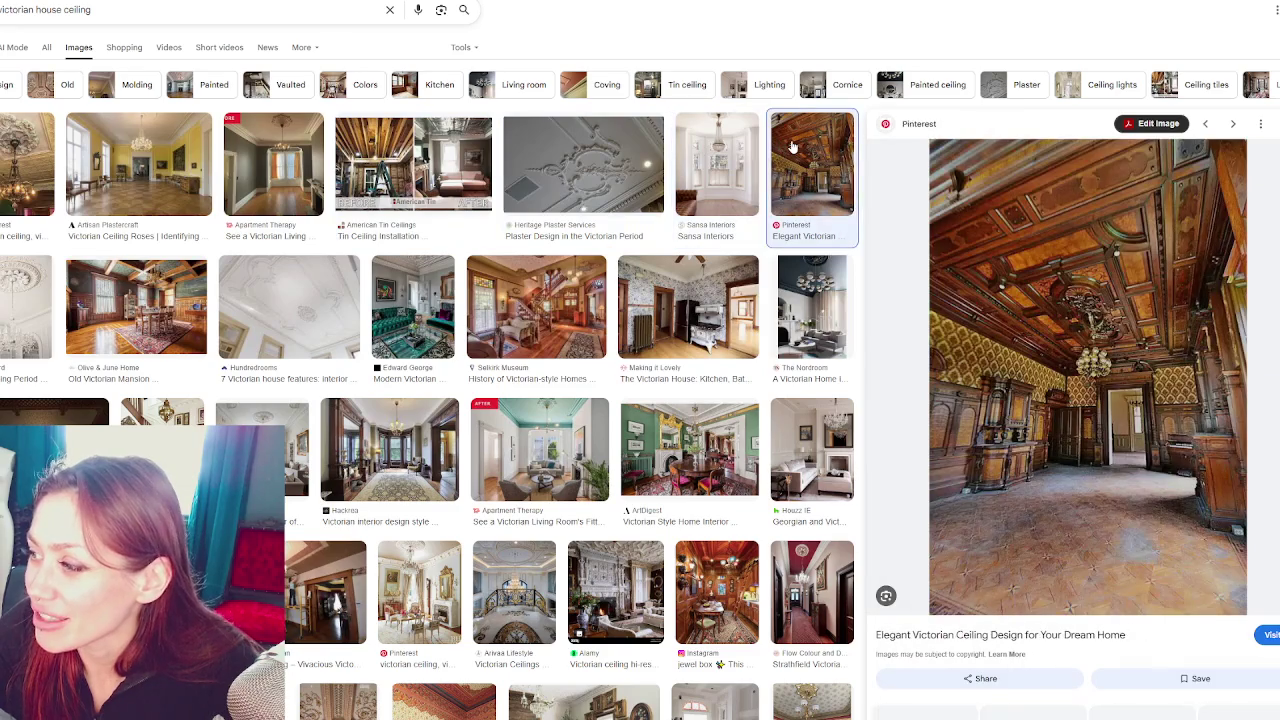
{"action": "left_click", "coordinate": [810, 300]}
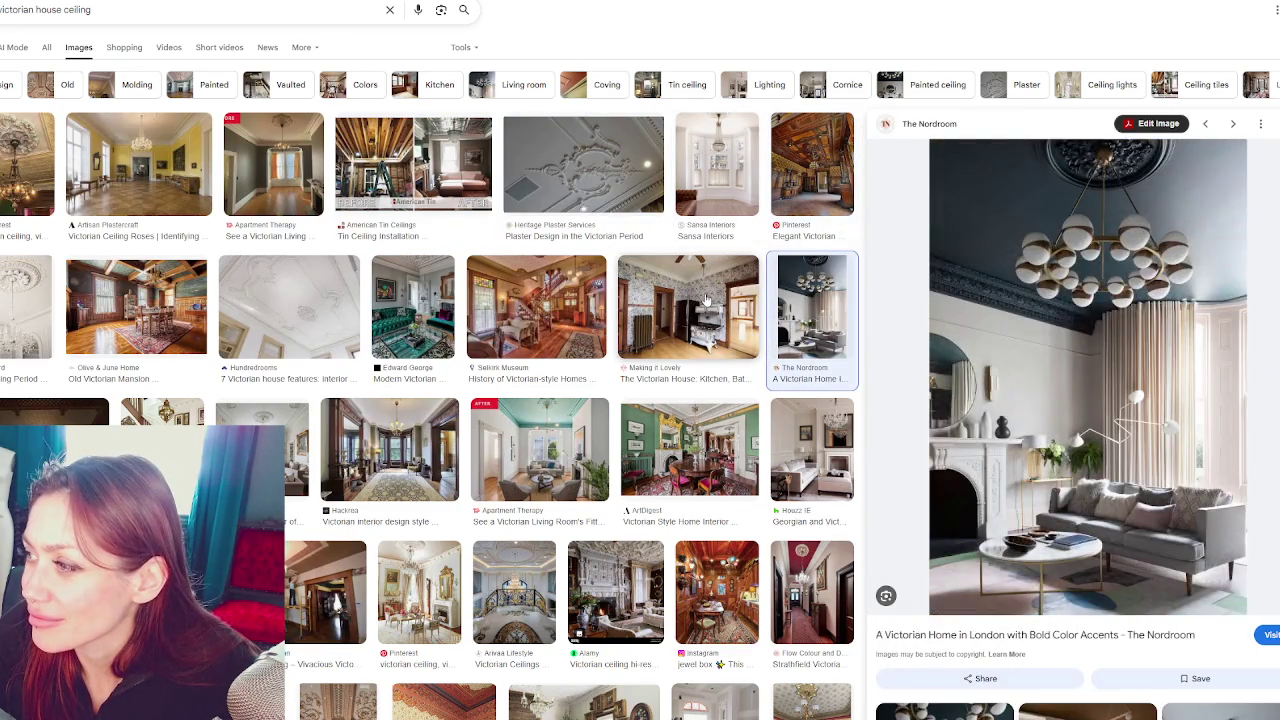
{"action": "left_click", "coordinate": [705, 302]}
{"action": "left_click", "coordinate": [558, 323]}
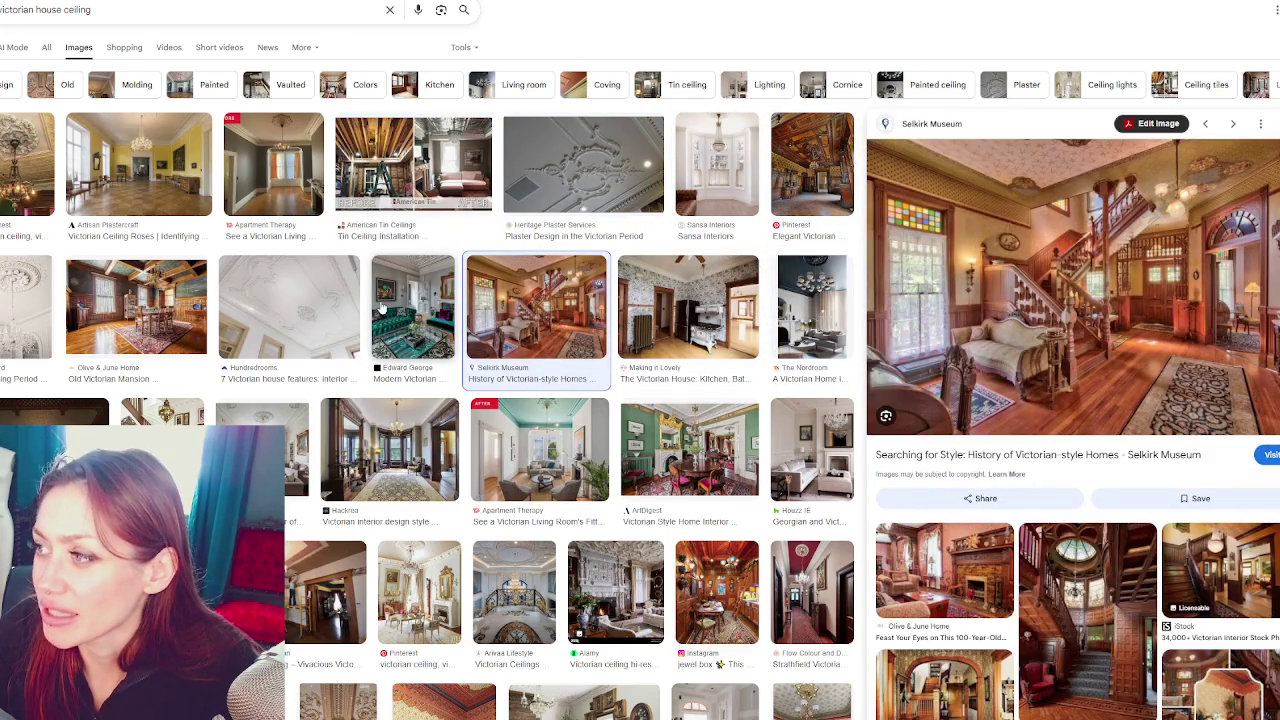
{"action": "left_click", "coordinate": [380, 306]}
{"action": "left_click", "coordinate": [254, 288]}
{"action": "left_click", "coordinate": [136, 305]}
{"action": "left_click", "coordinate": [28, 305]}
{"action": "left_click", "coordinate": [54, 410]}
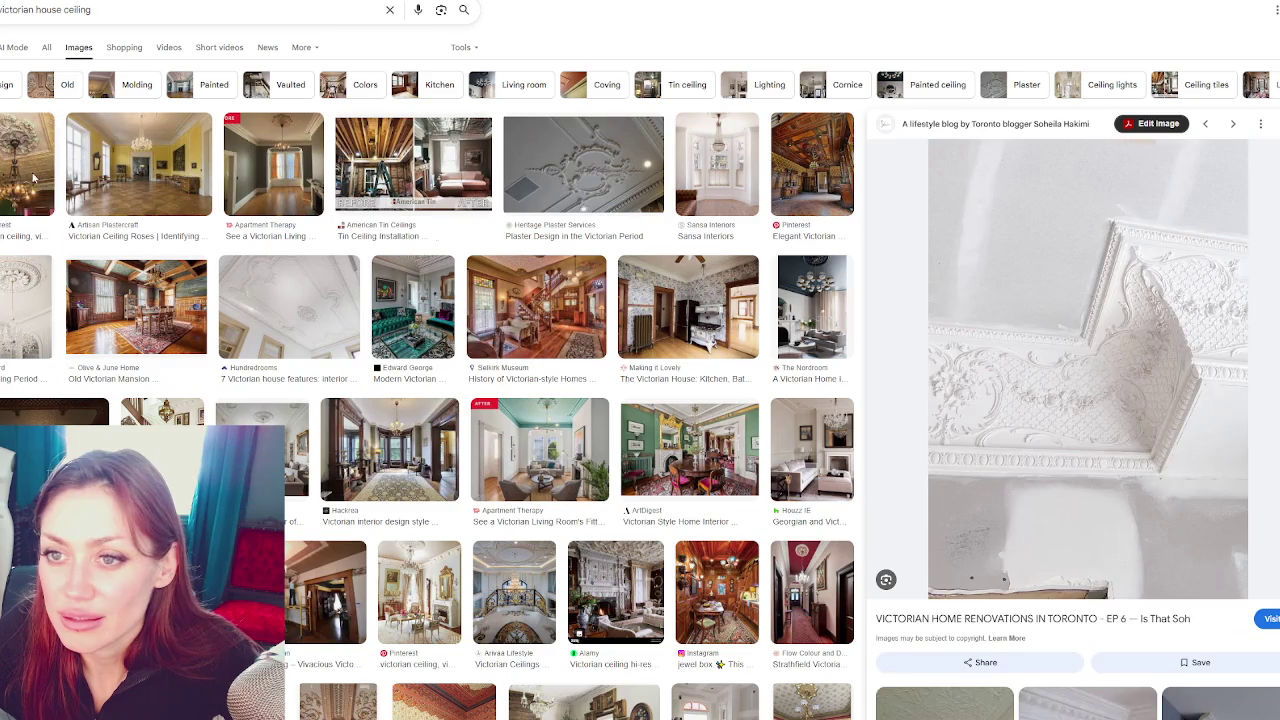
{"action": "left_click", "coordinate": [28, 165]}
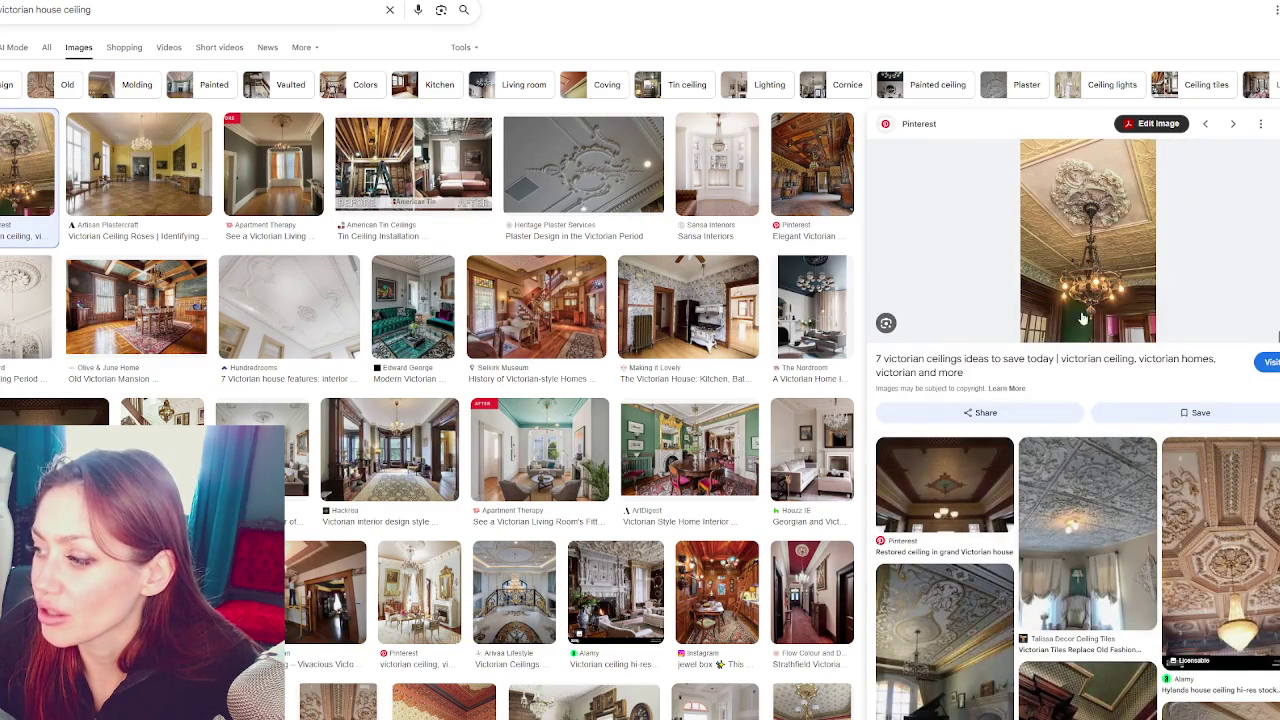
{"action": "left_click", "coordinate": [1115, 505]}
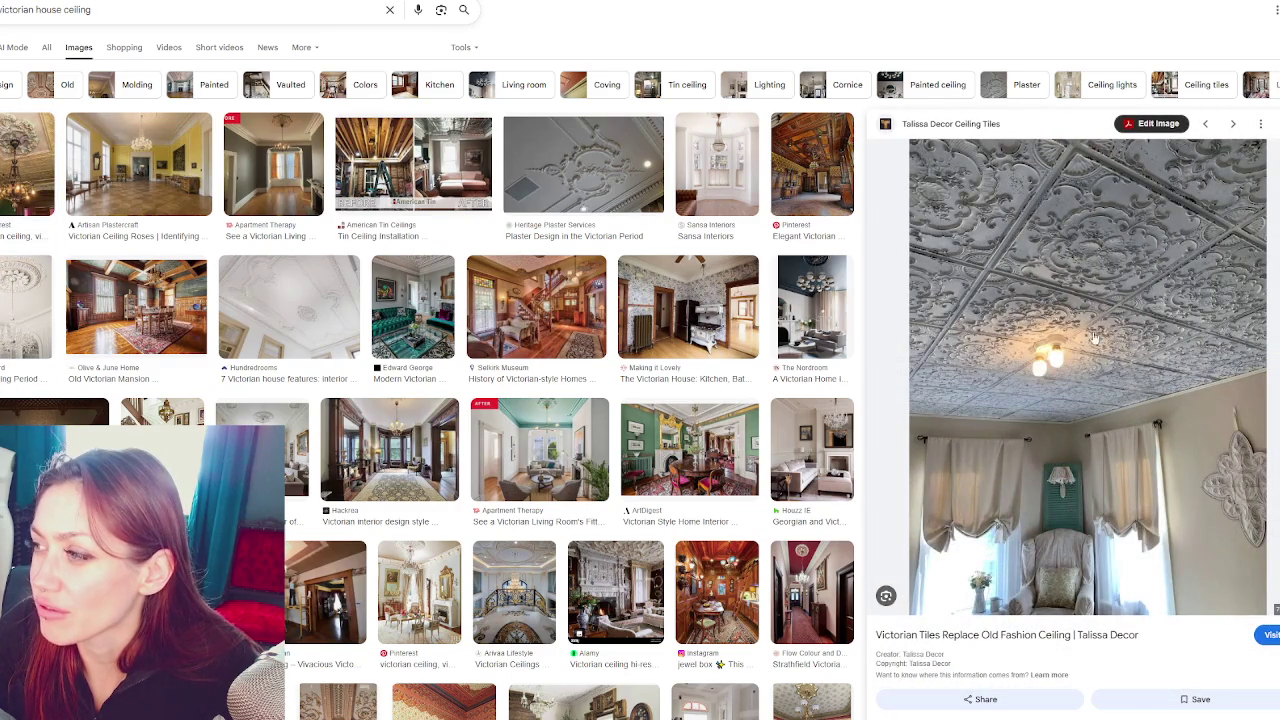
{"action": "key", "text": "Escape"}
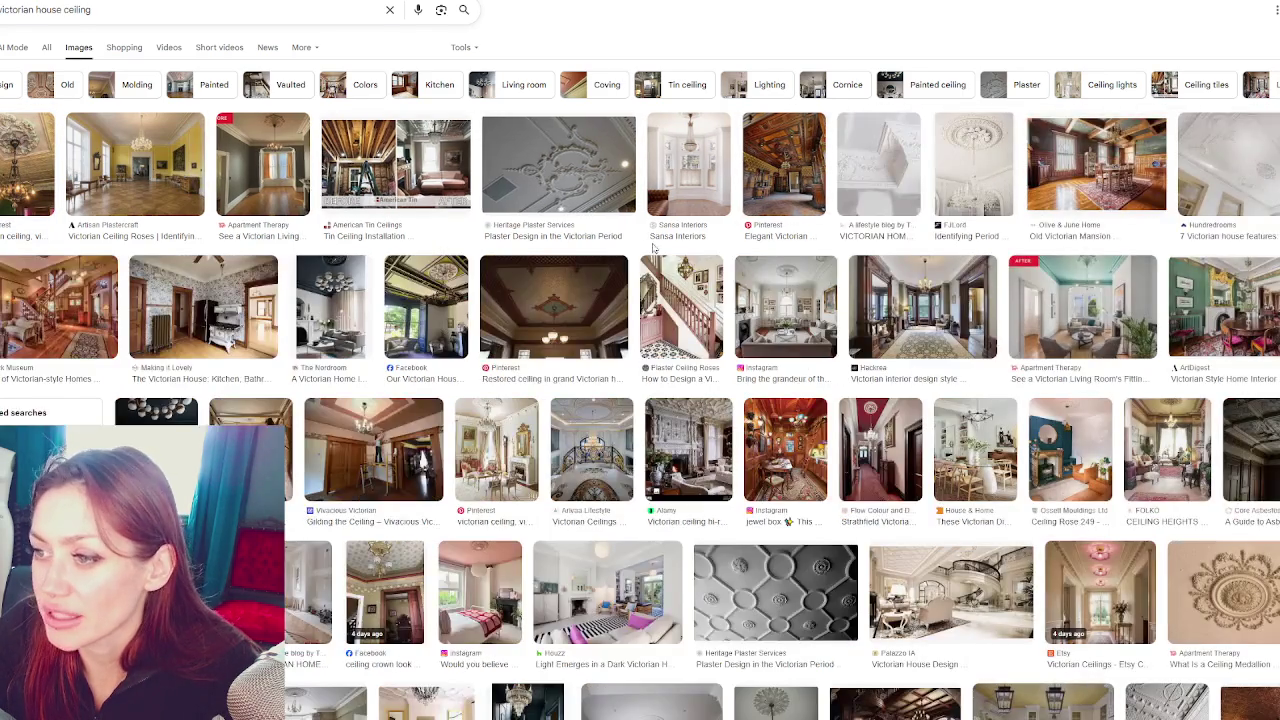
Preview more results, including the exposed-joist renovation, gilded ceiling and dark stamped-tin ceiling
{"action": "scroll", "scroll_direction": "down", "scroll_amount": 3}
{"action": "scroll", "scroll_direction": "down", "scroll_amount": 3}
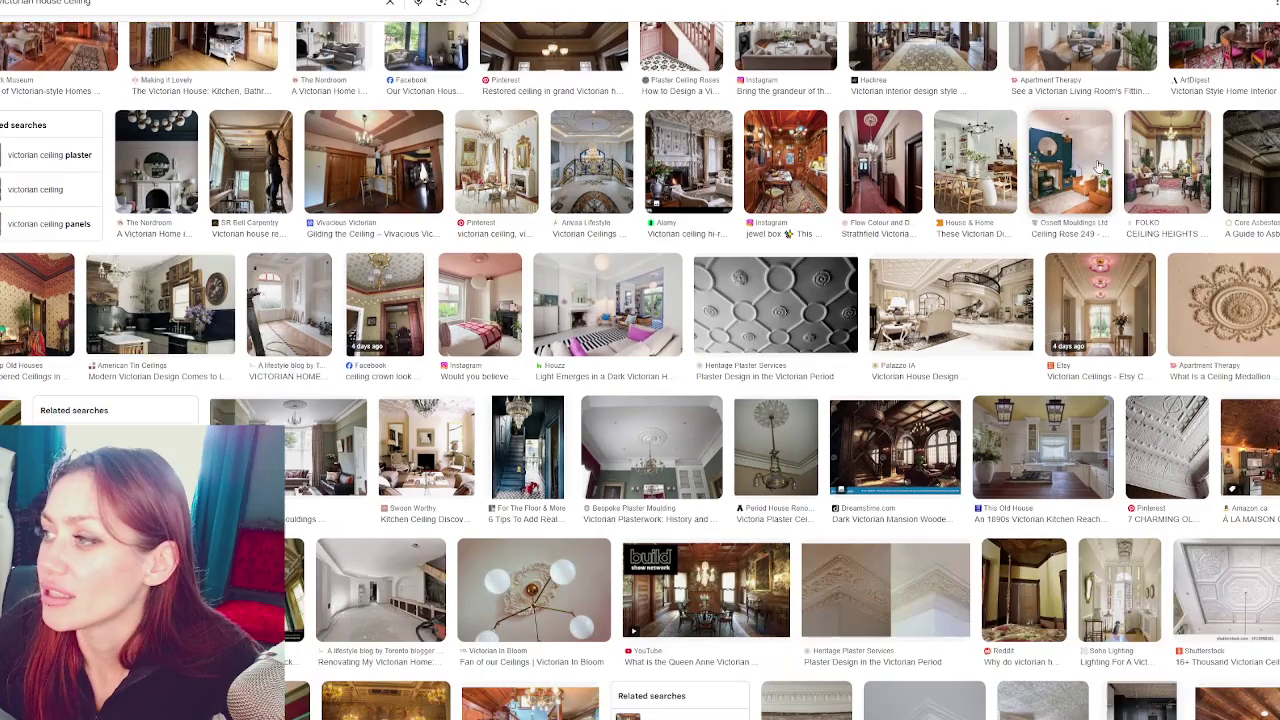
{"action": "left_click", "coordinate": [975, 160]}
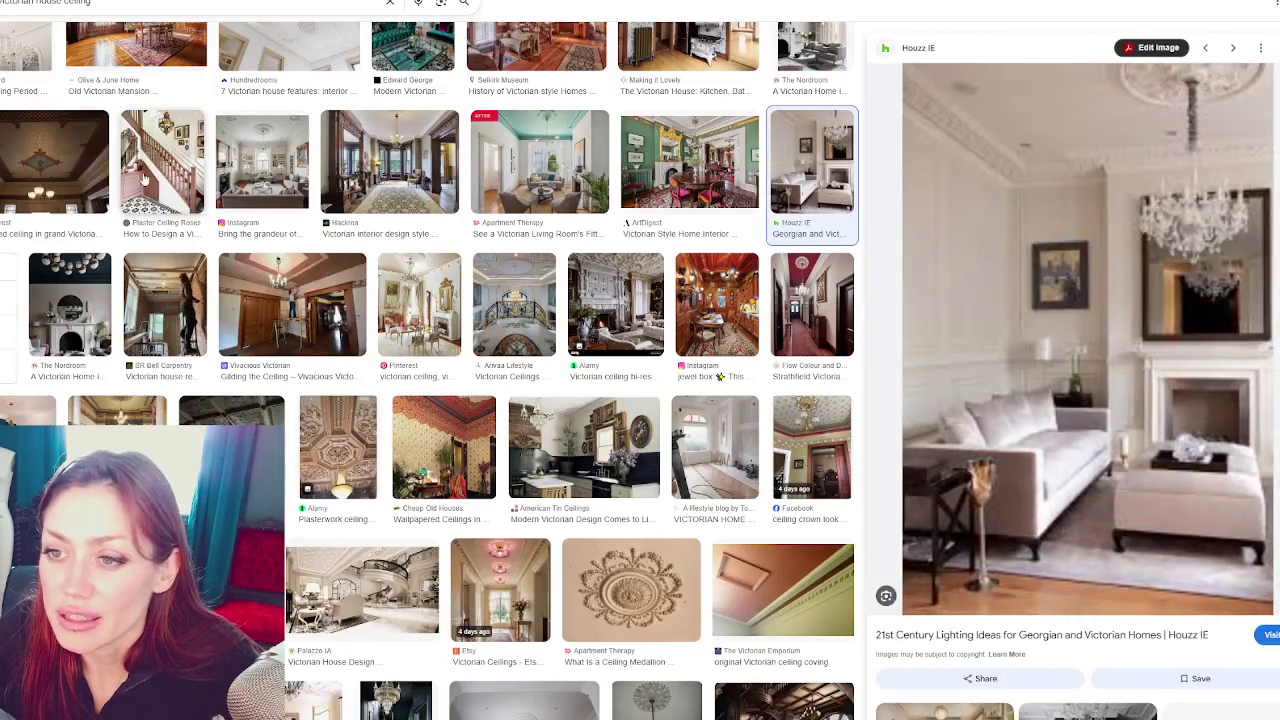
{"action": "left_click", "coordinate": [140, 265]}
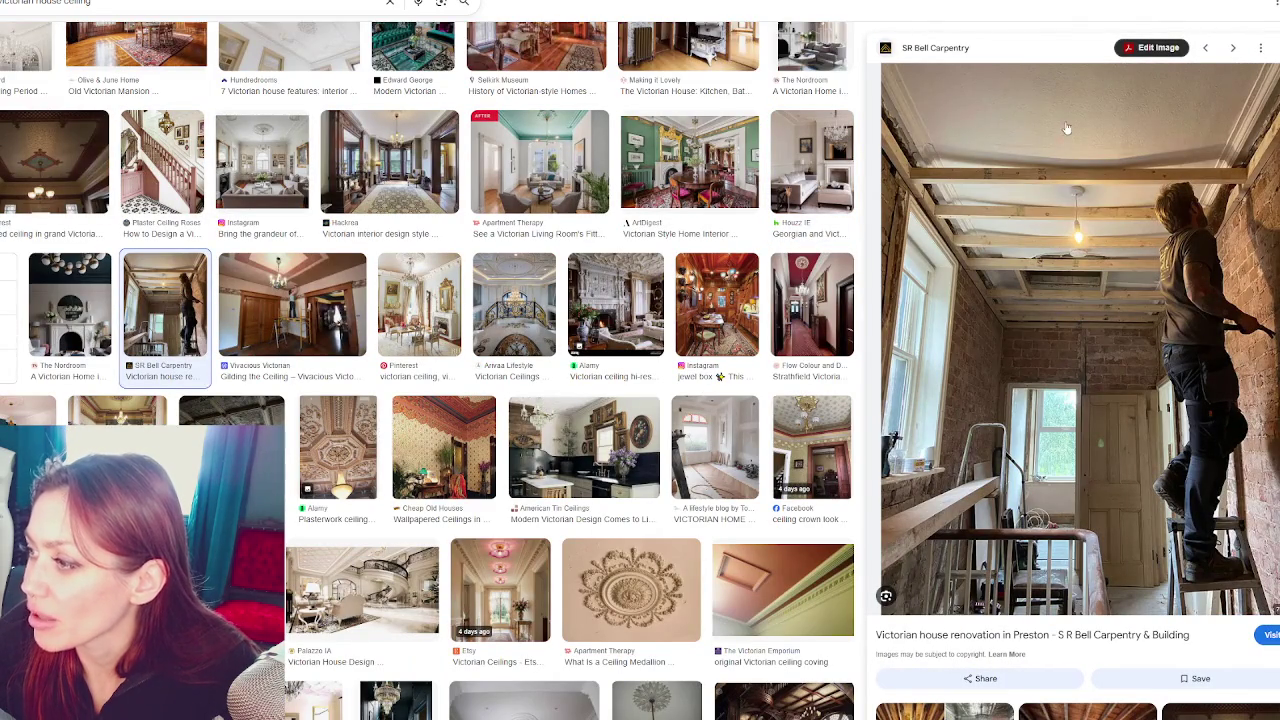
{"action": "left_click", "coordinate": [292, 305]}
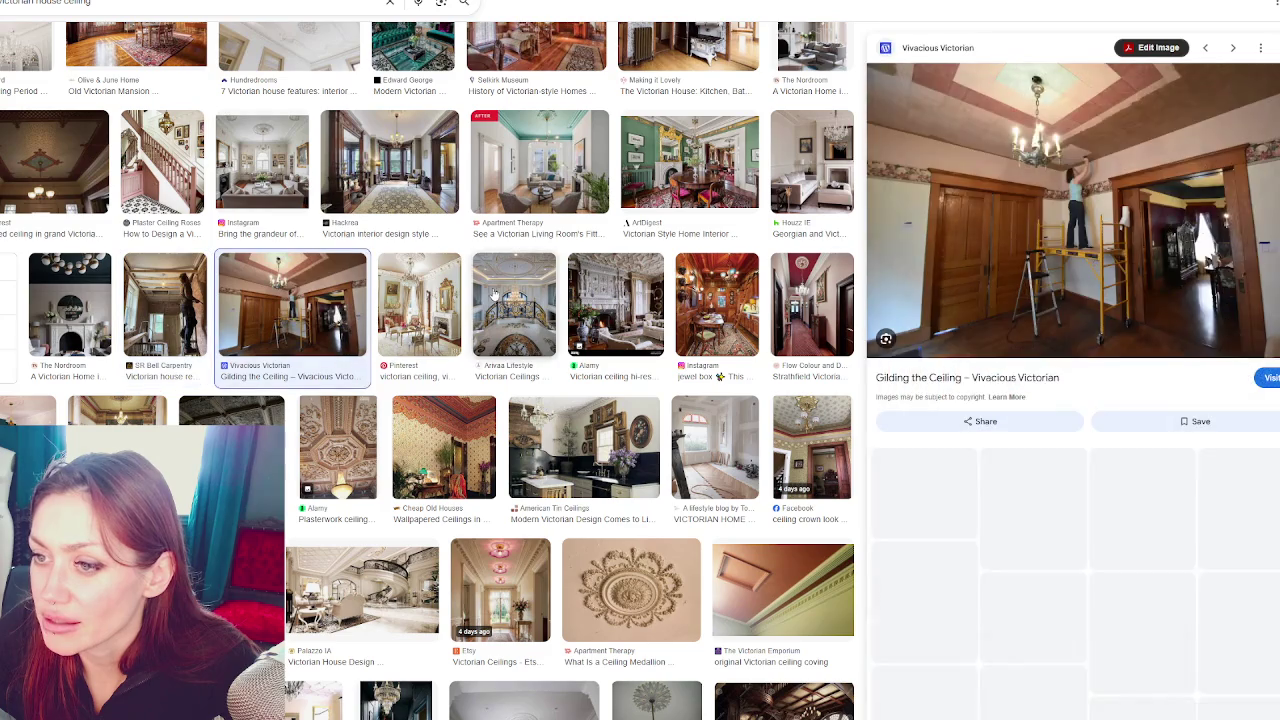
{"action": "left_click", "coordinate": [419, 305]}
{"action": "left_click", "coordinate": [510, 300]}
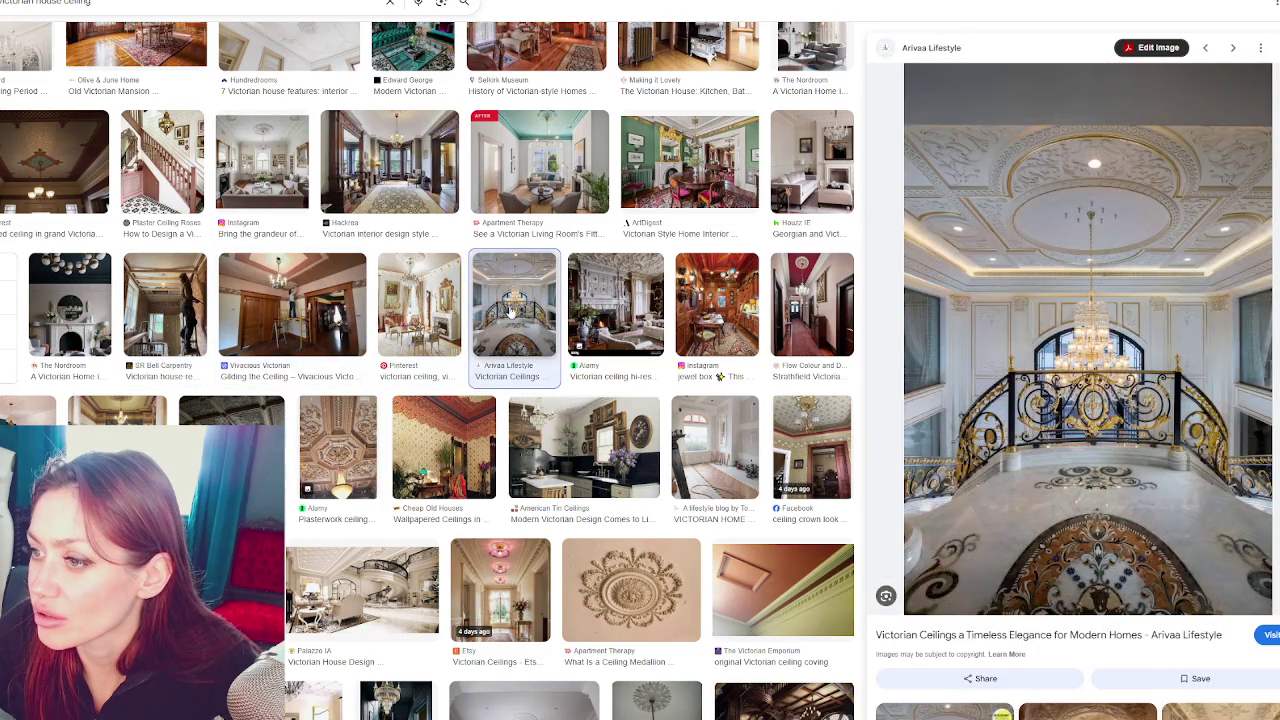
{"action": "left_click", "coordinate": [615, 300]}
{"action": "left_click", "coordinate": [703, 290]}
{"action": "left_click", "coordinate": [792, 296]}
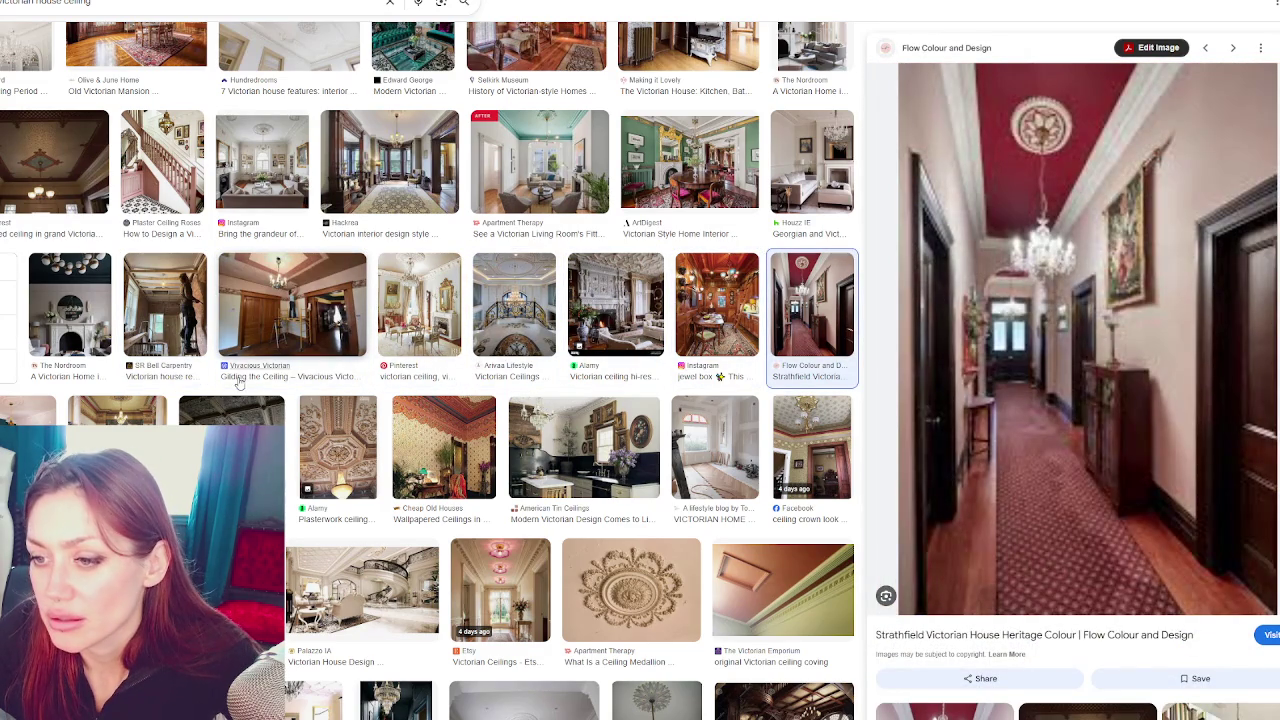
{"action": "left_click", "coordinate": [236, 412]}
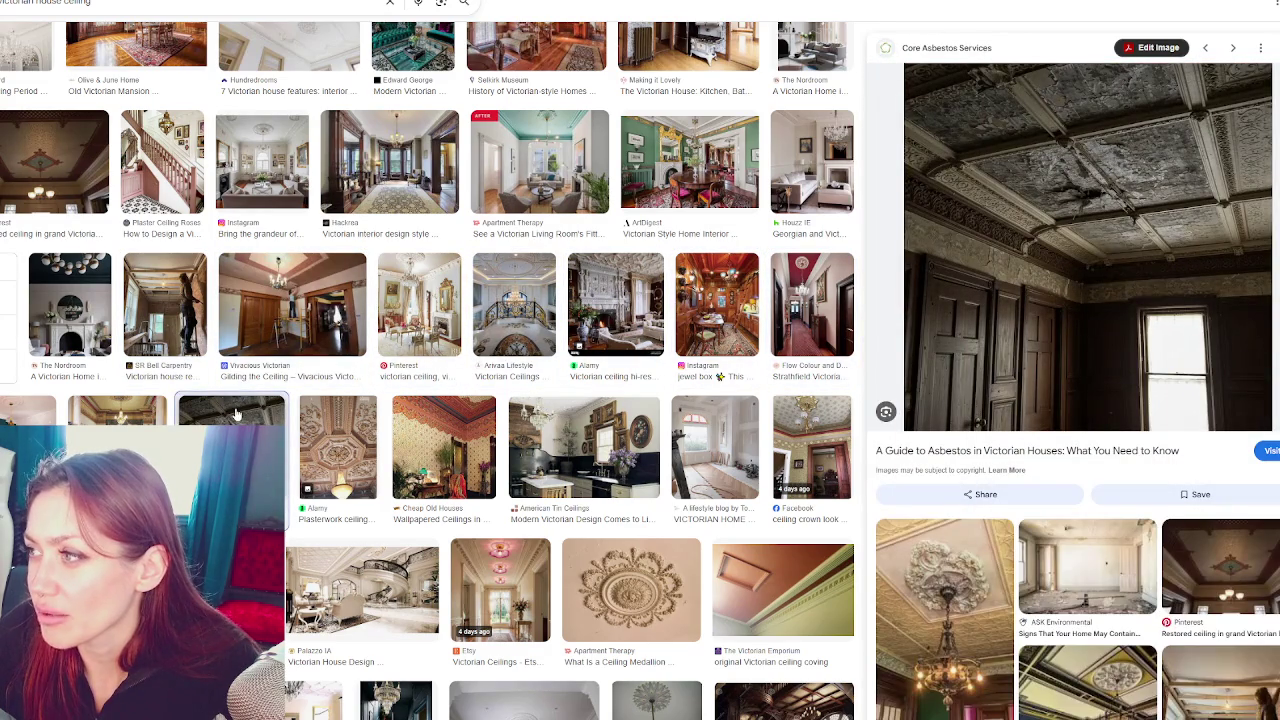
Preview the FOLKO living room, the Reddit wooden-ceiling bedroom and the restored Queen Anne farmhouse
{"action": "scroll", "scroll_direction": "down", "scroll_amount": 3}
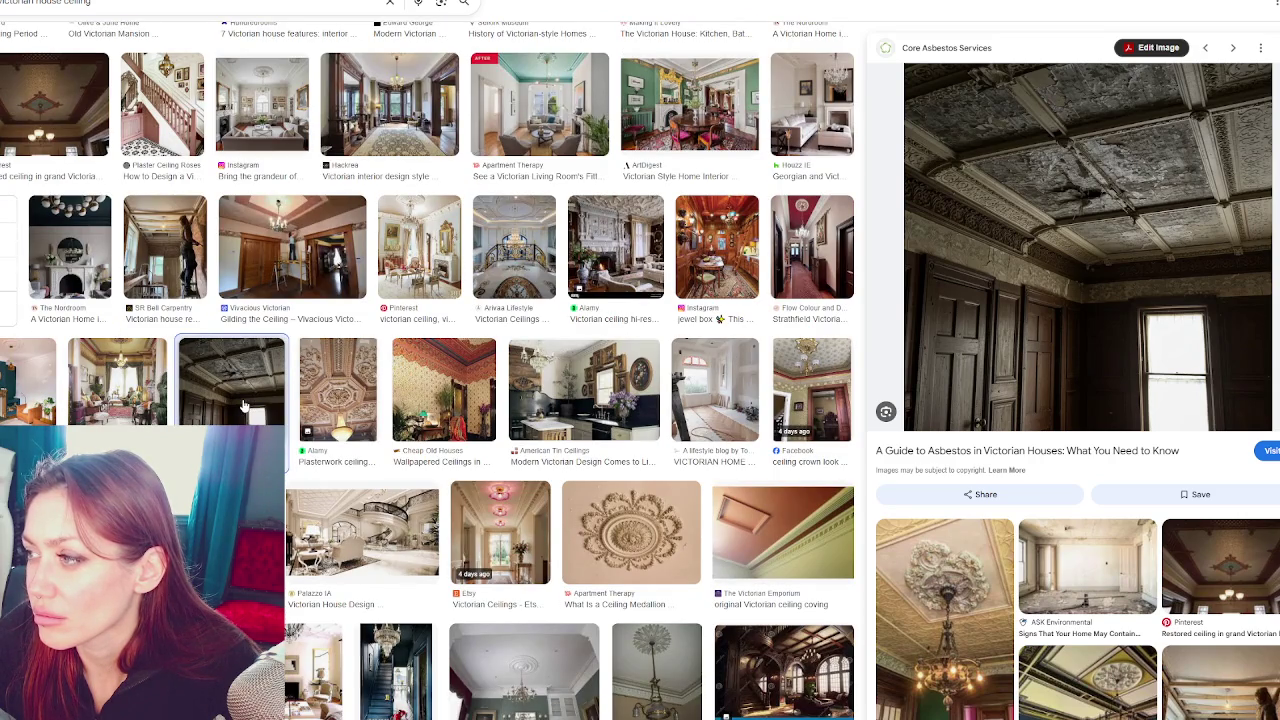
{"action": "scroll", "scroll_direction": "down", "scroll_amount": 3}
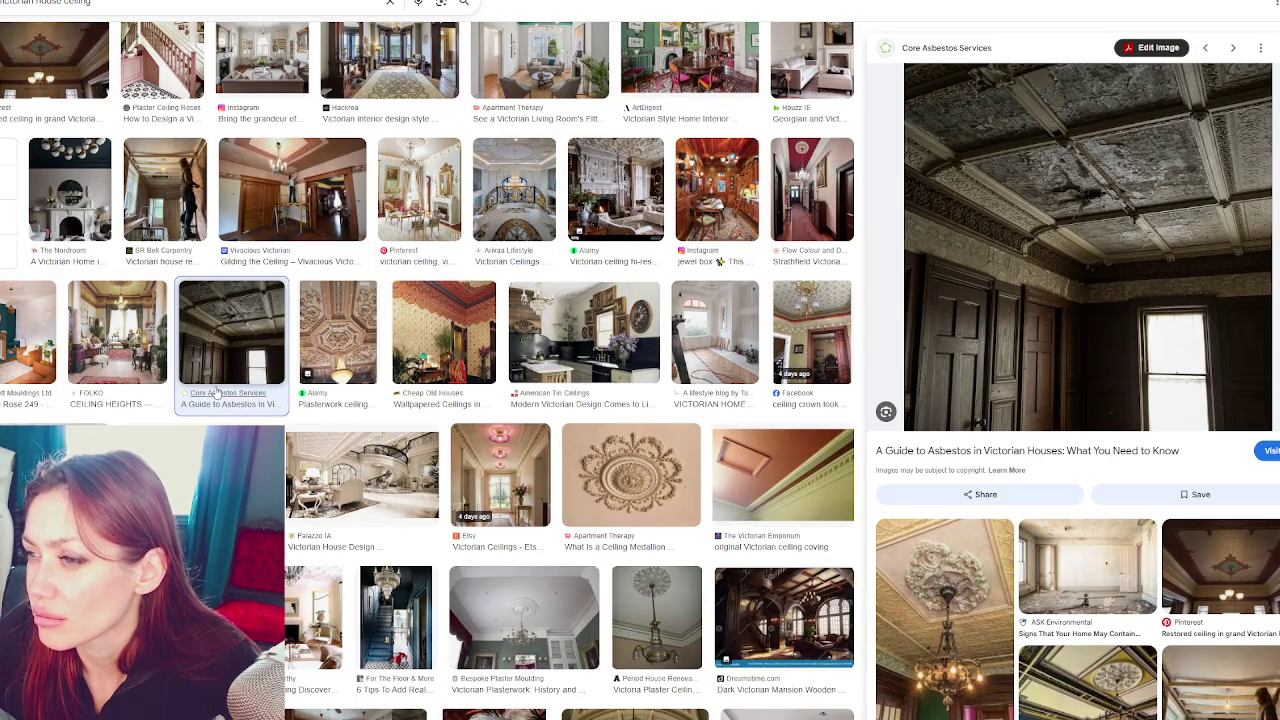
{"action": "left_click", "coordinate": [92, 372]}
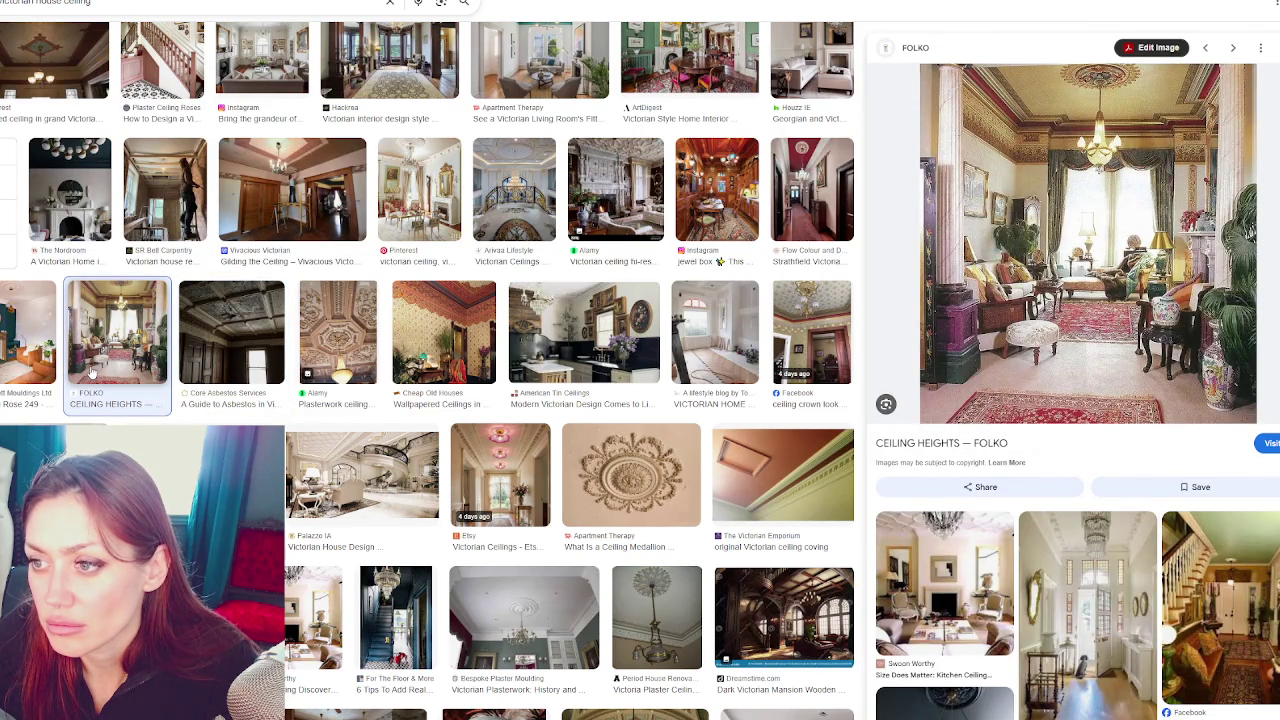
{"action": "scroll", "scroll_direction": "down", "scroll_amount": 3}
{"action": "scroll", "scroll_direction": "down", "scroll_amount": 3}
{"action": "scroll", "scroll_direction": "down", "scroll_amount": 3}
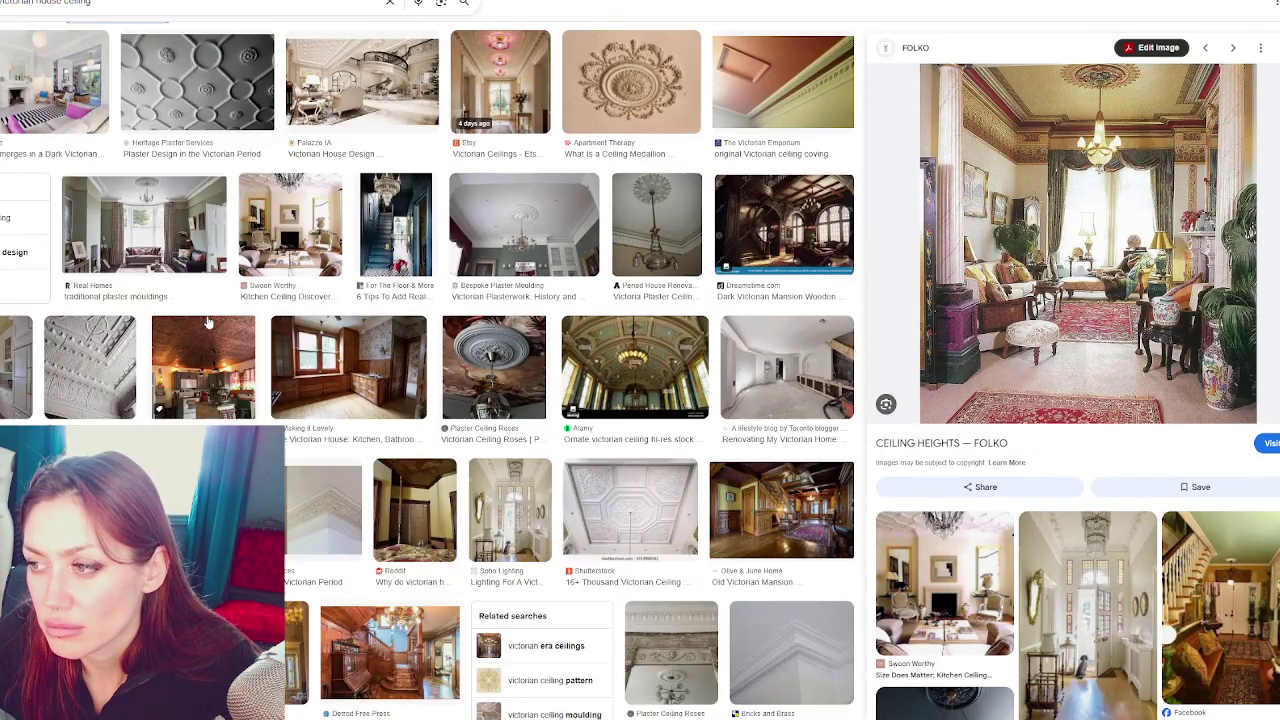
{"action": "scroll", "scroll_direction": "down", "scroll_amount": 3}
{"action": "scroll", "scroll_direction": "down", "scroll_amount": 3}
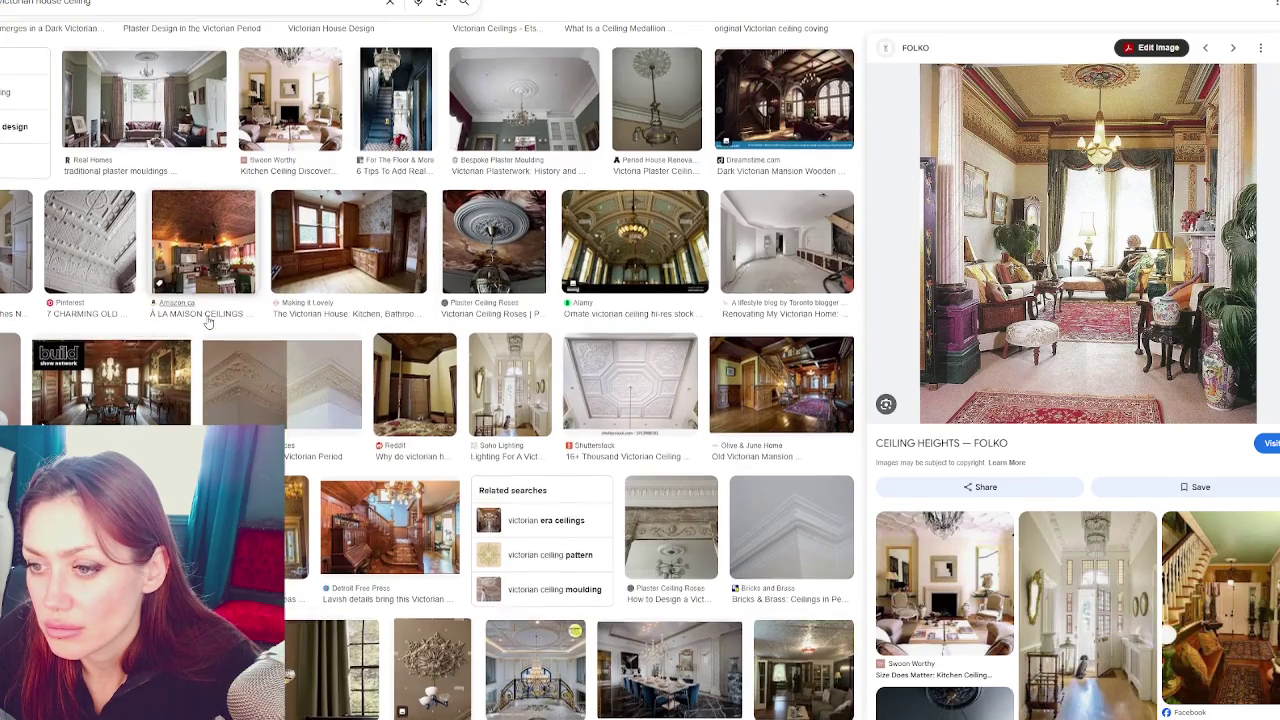
{"action": "scroll", "scroll_direction": "down", "scroll_amount": 3}
{"action": "scroll", "scroll_direction": "down", "scroll_amount": 3}
{"action": "left_click", "coordinate": [432, 318]}
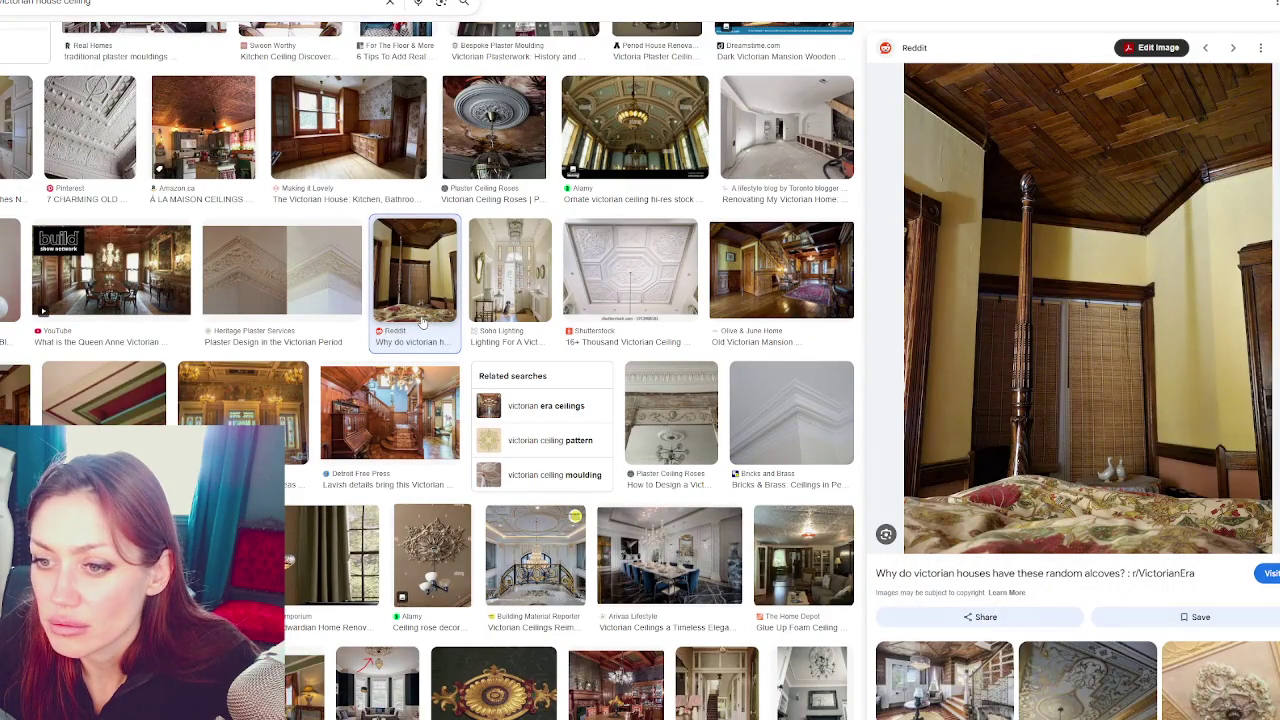
{"action": "scroll", "scroll_direction": "down", "scroll_amount": 3}
{"action": "left_click", "coordinate": [160, 340]}
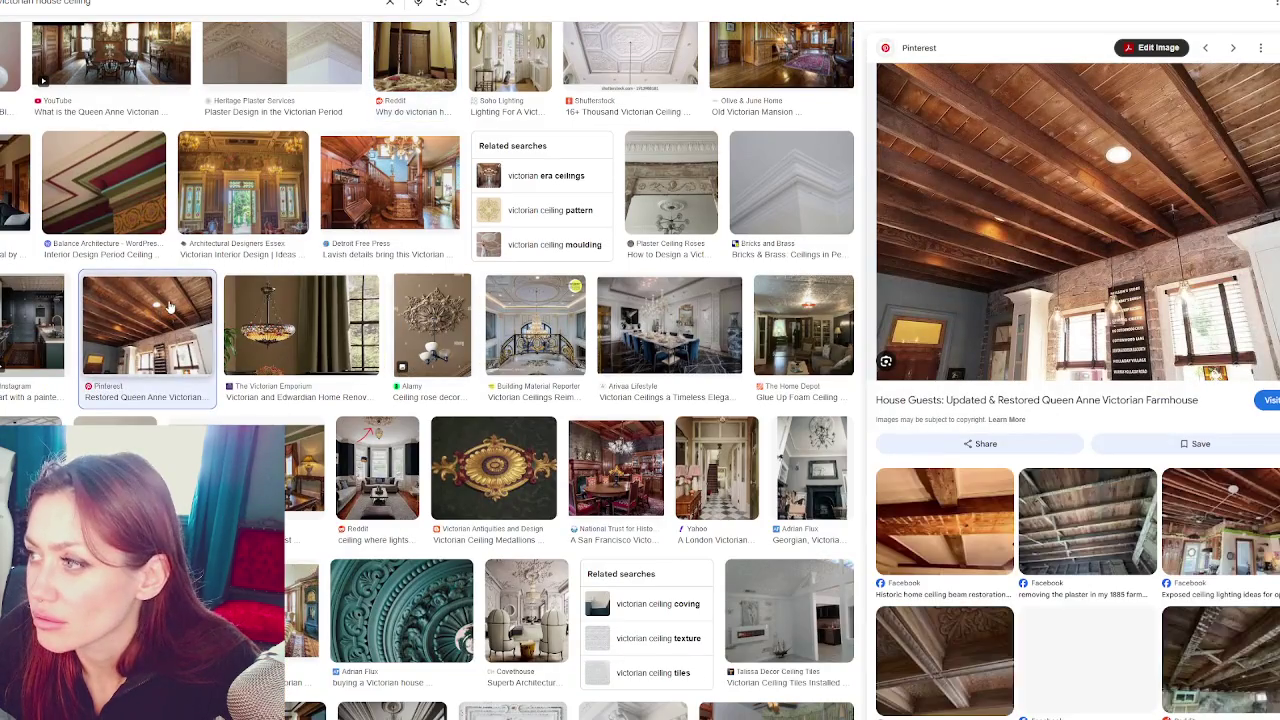
{"action": "scroll", "scroll_direction": "down", "scroll_amount": 3}
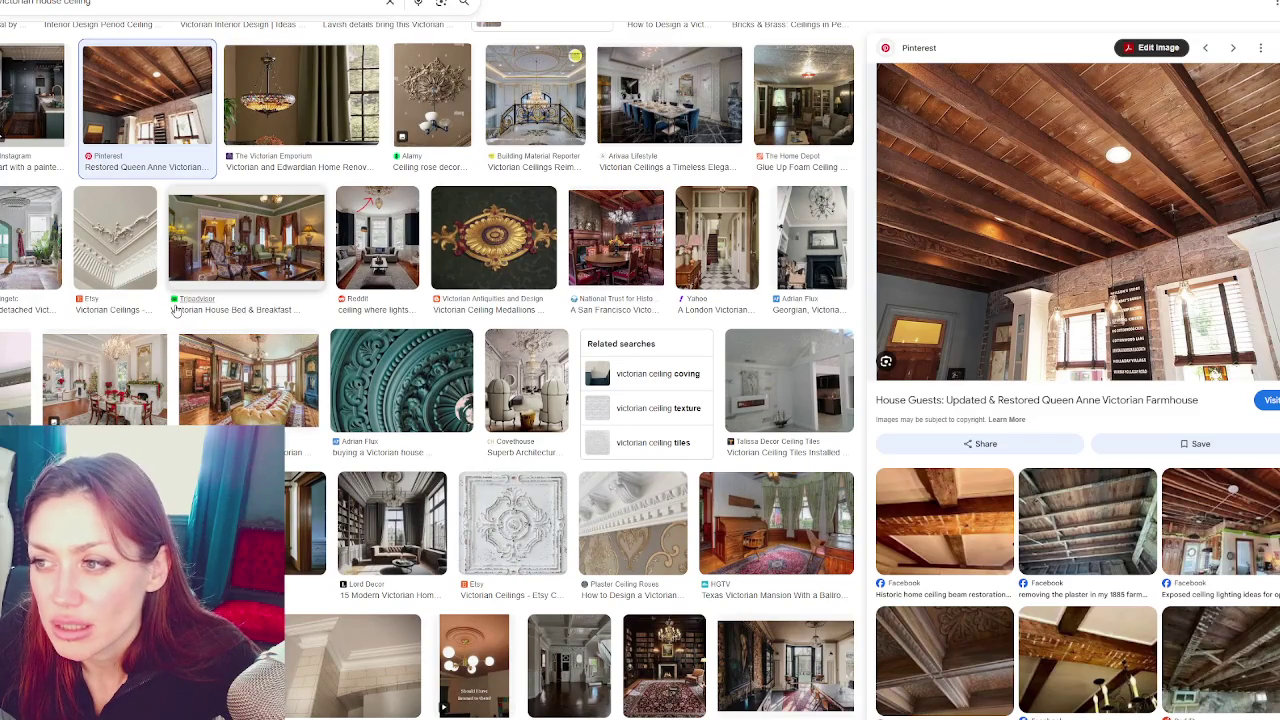
{"action": "scroll", "scroll_direction": "down", "scroll_amount": 3}
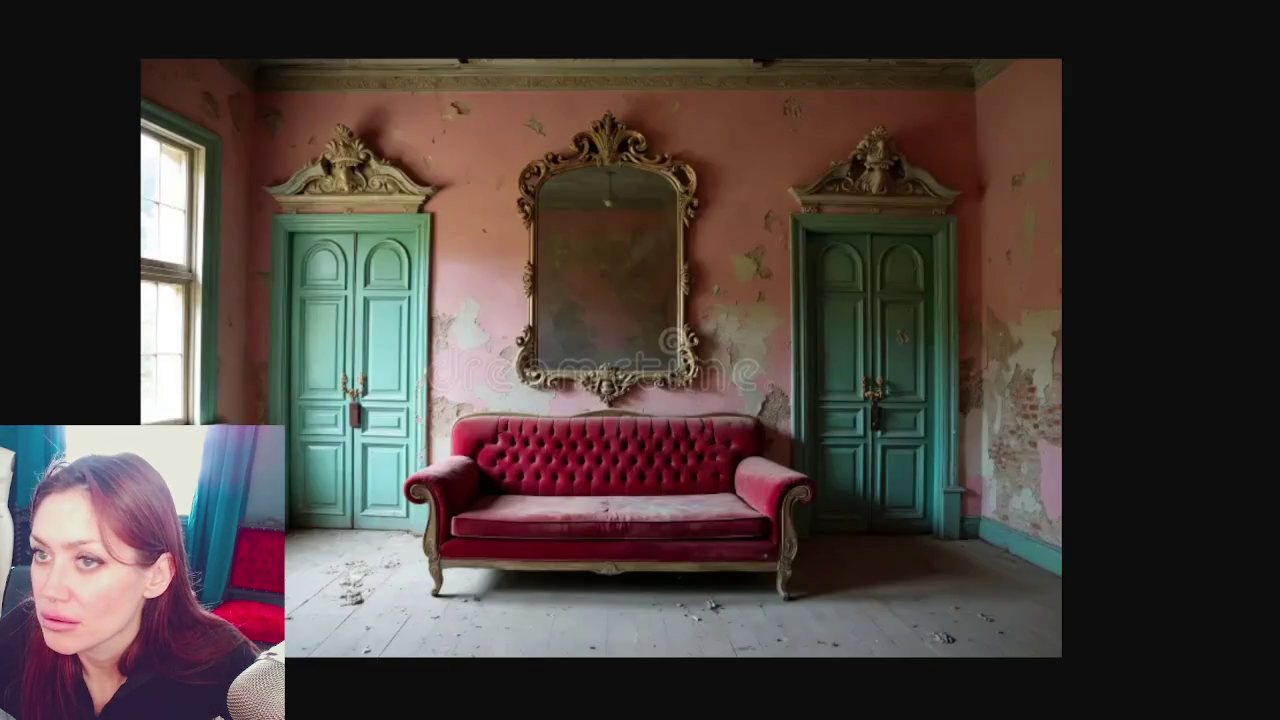
View The Mirror's mouldy abandoned staircase photo at full size
{"action": "scroll", "scroll_direction": "down", "scroll_amount": 3}
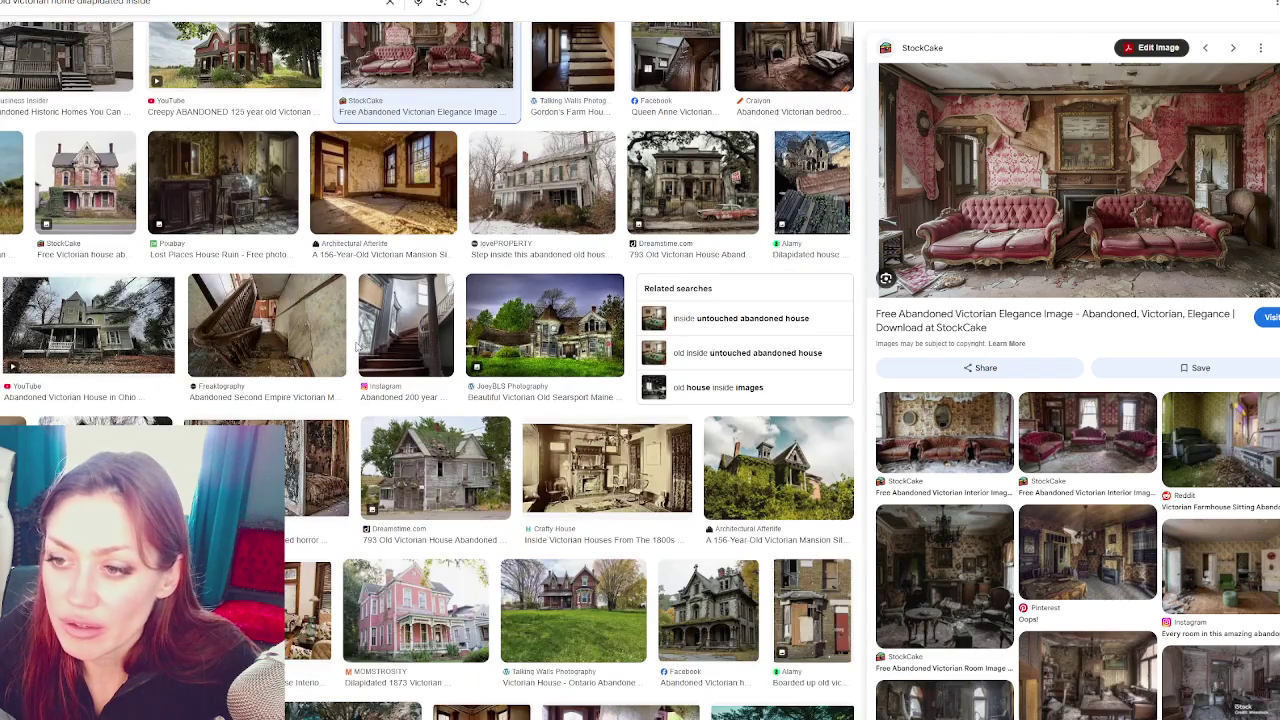
{"action": "left_click", "coordinate": [318, 468]}
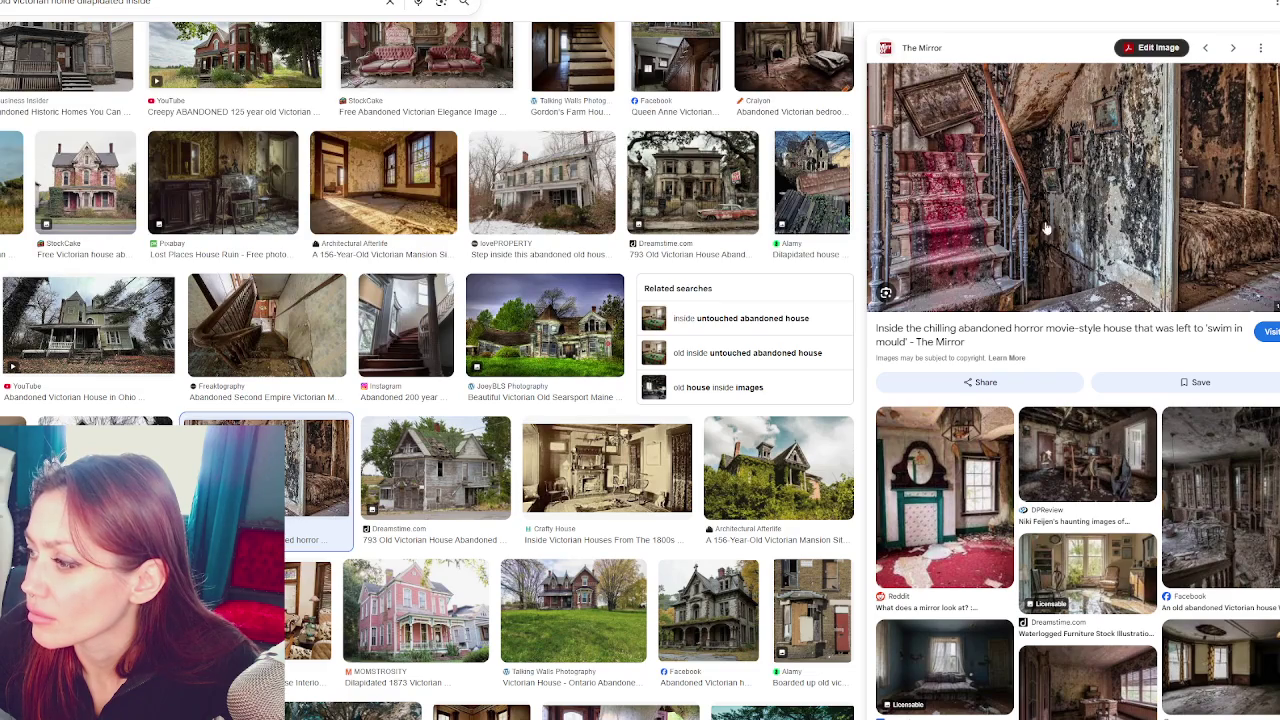
{"action": "right_click", "coordinate": [1090, 226]}
{"action": "left_click", "coordinate": [1080, 365]}
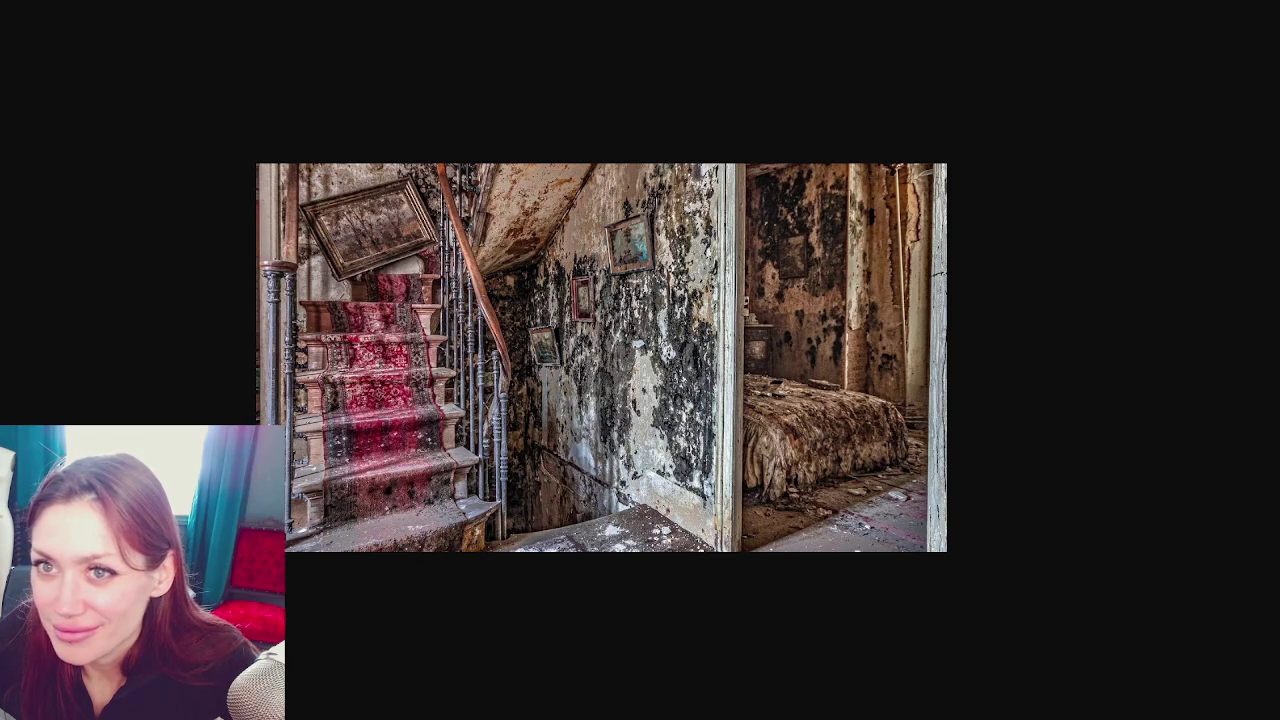
Preview the Blue Abandoned House and demolished Rome house, then search 'old victorian home dilapidated inside'
{"action": "scroll", "scroll_direction": "down", "scroll_amount": 3}
{"action": "scroll", "scroll_direction": "down", "scroll_amount": 3}
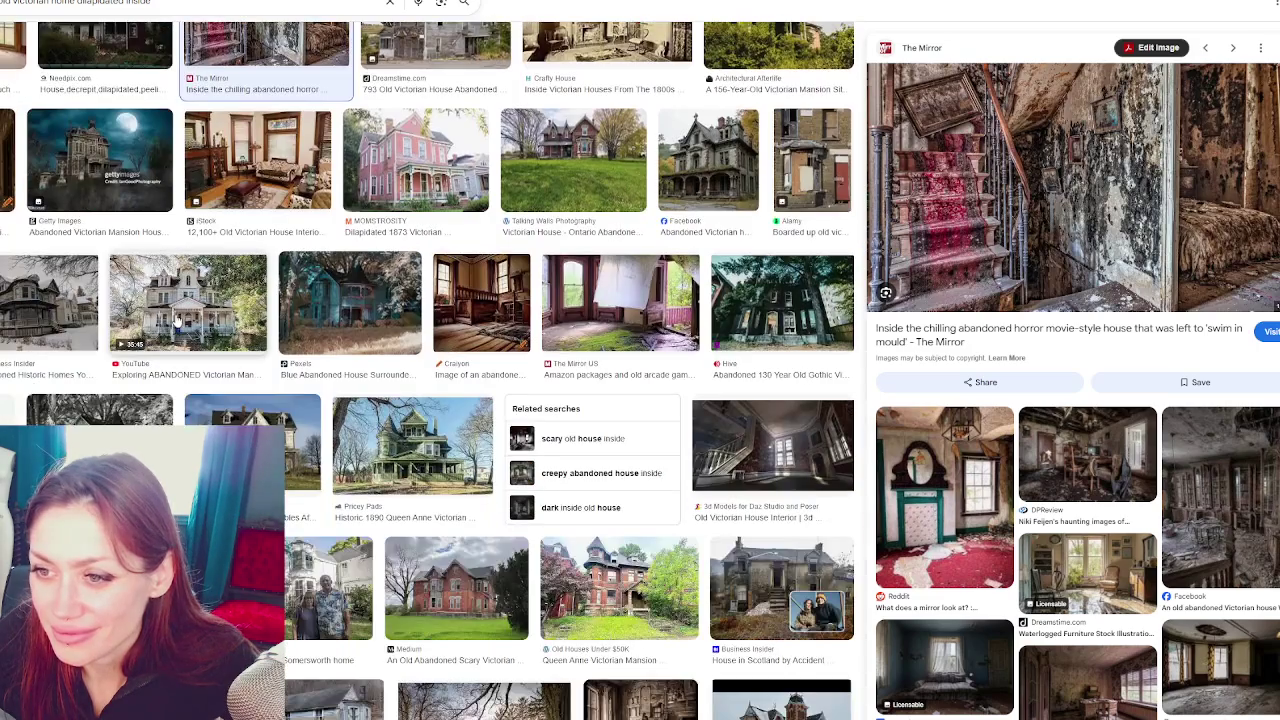
{"action": "left_click", "coordinate": [176, 320]}
{"action": "left_click", "coordinate": [300, 308]}
{"action": "scroll", "scroll_direction": "down", "scroll_amount": 3}
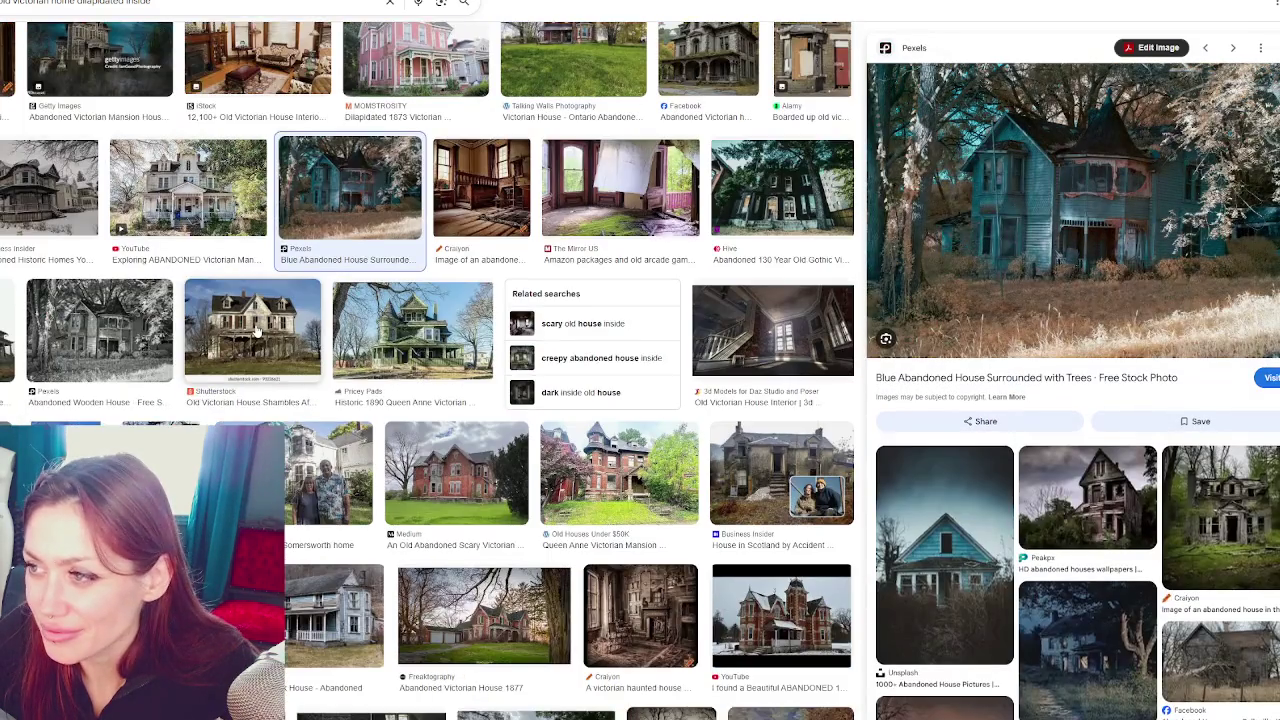
{"action": "scroll", "scroll_direction": "down", "scroll_amount": 3}
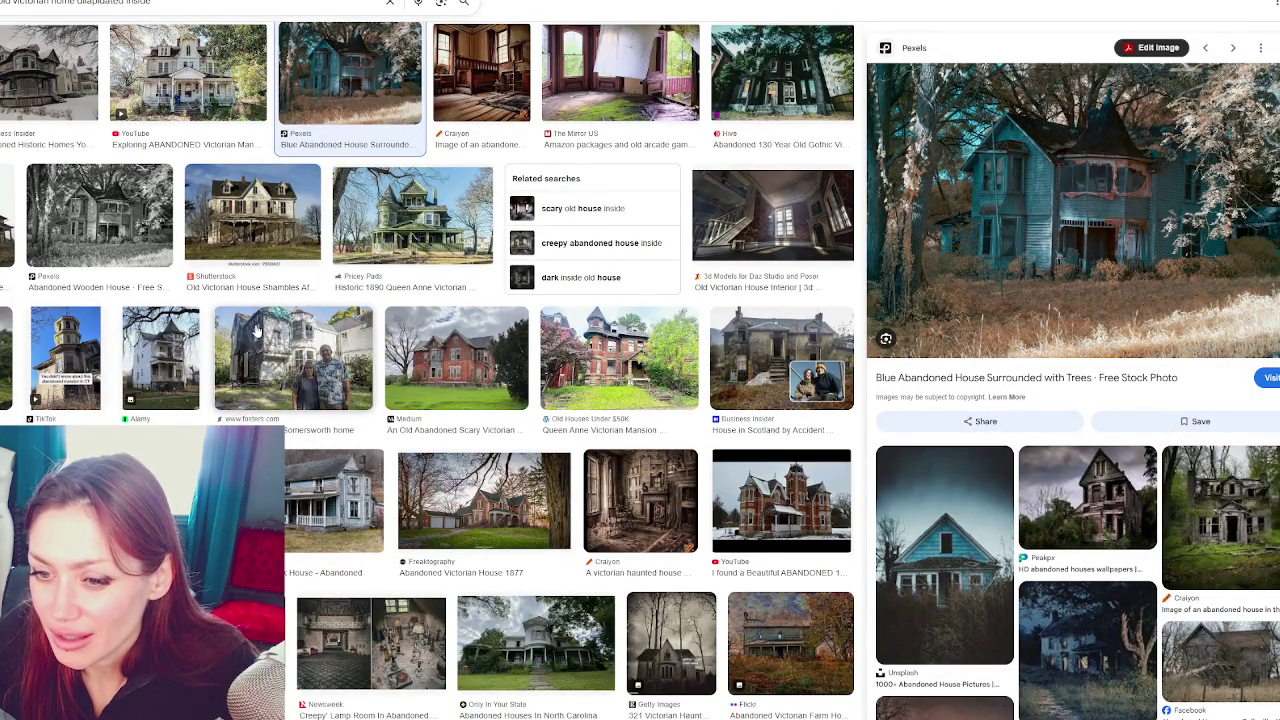
{"action": "left_click", "coordinate": [65, 358]}
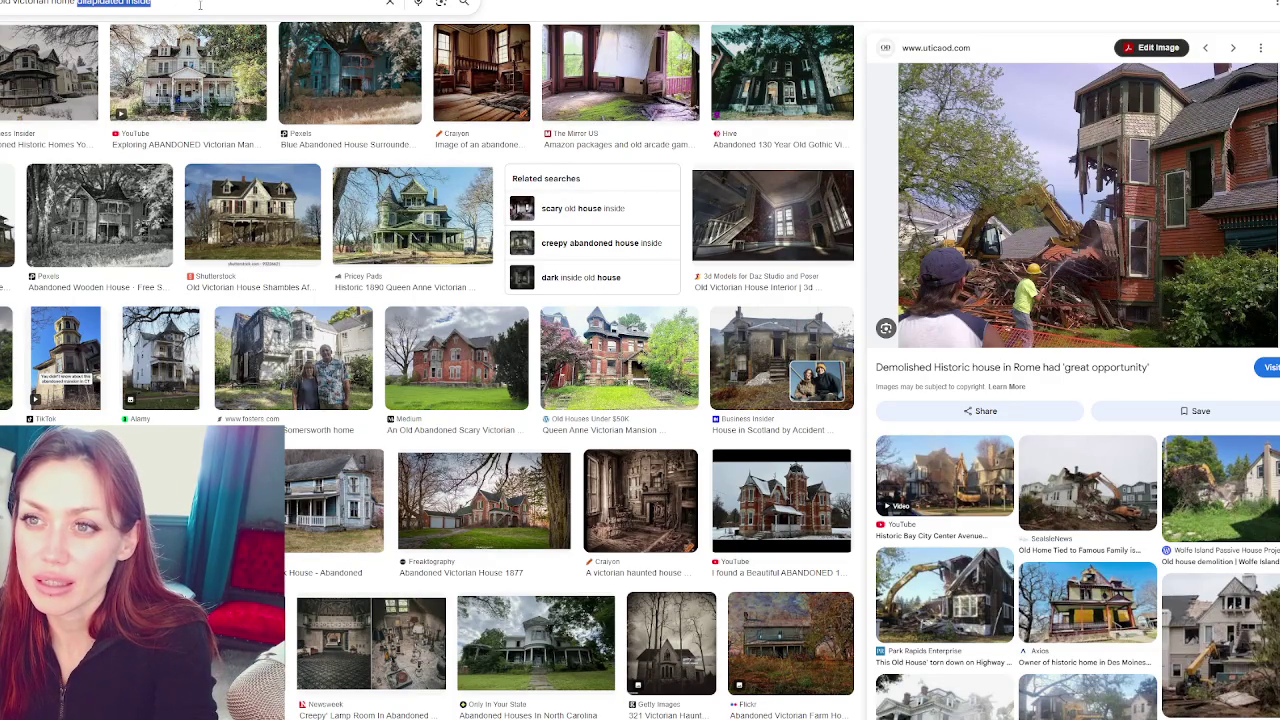
{"action": "key", "text": "Return"}
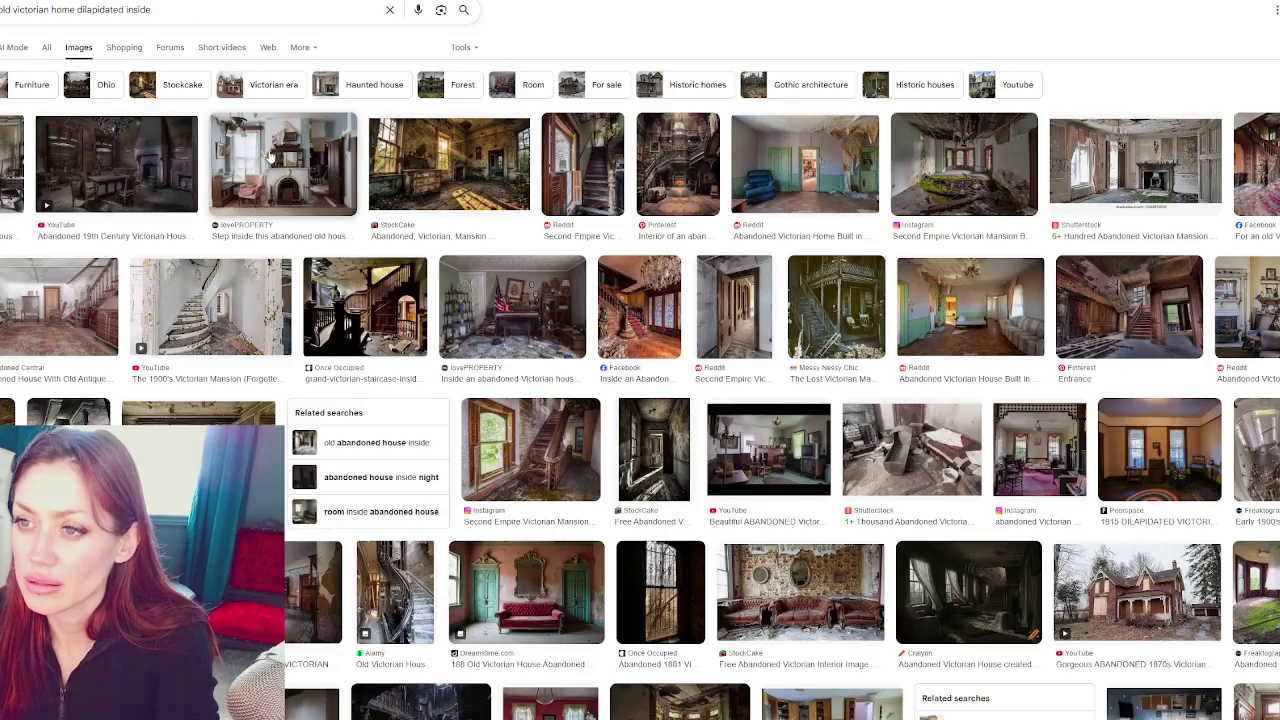
Preview top-row abandoned Victorian interiors, including the StockCake, Pinterest and Reddit staircase results
{"action": "left_click", "coordinate": [170, 175]}
{"action": "left_click", "coordinate": [270, 165]}
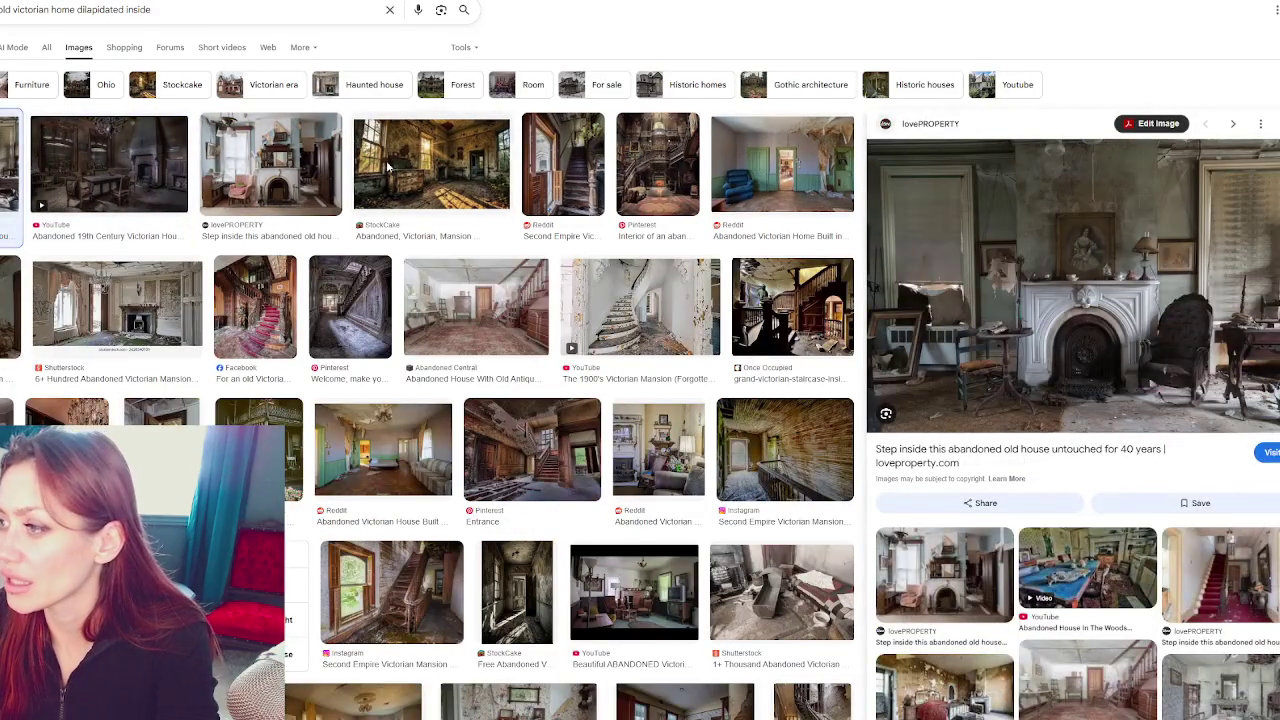
{"action": "left_click", "coordinate": [388, 168]}
{"action": "left_click", "coordinate": [657, 165]}
{"action": "left_click", "coordinate": [563, 165]}
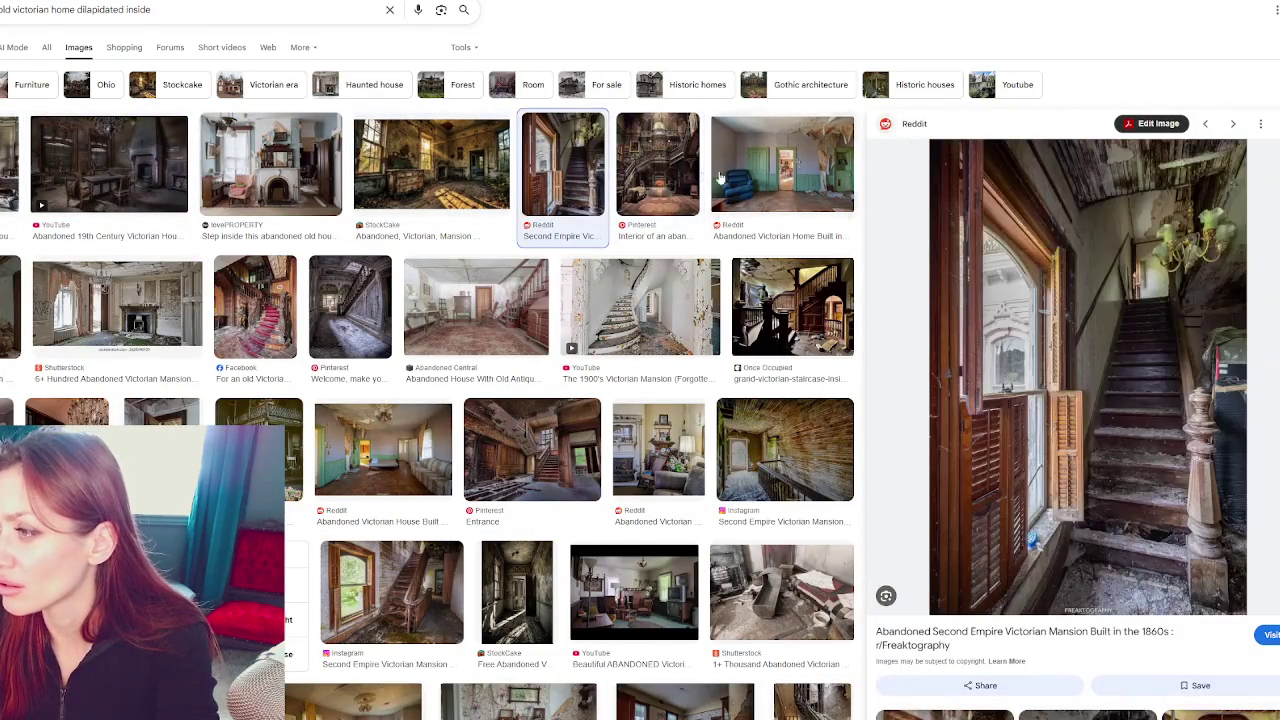
{"action": "left_click", "coordinate": [755, 176]}
Preview second-row staircase and mansion interiors, including the Shutterstock fireplace room
{"action": "left_click", "coordinate": [792, 305]}
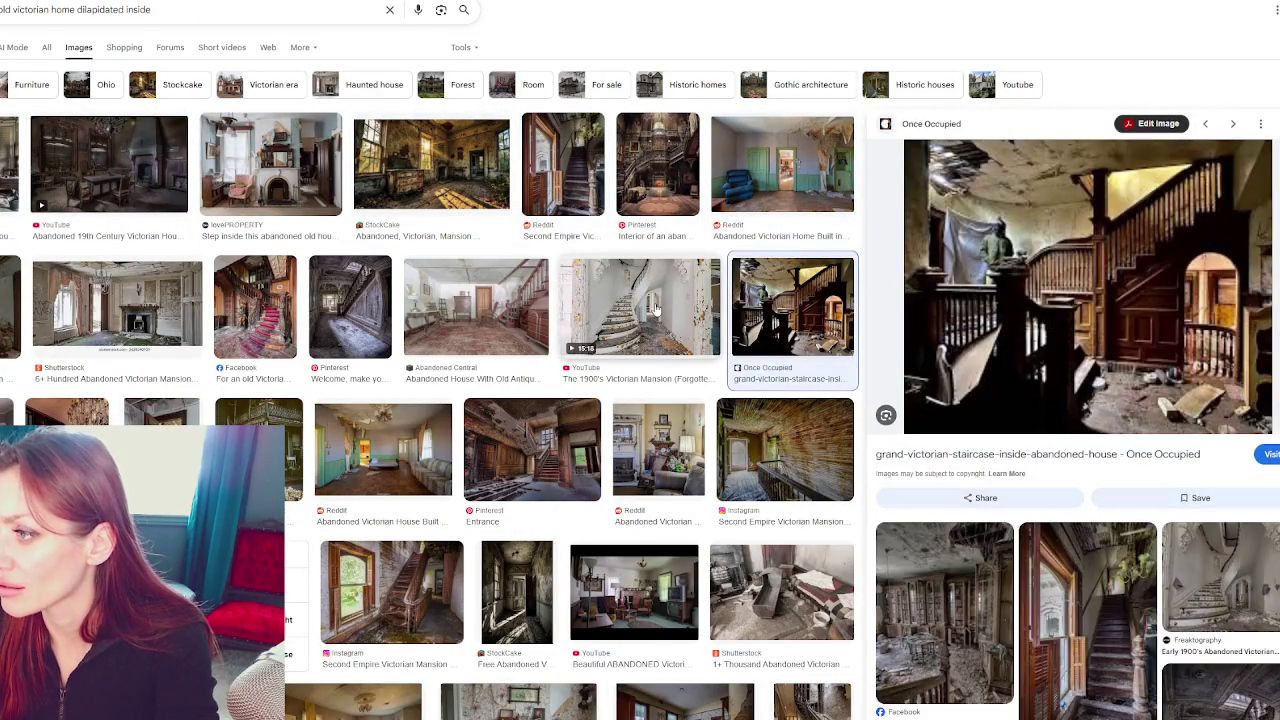
{"action": "left_click", "coordinate": [656, 311]}
{"action": "left_click", "coordinate": [487, 318]}
{"action": "left_click", "coordinate": [350, 310]}
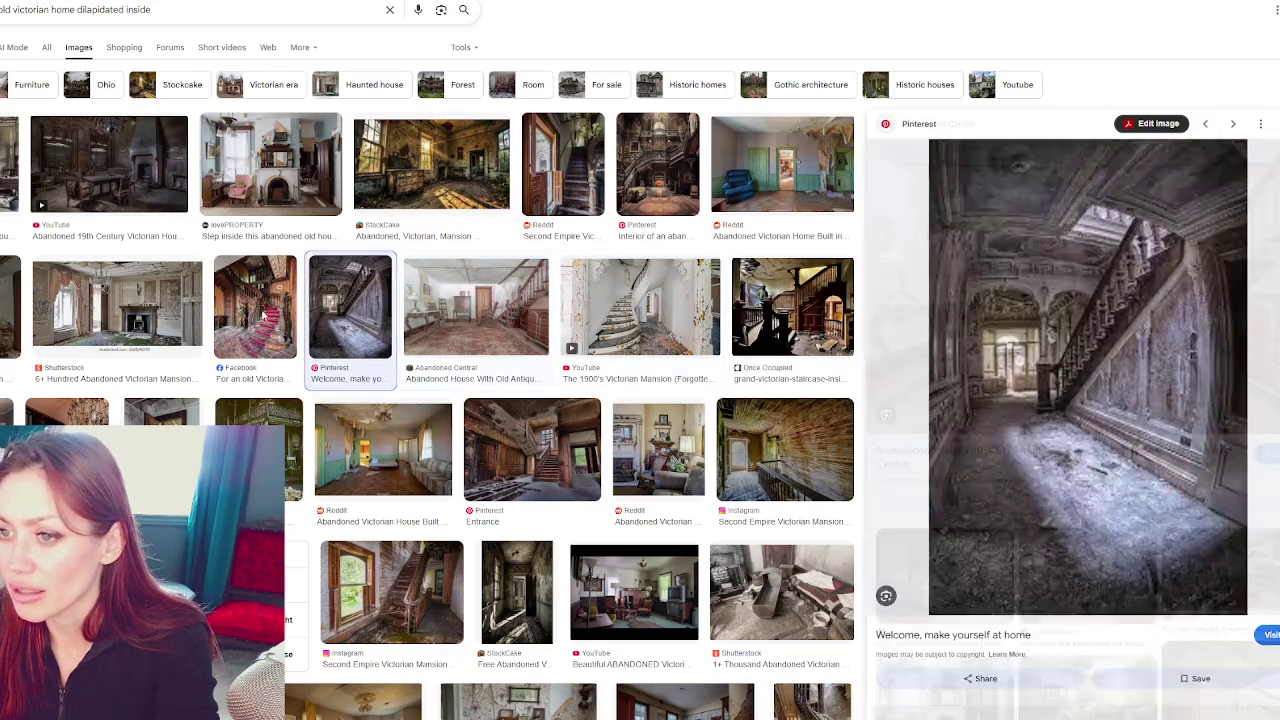
{"action": "left_click", "coordinate": [255, 310]}
{"action": "left_click", "coordinate": [177, 320]}
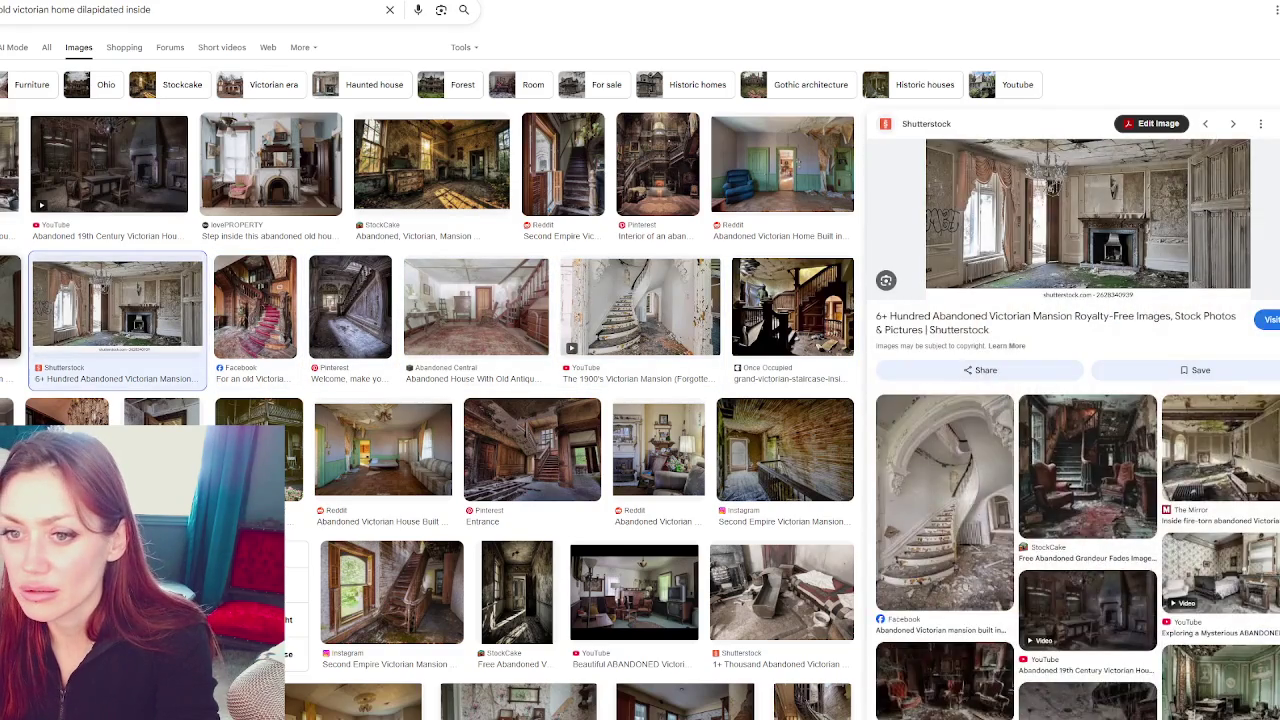
{"action": "left_click", "coordinate": [10, 310]}
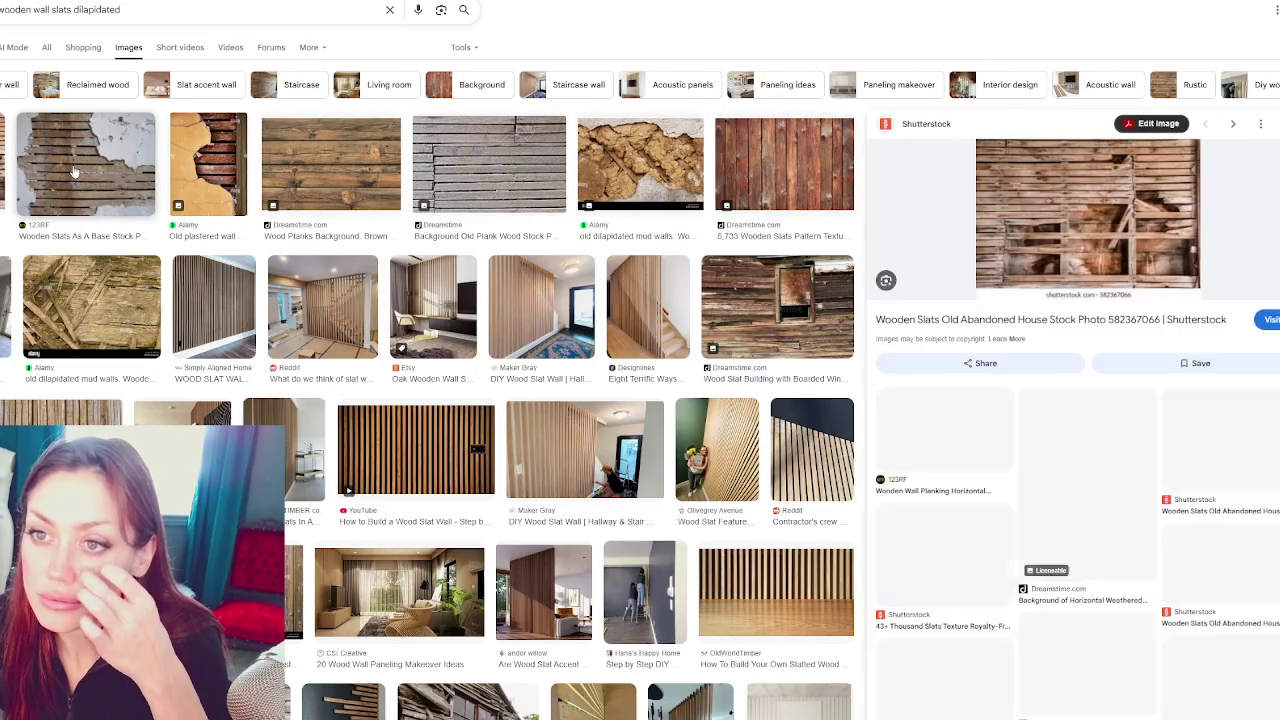
Preview wooden-slat results: slats behind fallen plaster, plastered wall, old planks, abandoned slat building
{"action": "left_click", "coordinate": [73, 172]}
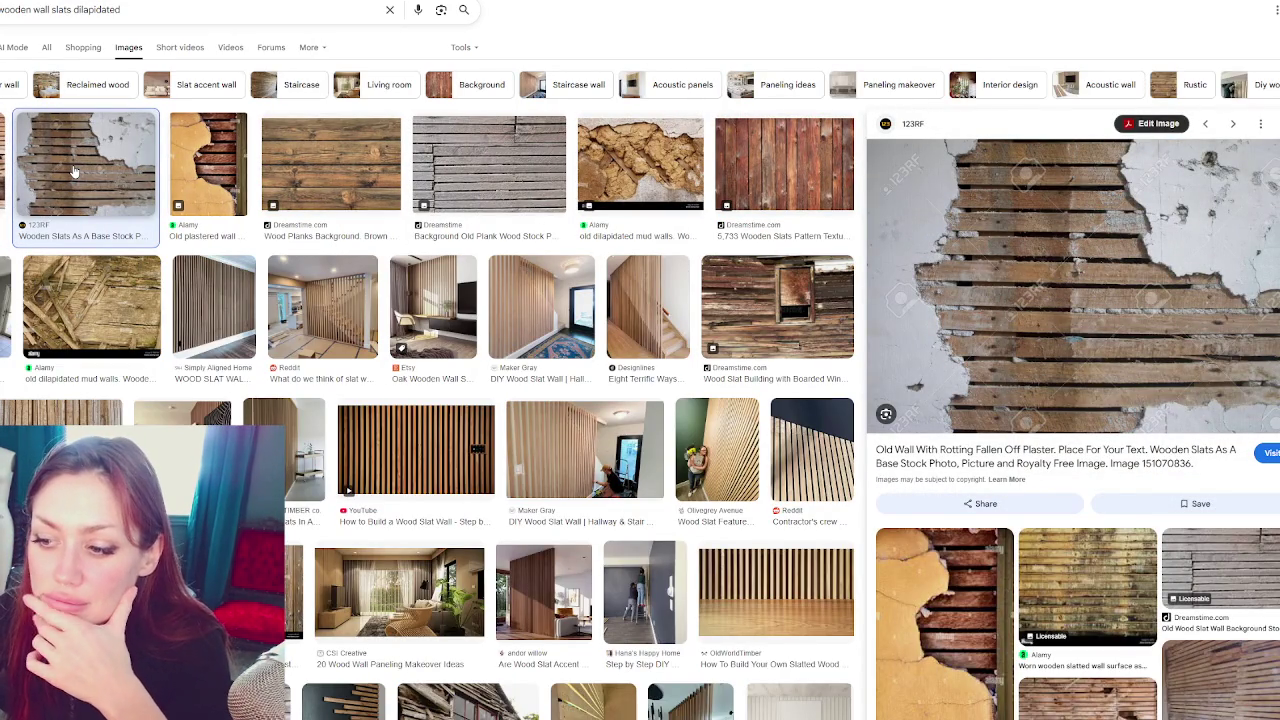
{"action": "left_click", "coordinate": [208, 162]}
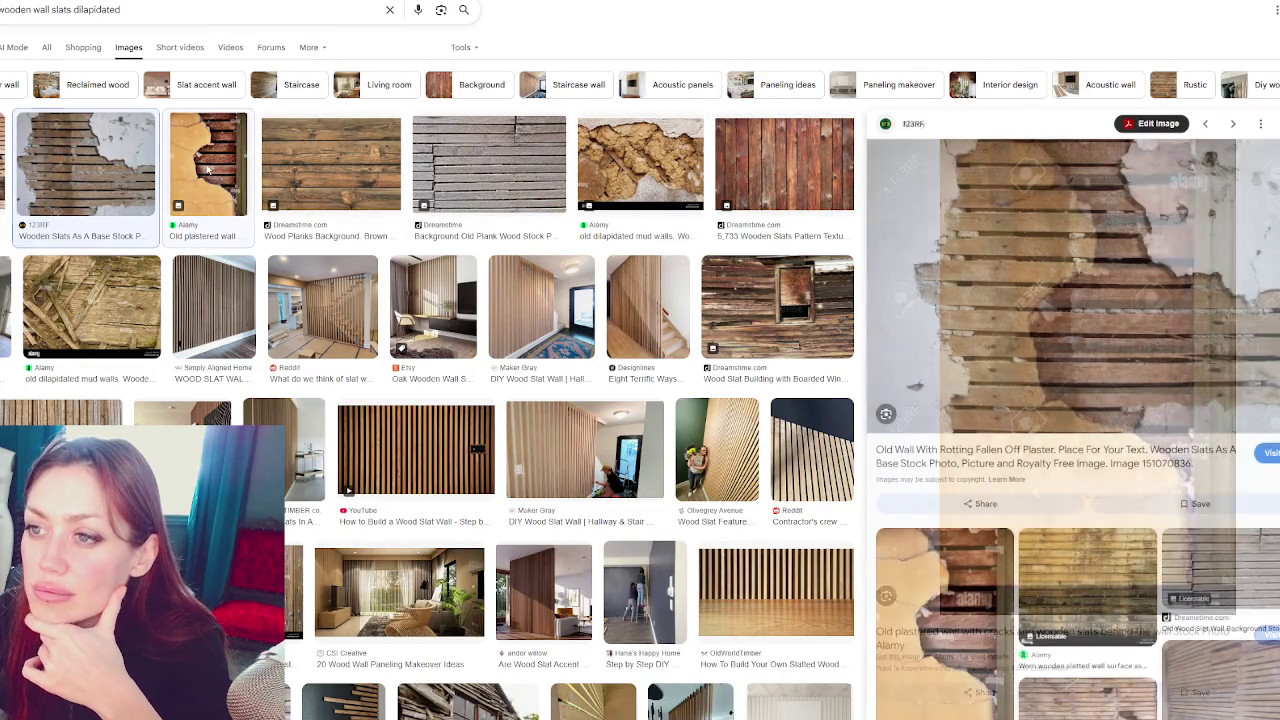
{"action": "left_click", "coordinate": [325, 153]}
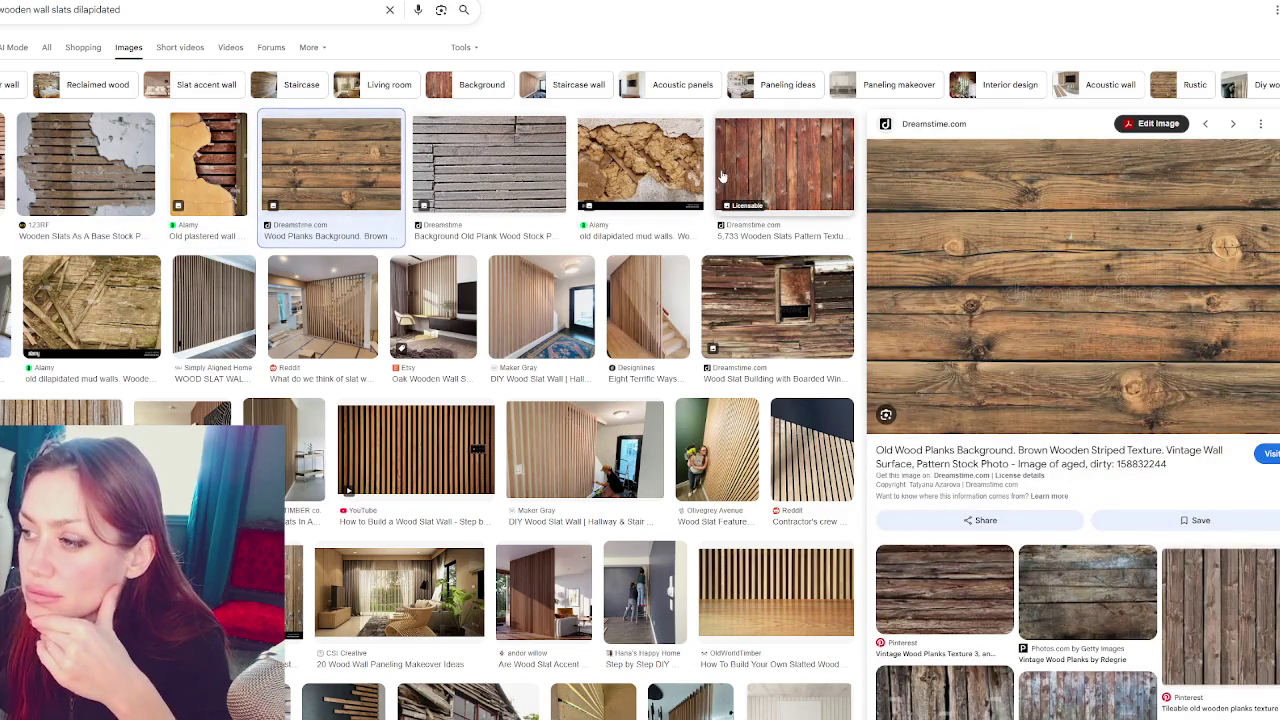
{"action": "left_click", "coordinate": [736, 291]}
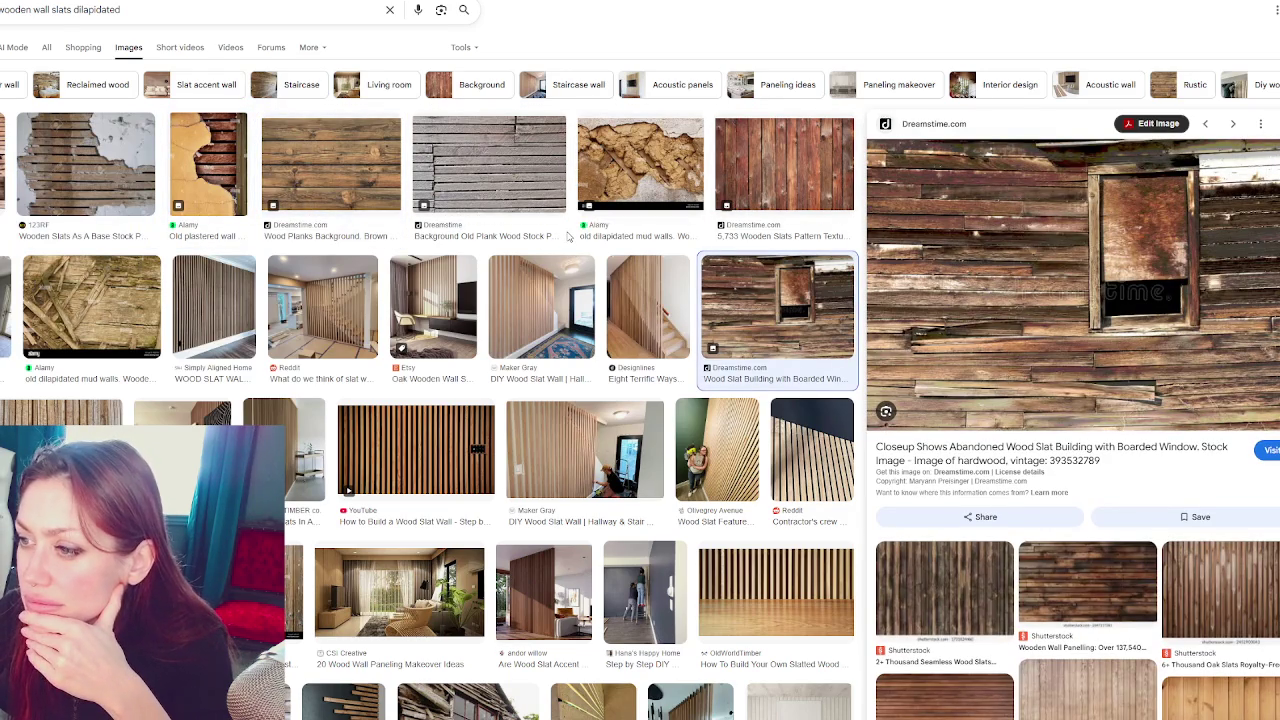
Add 'victorian' to the slat search and preview the Shutterstock and blog slat wall photos
{"action": "left_click", "coordinate": [209, 17]}
{"action": "type", "text": "victgor"}
{"action": "type", "text": "orian"}
{"action": "key", "text": "Return"}
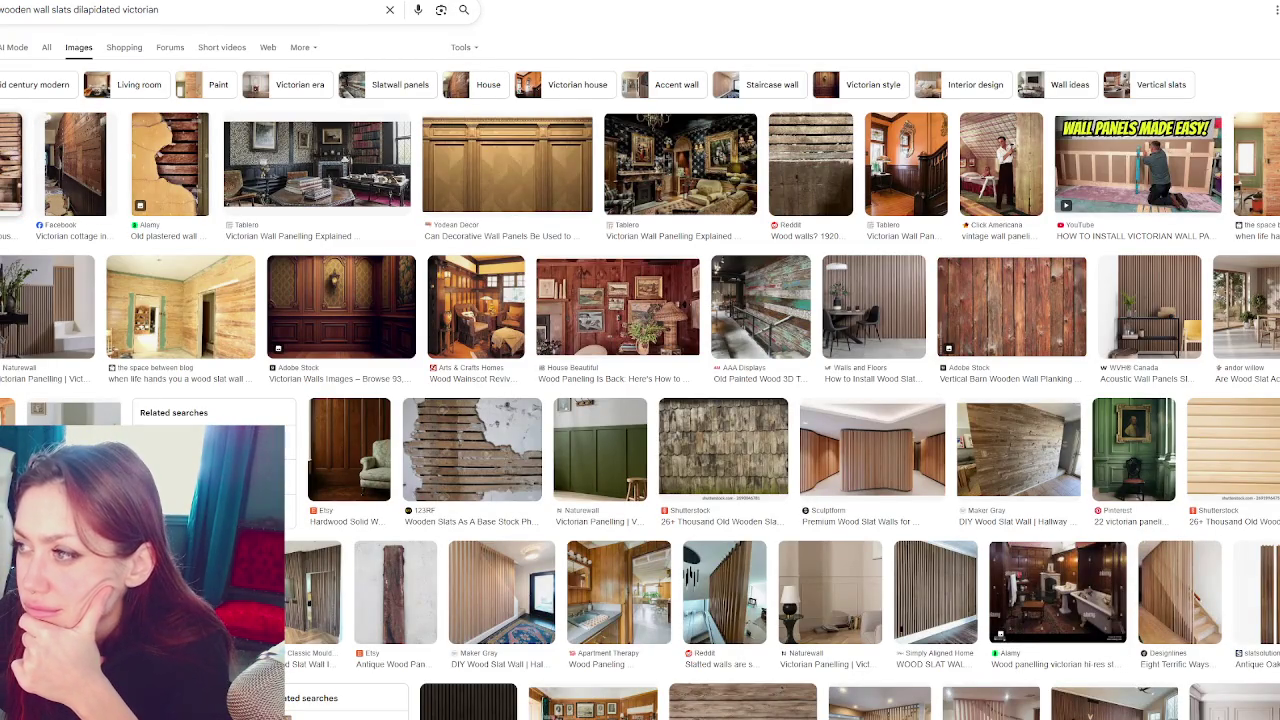
{"action": "left_click", "coordinate": [12, 165]}
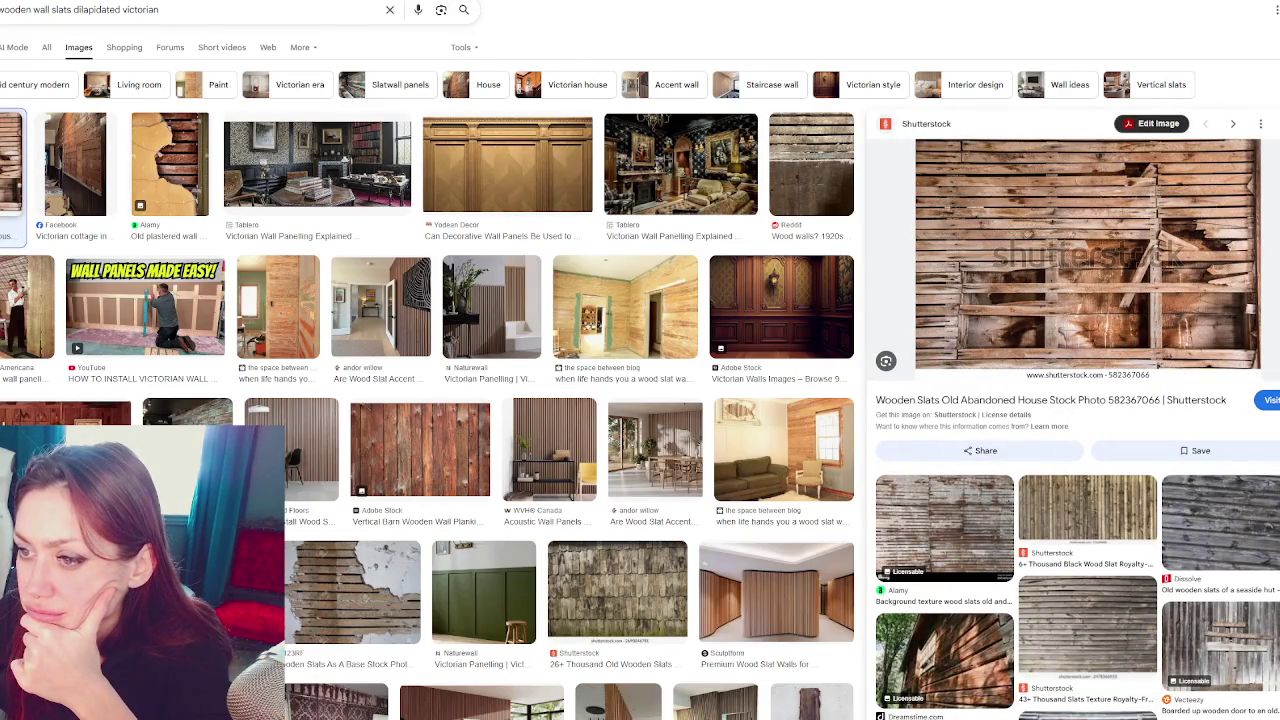
{"action": "left_click", "coordinate": [278, 306]}
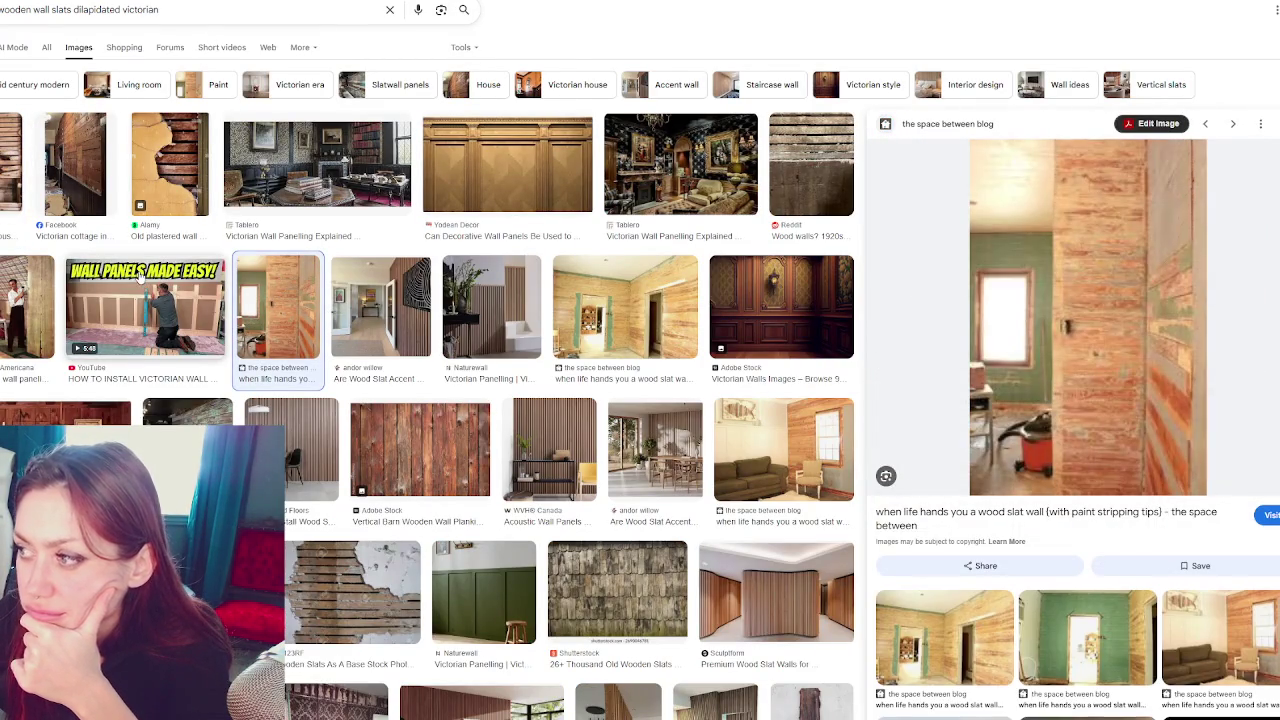
Open the plaster-and-lath wall removal photo and scroll through its related images
{"action": "scroll", "scroll_direction": "down", "scroll_amount": 3}
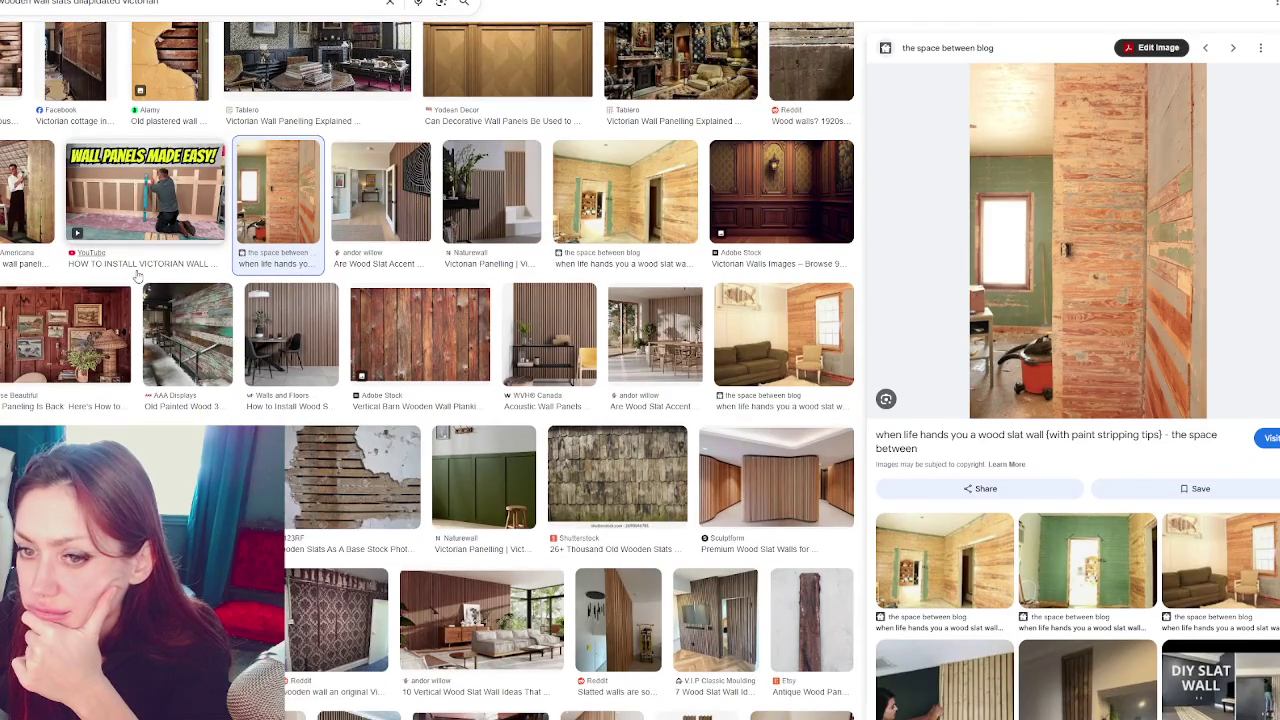
{"action": "left_click", "coordinate": [345, 475]}
{"action": "scroll", "scroll_direction": "down", "scroll_amount": 3}
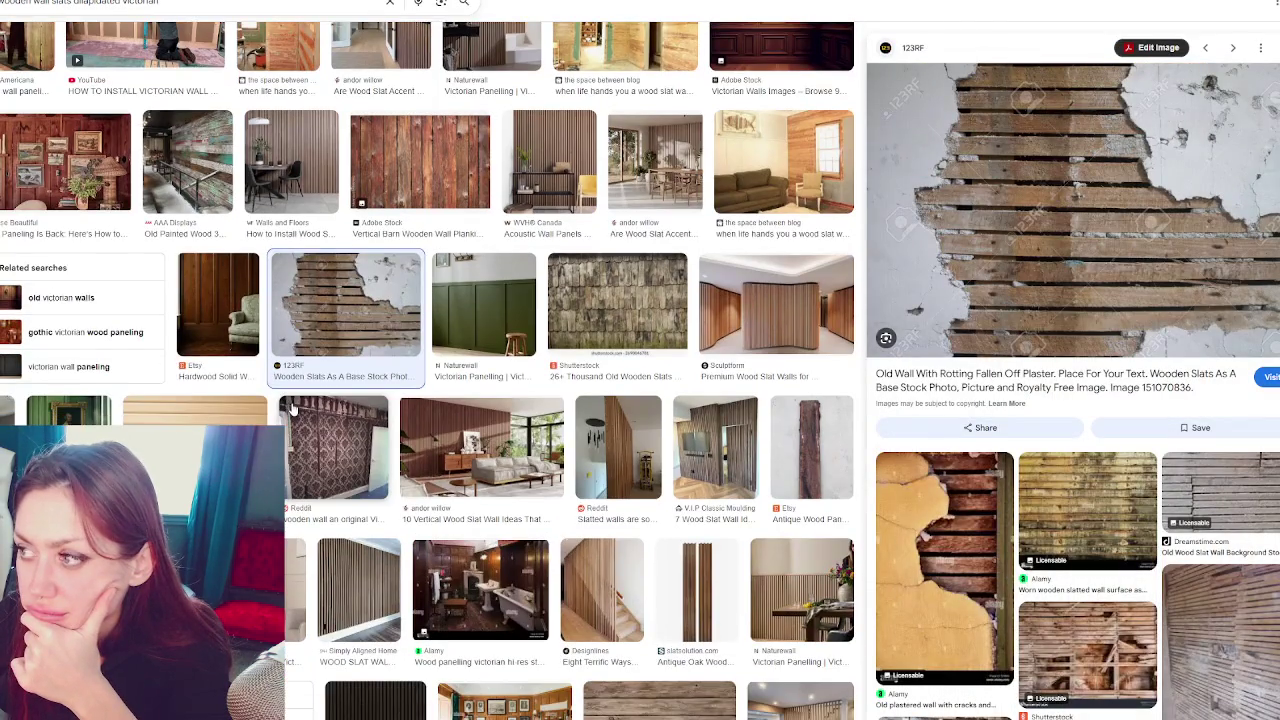
{"action": "scroll", "scroll_direction": "down", "scroll_amount": 3}
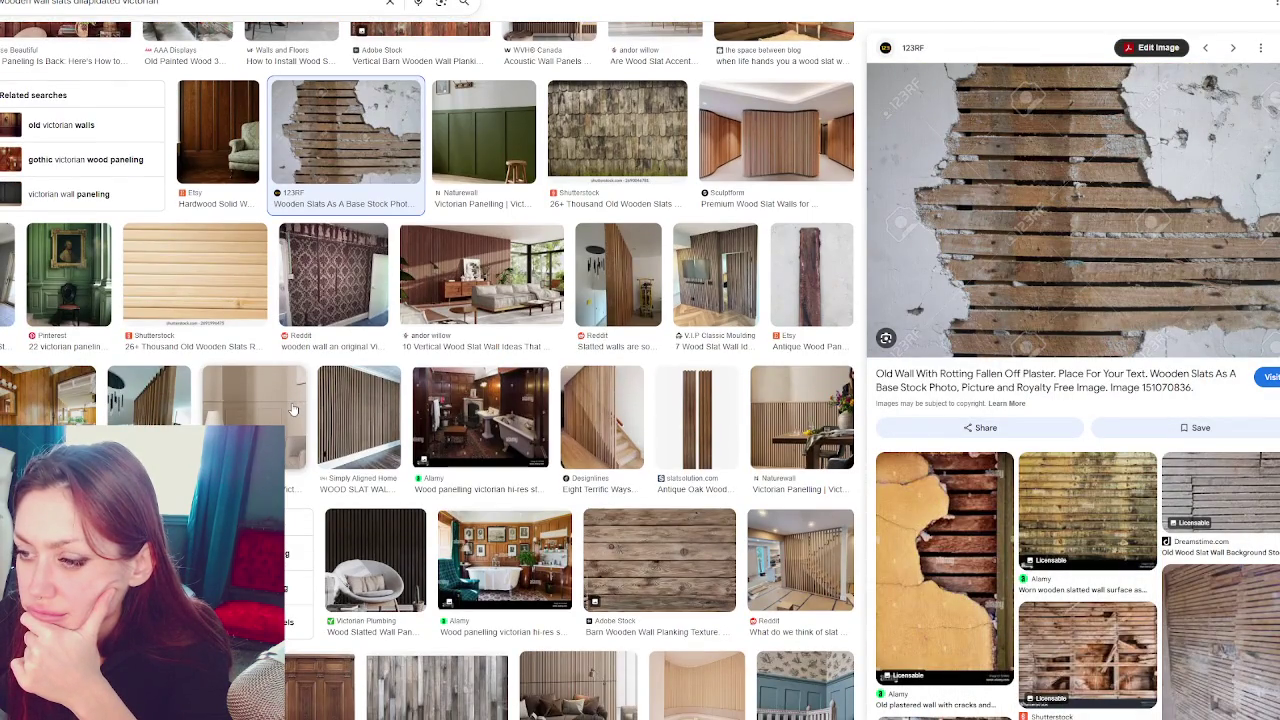
{"action": "scroll", "scroll_direction": "down", "scroll_amount": 3}
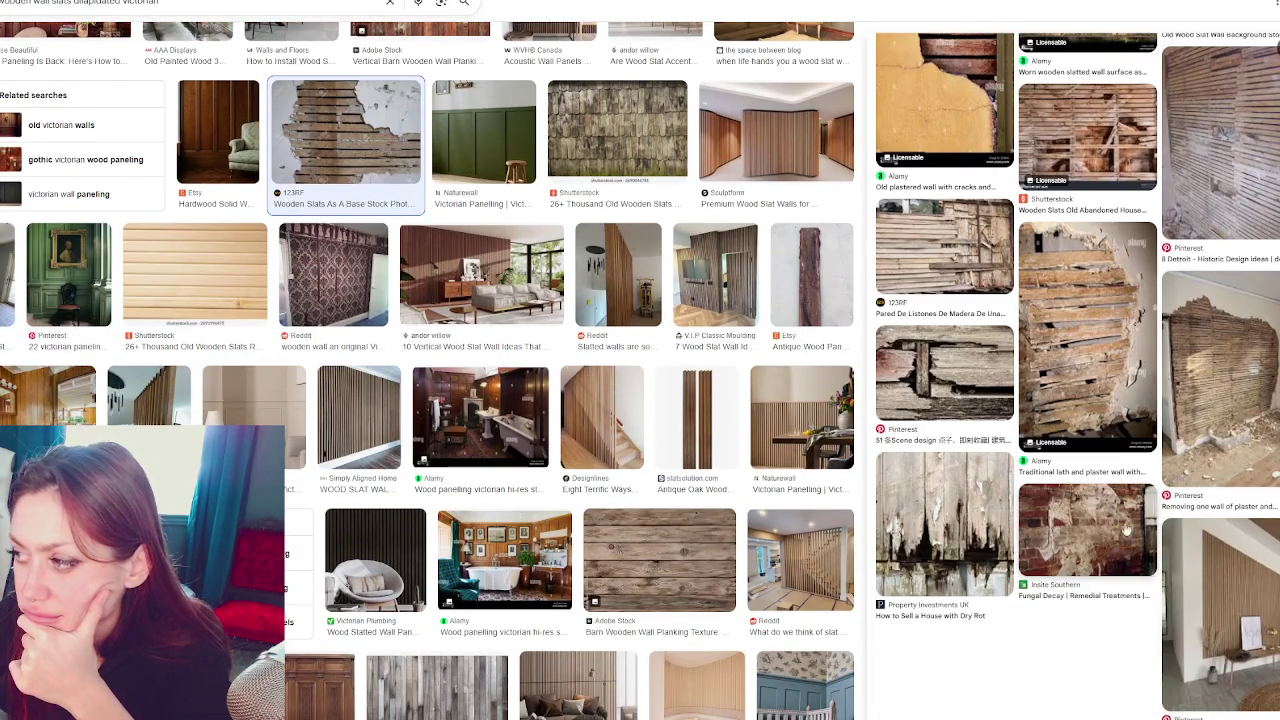
{"action": "left_click", "coordinate": [1200, 385]}
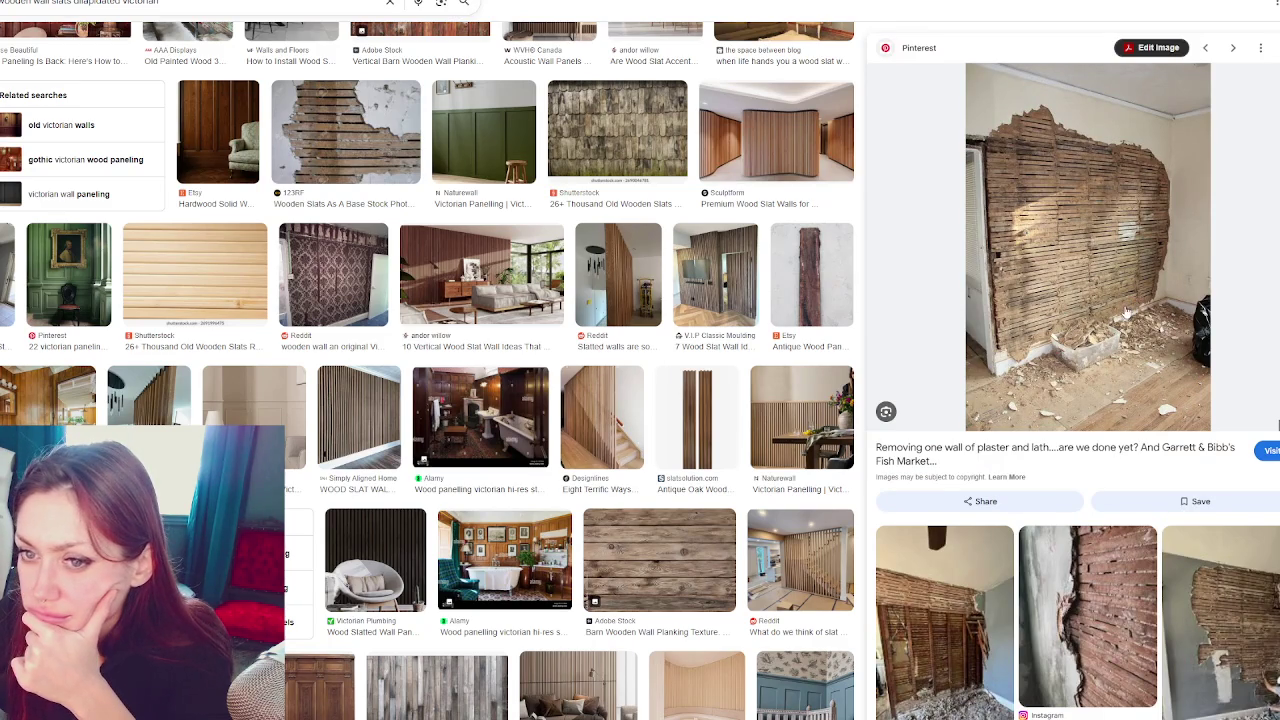
{"action": "scroll", "scroll_direction": "down", "scroll_amount": 3}
{"action": "scroll", "scroll_direction": "down", "scroll_amount": 3}
{"action": "scroll", "scroll_direction": "down", "scroll_amount": 3}
{"action": "scroll", "scroll_direction": "down", "scroll_amount": 3}
{"action": "scroll", "scroll_direction": "down", "scroll_amount": 3}
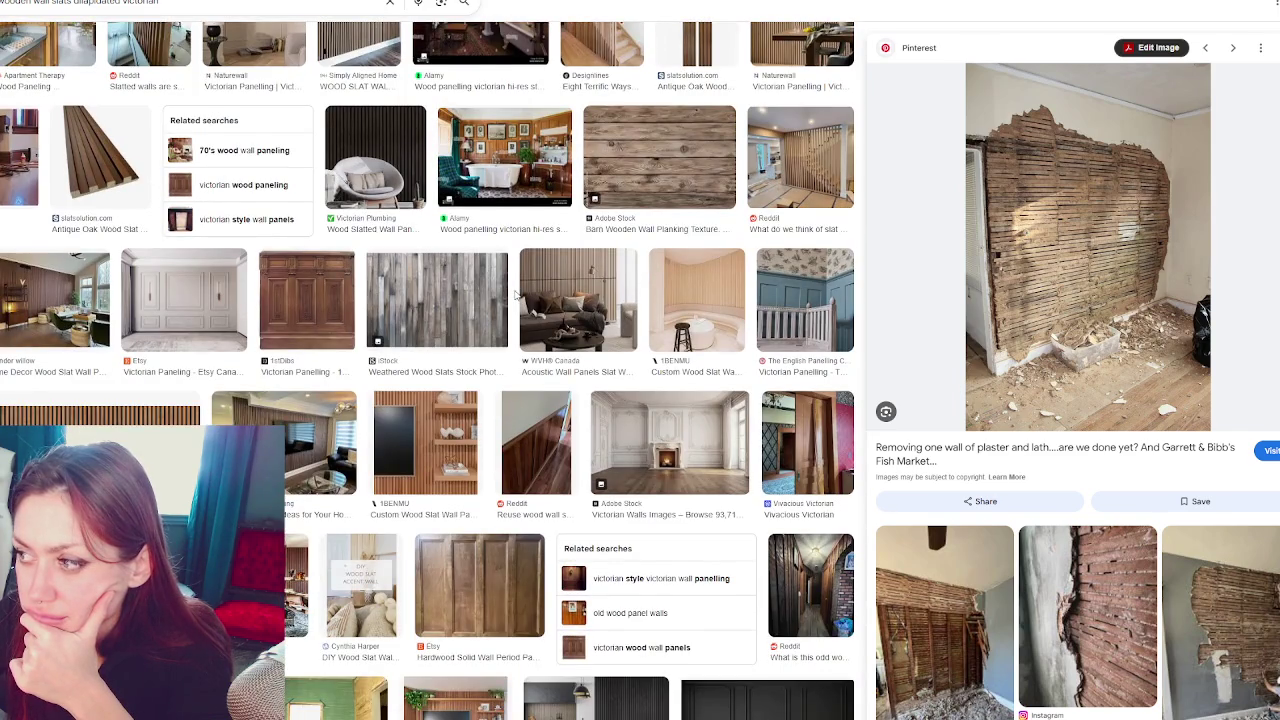
{"action": "scroll", "scroll_direction": "down", "scroll_amount": 3}
{"action": "scroll", "scroll_direction": "down", "scroll_amount": 3}
{"action": "scroll", "scroll_direction": "down", "scroll_amount": 3}
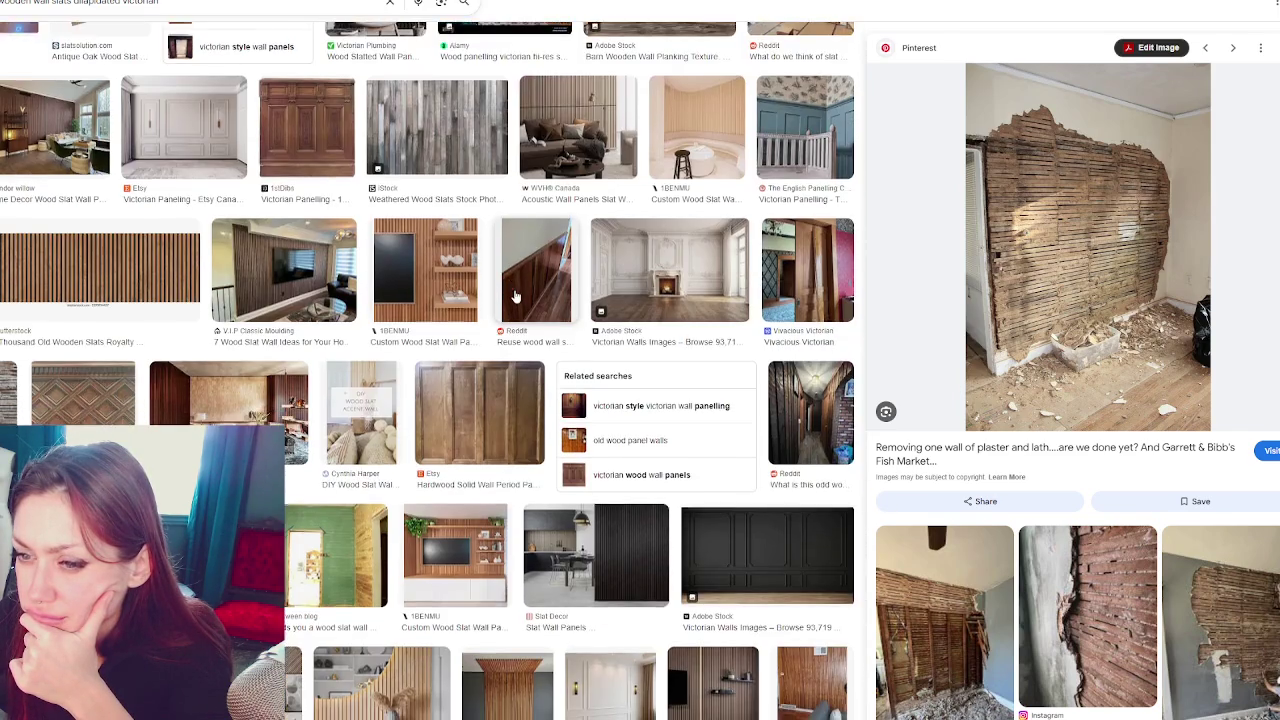
{"action": "scroll", "scroll_direction": "down", "scroll_amount": 3}
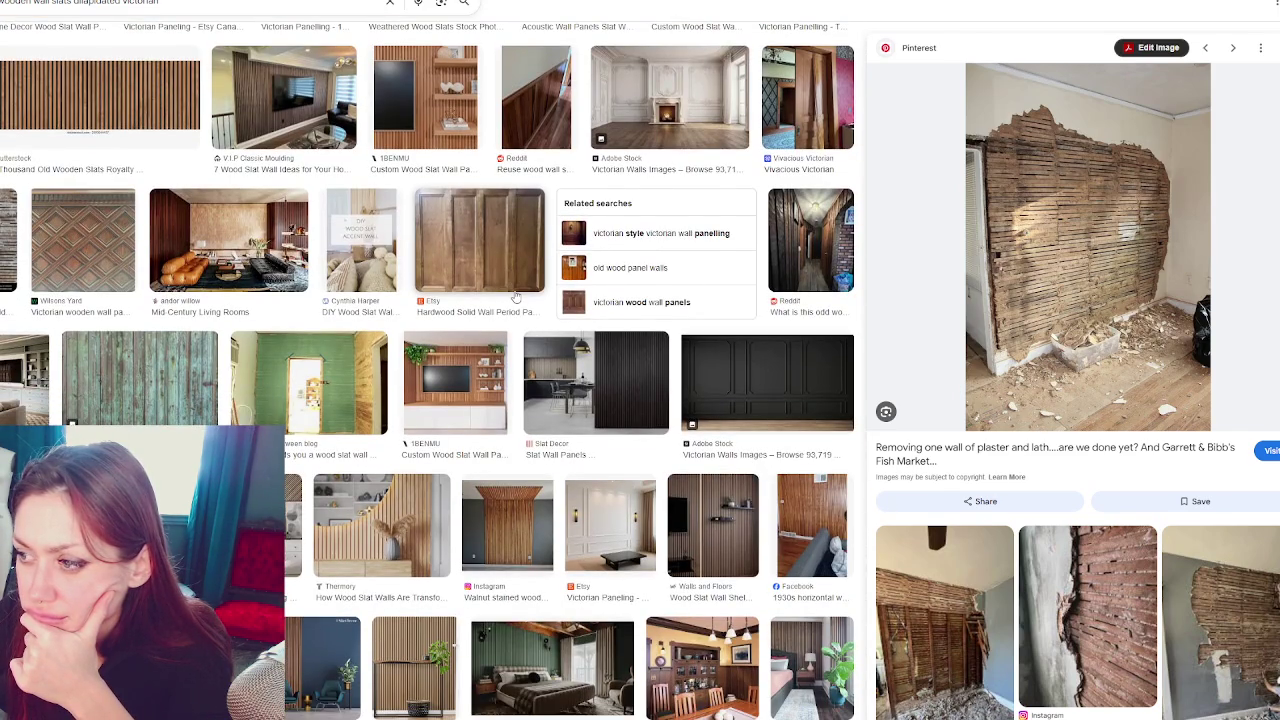
{"action": "scroll", "scroll_direction": "down", "scroll_amount": 3}
{"action": "scroll", "scroll_direction": "down", "scroll_amount": 3}
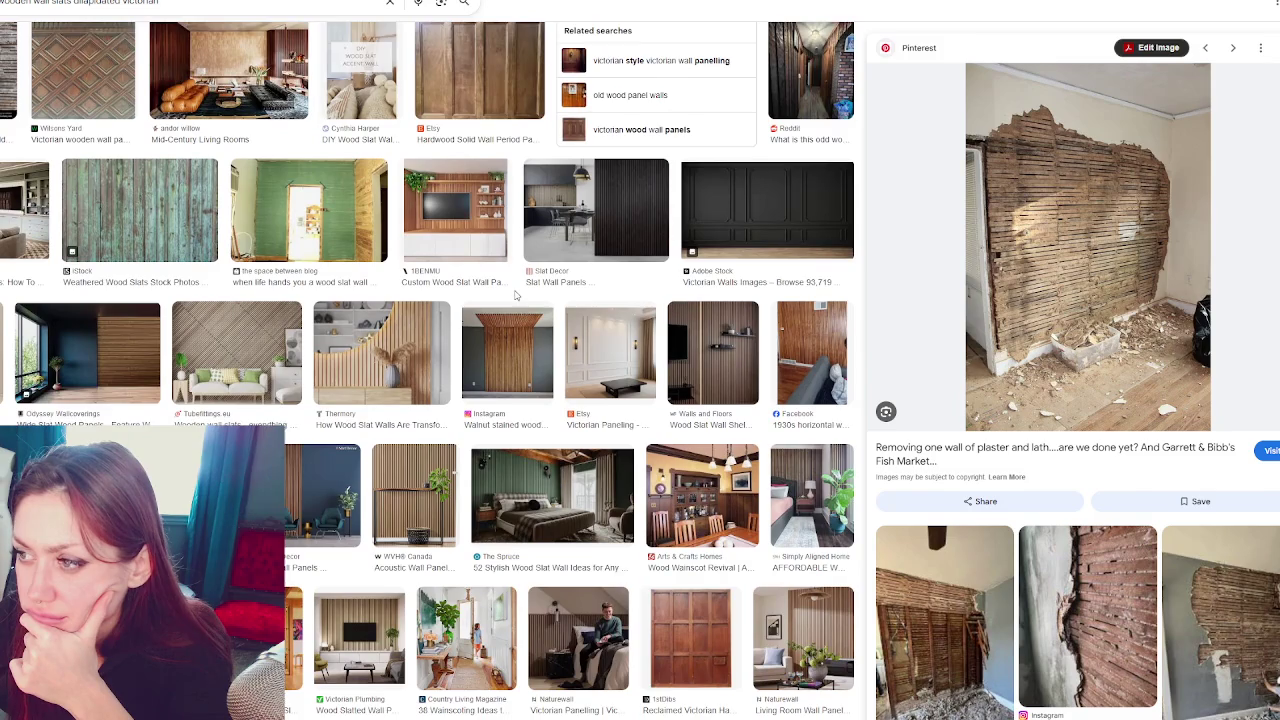
{"action": "scroll", "scroll_direction": "down", "scroll_amount": 3}
{"action": "scroll", "scroll_direction": "down", "scroll_amount": 3}
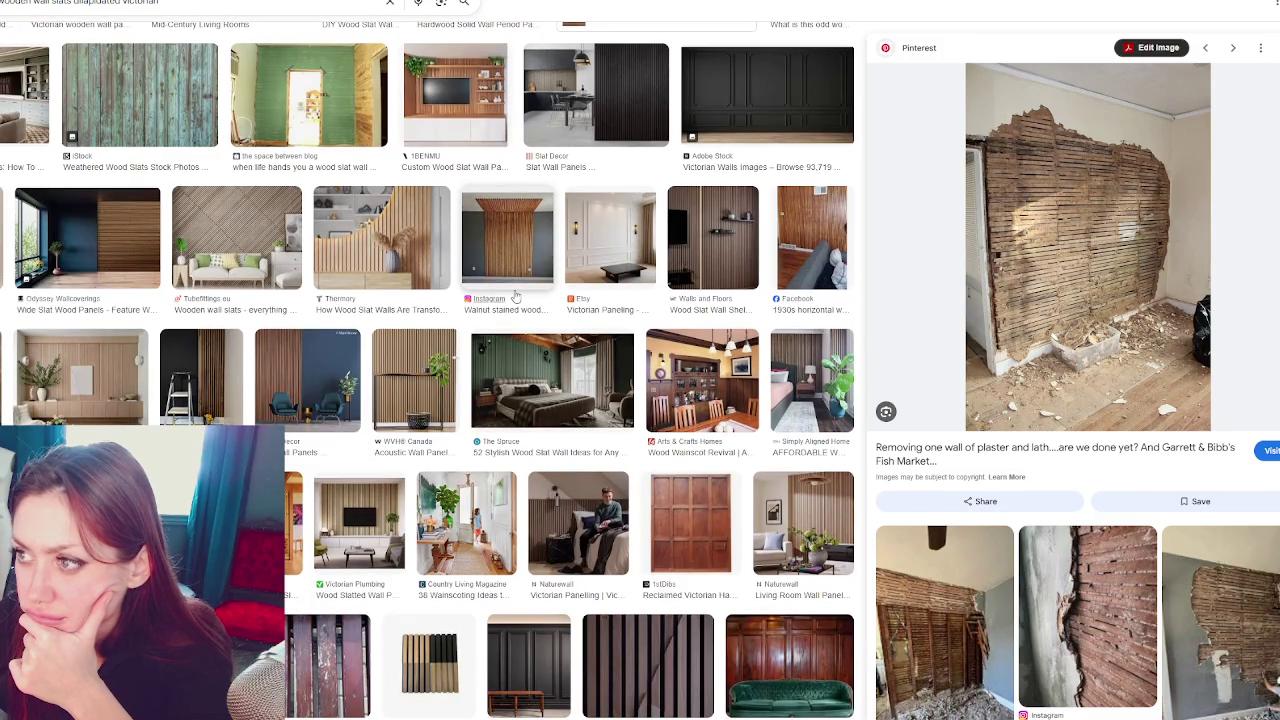
{"action": "scroll", "scroll_direction": "down", "scroll_amount": 3}
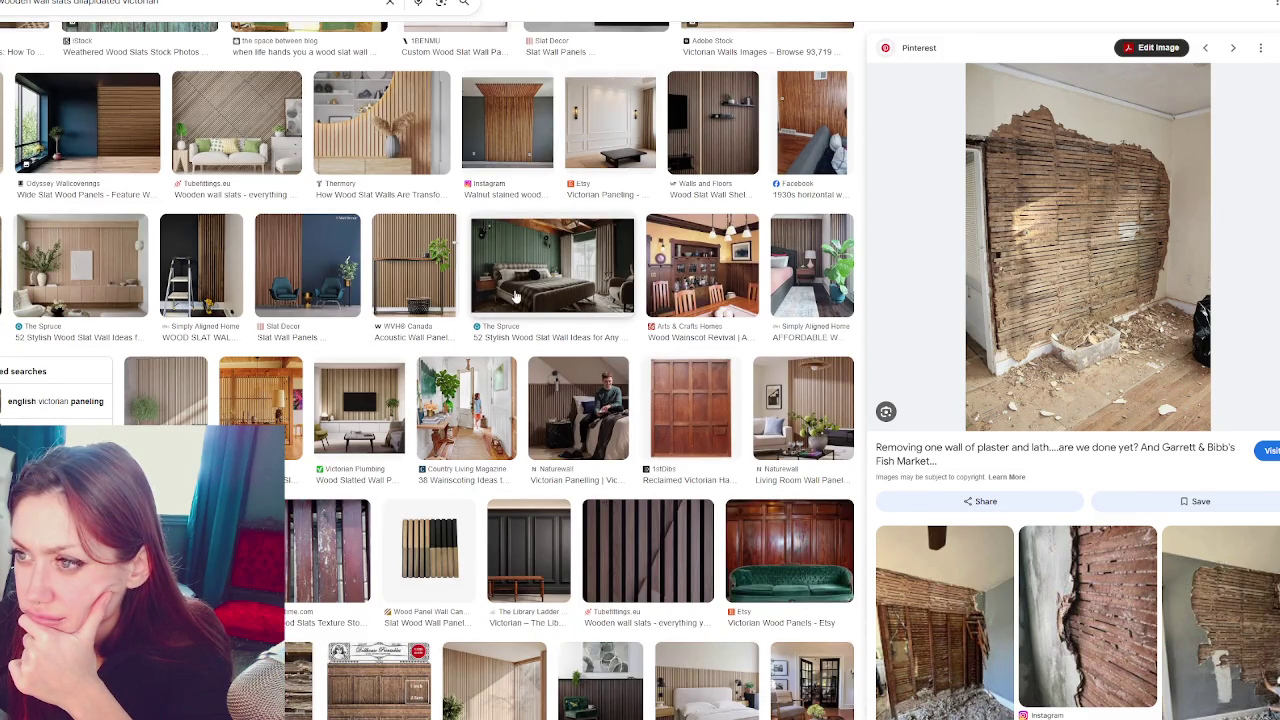
{"action": "scroll", "scroll_direction": "down", "scroll_amount": 3}
{"action": "scroll", "scroll_direction": "down", "scroll_amount": 3}
{"action": "scroll", "scroll_direction": "down", "scroll_amount": 3}
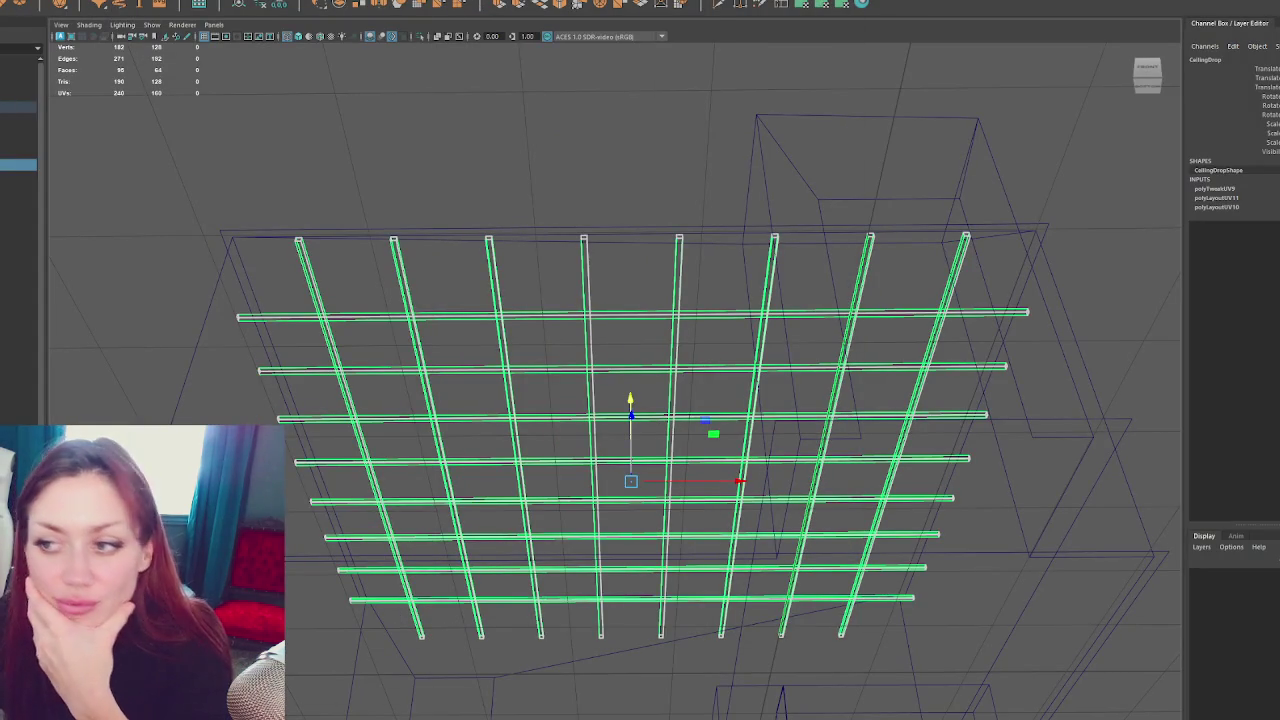
Move the small cube away from the room and stretch it into a tall thin column
{"action": "scroll", "scroll_direction": "down", "scroll_amount": 3}
{"action": "left_click_drag", "start_coordinate": [608, 222], "coordinate": [597, 270]}
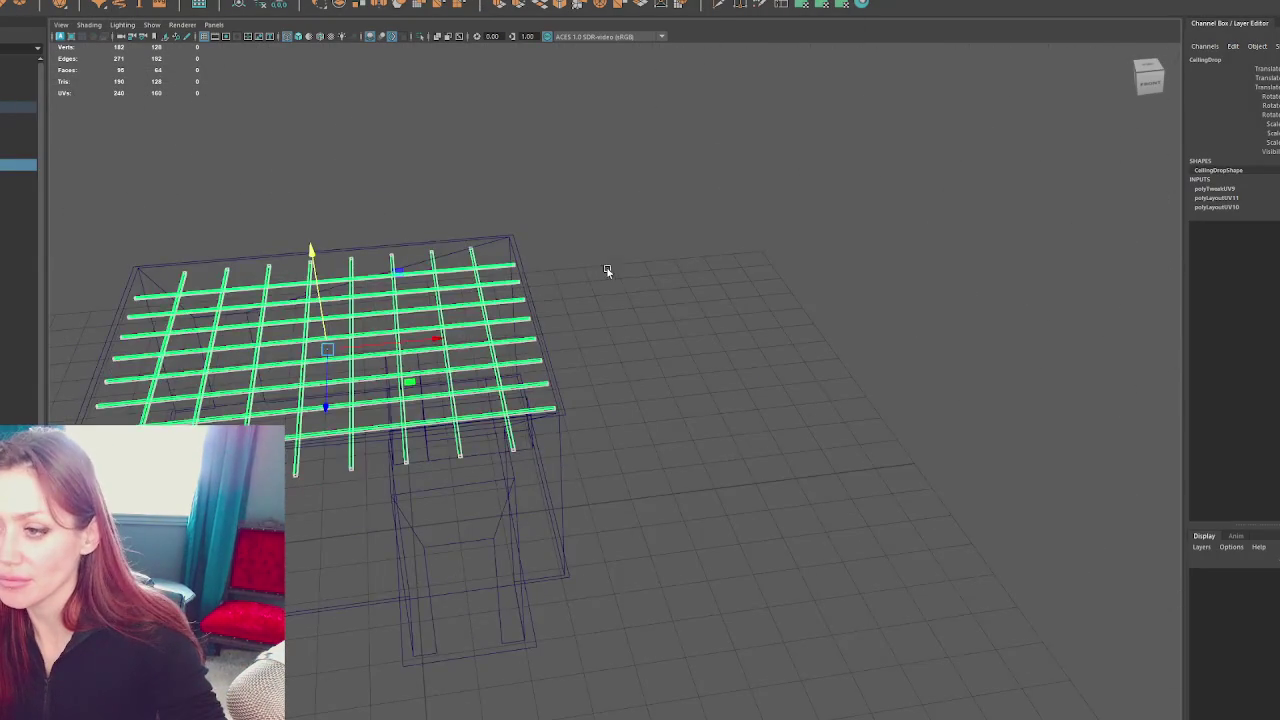
{"action": "left_click", "coordinate": [597, 270]}
{"action": "left_click", "coordinate": [540, 492]}
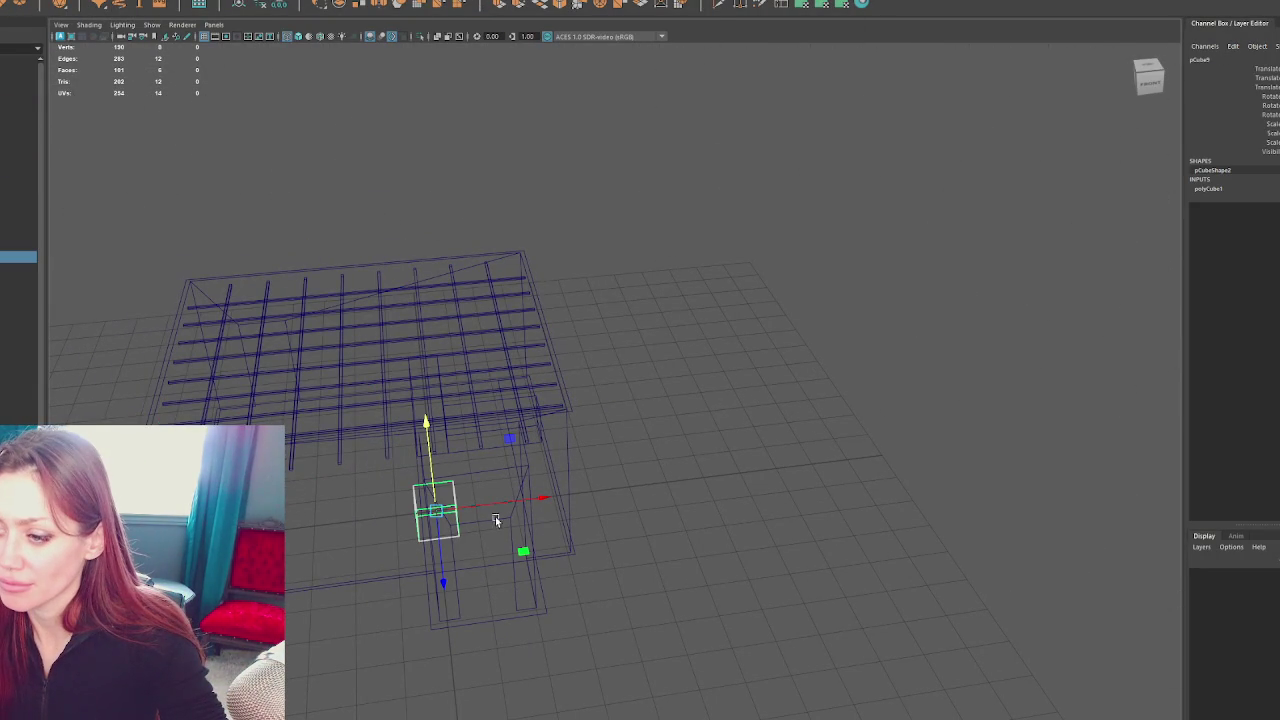
{"action": "left_click_drag", "start_coordinate": [476, 508], "coordinate": [791, 486]}
{"action": "key", "text": "f"}
{"action": "scroll", "scroll_direction": "down", "scroll_amount": 3}
{"action": "left_click_drag", "start_coordinate": [622, 386], "coordinate": [448, 348]}
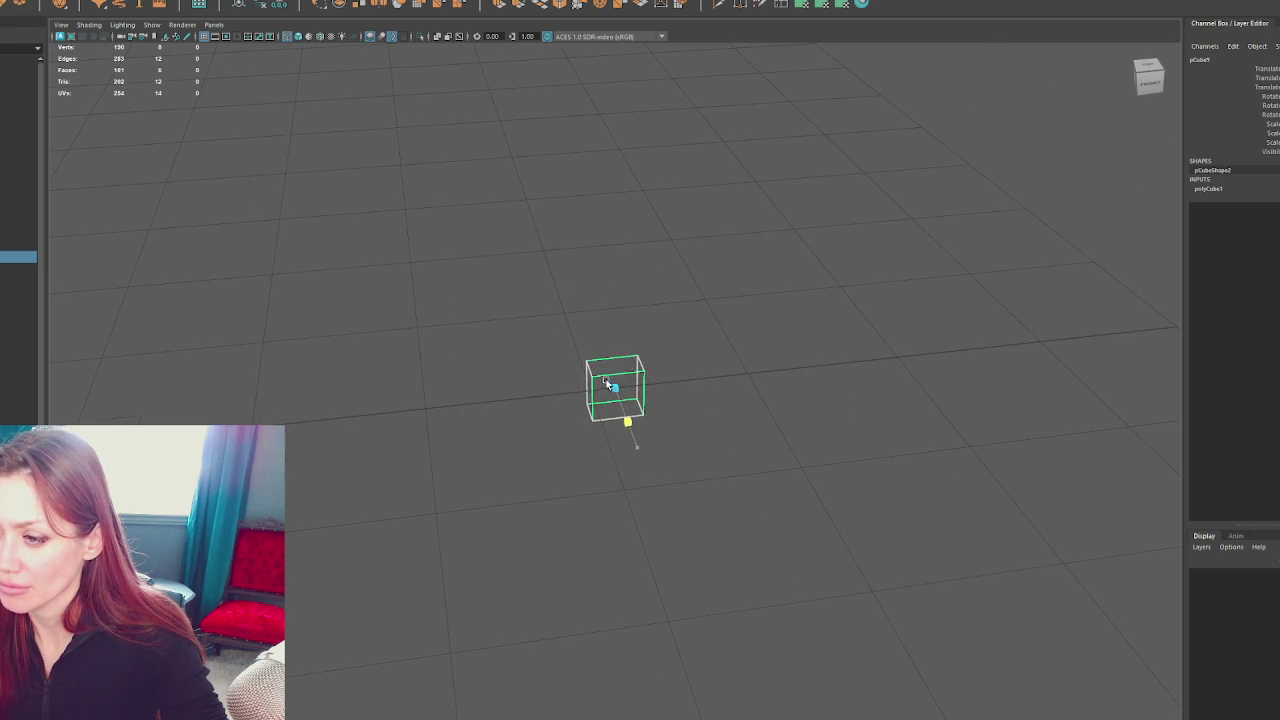
{"action": "left_click_drag", "start_coordinate": [618, 358], "coordinate": [655, 218]}
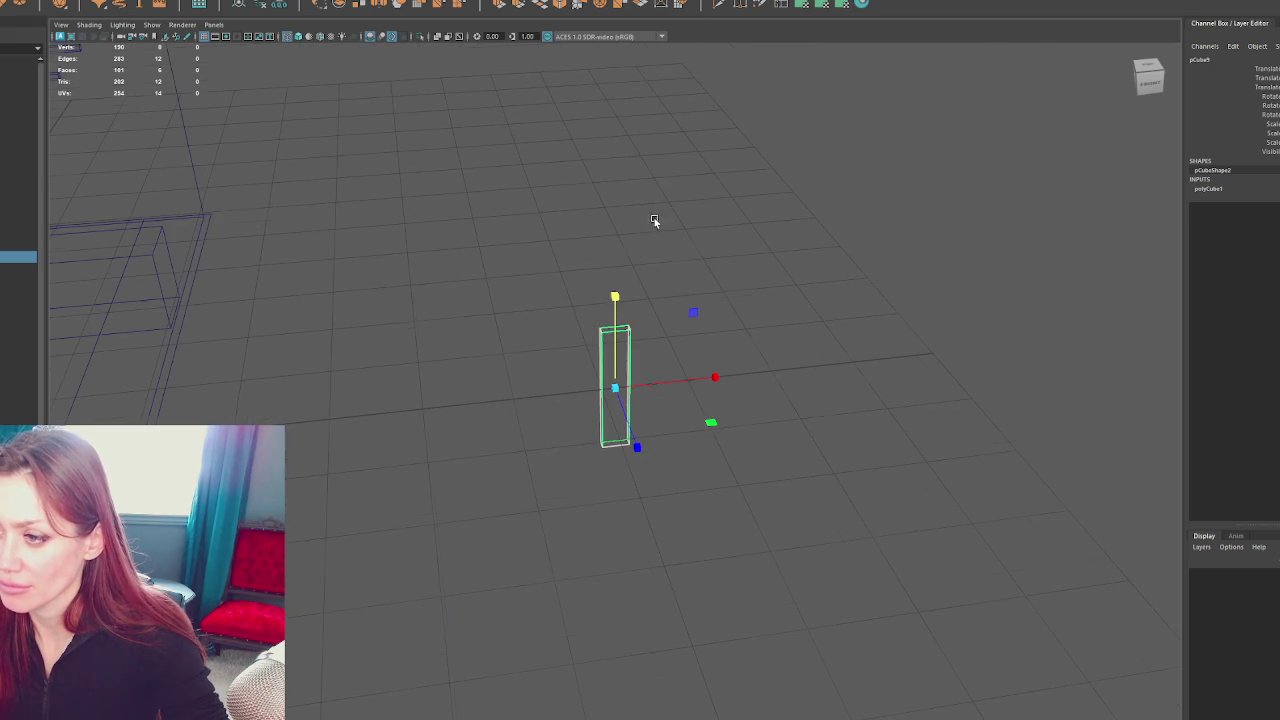
{"action": "left_click_drag", "start_coordinate": [612, 327], "coordinate": [622, 146]}
{"action": "left_click_drag", "start_coordinate": [742, 235], "coordinate": [724, 313]}
Duplicate the column and rotate a copy 90° into a half-size horizontal crossbar between posts
{"action": "key", "text": "ctrl+d"}
{"action": "key", "text": "w"}
{"action": "key", "text": "ctrl+d"}
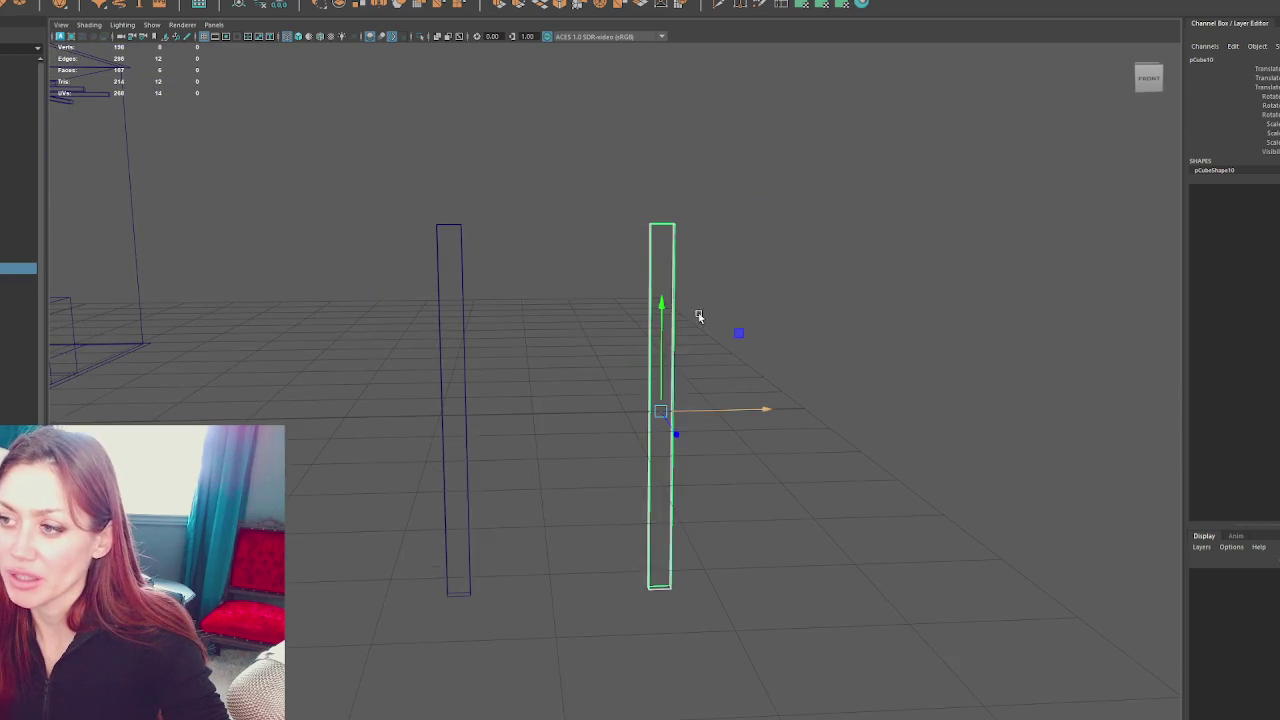
{"action": "left_click_drag", "start_coordinate": [650, 272], "coordinate": [697, 312]}
{"action": "key", "text": "e"}
{"action": "left_click_drag", "start_coordinate": [692, 315], "coordinate": [619, 313]}
{"action": "key", "text": "w"}
{"action": "left_click_drag", "start_coordinate": [667, 383], "coordinate": [573, 383]}
{"action": "left_click_drag", "start_coordinate": [567, 416], "coordinate": [466, 426]}
{"action": "key", "text": "w"}
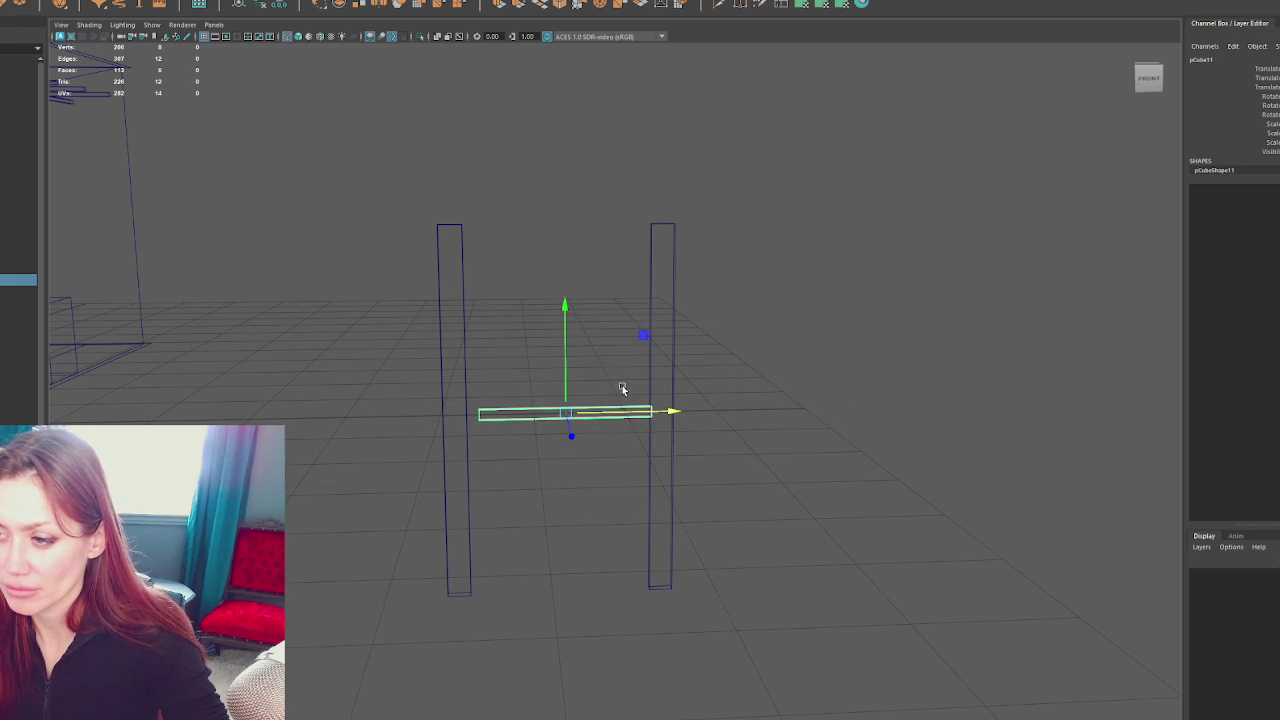
Move the right post closer to the left one and scale both posts thinner
{"action": "left_click", "coordinate": [675, 380]}
{"action": "left_click_drag", "start_coordinate": [700, 412], "coordinate": [686, 414]}
{"action": "left_click", "coordinate": [714, 368]}
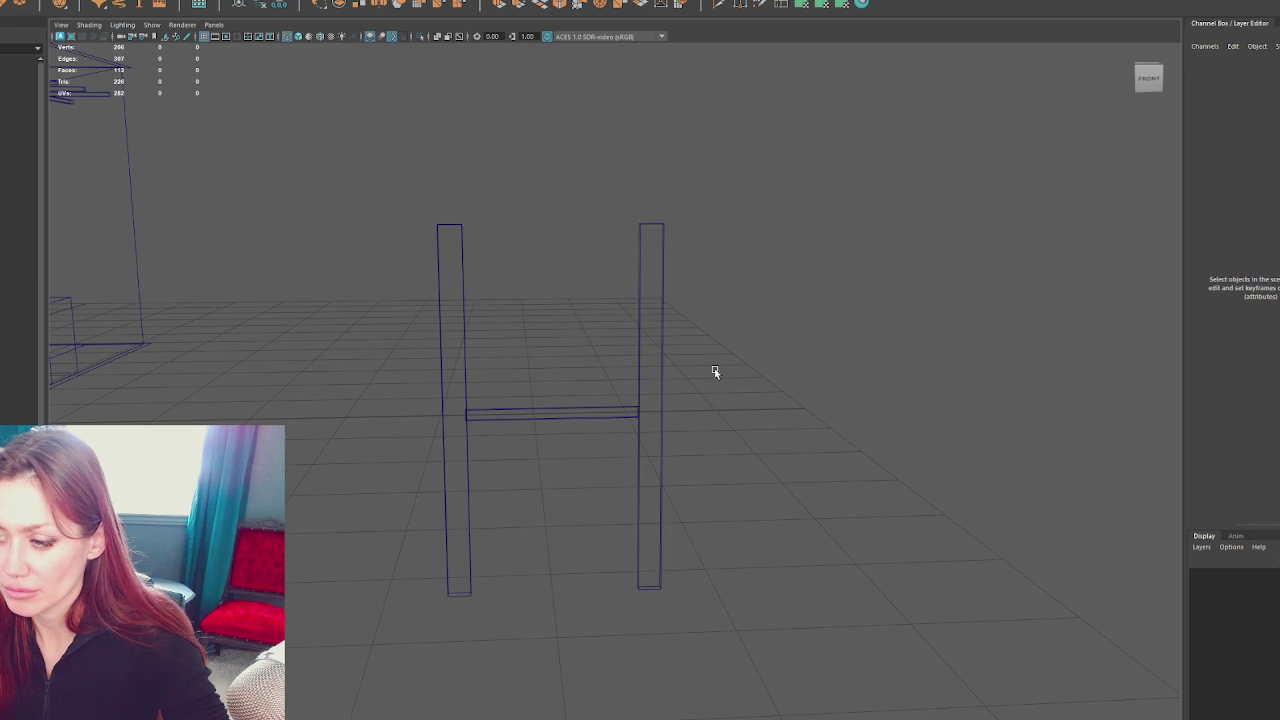
{"action": "left_click_drag", "start_coordinate": [490, 375], "coordinate": [675, 258]}
{"action": "scroll", "scroll_direction": "up", "scroll_amount": 3}
{"action": "left_click", "coordinate": [650, 345]}
{"action": "left_click", "coordinate": [577, 463]}
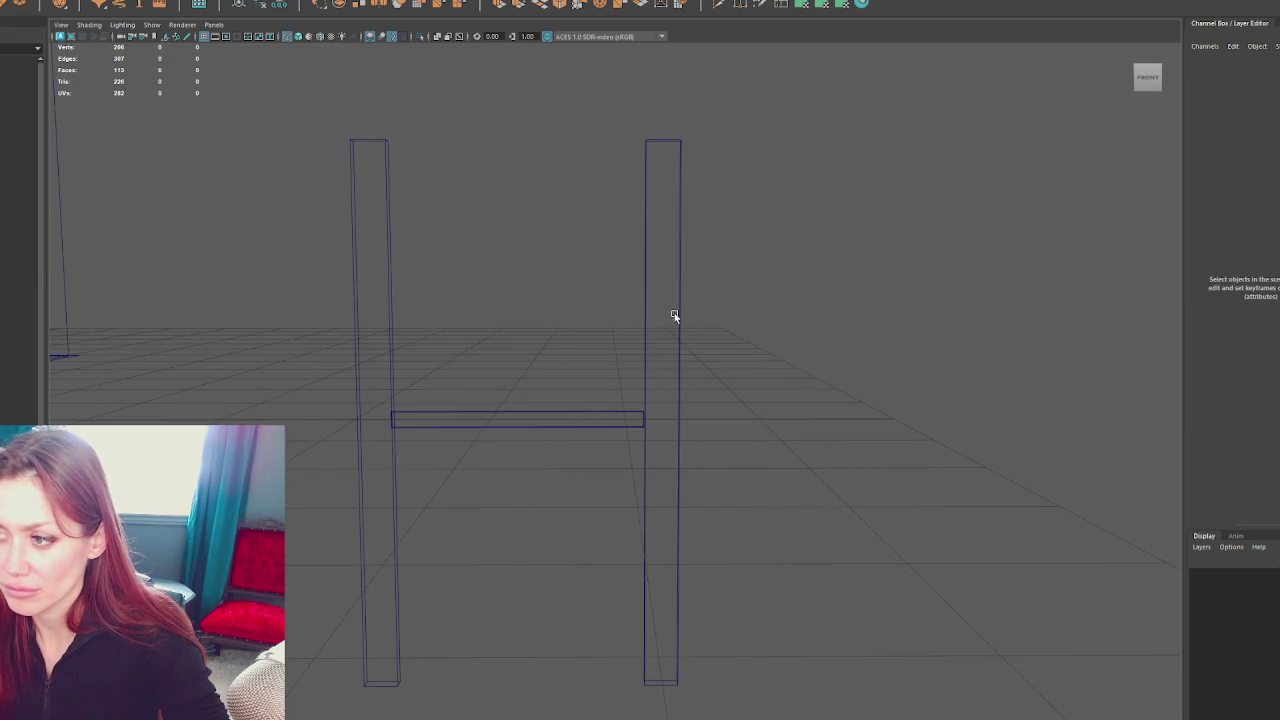
{"action": "left_click", "coordinate": [681, 309]}
{"action": "left_click_drag", "start_coordinate": [743, 420], "coordinate": [612, 420]}
{"action": "left_click", "coordinate": [425, 387]}
{"action": "key", "text": "r"}
{"action": "left_click_drag", "start_coordinate": [466, 419], "coordinate": [391, 412]}
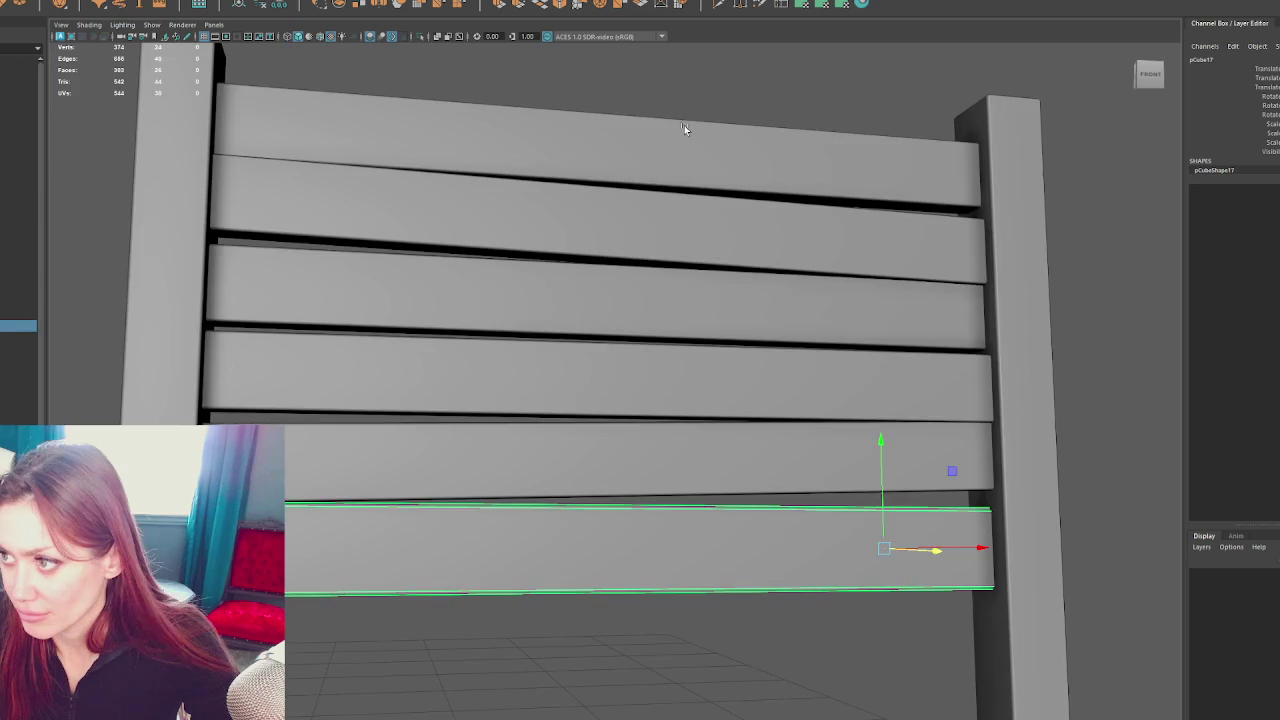
Place duplicated planks lower down to extend the slat stack
{"action": "left_click_drag", "start_coordinate": [751, 288], "coordinate": [765, 515]}
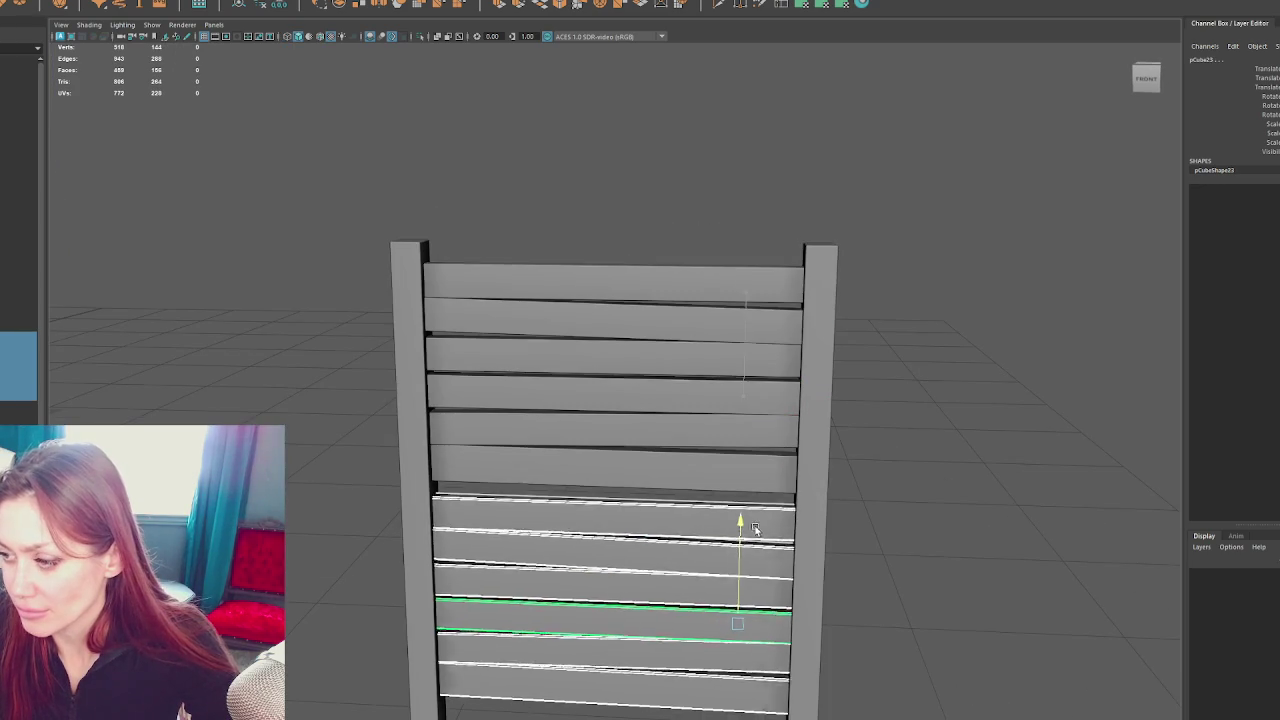
{"action": "left_click_drag", "start_coordinate": [765, 515], "coordinate": [766, 266]}
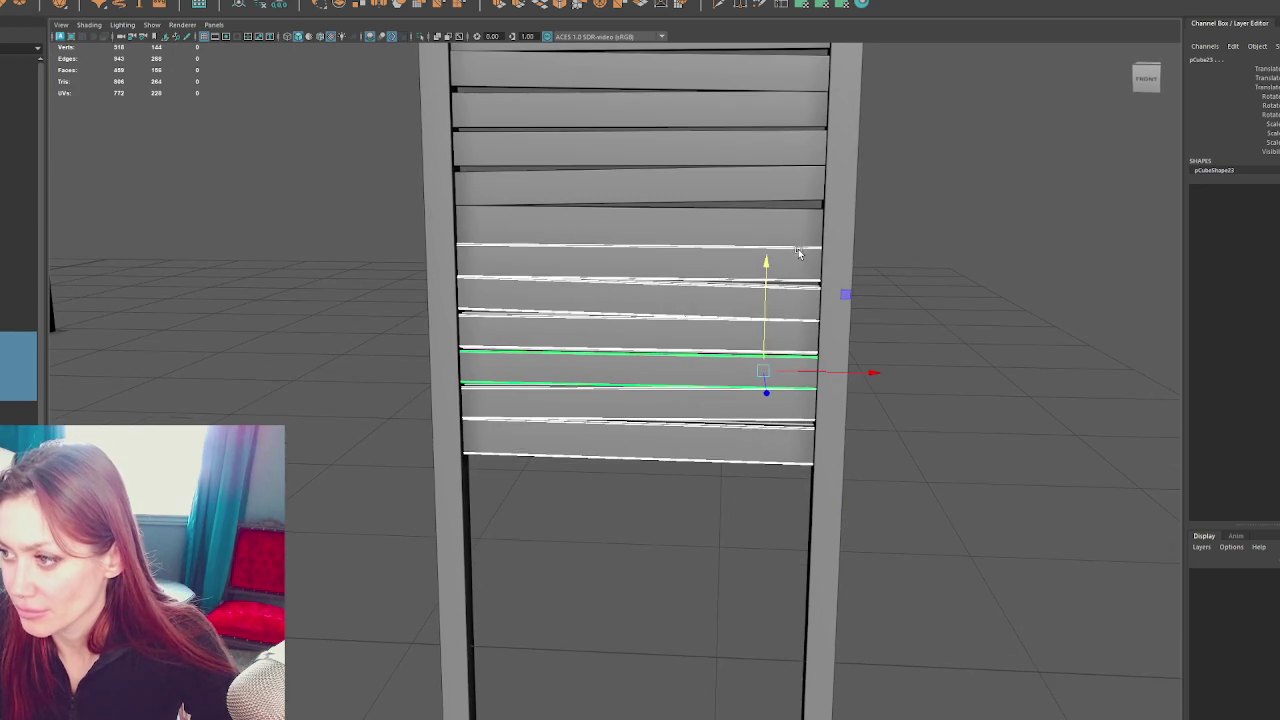
{"action": "left_click_drag", "start_coordinate": [766, 266], "coordinate": [788, 488]}
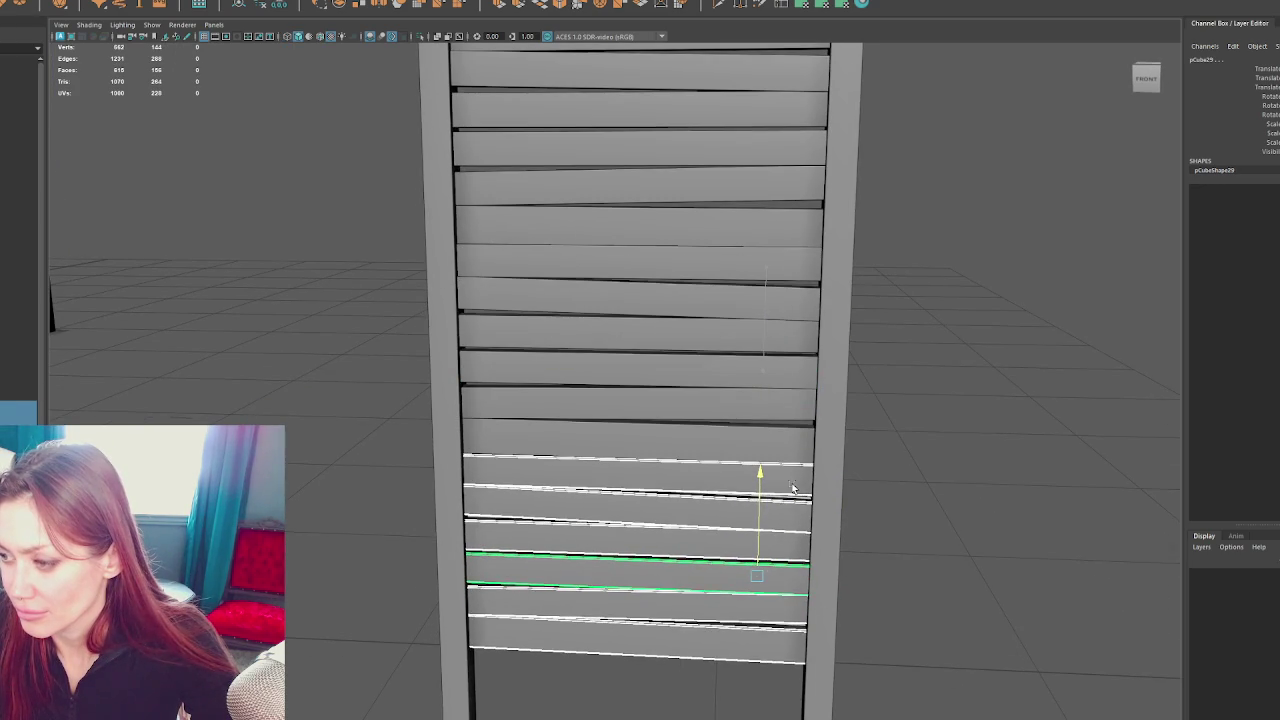
{"action": "scroll", "scroll_direction": "down", "scroll_amount": 3}
{"action": "left_click_drag", "start_coordinate": [724, 434], "coordinate": [713, 534]}
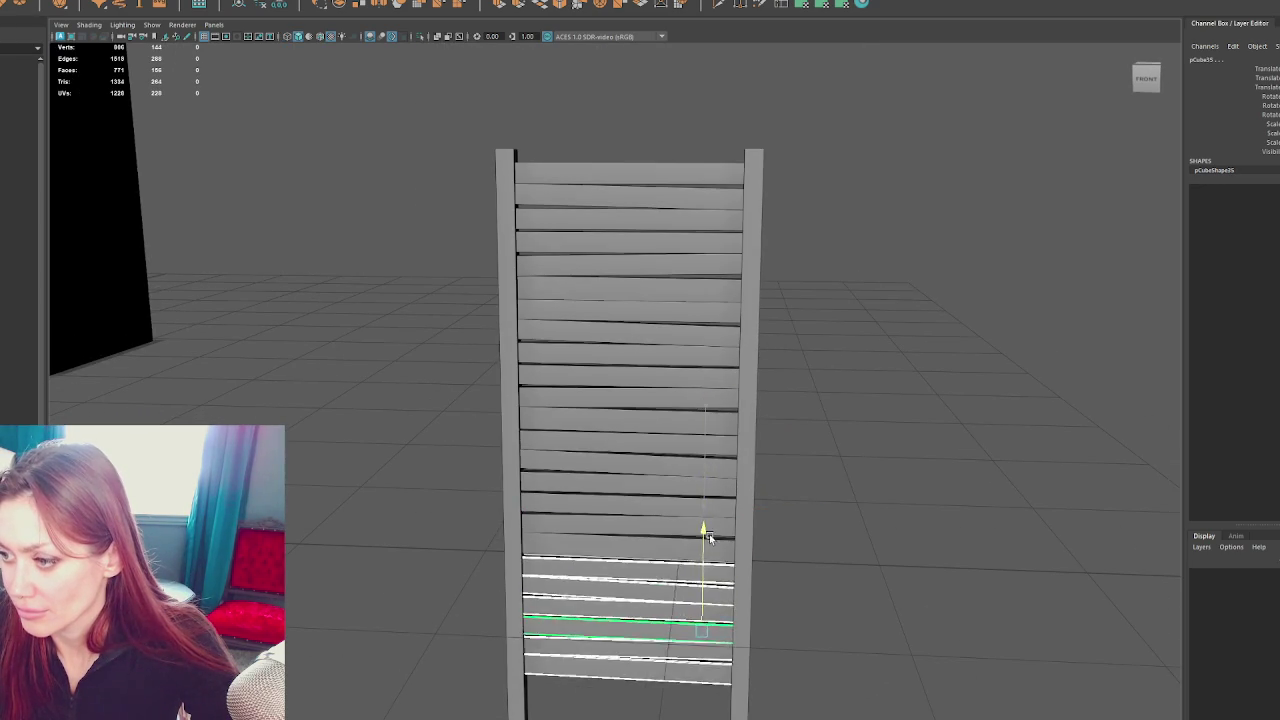
{"action": "left_click", "coordinate": [827, 354]}
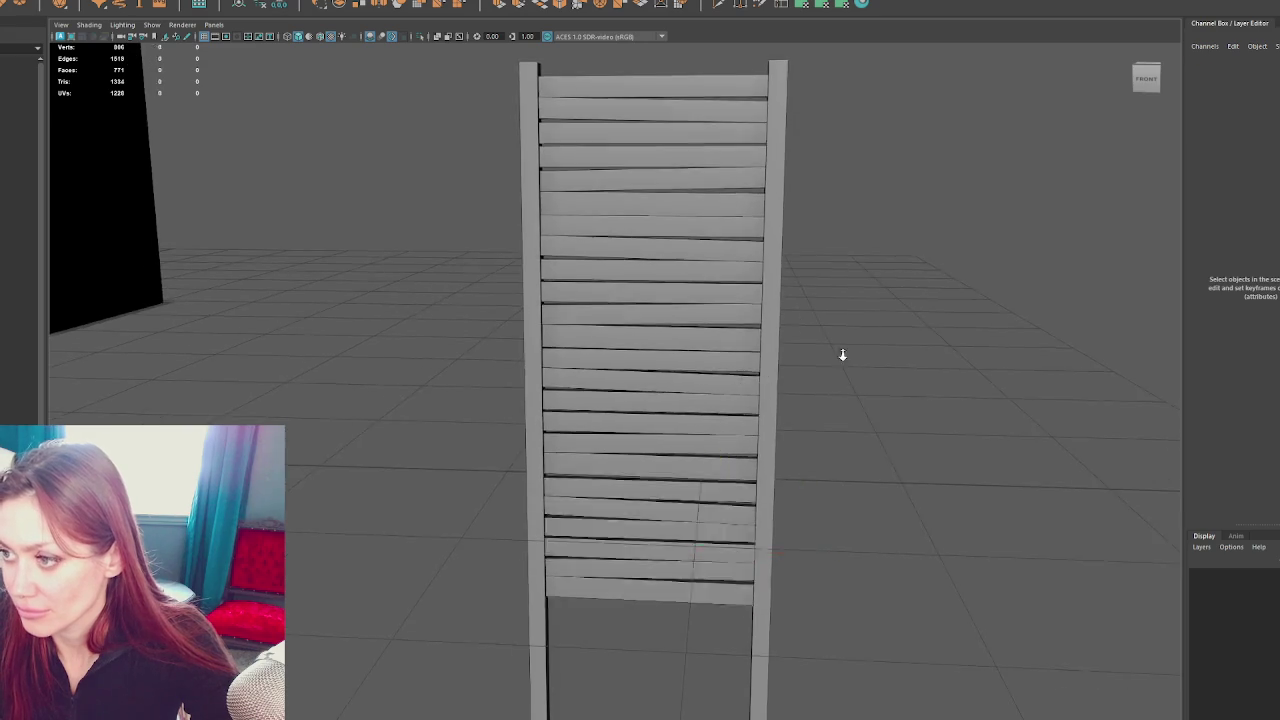
{"action": "scroll", "scroll_direction": "down", "scroll_amount": 3}
{"action": "left_click_drag", "start_coordinate": [891, 353], "coordinate": [870, 368]}
{"action": "scroll", "scroll_direction": "up", "scroll_amount": 3}
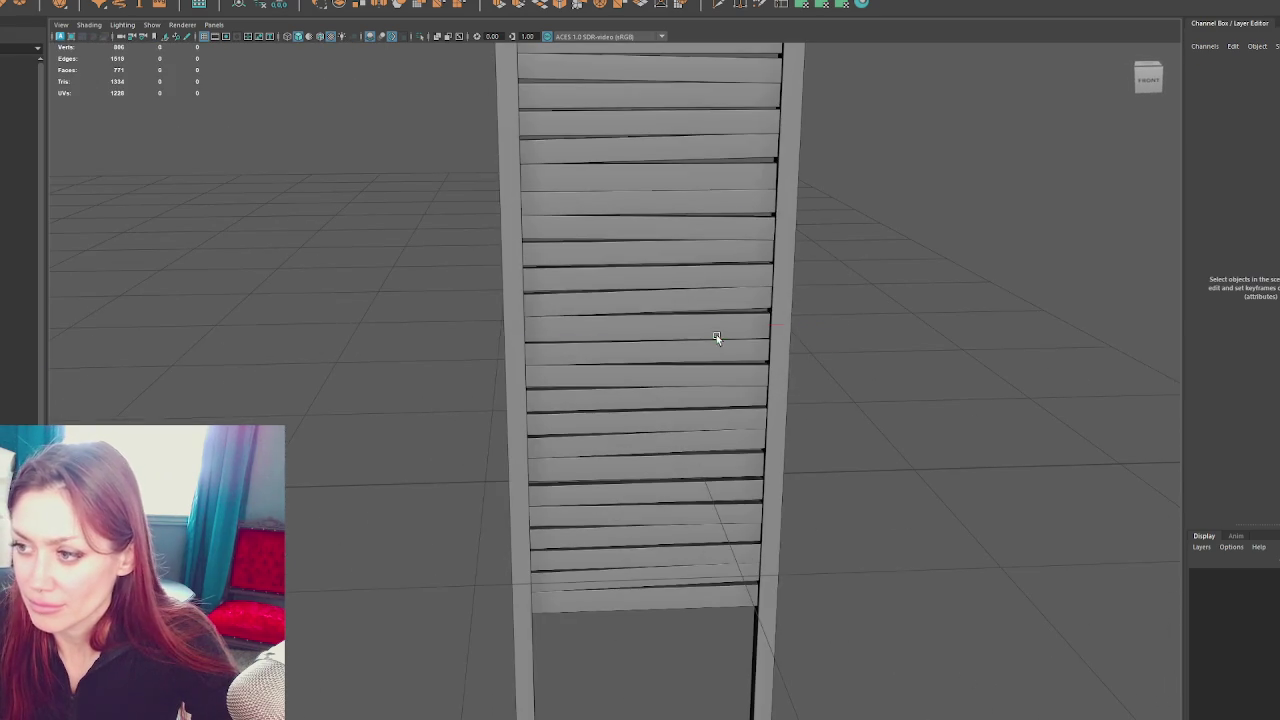
Nudge one plank down and try a slight tilt, undoing the adjustment
{"action": "left_click", "coordinate": [717, 337]}
{"action": "scroll", "scroll_direction": "down", "scroll_amount": 3}
{"action": "scroll", "scroll_direction": "up", "scroll_amount": 3}
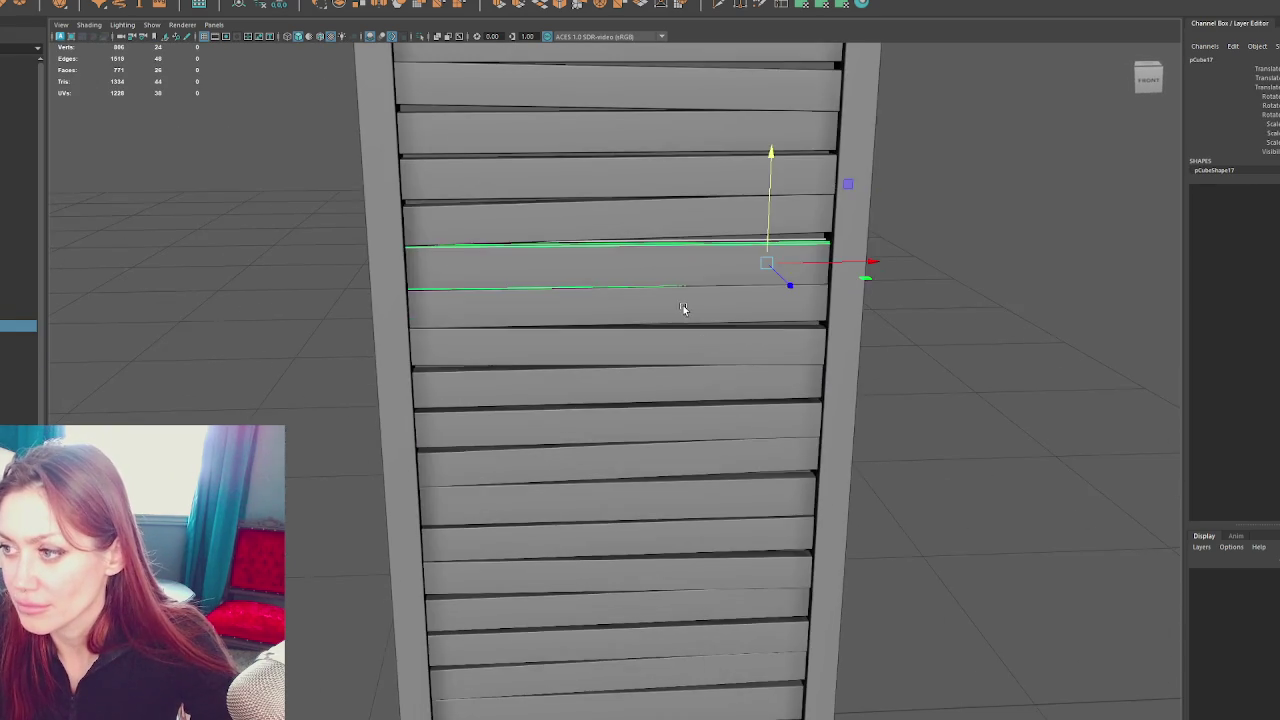
{"action": "scroll", "scroll_direction": "up", "scroll_amount": 3}
{"action": "left_click_drag", "start_coordinate": [762, 260], "coordinate": [761, 316]}
{"action": "key", "text": "e"}
{"action": "left_click_drag", "start_coordinate": [720, 260], "coordinate": [716, 260]}
{"action": "key", "text": "w"}
{"action": "key", "text": "ctrl+z"}
{"action": "key", "text": "ctrl+z"}
{"action": "key", "text": "ctrl+z"}
{"action": "key", "text": "ctrl+z"}
{"action": "key", "text": "e"}
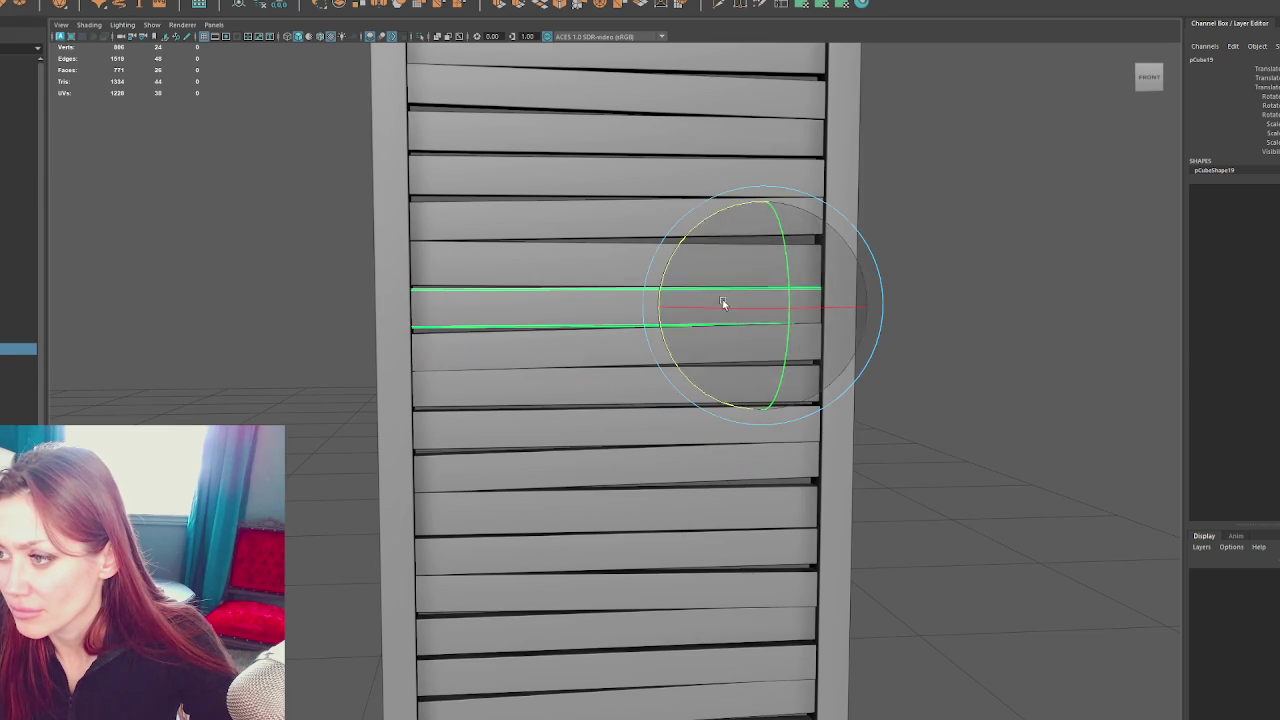
Shift the next plank slightly and move another plank down a little
{"action": "left_click", "coordinate": [663, 384]}
{"action": "key", "text": "w"}
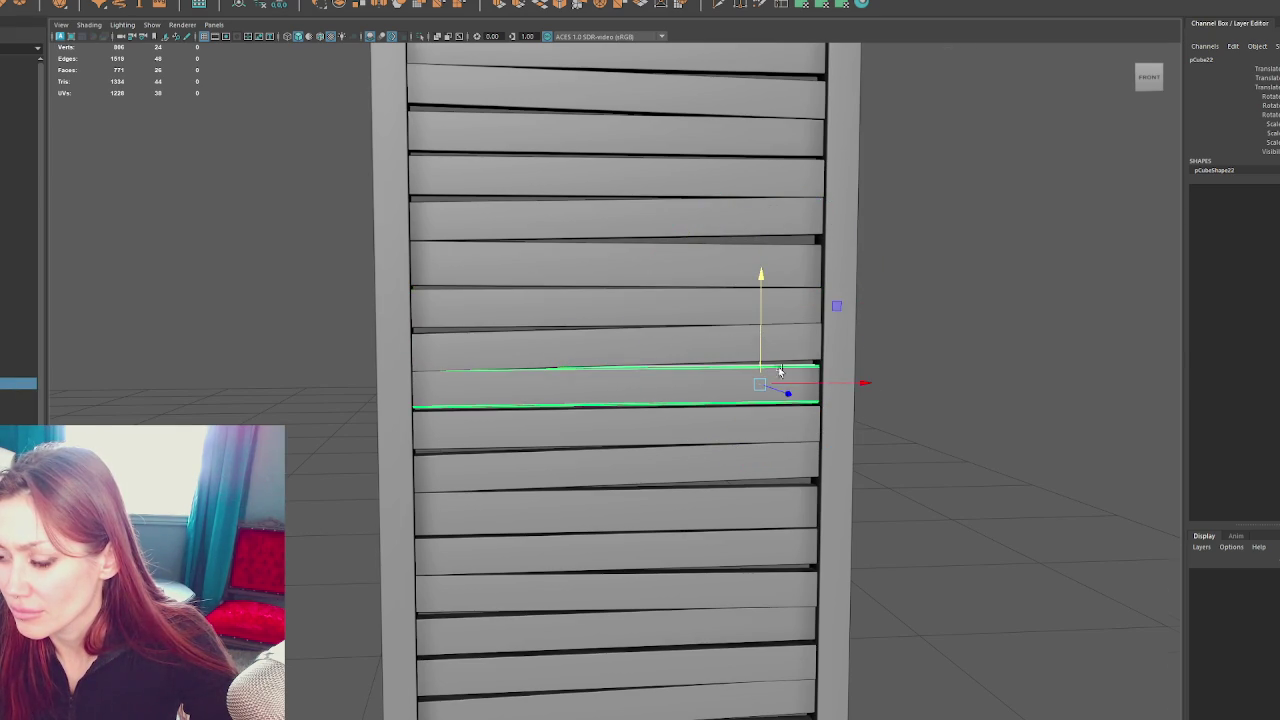
{"action": "scroll", "scroll_direction": "up", "scroll_amount": 3}
{"action": "left_click_drag", "start_coordinate": [928, 405], "coordinate": [946, 396]}
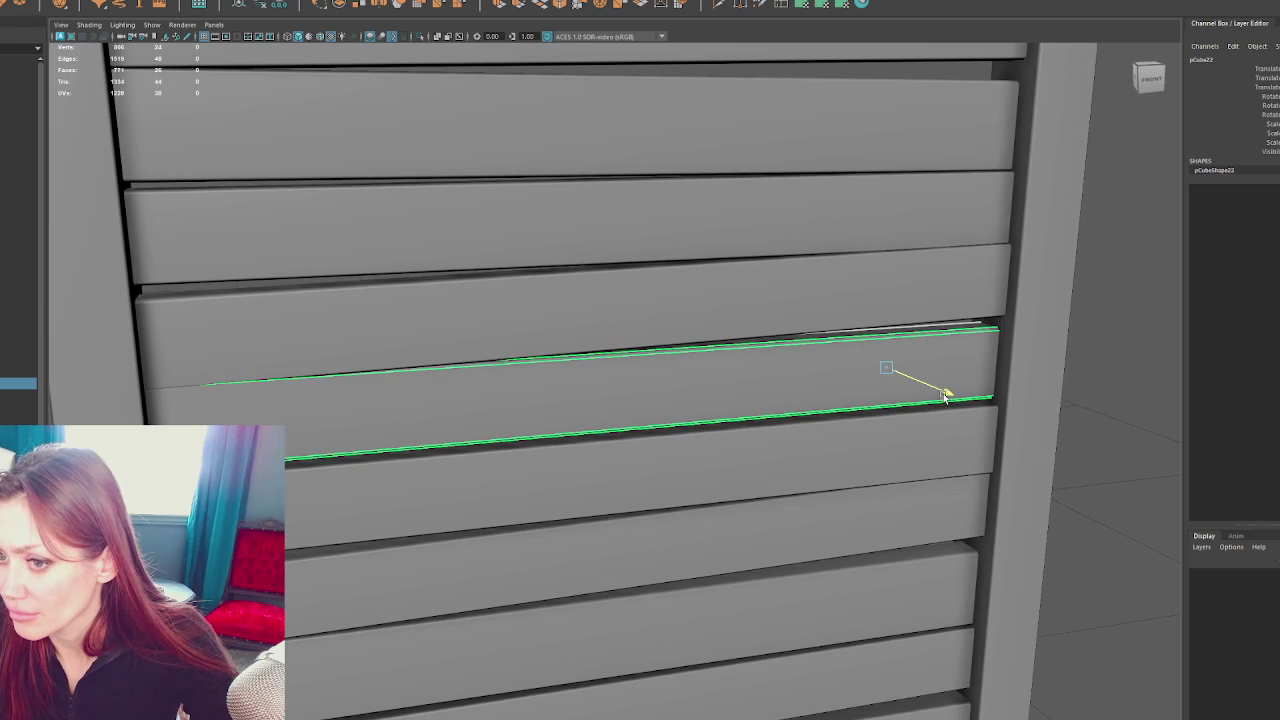
{"action": "scroll", "scroll_direction": "down", "scroll_amount": 3}
{"action": "left_click", "coordinate": [949, 271]}
{"action": "scroll", "scroll_direction": "down", "scroll_amount": 3}
{"action": "left_click", "coordinate": [694, 426]}
{"action": "scroll", "scroll_direction": "up", "scroll_amount": 3}
{"action": "left_click_drag", "start_coordinate": [691, 423], "coordinate": [753, 440]}
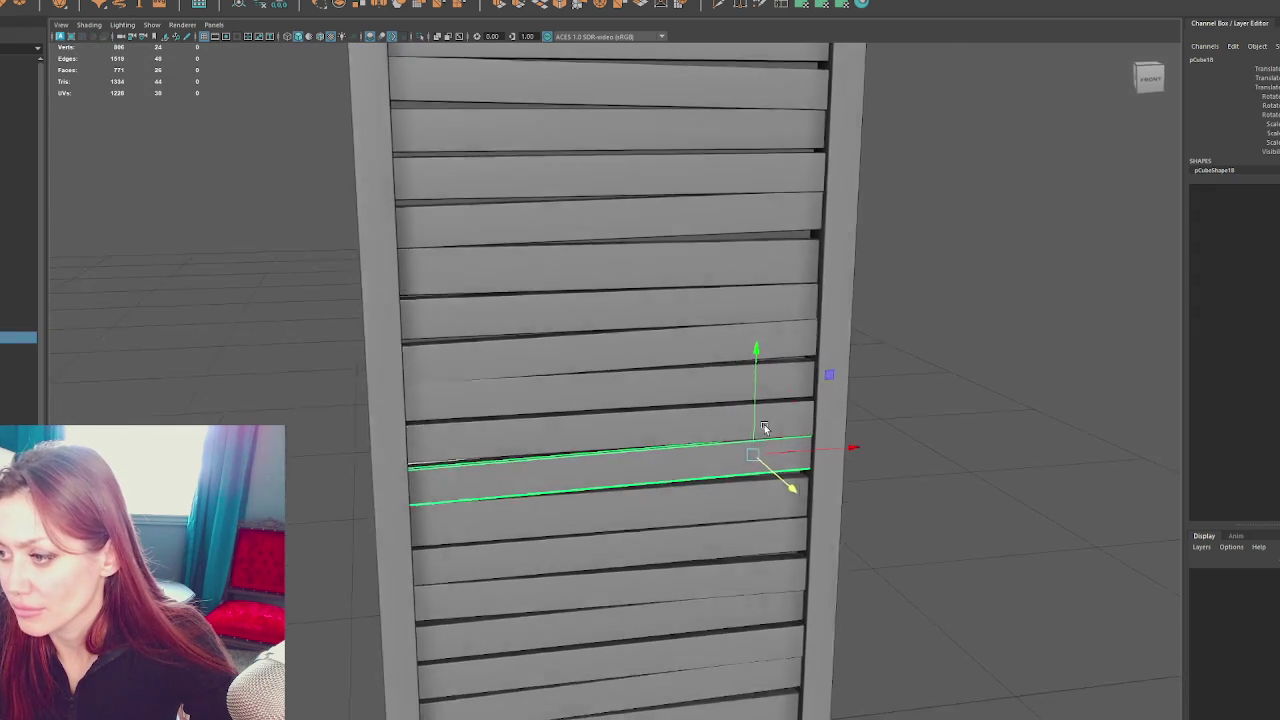
{"action": "key", "text": "e"}
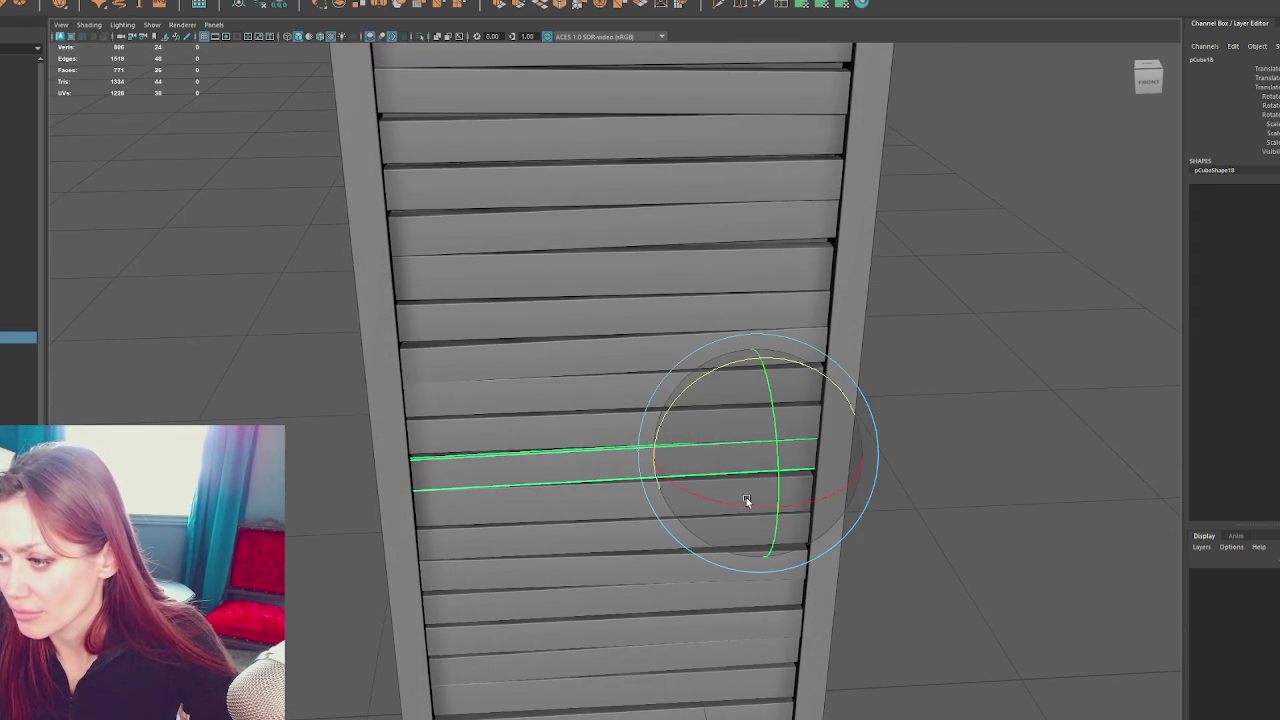
{"action": "key", "text": "w"}
{"action": "left_click_drag", "start_coordinate": [774, 502], "coordinate": [777, 508]}
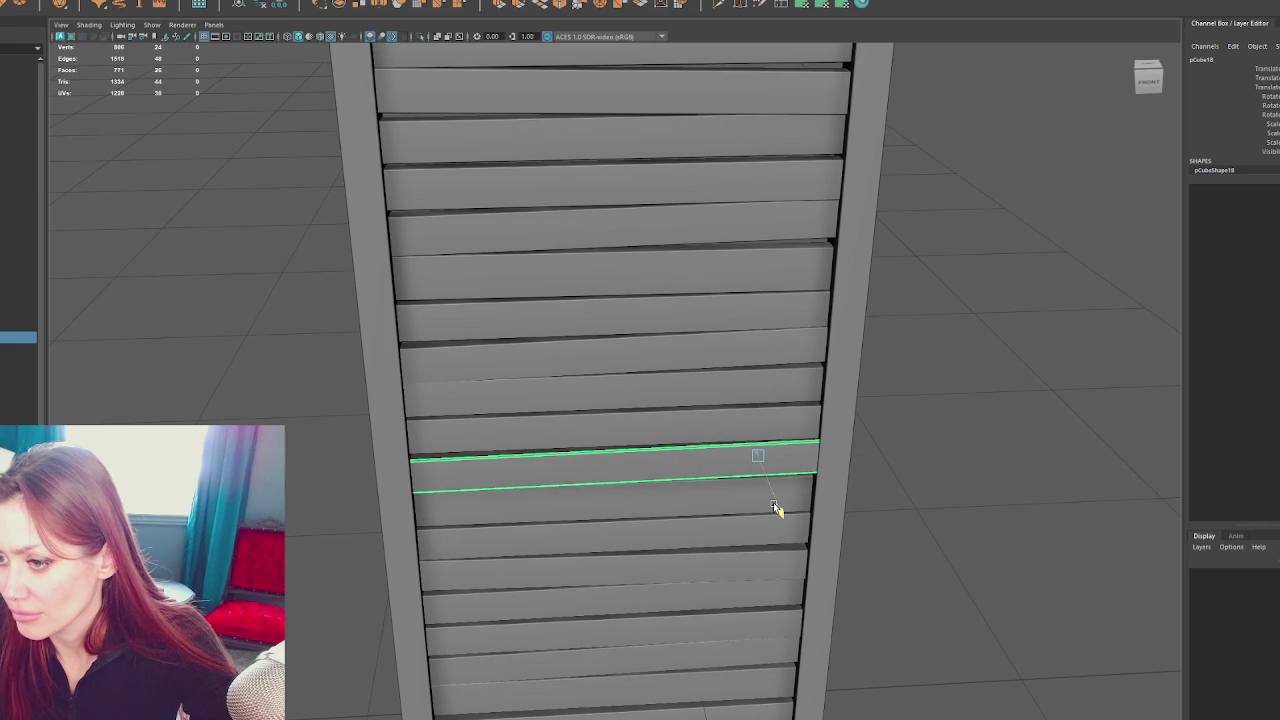
From a straight front view, slide a plank sideways after undoing a rotation attempt
{"action": "key", "text": "shift+d"}
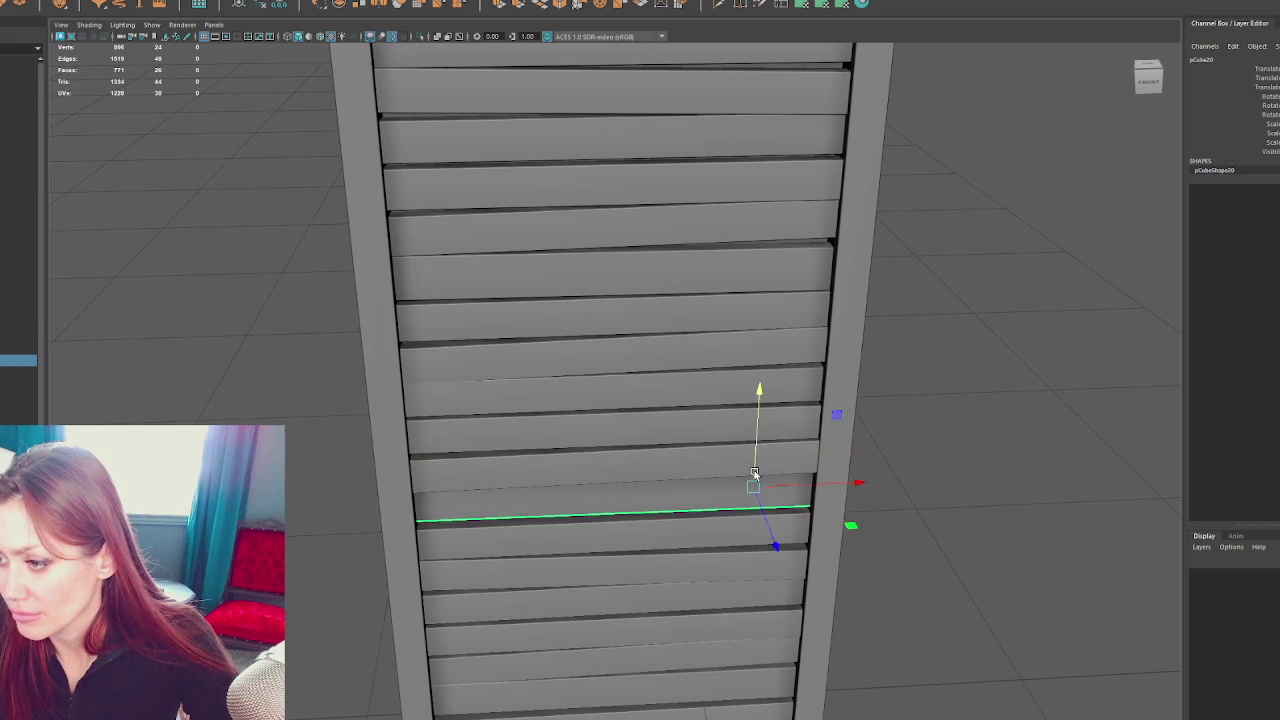
{"action": "left_click", "coordinate": [1148, 76]}
{"action": "key", "text": "e"}
{"action": "left_click", "coordinate": [632, 478]}
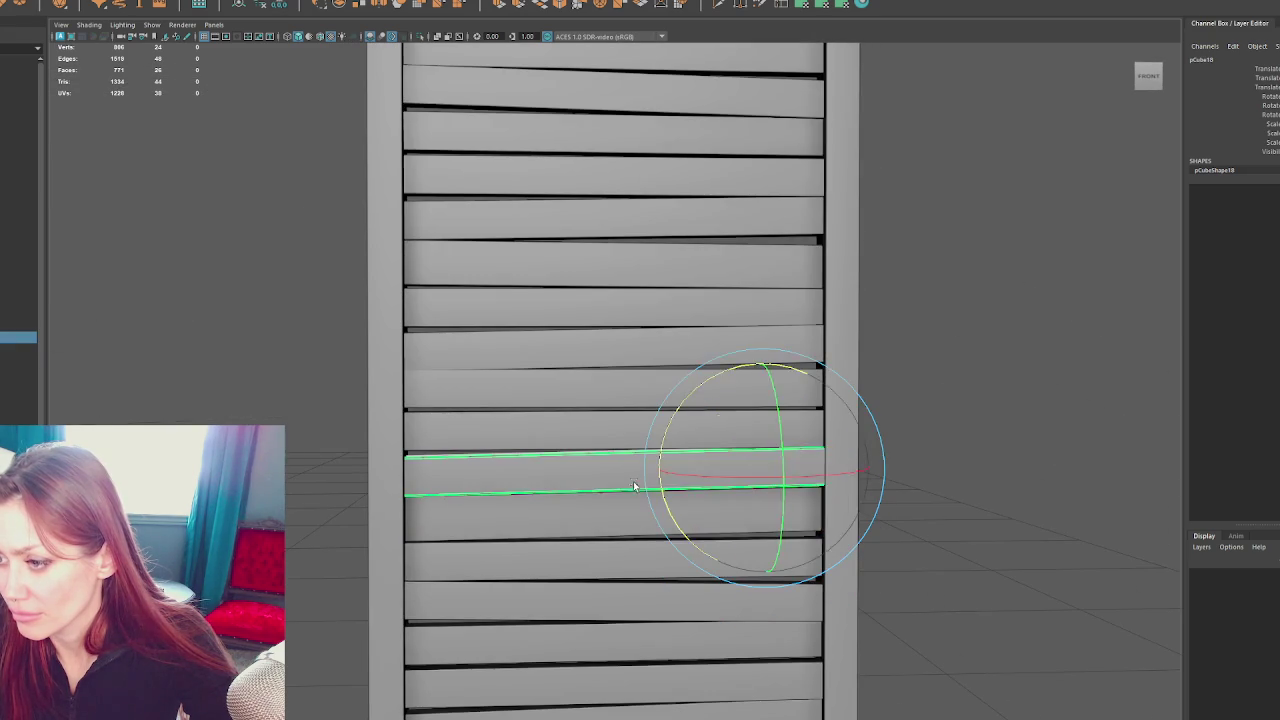
{"action": "left_click_drag", "start_coordinate": [704, 551], "coordinate": [704, 550]}
{"action": "key", "text": "ctrl+z"}
{"action": "key", "text": "ctrl+z"}
{"action": "key", "text": "ctrl+z"}
{"action": "key", "text": "w"}
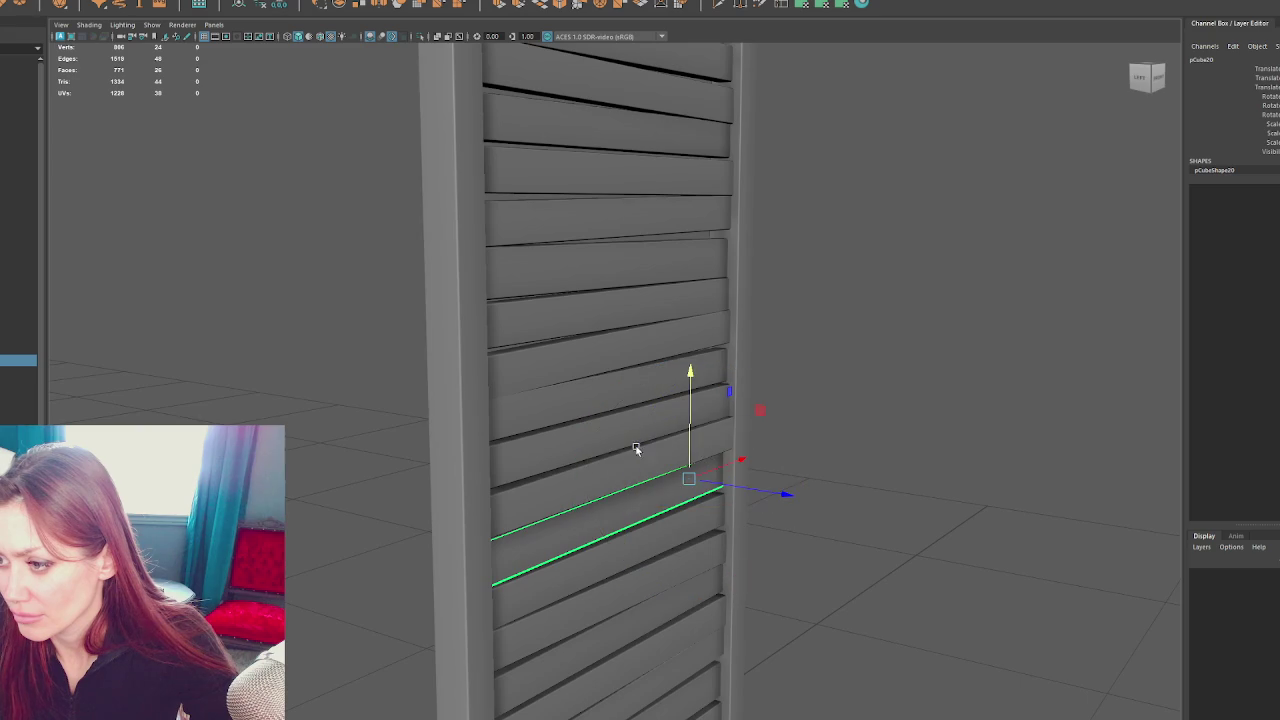
{"action": "left_click", "coordinate": [706, 458]}
{"action": "left_click_drag", "start_coordinate": [747, 449], "coordinate": [576, 424]}
{"action": "left_click", "coordinate": [662, 487]}
Tilt a plank higher up the panel at a crooked angle
{"action": "left_click", "coordinate": [583, 370]}
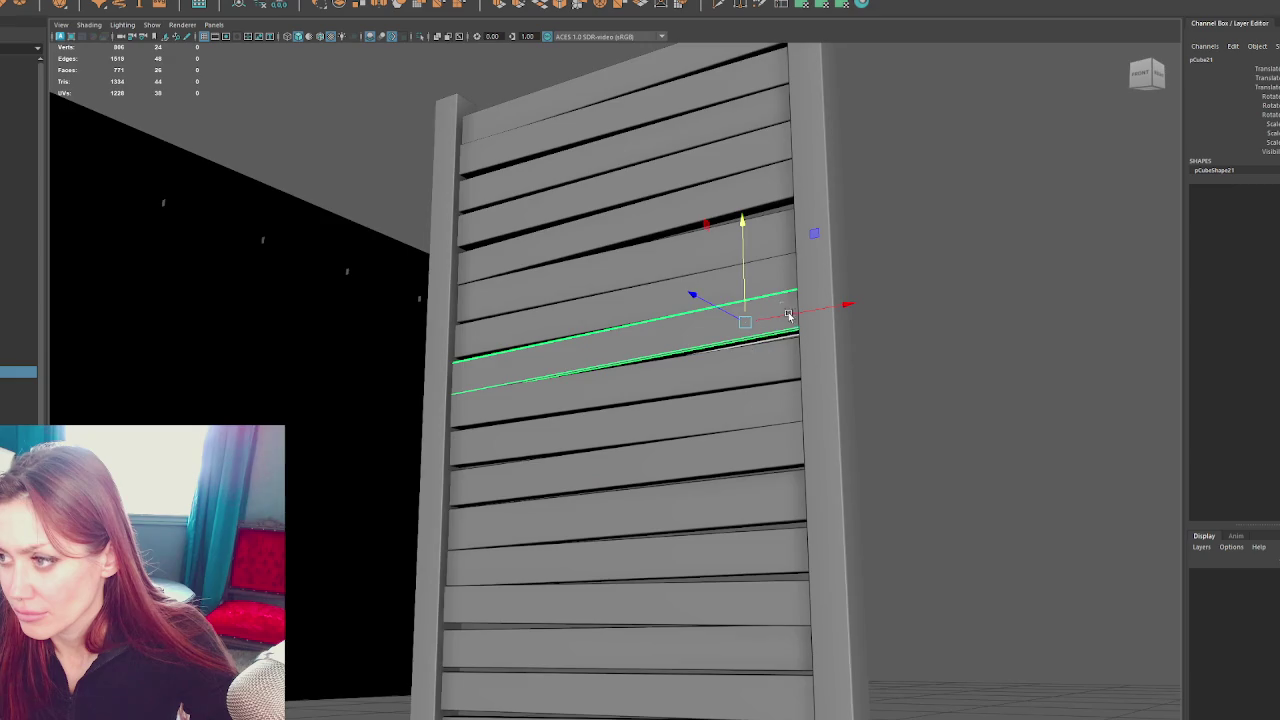
{"action": "scroll", "scroll_direction": "up", "scroll_amount": 3}
{"action": "scroll", "scroll_direction": "down", "scroll_amount": 3}
{"action": "key", "text": "e"}
{"action": "left_click_drag", "start_coordinate": [900, 418], "coordinate": [901, 419]}
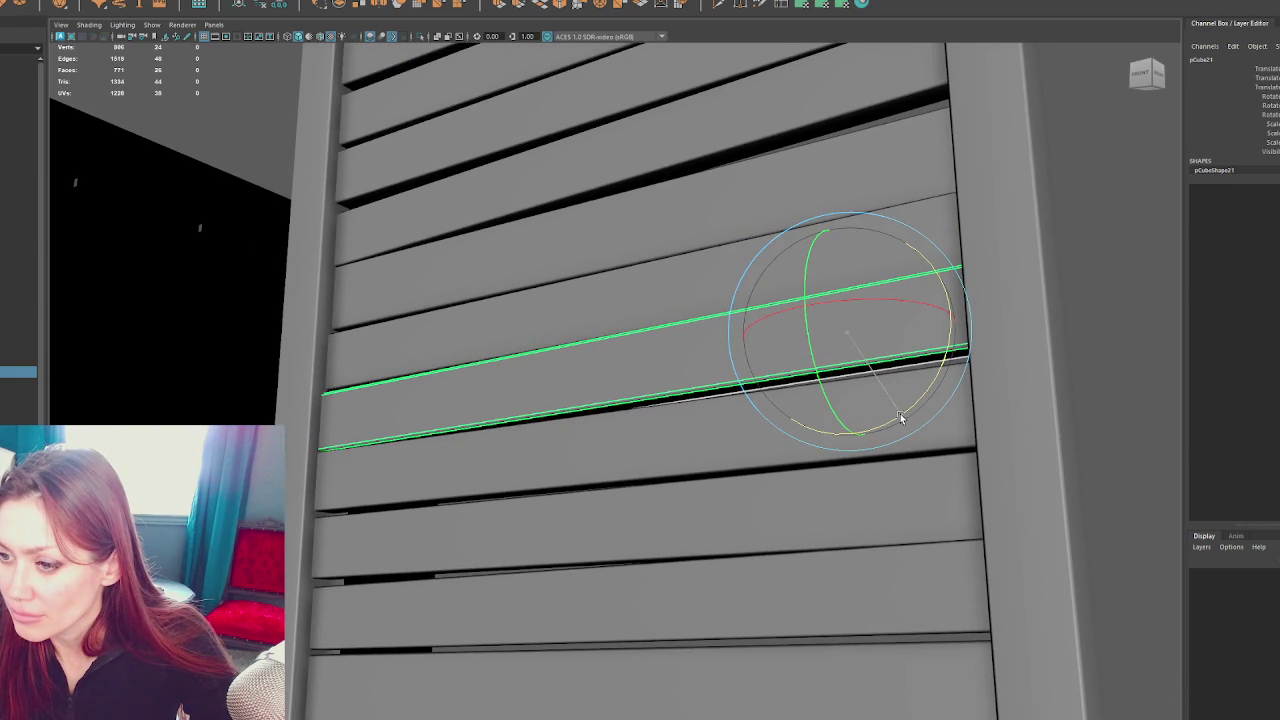
{"action": "key", "text": "w"}
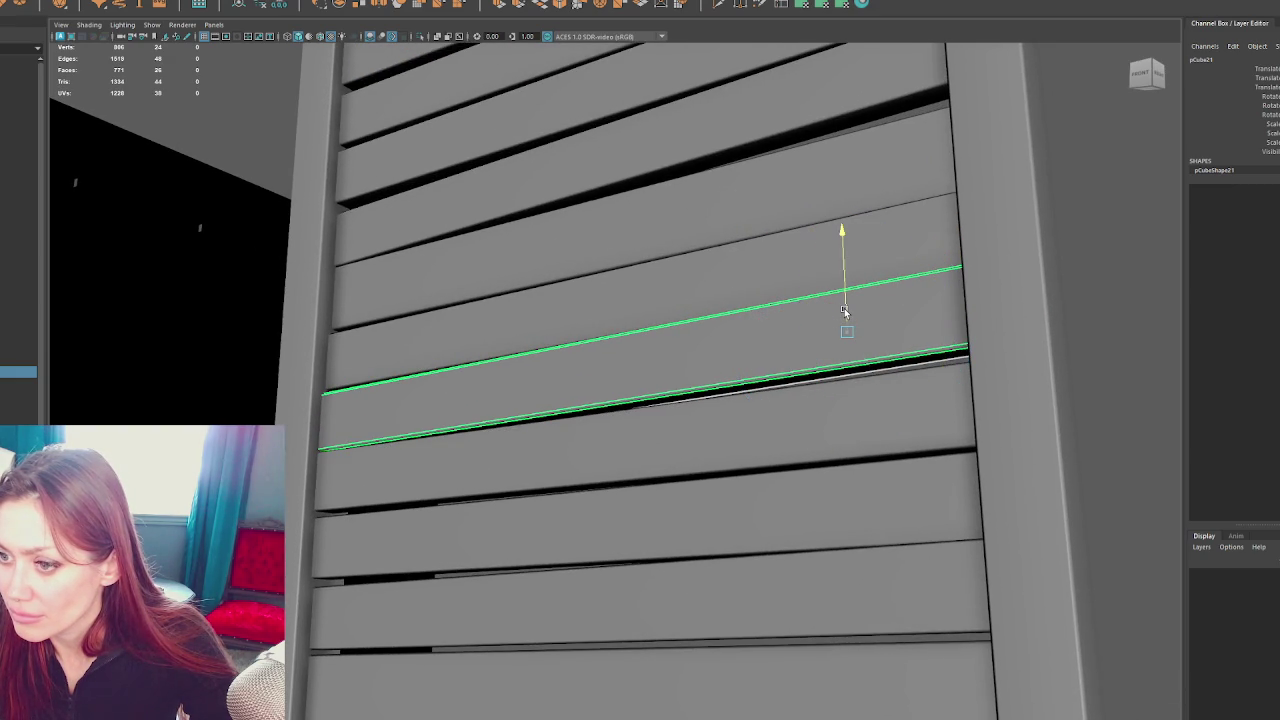
{"action": "left_click_drag", "start_coordinate": [844, 308], "coordinate": [866, 302]}
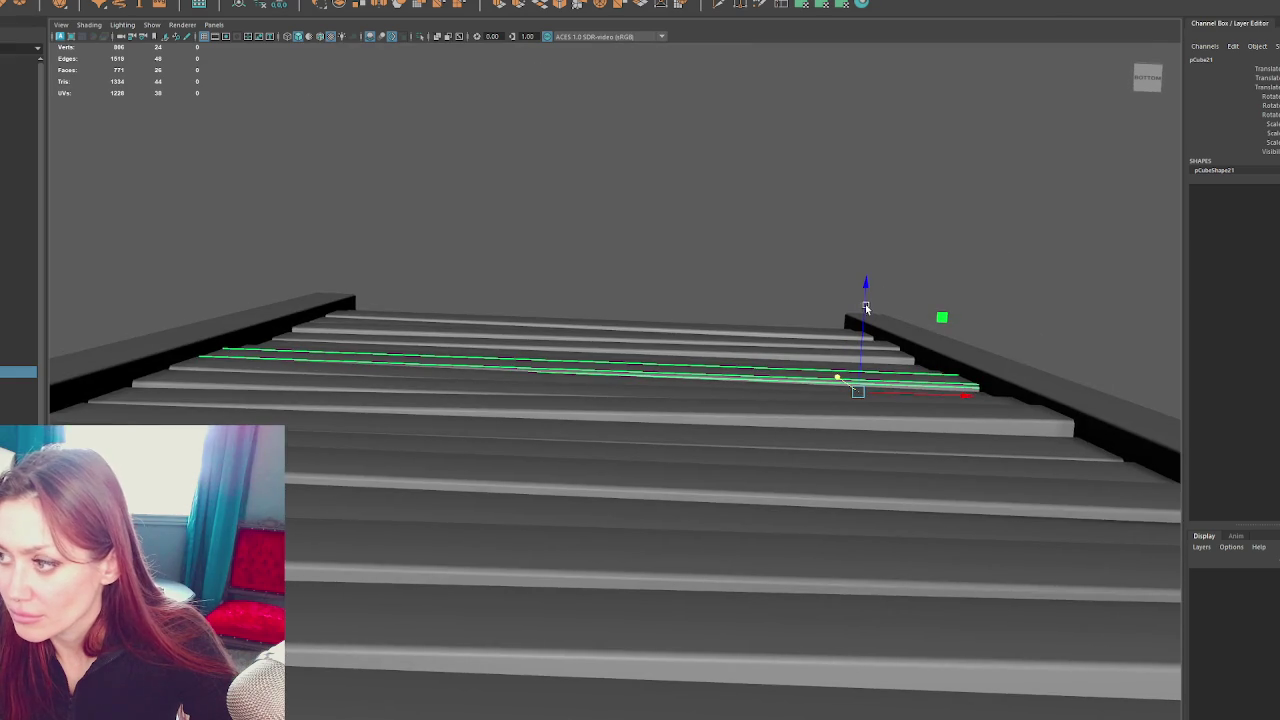
Drop the end vertices of the first planks vertically on Y, then return to object selection
{"action": "left_click_drag", "start_coordinate": [460, 215], "coordinate": [357, 200]}
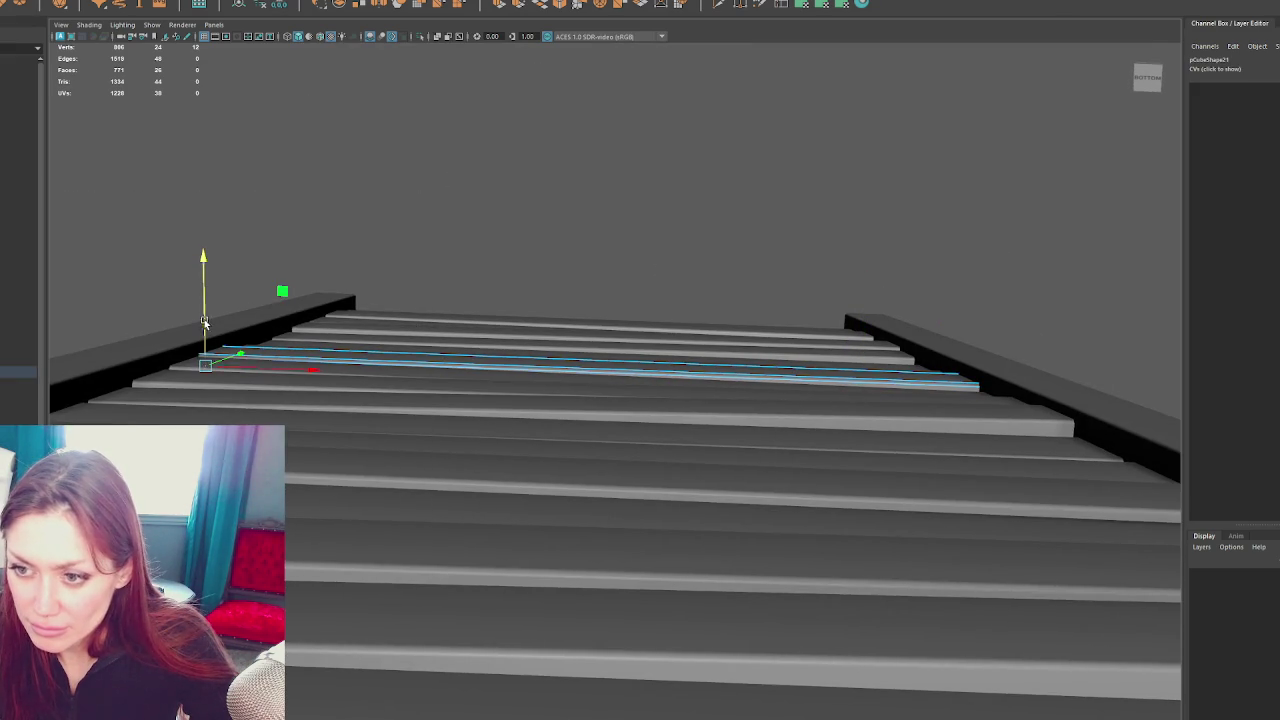
{"action": "left_click", "coordinate": [331, 325]}
{"action": "left_click_drag", "start_coordinate": [471, 274], "coordinate": [303, 250]}
{"action": "left_click", "coordinate": [142, 315]}
{"action": "left_click_drag", "start_coordinate": [323, 246], "coordinate": [414, 263]}
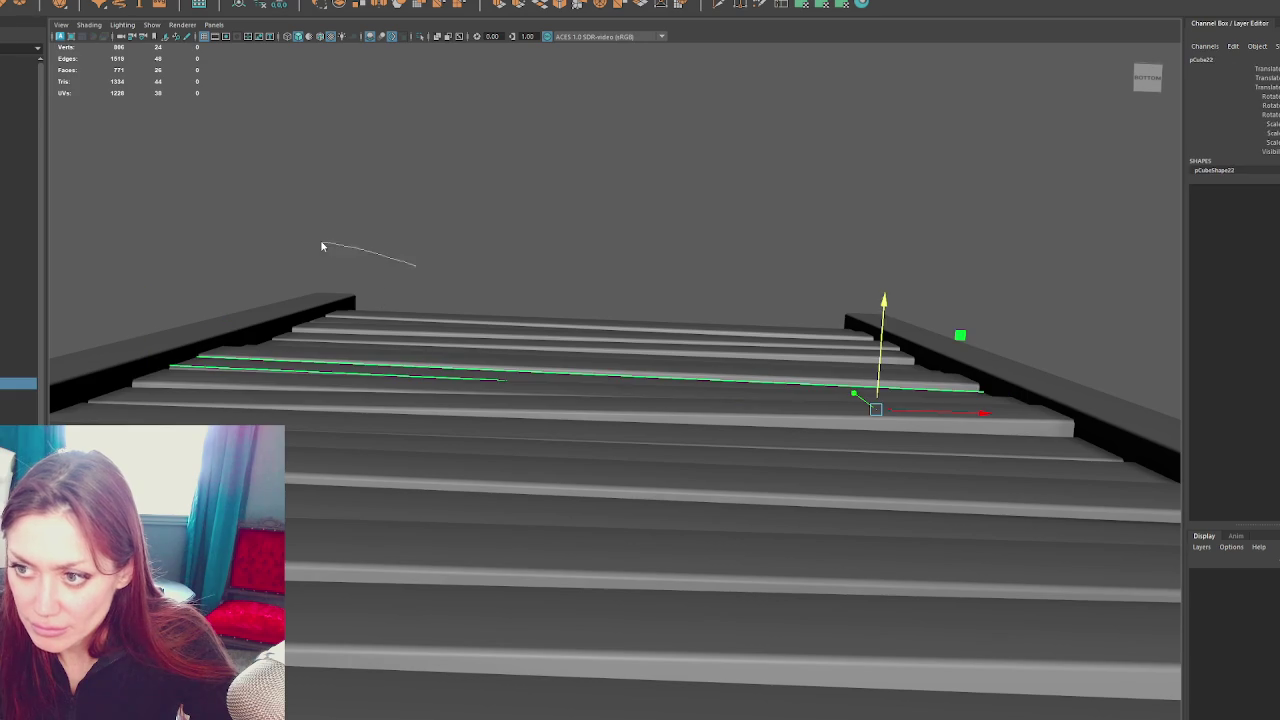
{"action": "left_click", "coordinate": [237, 362]}
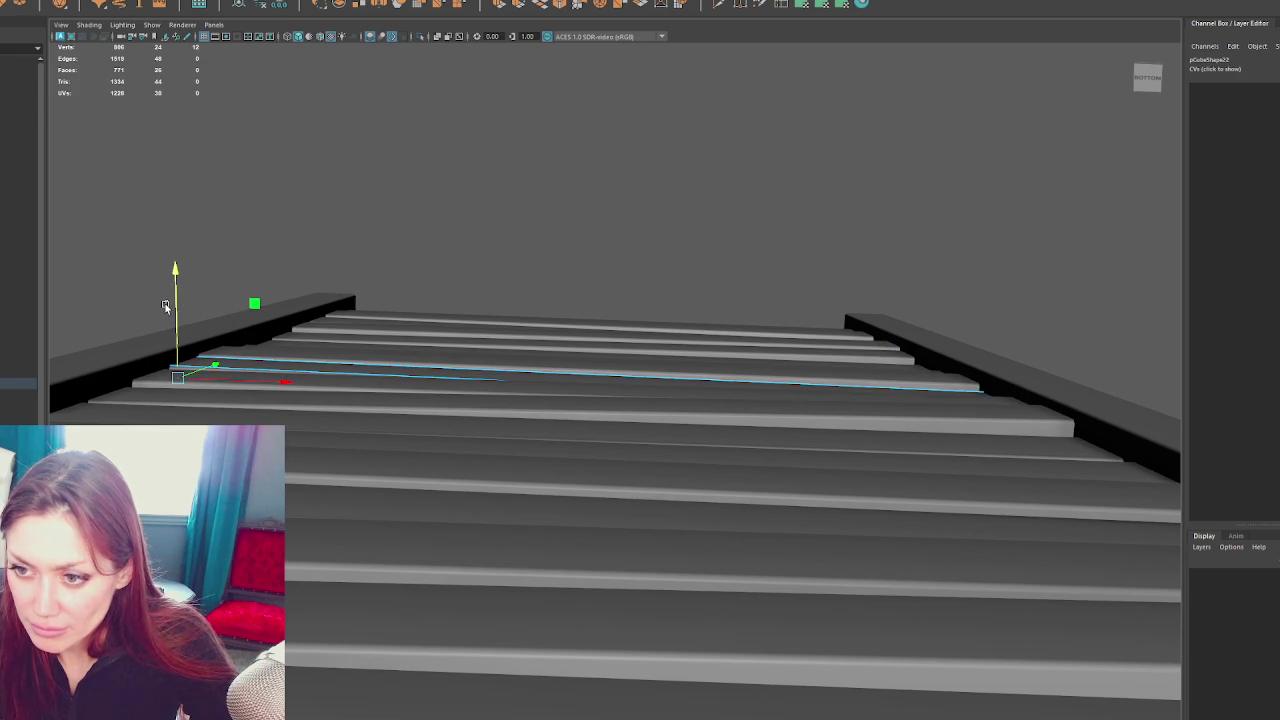
{"action": "left_click_drag", "start_coordinate": [176, 298], "coordinate": [173, 302]}
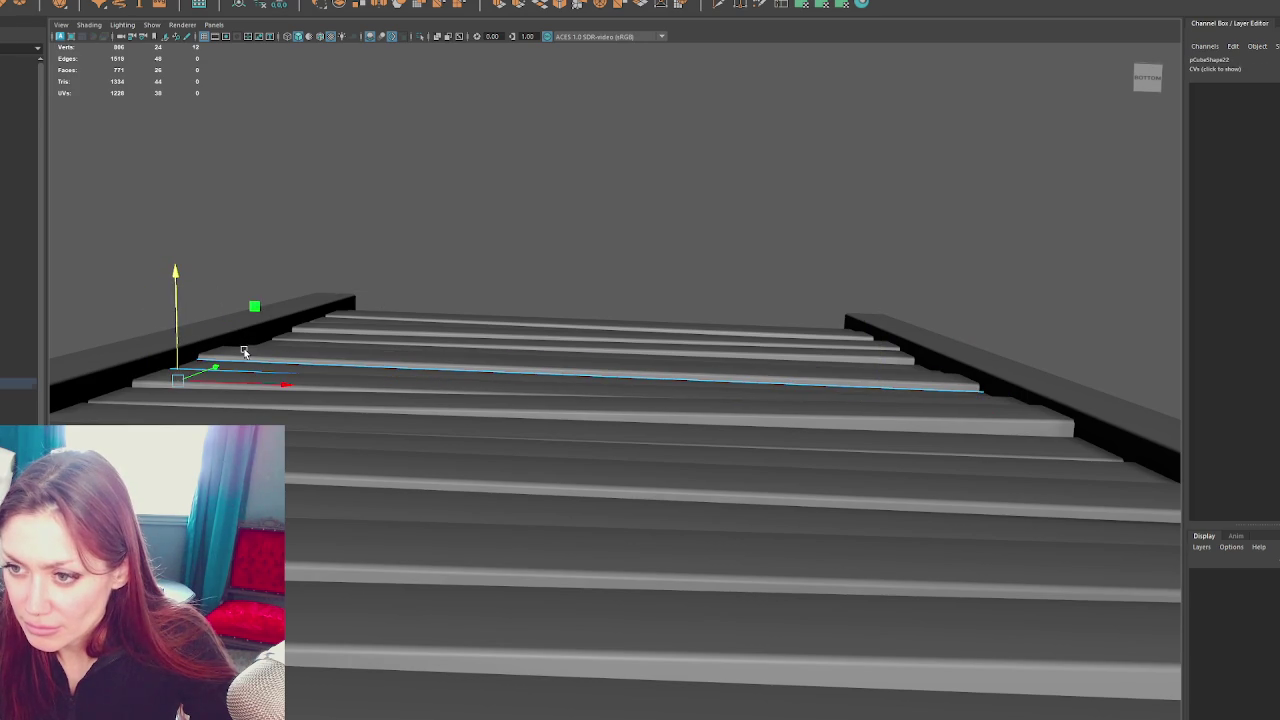
{"action": "key", "text": "F8"}
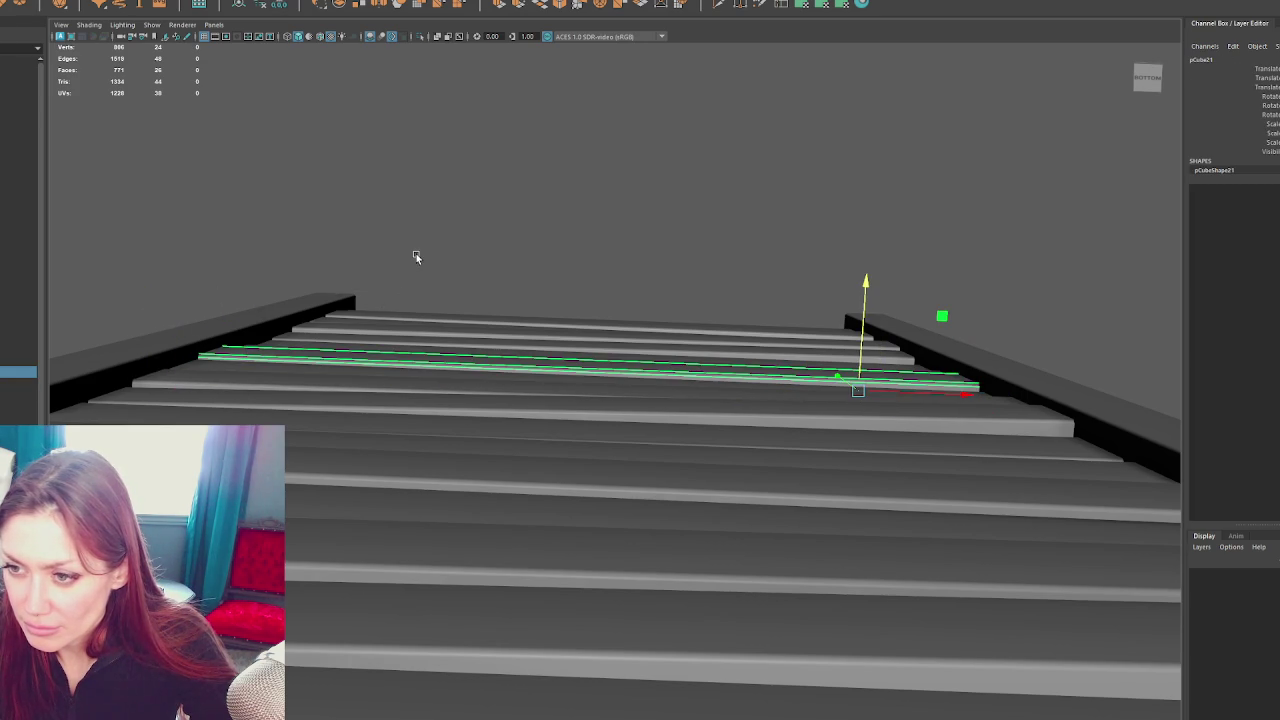
Nudge another plank and lower its right-end vertices slightly
{"action": "left_click_drag", "start_coordinate": [280, 337], "coordinate": [323, 351]}
{"action": "left_click", "coordinate": [298, 339]}
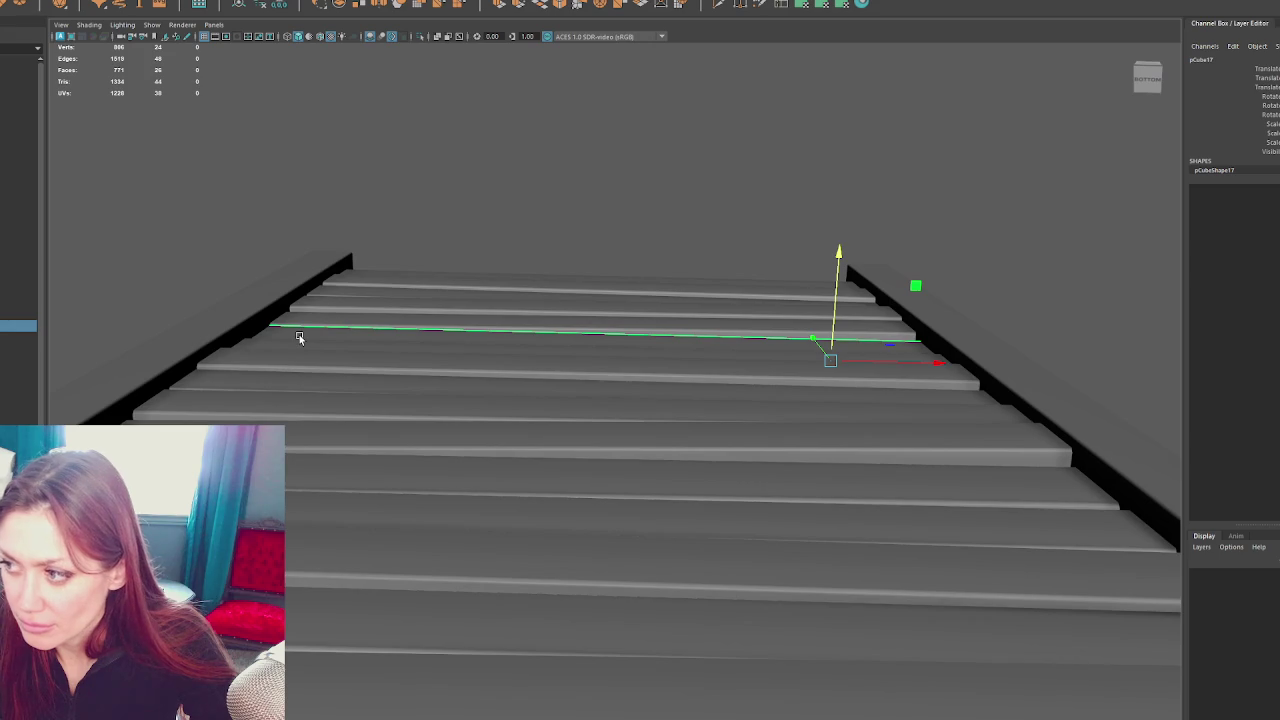
{"action": "left_click_drag", "start_coordinate": [835, 312], "coordinate": [842, 308]}
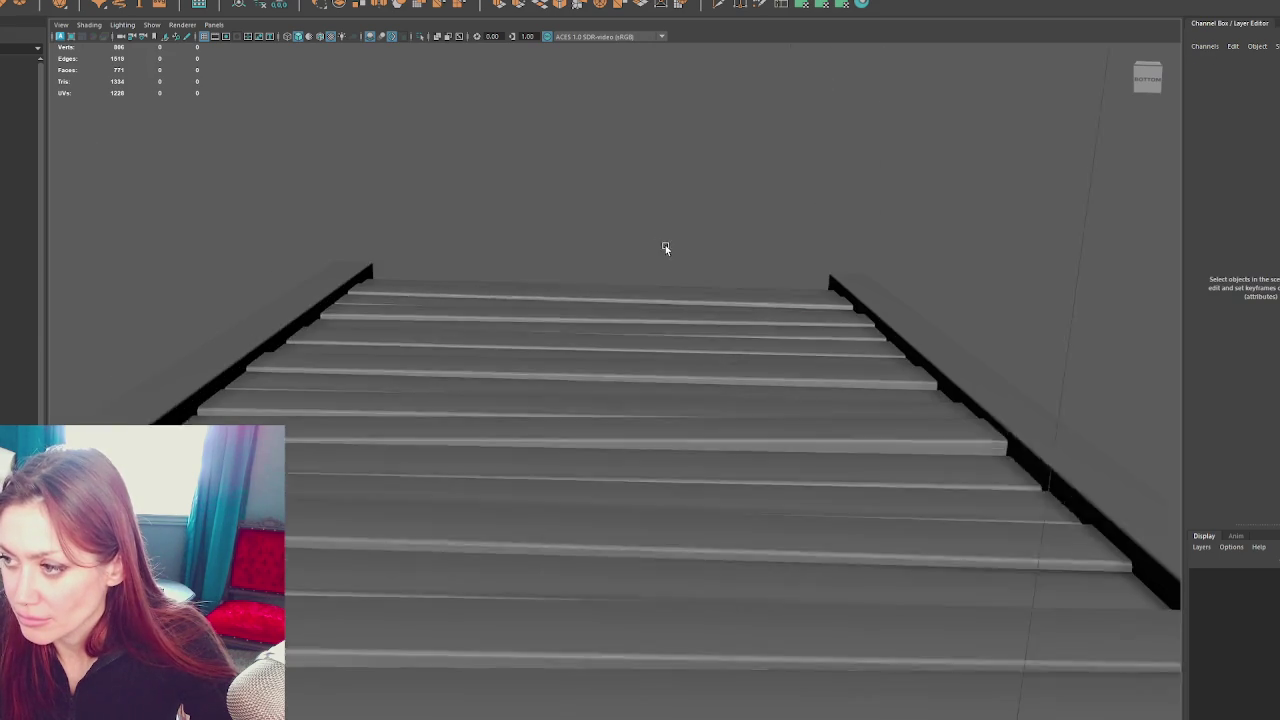
{"action": "left_click_drag", "start_coordinate": [633, 195], "coordinate": [583, 195]}
{"action": "left_click_drag", "start_coordinate": [420, 186], "coordinate": [245, 348]}
{"action": "left_click_drag", "start_coordinate": [847, 268], "coordinate": [965, 372]}
{"action": "left_click_drag", "start_coordinate": [942, 298], "coordinate": [934, 318]}
Lower both the right-end and left-end vertices of the next plank
{"action": "left_click", "coordinate": [845, 315]}
{"action": "left_click_drag", "start_coordinate": [643, 186], "coordinate": [597, 183]}
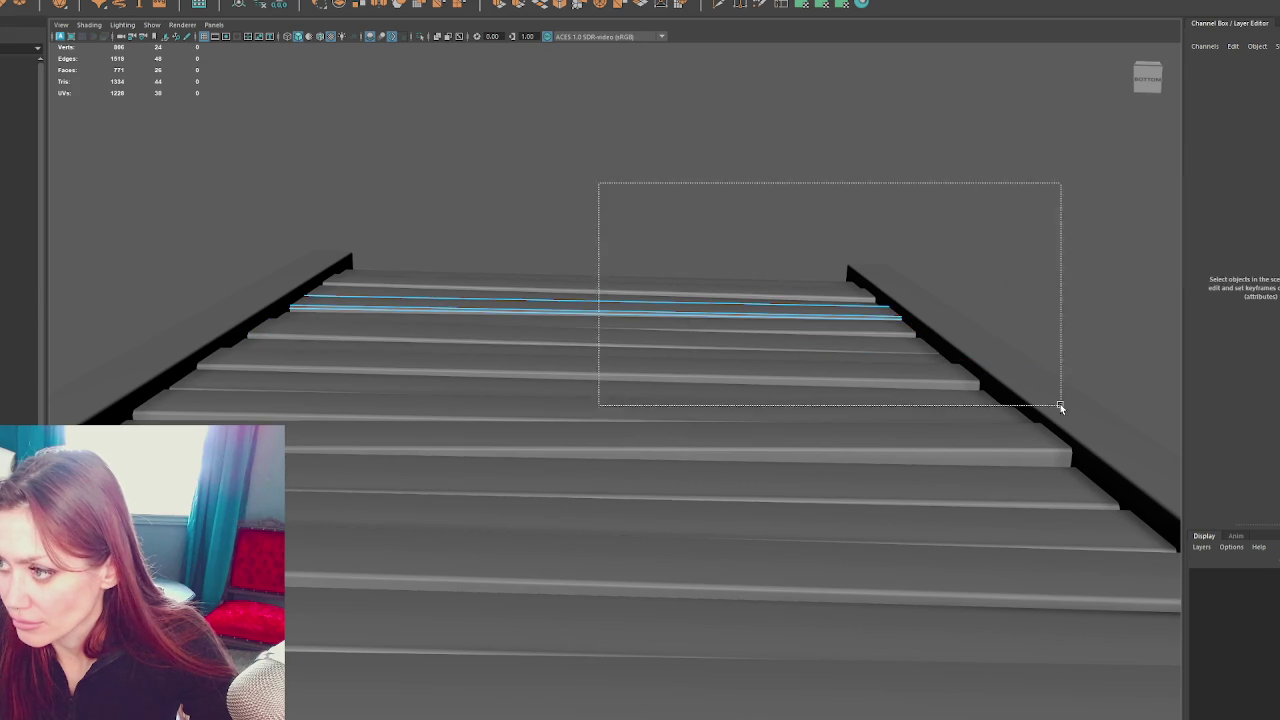
{"action": "left_click_drag", "start_coordinate": [597, 183], "coordinate": [1060, 403]}
{"action": "left_click_drag", "start_coordinate": [903, 287], "coordinate": [903, 298]}
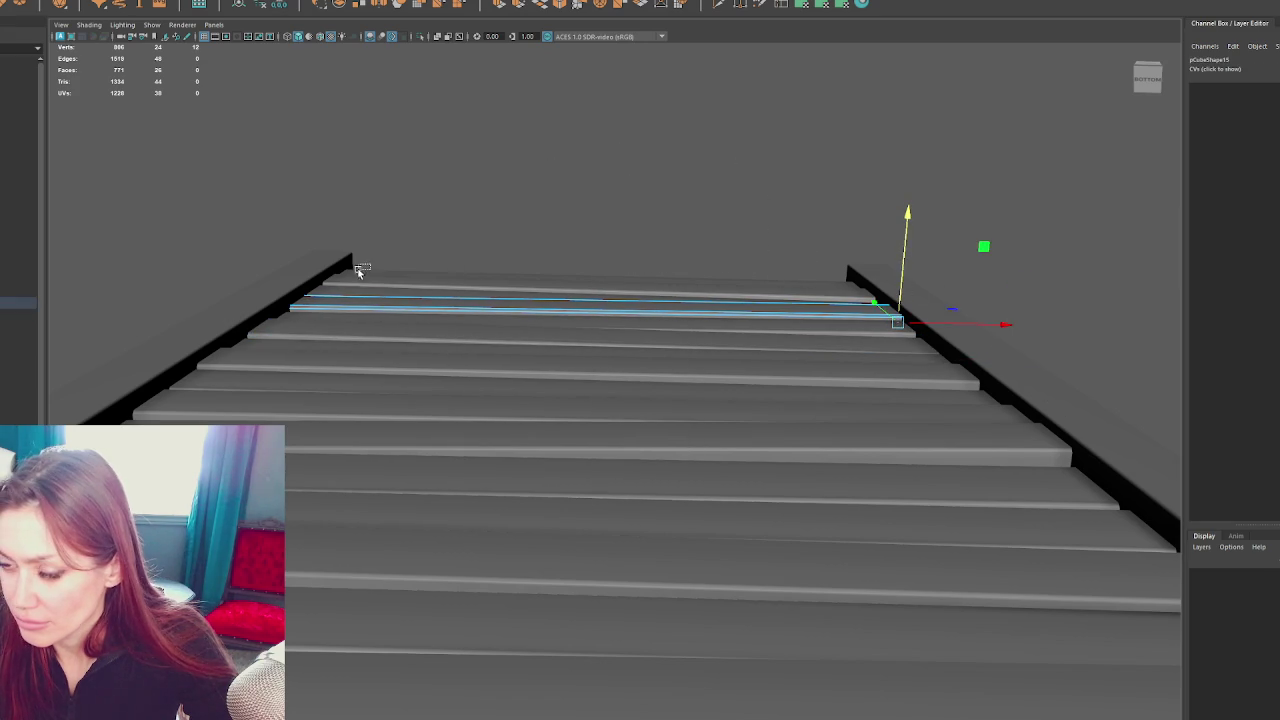
{"action": "left_click_drag", "start_coordinate": [397, 260], "coordinate": [250, 345]}
{"action": "left_click_drag", "start_coordinate": [287, 270], "coordinate": [284, 279]}
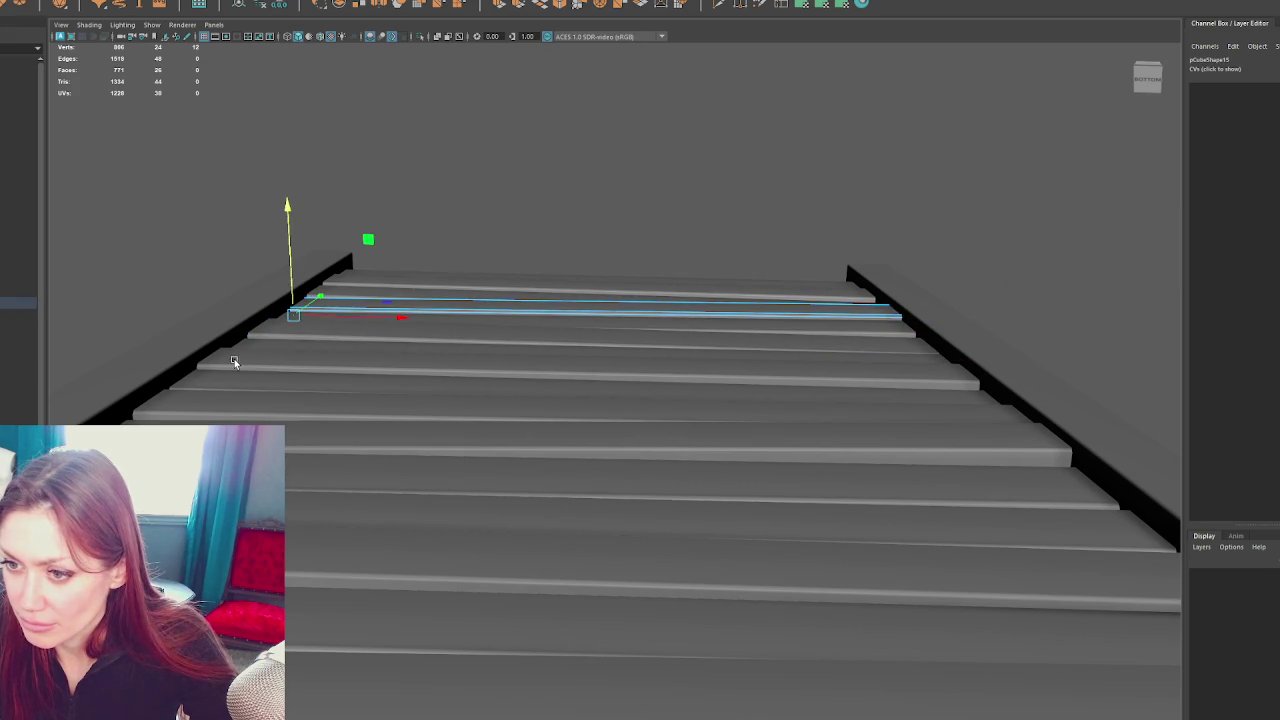
Lower the left-end vertices of two more lower planks
{"action": "left_click", "coordinate": [246, 323]}
{"action": "key", "text": "F8"}
{"action": "left_click_drag", "start_coordinate": [273, 266], "coordinate": [75, 430]}
{"action": "left_click", "coordinate": [300, 405]}
{"action": "left_click_drag", "start_coordinate": [520, 205], "coordinate": [413, 198]}
{"action": "left_click_drag", "start_coordinate": [290, 280], "coordinate": [60, 440]}
{"action": "left_click_drag", "start_coordinate": [141, 378], "coordinate": [142, 378]}
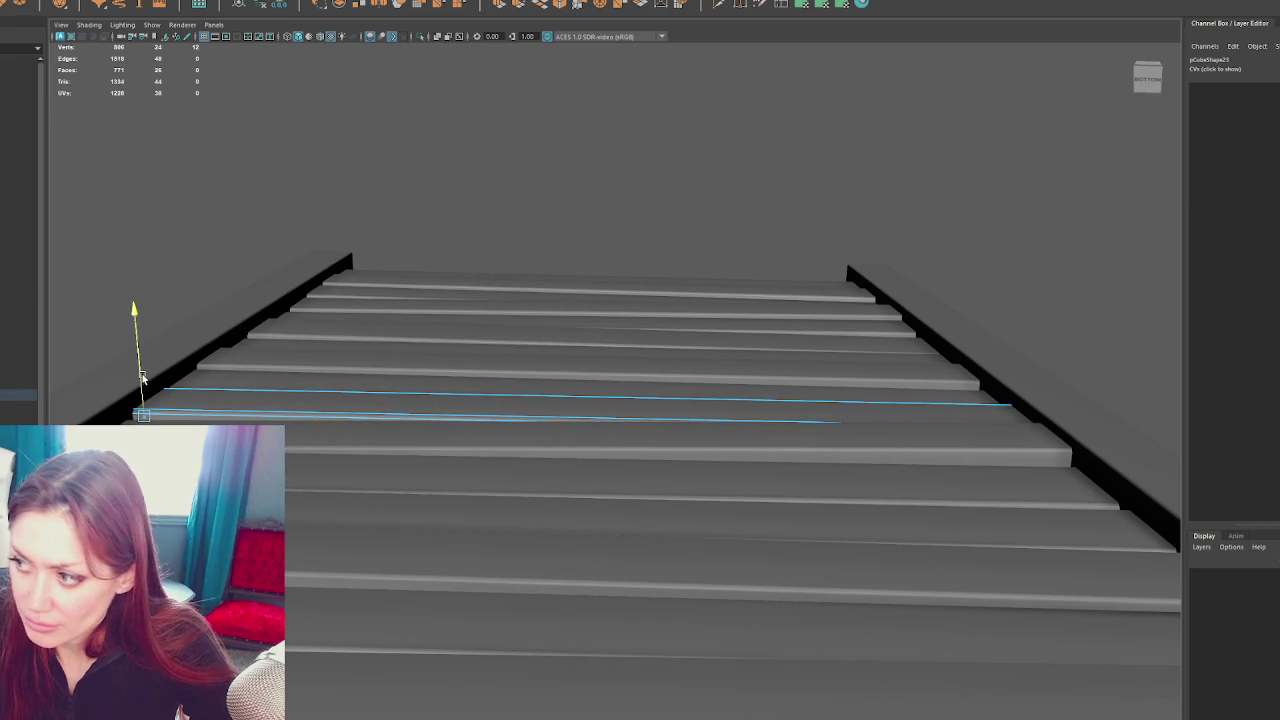
Select a final plank's right-end vertices, then clear the selection and return to a front view
{"action": "left_click", "coordinate": [716, 458]}
{"action": "left_click_drag", "start_coordinate": [1083, 280], "coordinate": [1035, 274]}
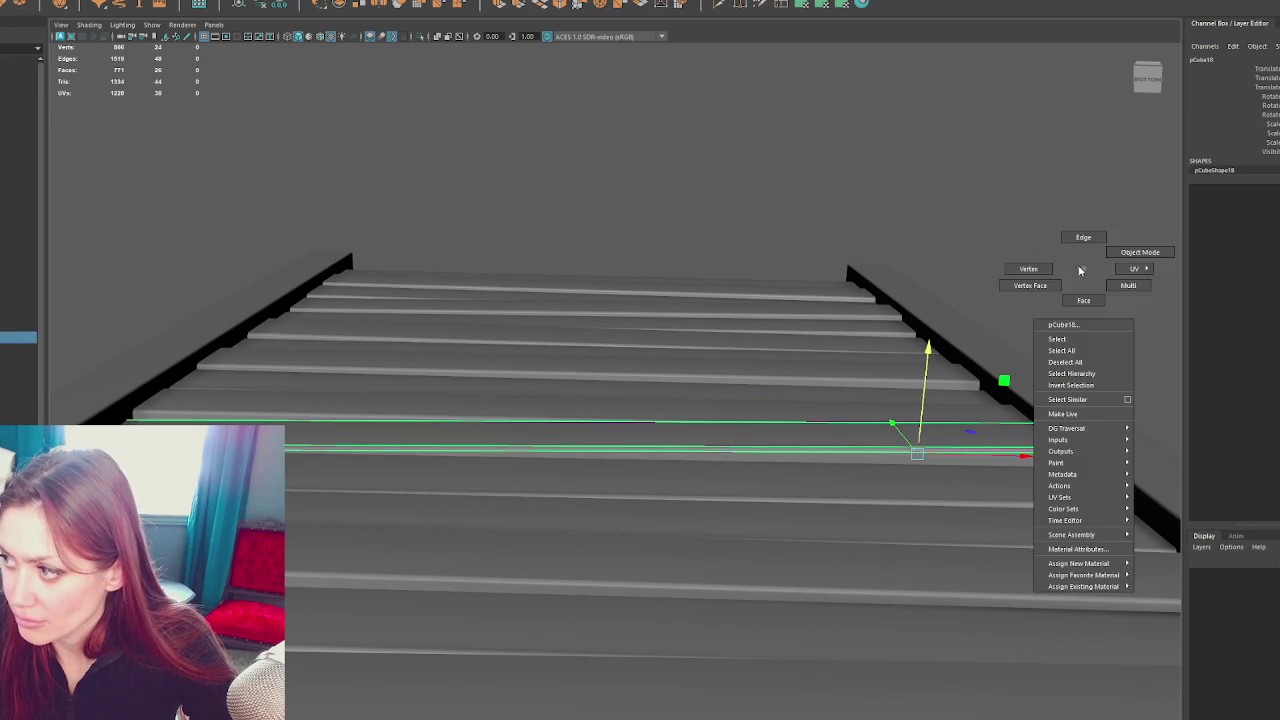
{"action": "left_click_drag", "start_coordinate": [1168, 580], "coordinate": [1064, 406]}
{"action": "left_click", "coordinate": [627, 219]}
{"action": "left_click_drag", "start_coordinate": [786, 166], "coordinate": [359, 372]}
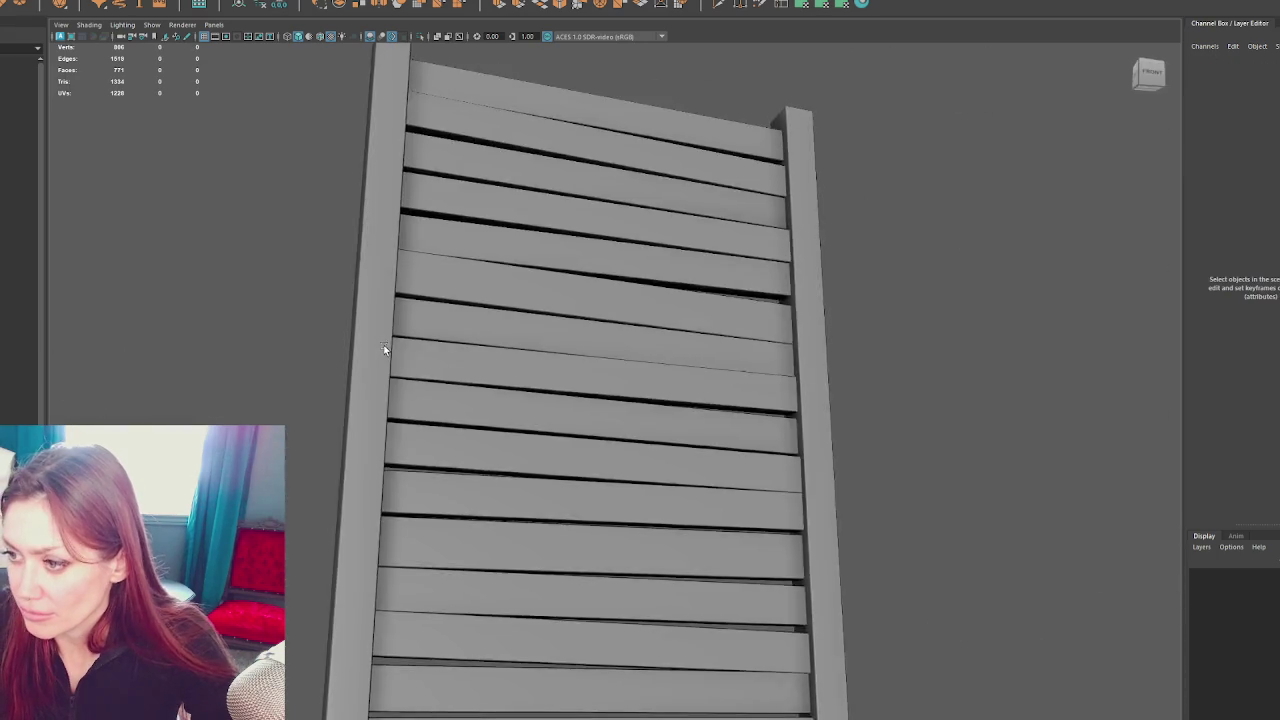
Combine the slatted ladder pieces into one mesh and delete its history
{"action": "scroll", "scroll_direction": "down", "scroll_amount": 3}
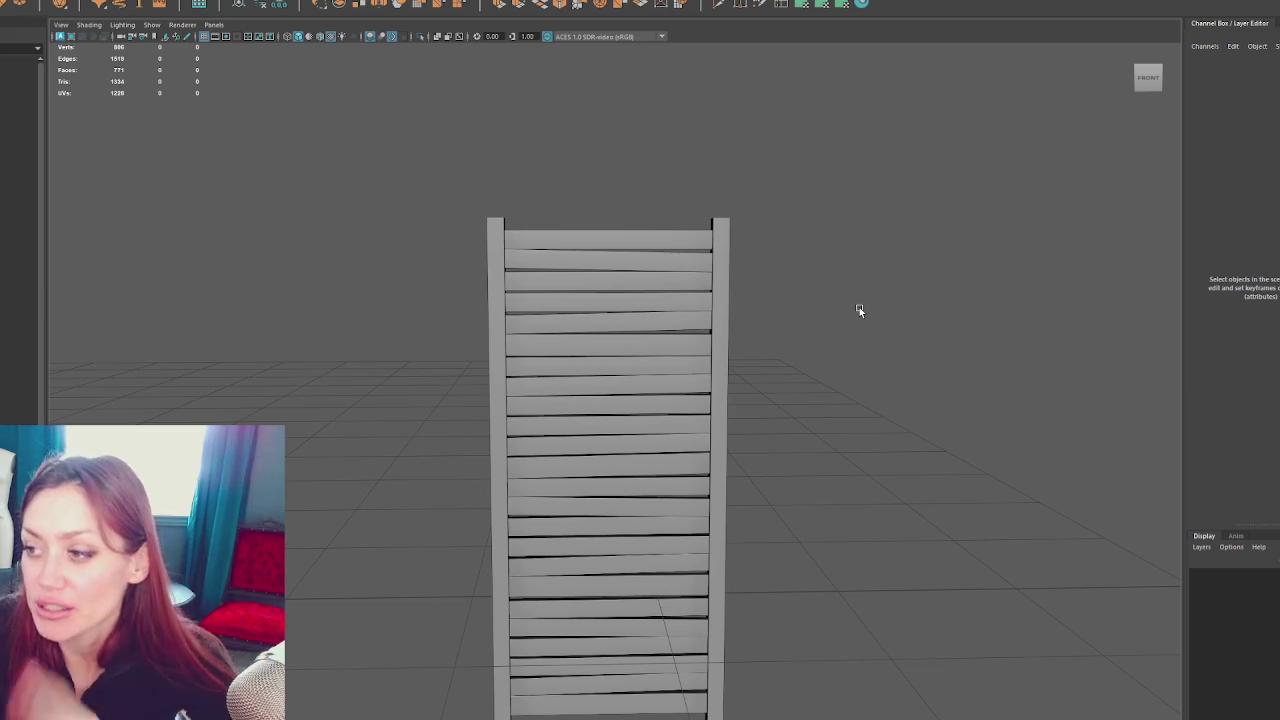
{"action": "scroll", "scroll_direction": "up", "scroll_amount": 3}
{"action": "scroll", "scroll_direction": "down", "scroll_amount": 3}
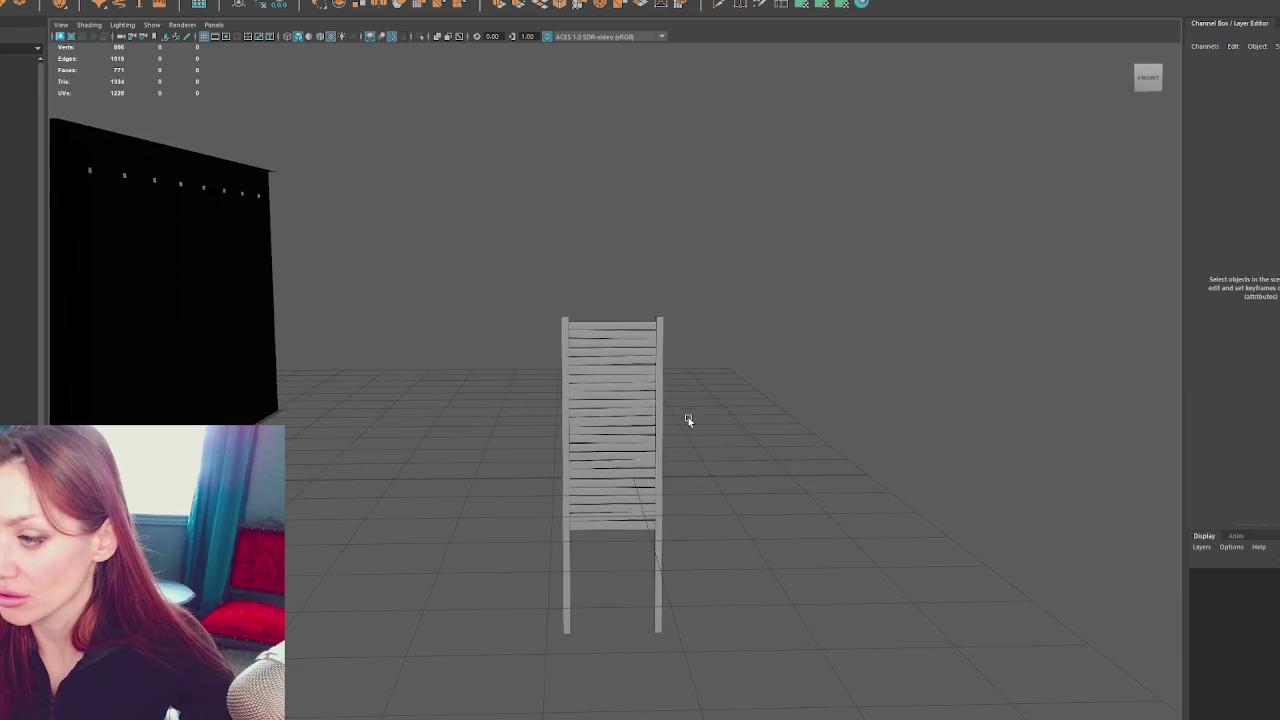
{"action": "scroll", "scroll_direction": "up", "scroll_amount": 3}
{"action": "left_click_drag", "start_coordinate": [713, 323], "coordinate": [680, 325]}
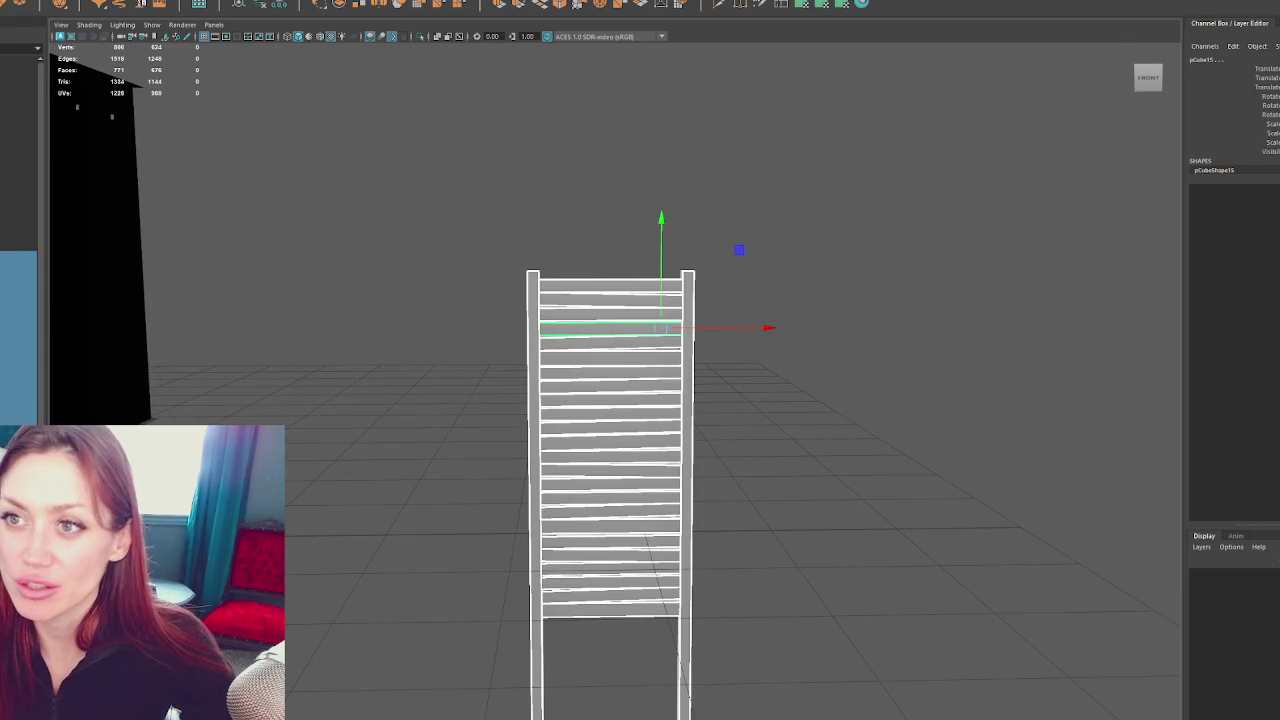
{"action": "left_click", "coordinate": [70, 3]}
{"action": "left_click", "coordinate": [110, 6]}
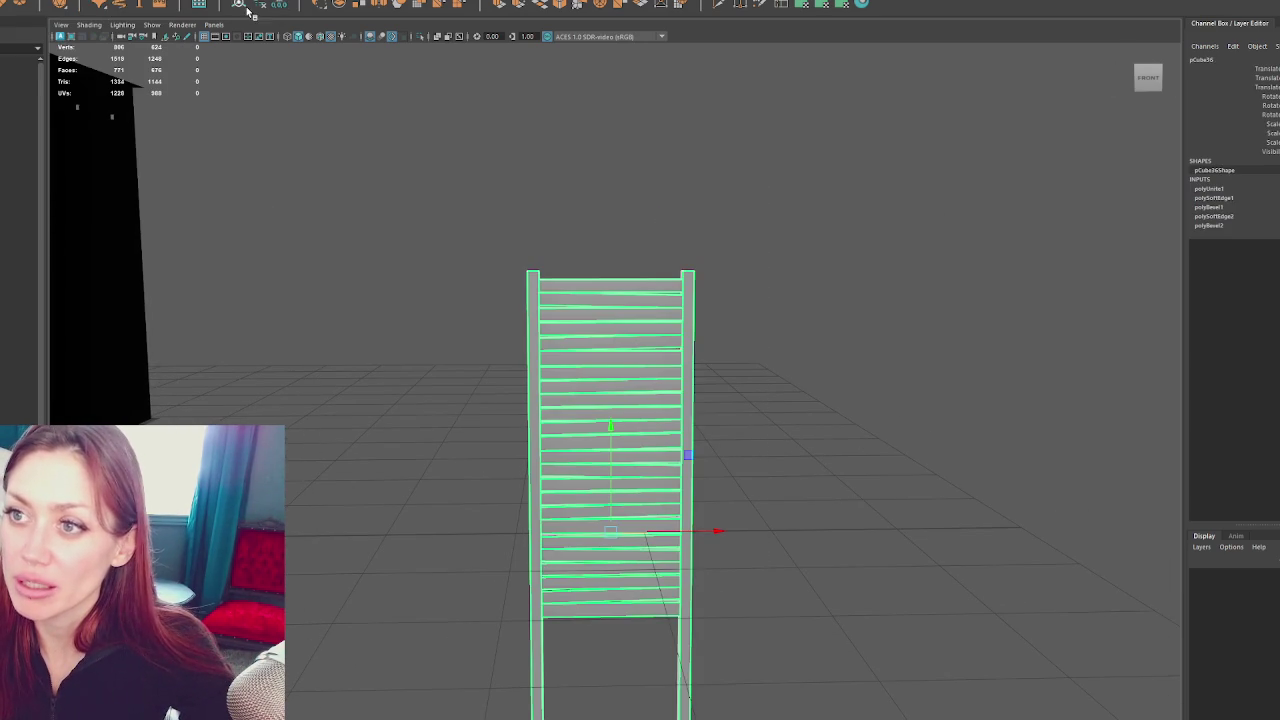
{"action": "left_click", "coordinate": [262, 4]}
Rotate the combined ladder so it lies flat
{"action": "left_click_drag", "start_coordinate": [450, 220], "coordinate": [557, 280]}
{"action": "key", "text": "e"}
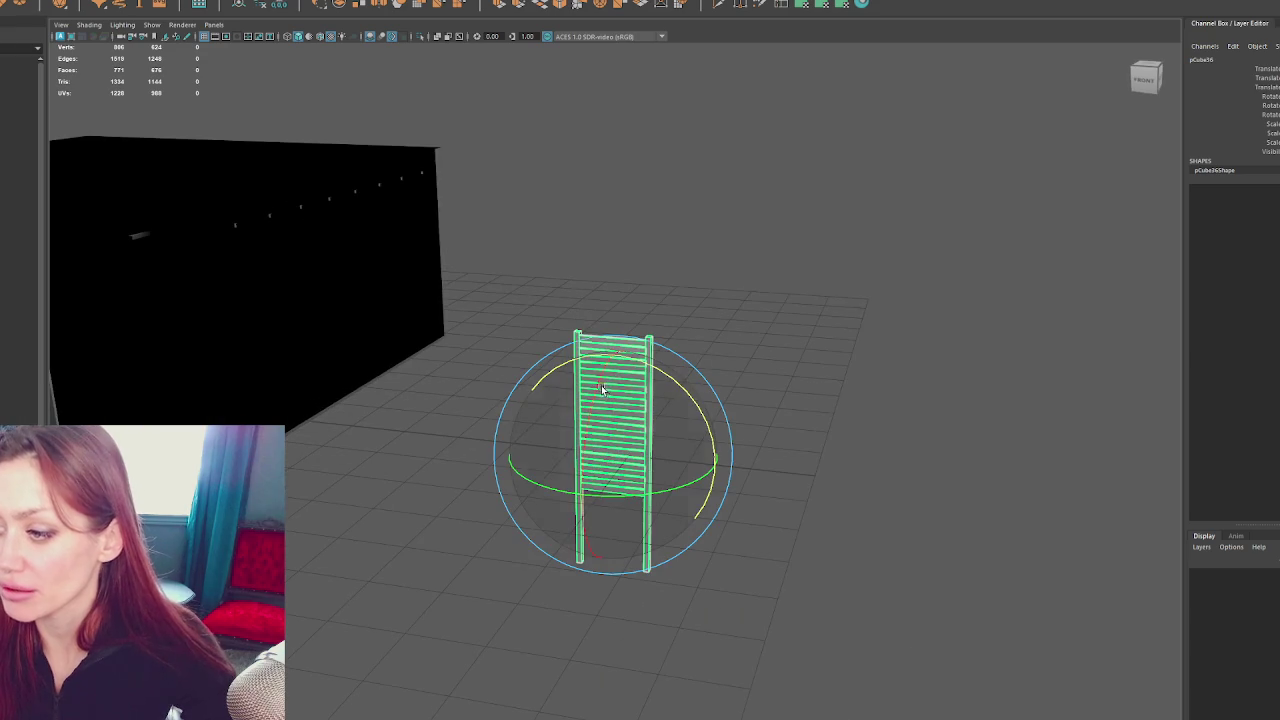
{"action": "left_click_drag", "start_coordinate": [600, 388], "coordinate": [640, 314]}
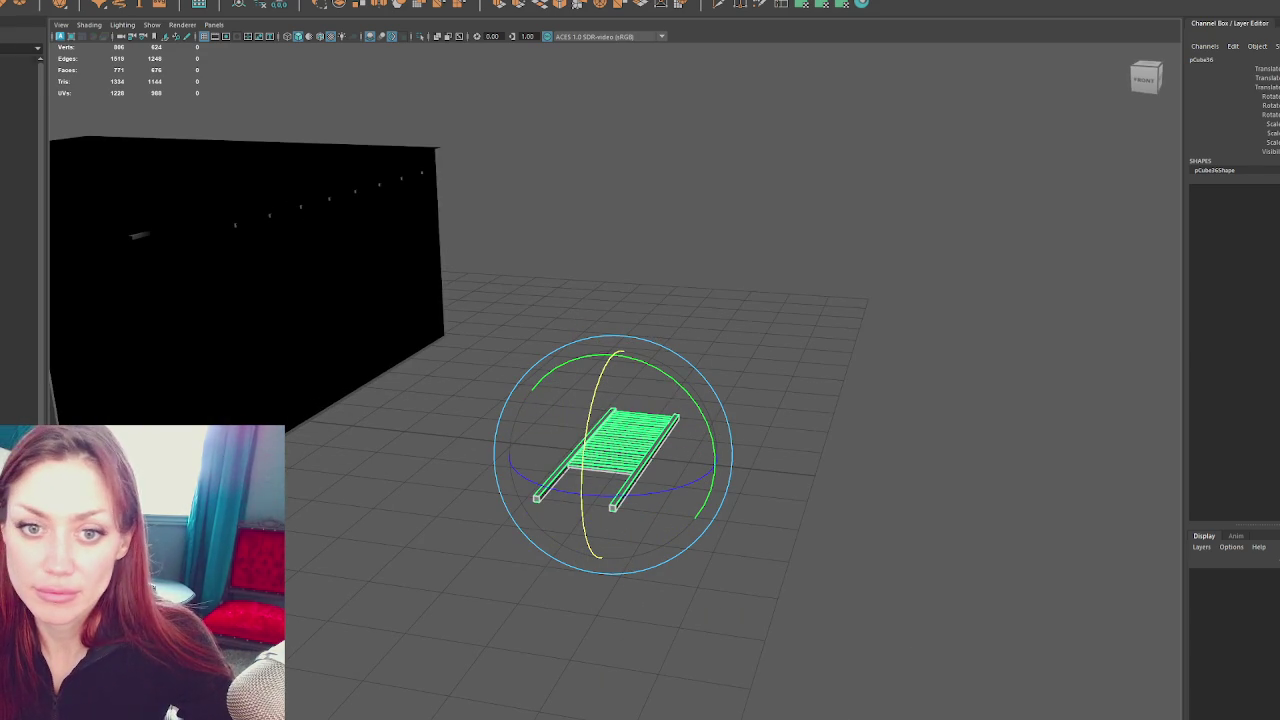
Create a polygon cube and move it onto the ladder
{"action": "left_click", "coordinate": [119, 3]}
{"action": "key", "text": "w"}
{"action": "left_click_drag", "start_coordinate": [223, 407], "coordinate": [740, 309]}
{"action": "scroll", "scroll_direction": "up", "scroll_amount": 3}
{"action": "scroll", "scroll_direction": "up", "scroll_amount": 3}
{"action": "scroll", "scroll_direction": "up", "scroll_amount": 3}
{"action": "left_click_drag", "start_coordinate": [846, 330], "coordinate": [840, 394]}
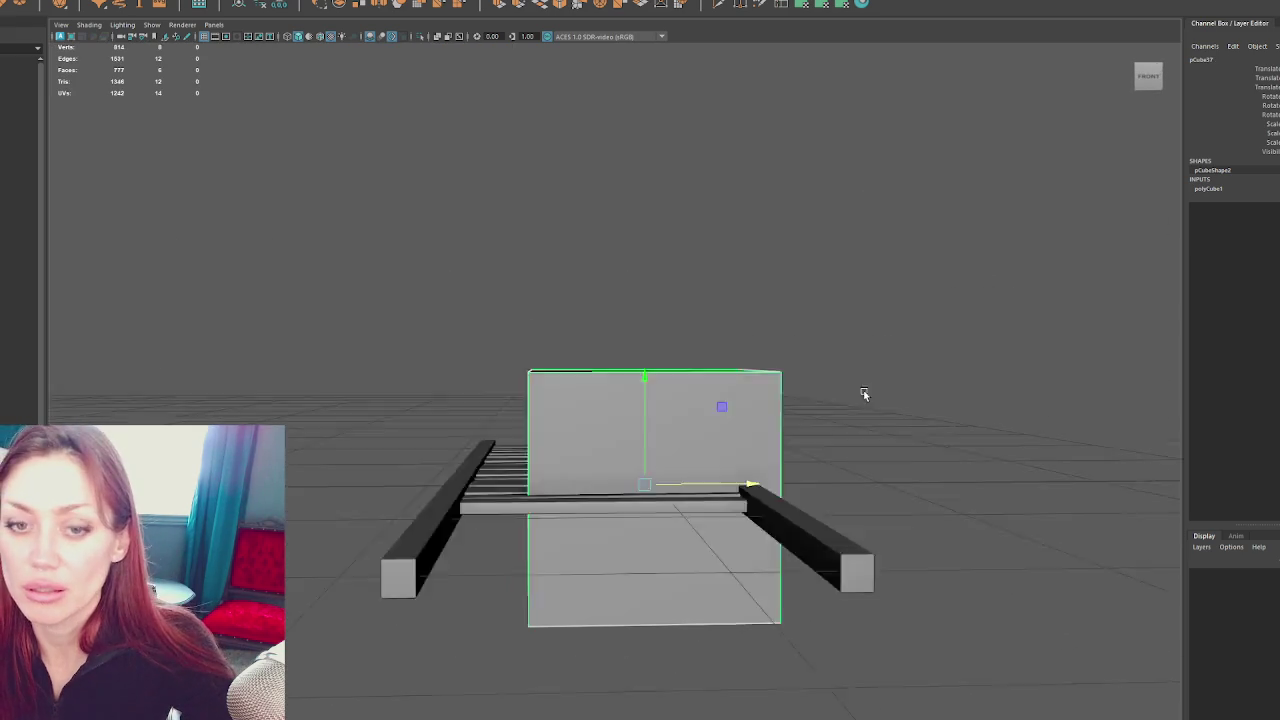
Scale the cube uniformly larger over the ladder
{"action": "left_click_drag", "start_coordinate": [637, 489], "coordinate": [645, 500]}
{"action": "left_click", "coordinate": [598, 425]}
{"action": "left_click_drag", "start_coordinate": [600, 428], "coordinate": [671, 415]}
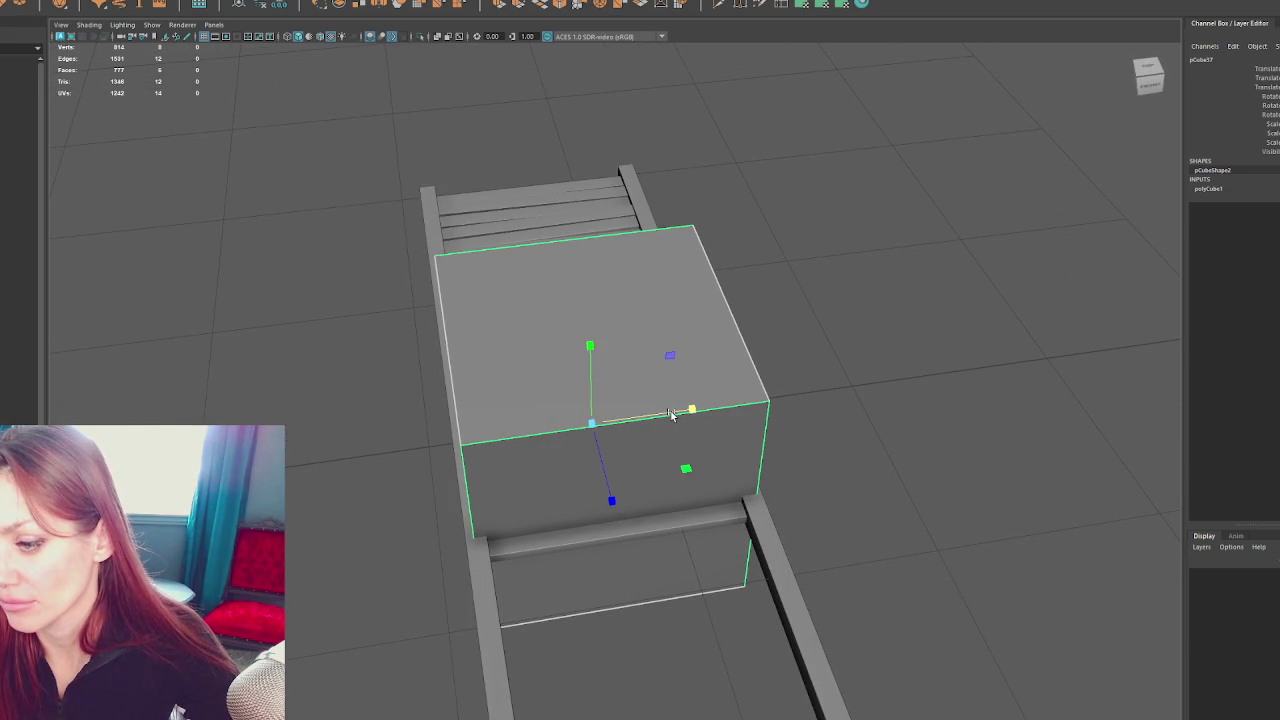
{"action": "left_click_drag", "start_coordinate": [857, 271], "coordinate": [834, 426]}
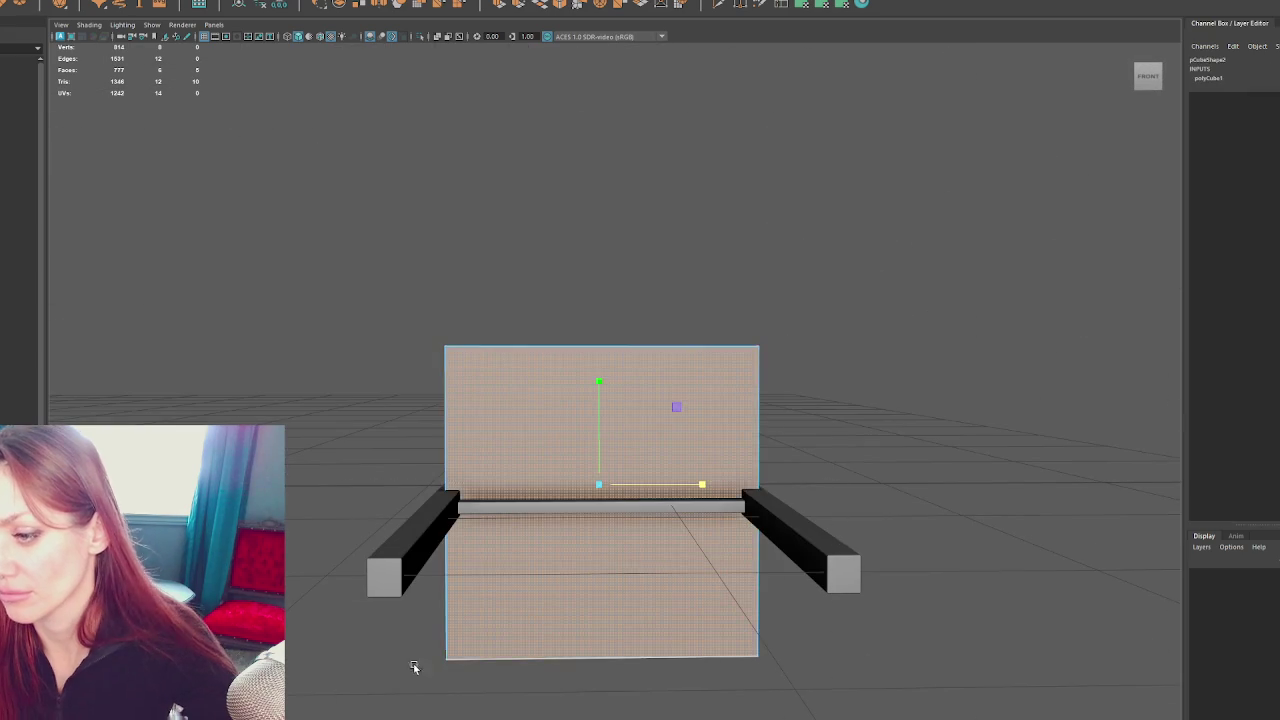
Delete the construction history of the remaining flat plane
{"action": "left_click_drag", "start_coordinate": [709, 189], "coordinate": [545, 307]}
{"action": "left_click", "coordinate": [545, 307]}
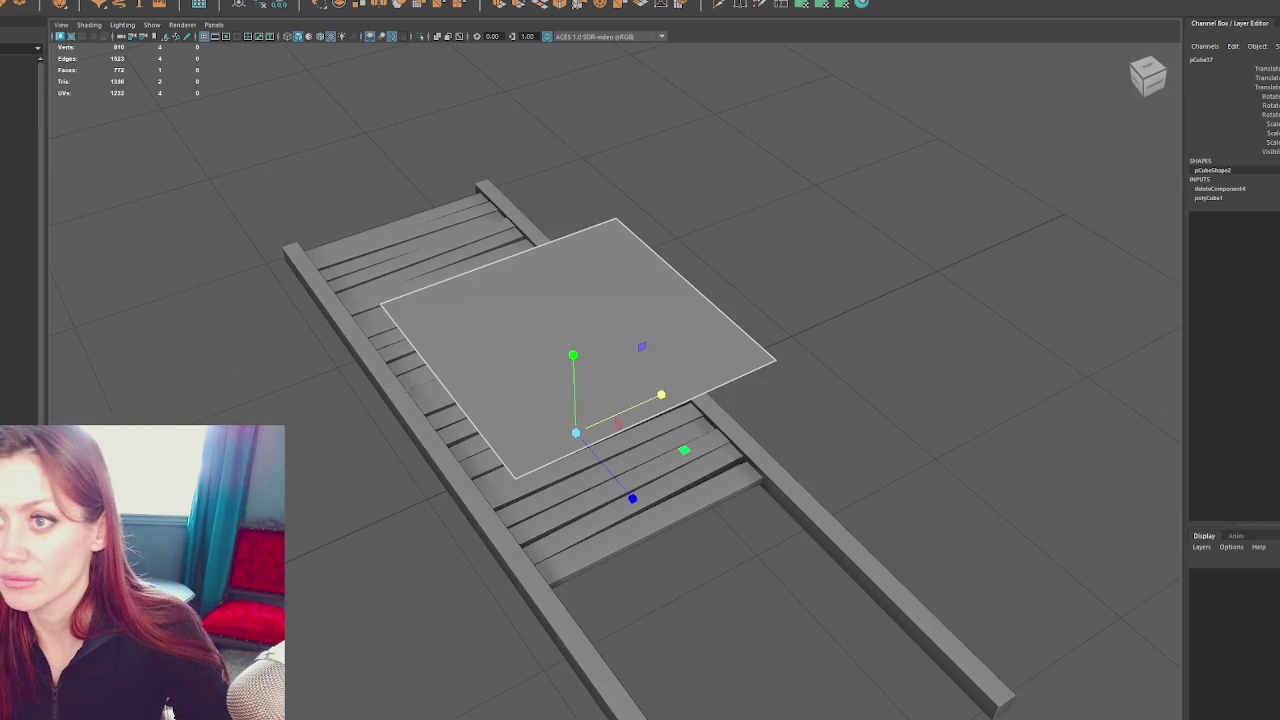
{"action": "left_click", "coordinate": [262, 6]}
{"action": "left_click", "coordinate": [310, 5]}
Apply a planar UV projection to the plane in the UV Editor, then close it
{"action": "left_click", "coordinate": [400, 157]}
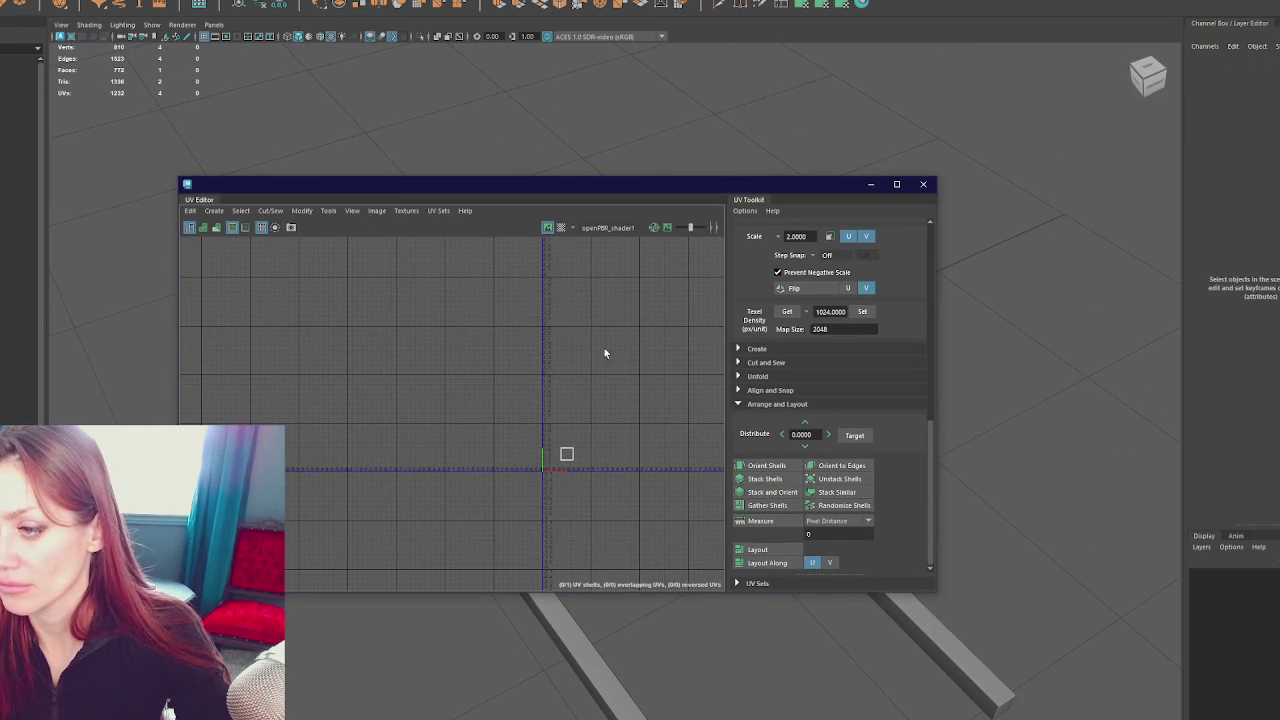
{"action": "left_click", "coordinate": [822, 6]}
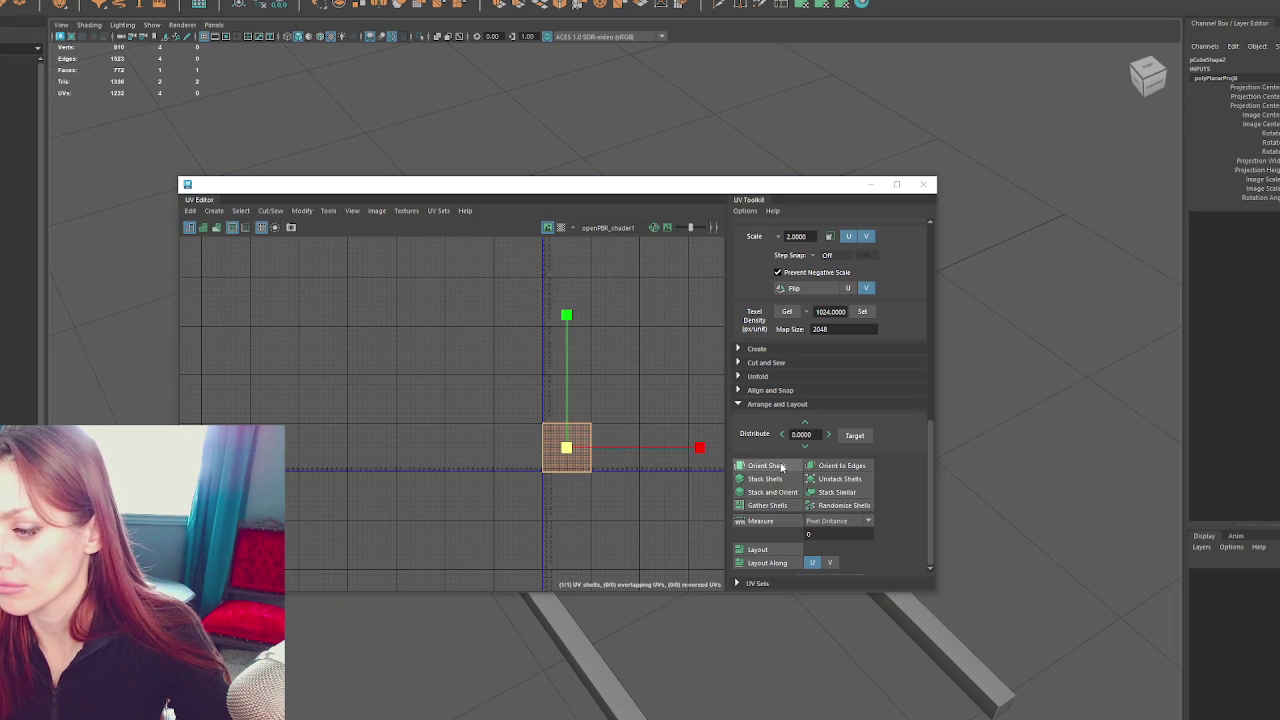
{"action": "left_click_drag", "start_coordinate": [803, 185], "coordinate": [803, 187]}
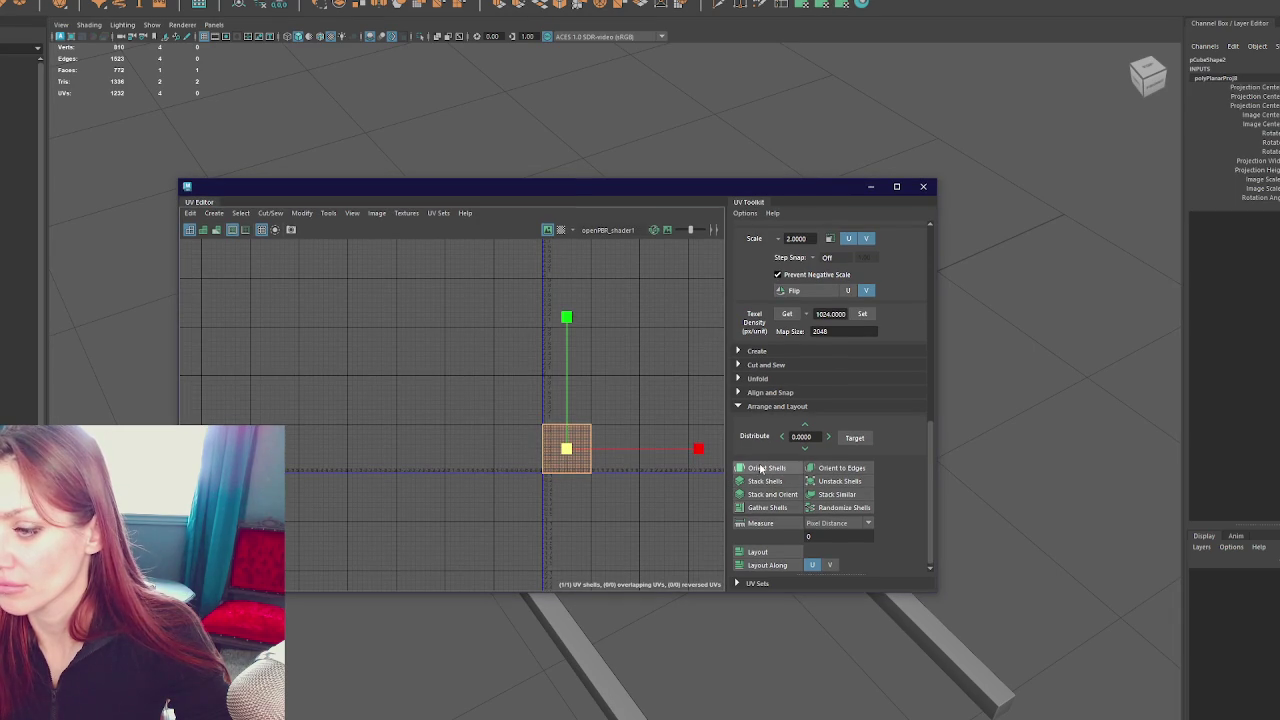
{"action": "left_click_drag", "start_coordinate": [545, 340], "coordinate": [463, 332]}
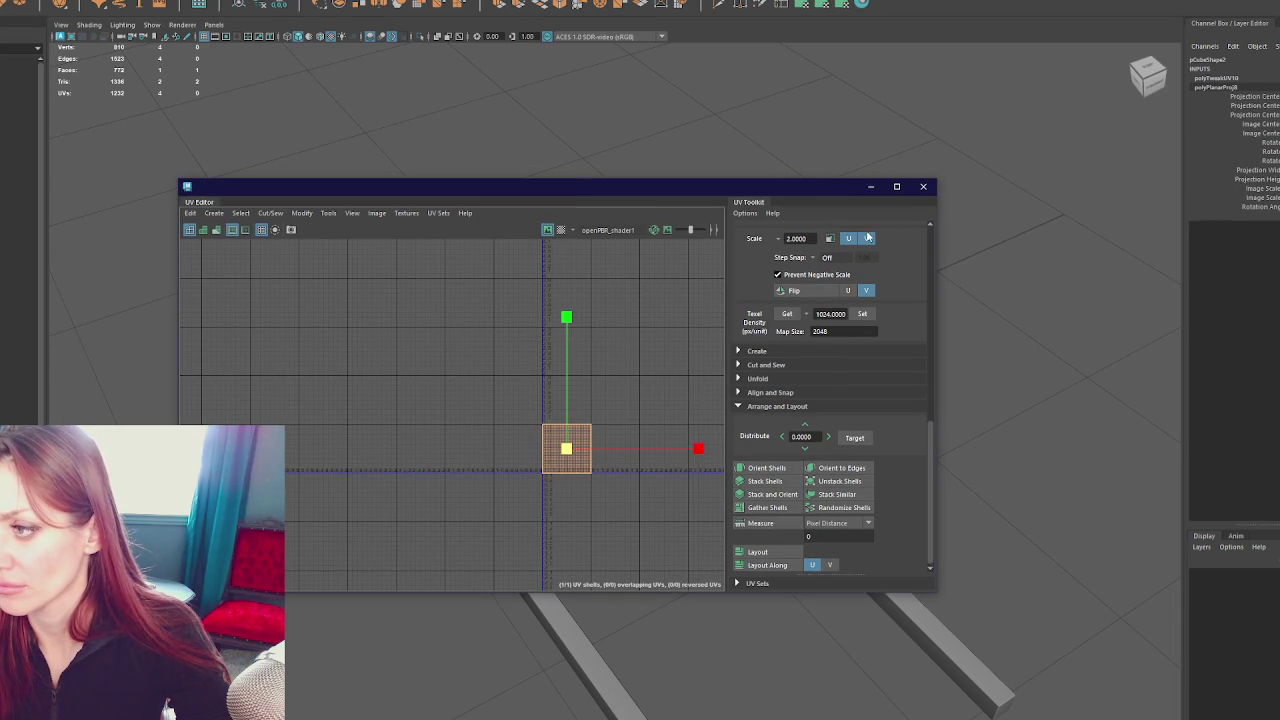
{"action": "left_click", "coordinate": [922, 186]}
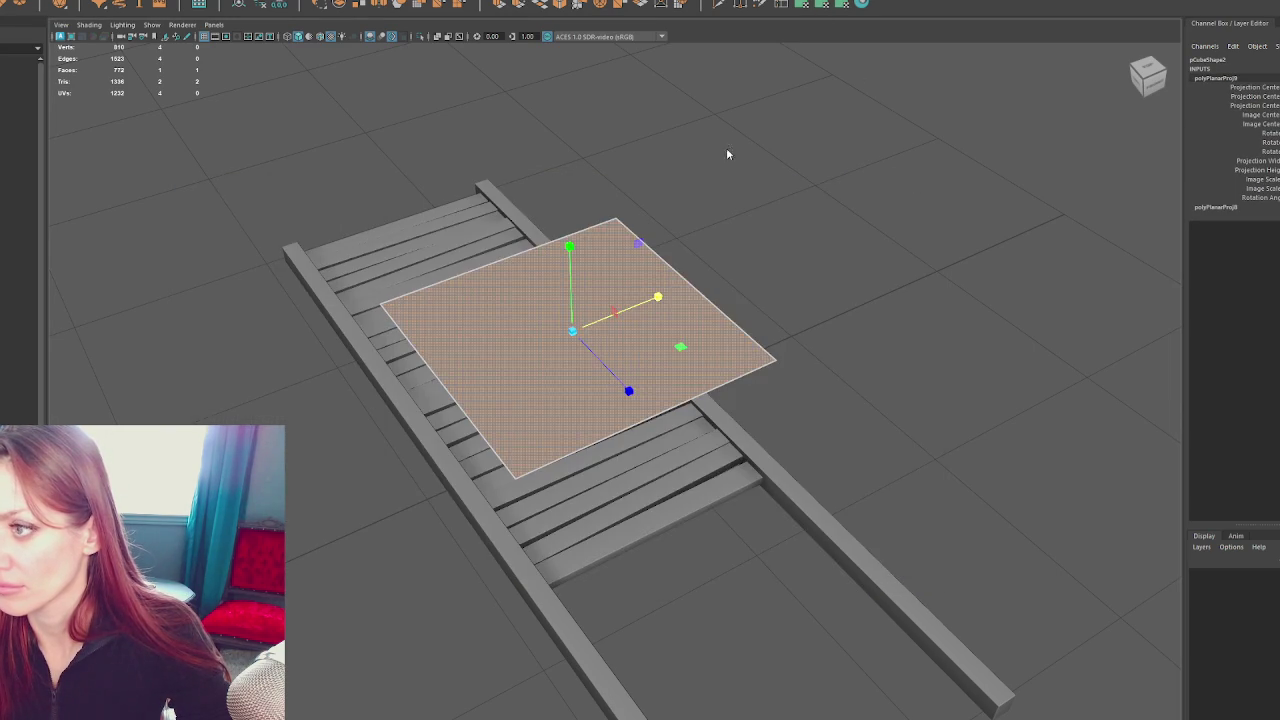
Move the whole plane down onto the ladder
{"action": "key", "text": "F8"}
{"action": "scroll", "scroll_direction": "up", "scroll_amount": 3}
{"action": "left_click_drag", "start_coordinate": [554, 236], "coordinate": [660, 536]}
Adjust the planar projection manipulator's rotation and position over the planks
{"action": "left_click", "coordinate": [581, 310]}
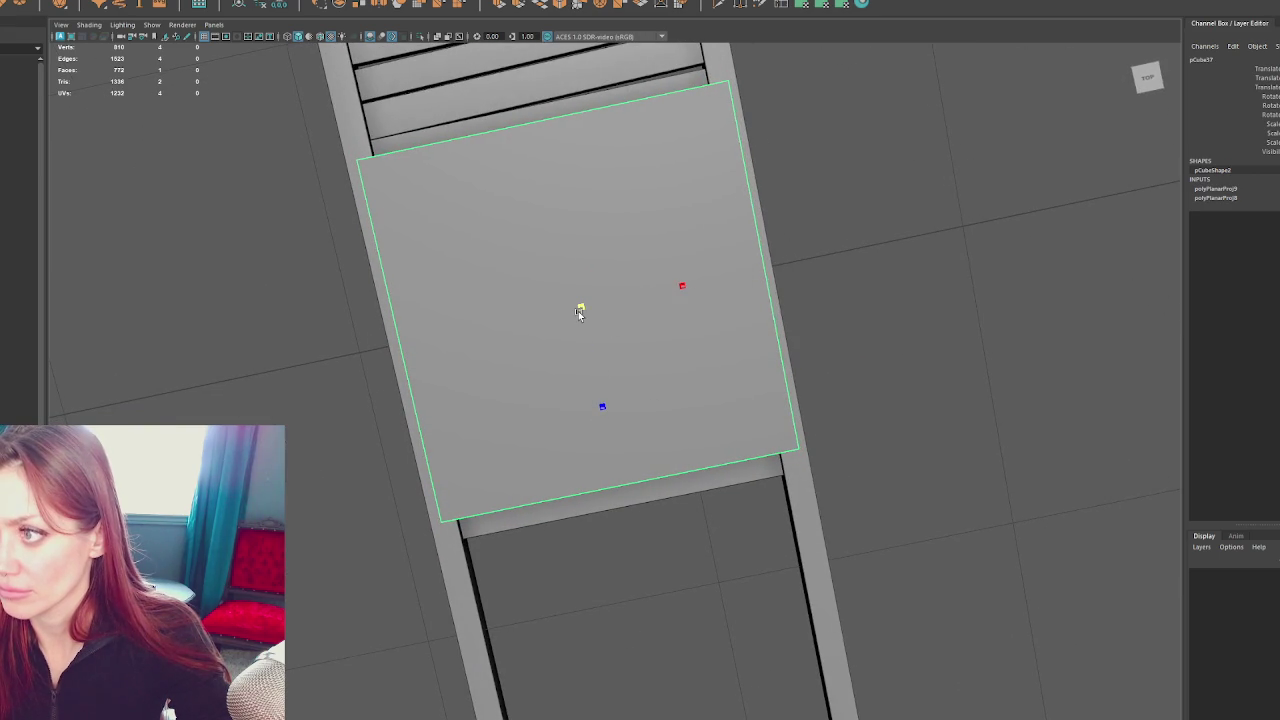
{"action": "left_click_drag", "start_coordinate": [576, 316], "coordinate": [574, 317]}
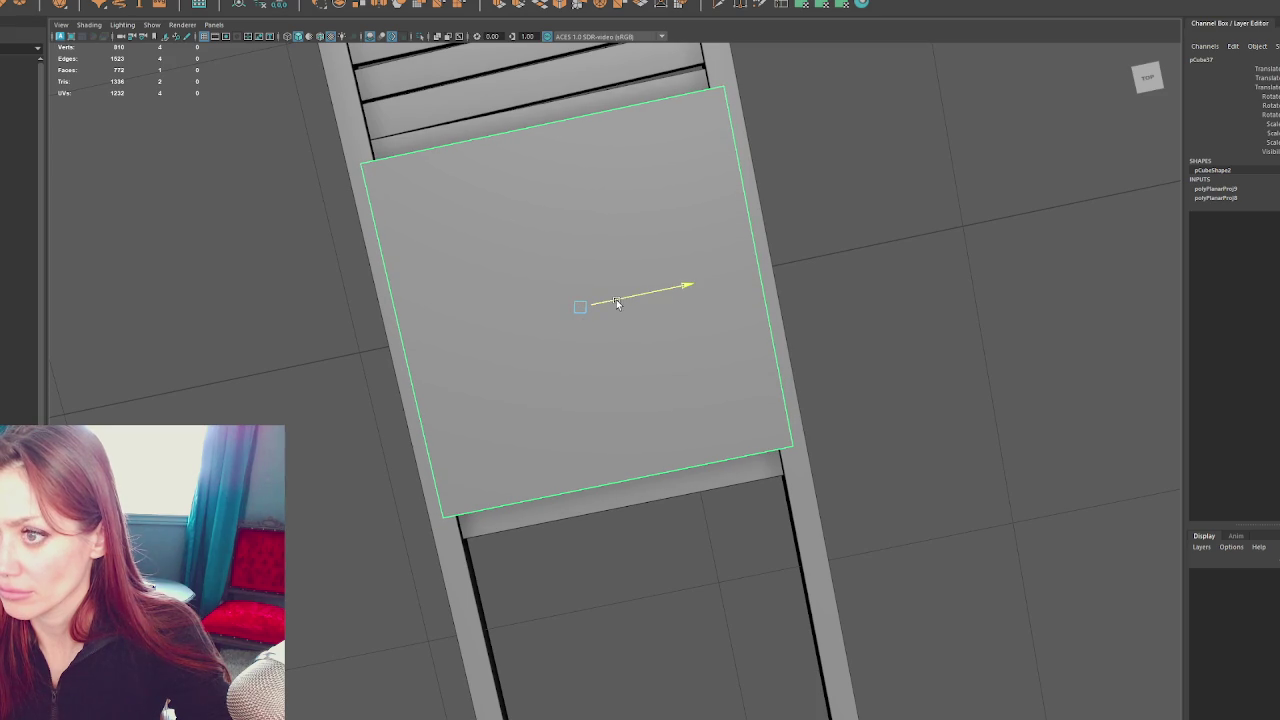
{"action": "left_click", "coordinate": [581, 309]}
{"action": "left_click_drag", "start_coordinate": [685, 310], "coordinate": [580, 407]}
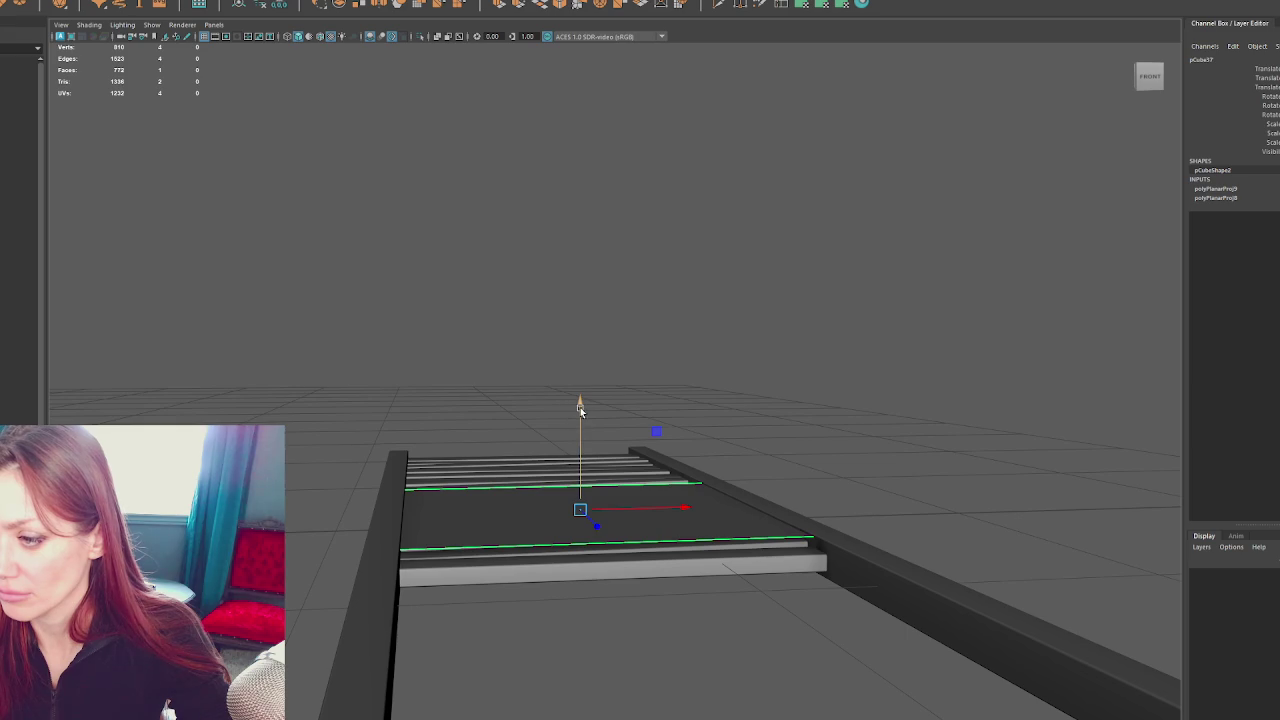
{"action": "left_click_drag", "start_coordinate": [580, 407], "coordinate": [608, 477]}
{"action": "left_click_drag", "start_coordinate": [608, 477], "coordinate": [591, 443]}
{"action": "left_click_drag", "start_coordinate": [591, 443], "coordinate": [556, 317]}
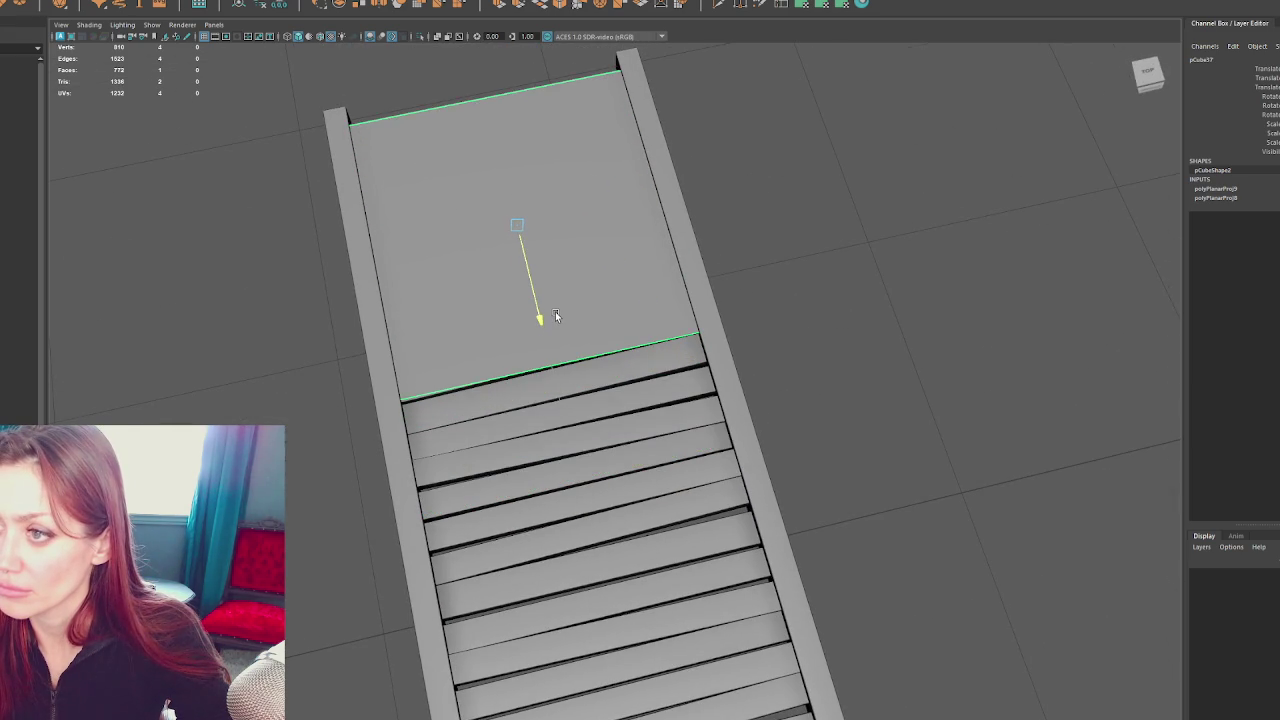
Separate the plank mesh into pieces and shift the planks right, leaving a gap
{"action": "left_click_drag", "start_coordinate": [556, 316], "coordinate": [686, 251]}
{"action": "left_click", "coordinate": [597, 391]}
{"action": "right_click", "coordinate": [626, 230]}
{"action": "left_click", "coordinate": [82, 6]}
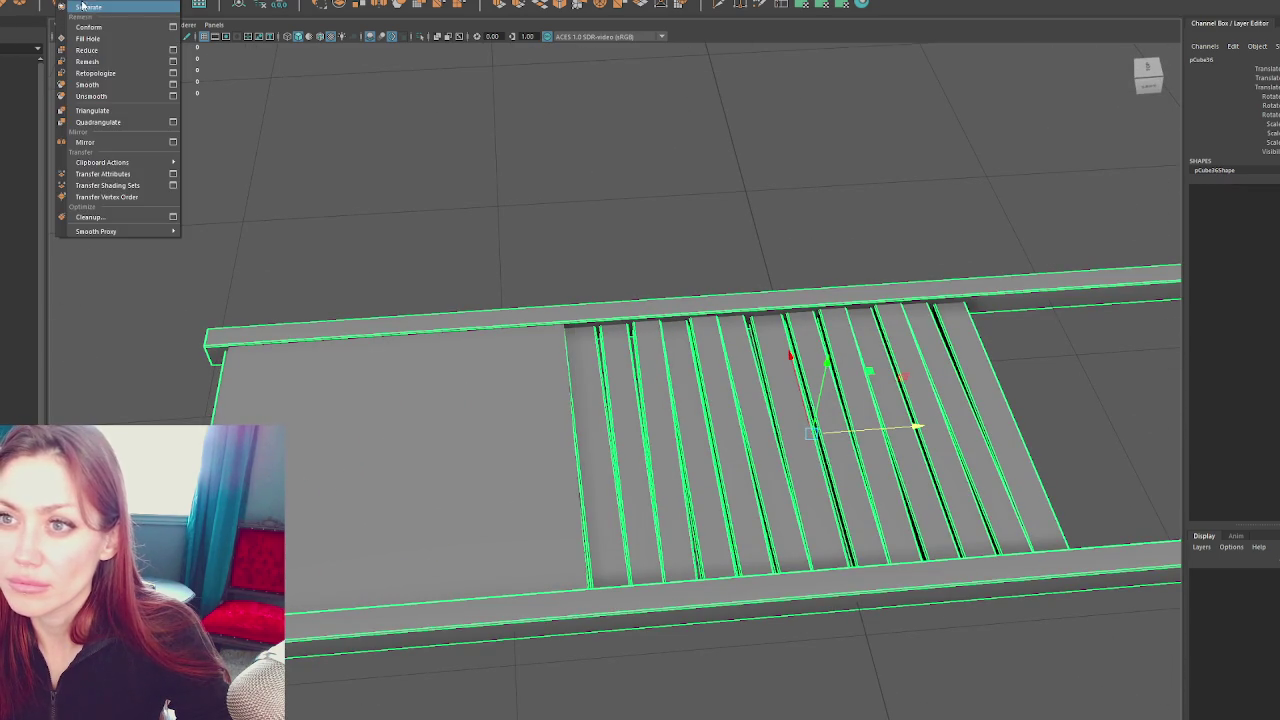
{"action": "left_click", "coordinate": [84, 7]}
{"action": "left_click", "coordinate": [356, 100]}
{"action": "left_click", "coordinate": [603, 422]}
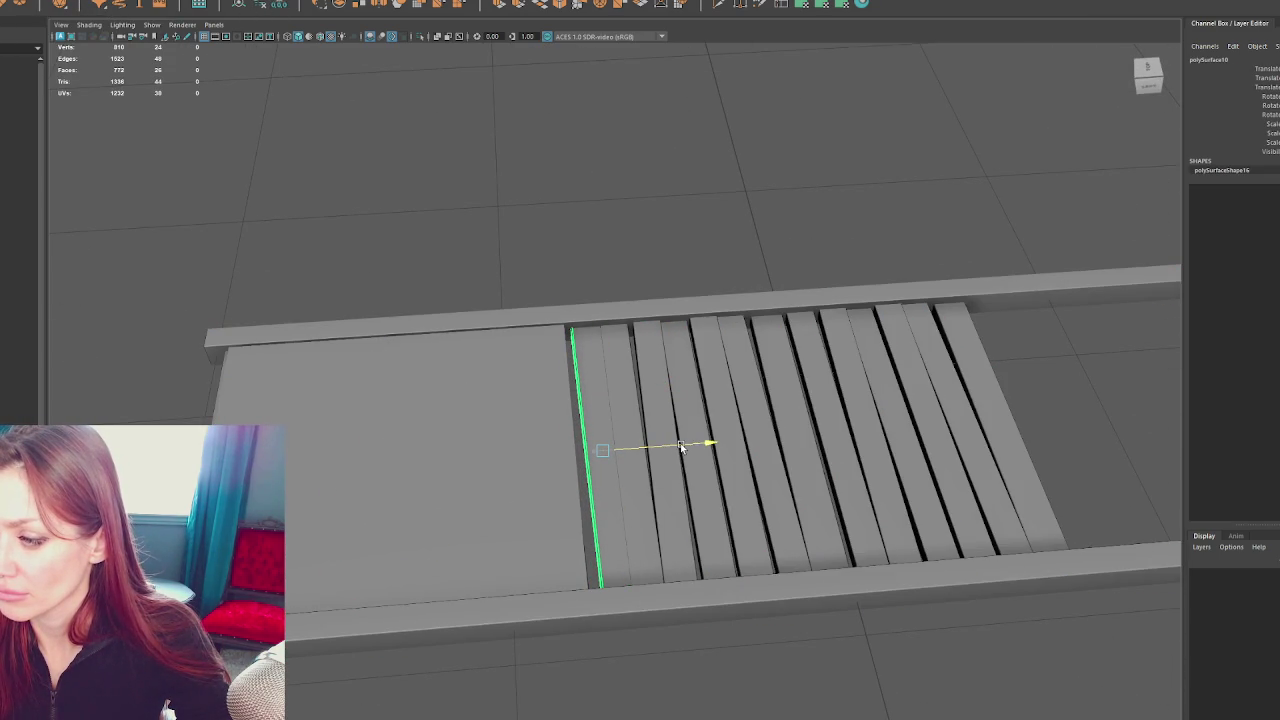
{"action": "left_click_drag", "start_coordinate": [1055, 406], "coordinate": [638, 480]}
{"action": "left_click_drag", "start_coordinate": [1030, 423], "coordinate": [1090, 420]}
Select the rails and panel, then combine and re-separate the ladder mesh
{"action": "left_click", "coordinate": [640, 318]}
{"action": "left_click", "coordinate": [700, 600]}
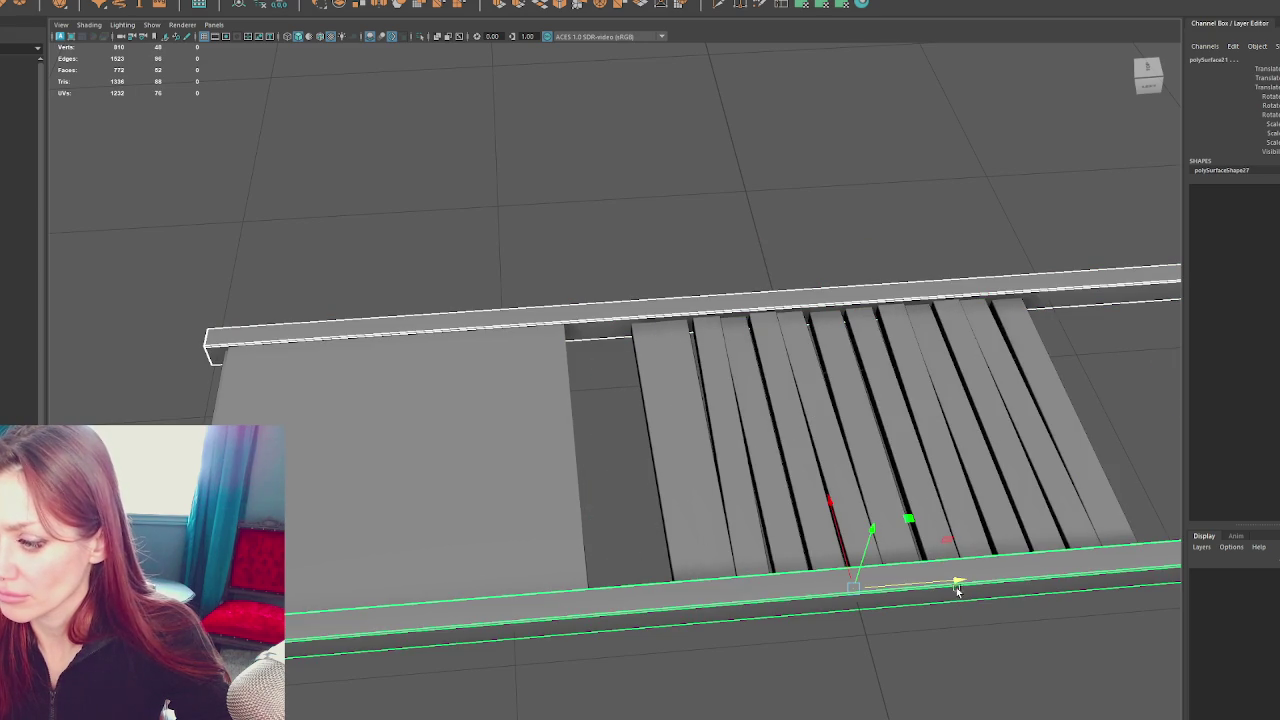
{"action": "left_click_drag", "start_coordinate": [746, 429], "coordinate": [770, 316]}
{"action": "scroll", "scroll_direction": "down", "scroll_amount": 3}
{"action": "left_click_drag", "start_coordinate": [391, 123], "coordinate": [429, 186]}
{"action": "left_click_drag", "start_coordinate": [1163, 149], "coordinate": [731, 549]}
{"action": "left_click", "coordinate": [603, 293]}
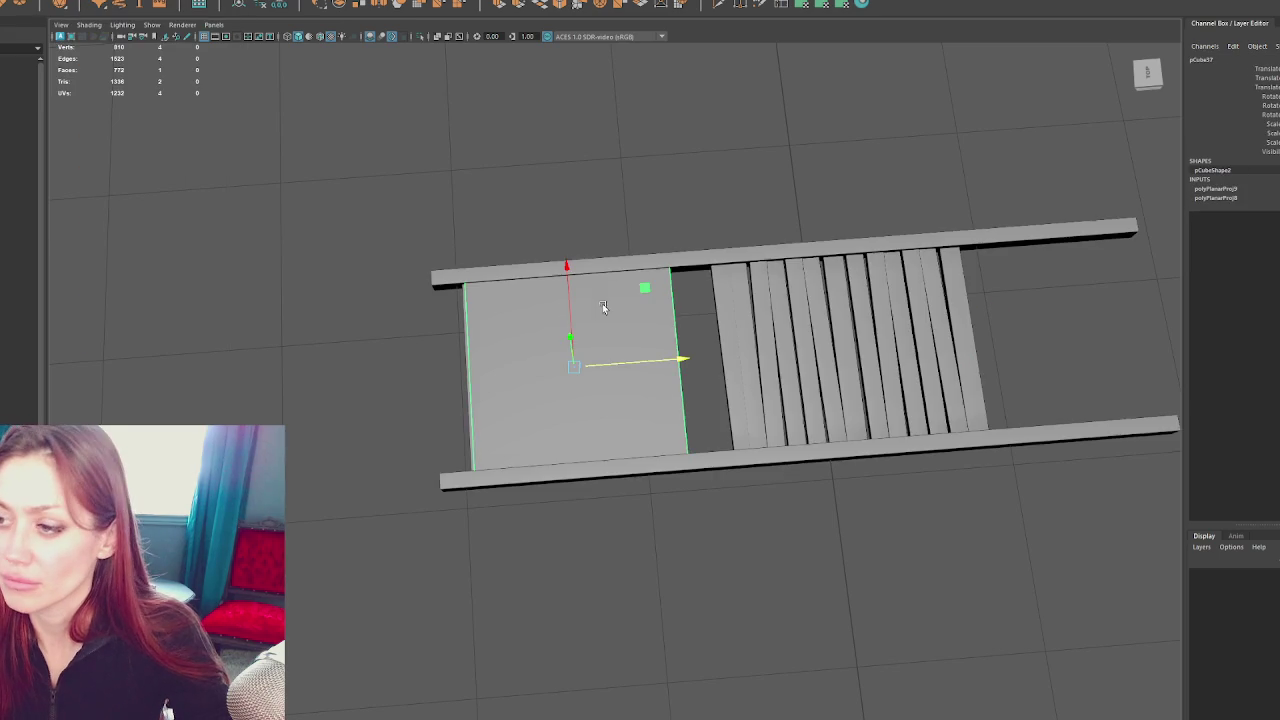
{"action": "left_click", "coordinate": [88, 2]}
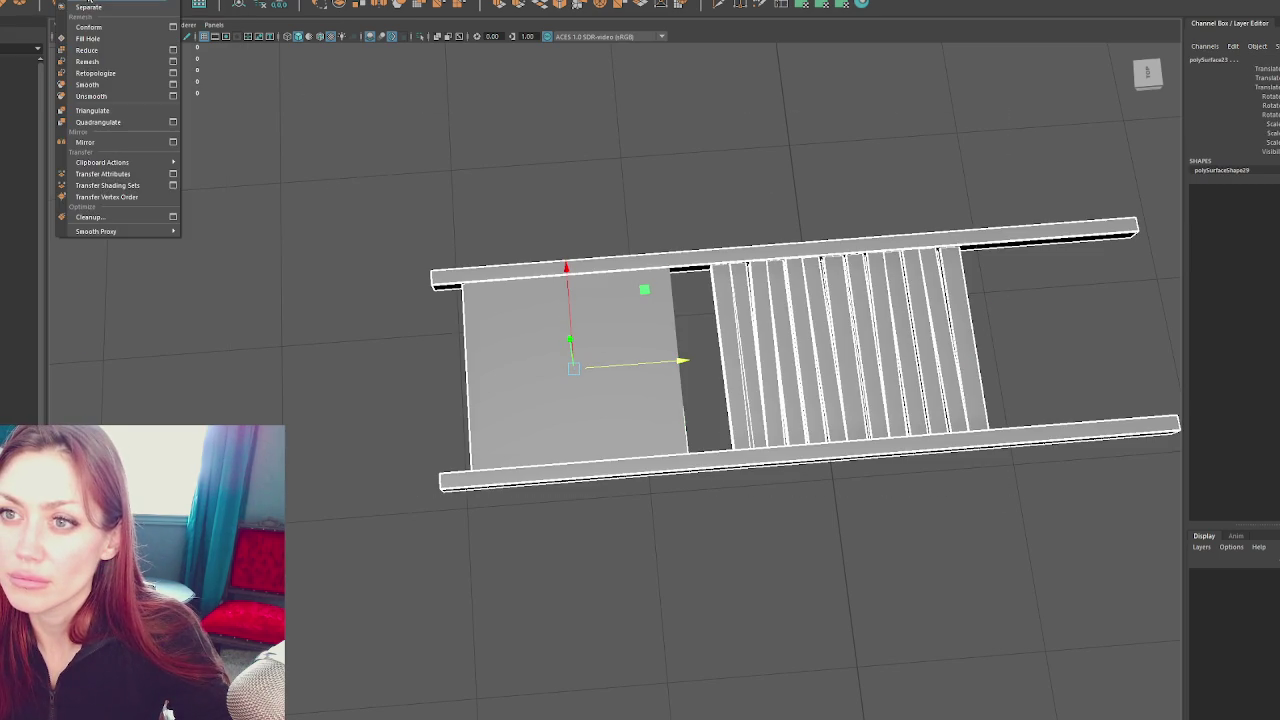
{"action": "left_click", "coordinate": [88, 6]}
Delete the ladder rungs and shorten both rails by moving their right ends left
{"action": "left_click_drag", "start_coordinate": [808, 140], "coordinate": [779, 180]}
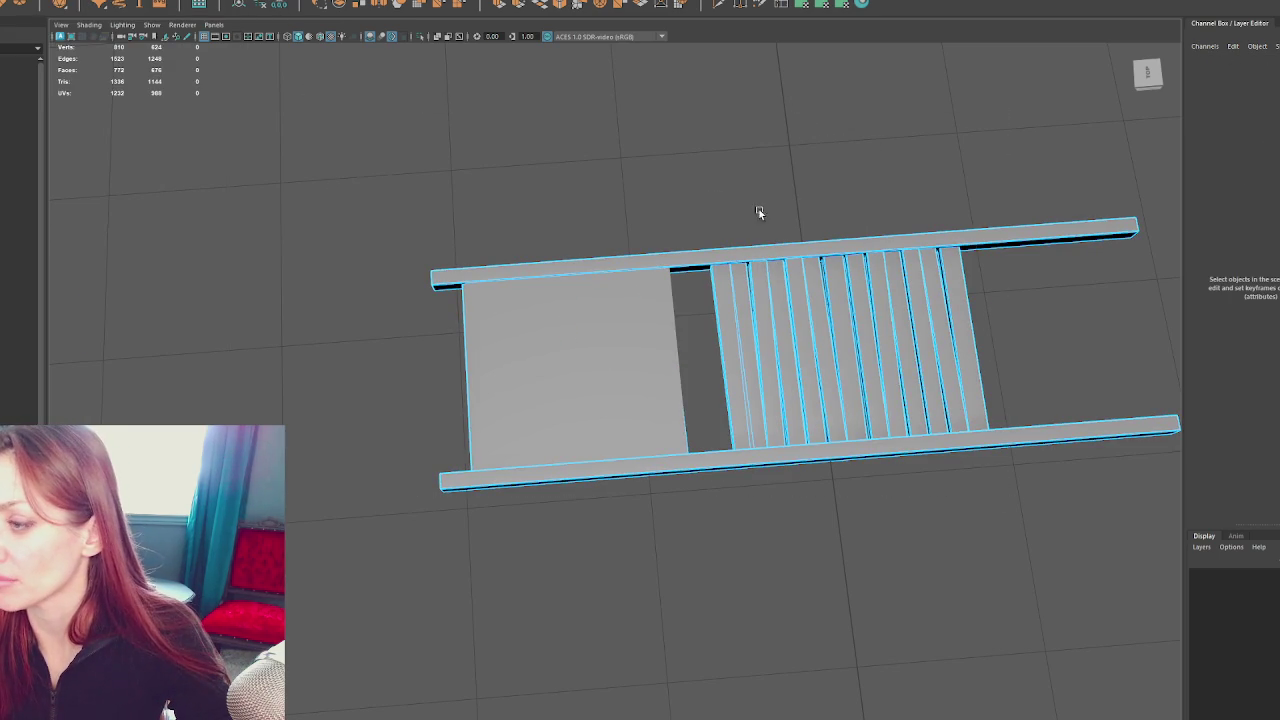
{"action": "left_click_drag", "start_coordinate": [736, 207], "coordinate": [914, 214]}
{"action": "left_click_drag", "start_coordinate": [1035, 165], "coordinate": [484, 563]}
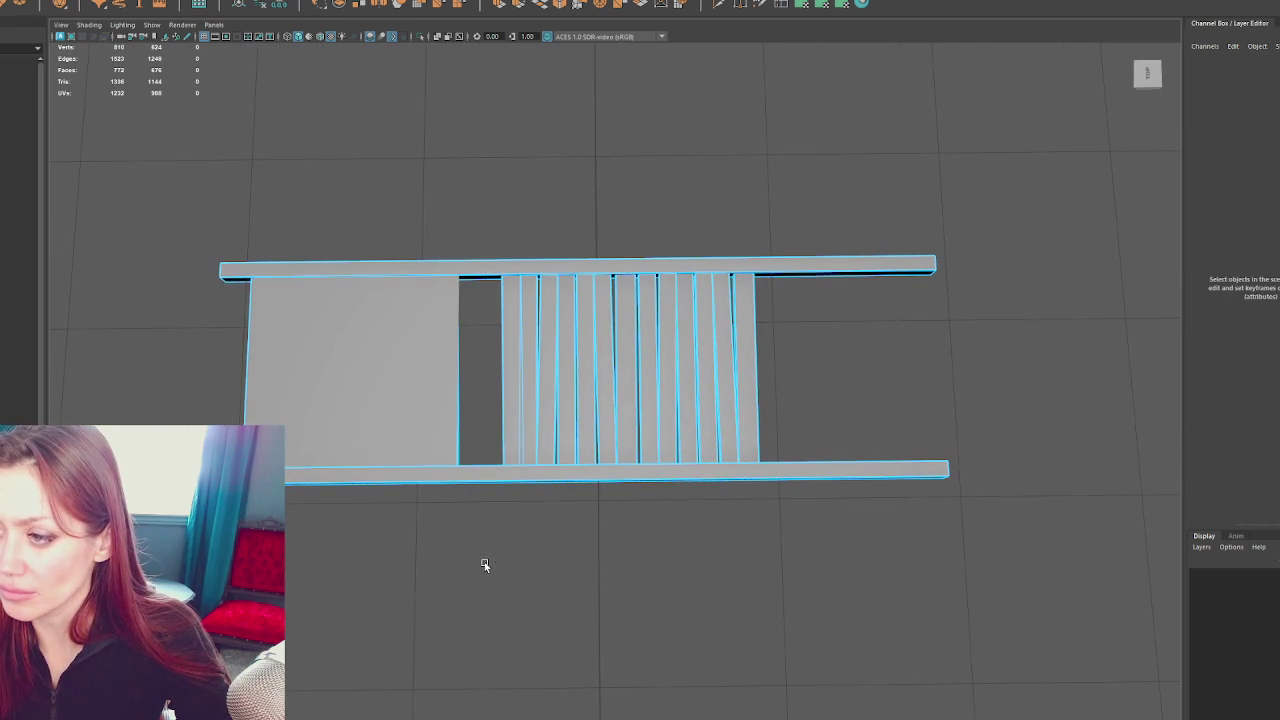
{"action": "key", "text": "Delete"}
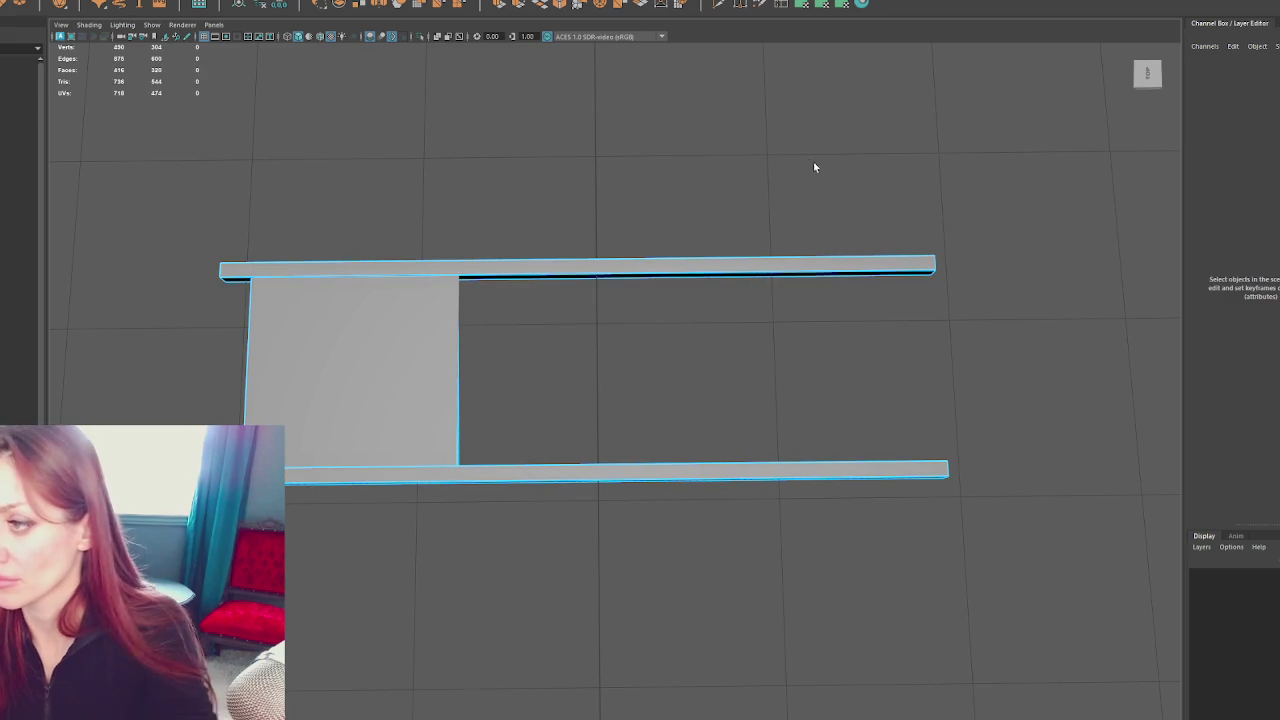
{"action": "left_click_drag", "start_coordinate": [737, 146], "coordinate": [1030, 535]}
{"action": "left_click_drag", "start_coordinate": [1006, 375], "coordinate": [541, 389]}
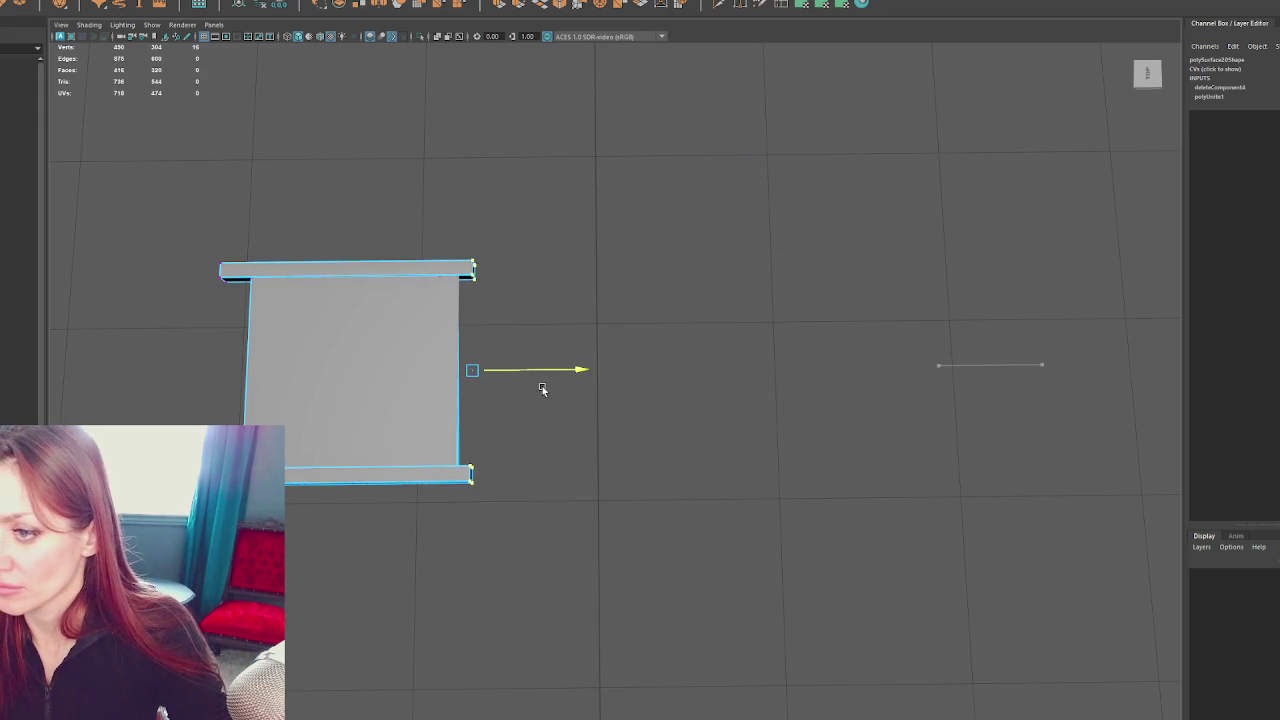
{"action": "key", "text": "F8"}
Reselect the rails and panel mesh and pick options from the top menus
{"action": "left_click_drag", "start_coordinate": [600, 257], "coordinate": [740, 269]}
{"action": "left_click_drag", "start_coordinate": [766, 177], "coordinate": [306, 509]}
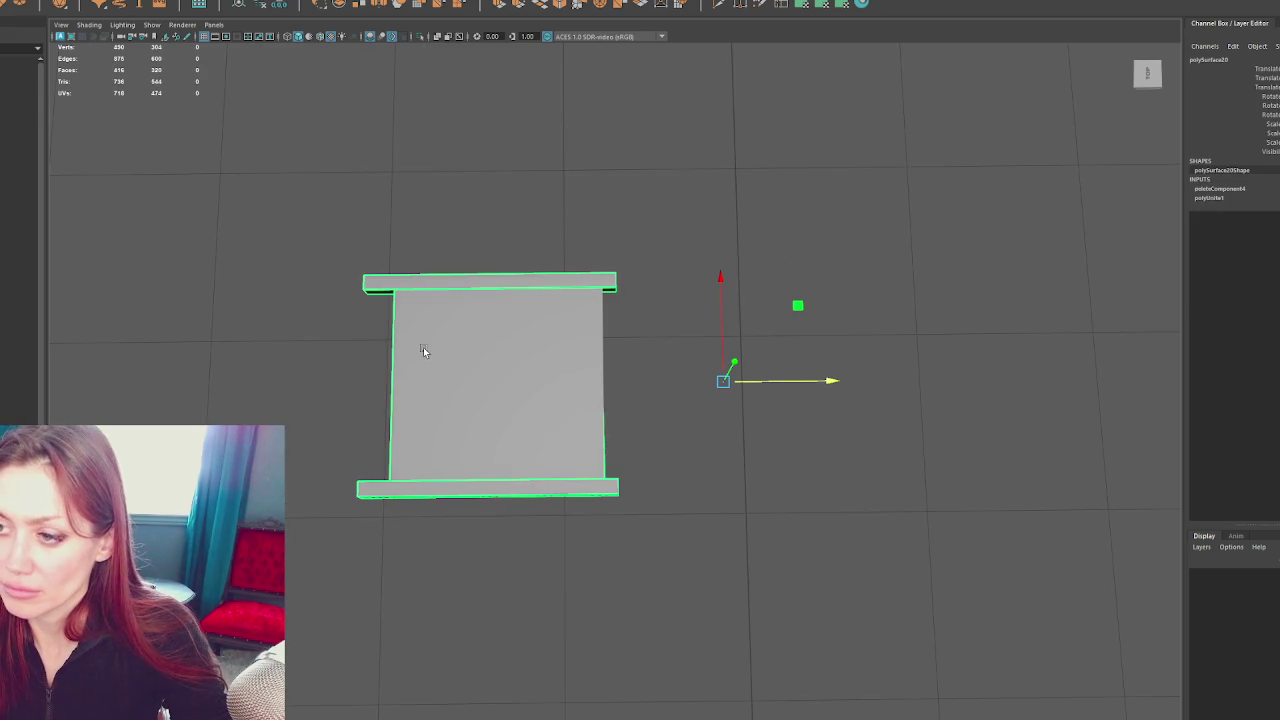
{"action": "left_click", "coordinate": [565, 165]}
{"action": "left_click_drag", "start_coordinate": [565, 165], "coordinate": [586, 491]}
{"action": "left_click", "coordinate": [586, 491]}
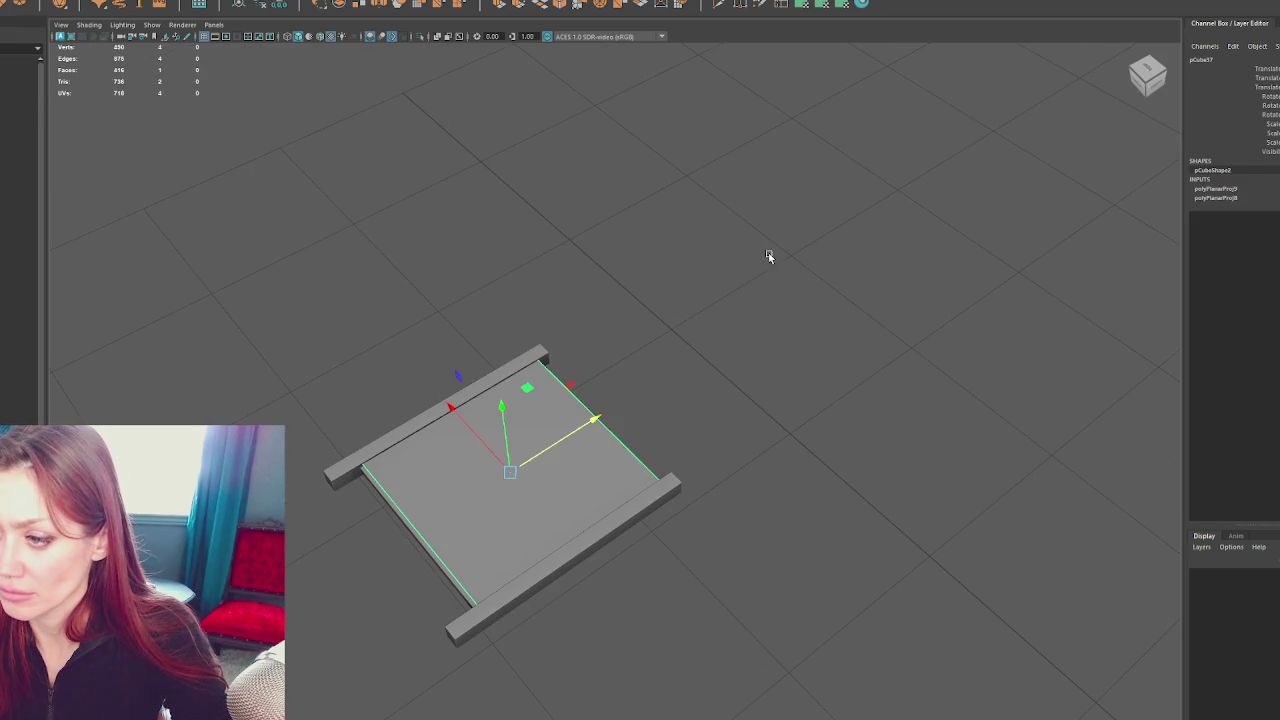
{"action": "left_click", "coordinate": [110, 3]}
{"action": "left_click", "coordinate": [288, 8]}
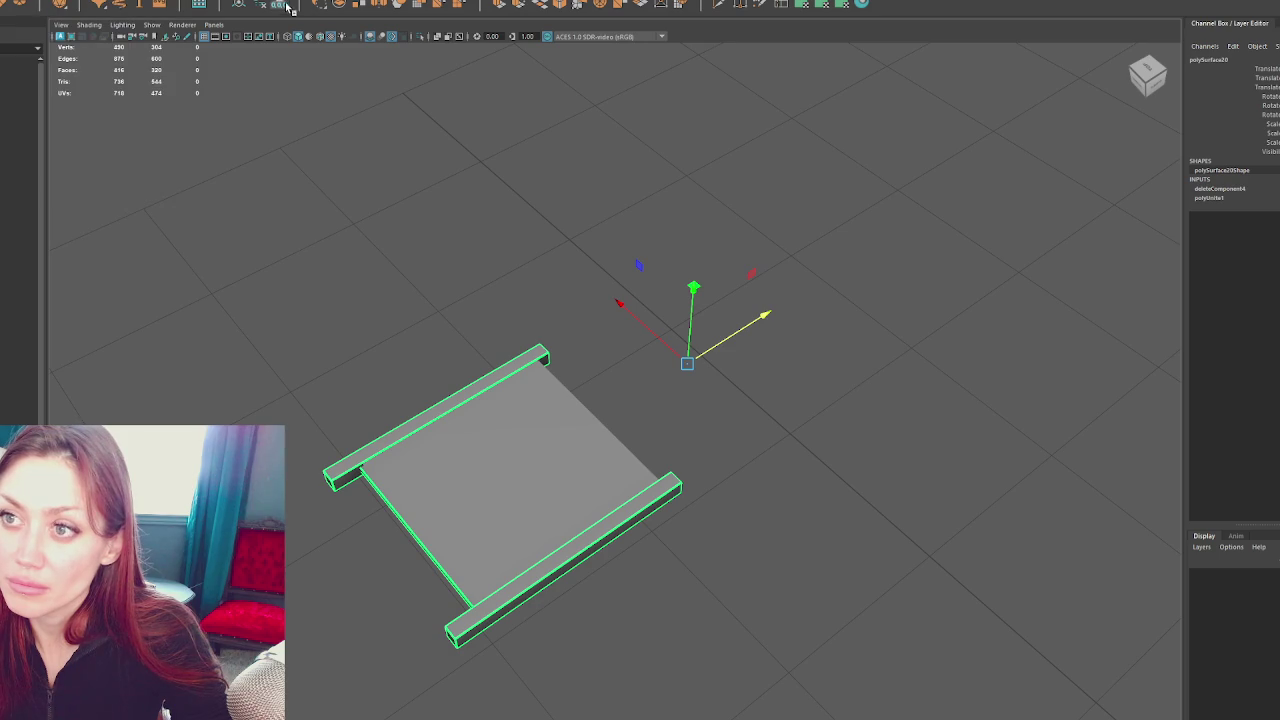
Delete the projected plane's history and undo the panel's recent placement change
{"action": "left_click_drag", "start_coordinate": [723, 286], "coordinate": [610, 430]}
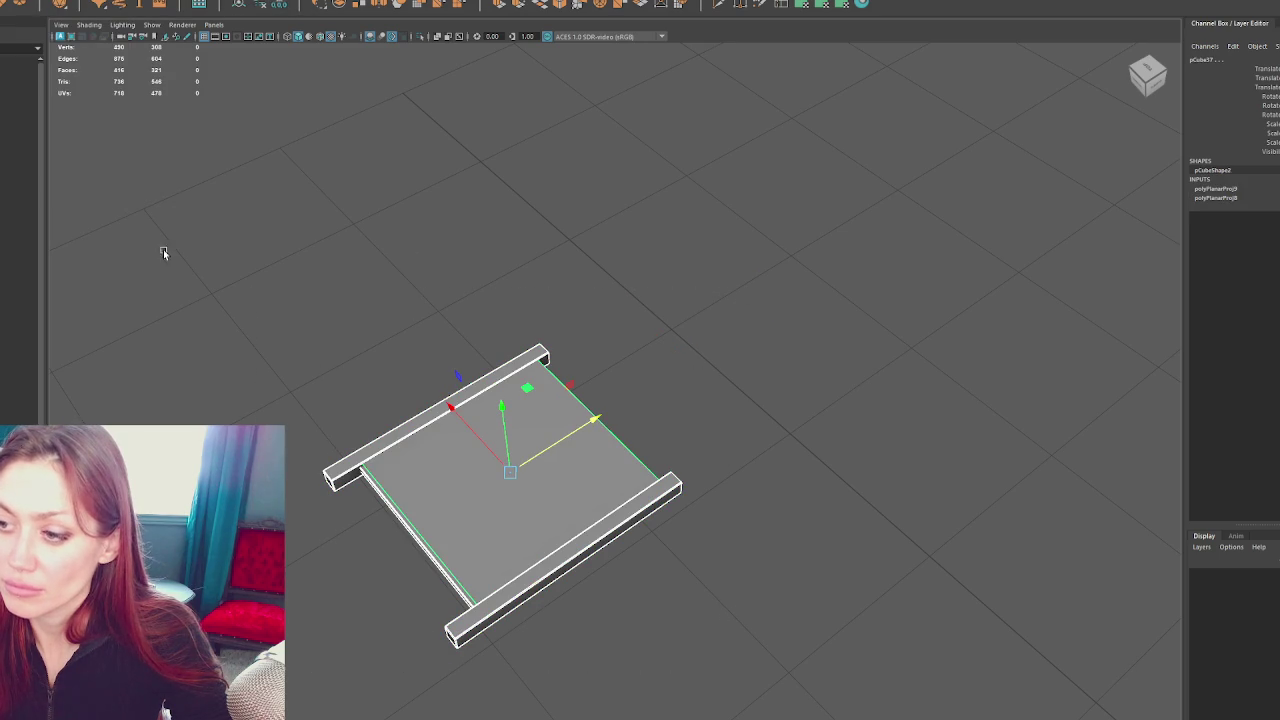
{"action": "left_click", "coordinate": [280, 8]}
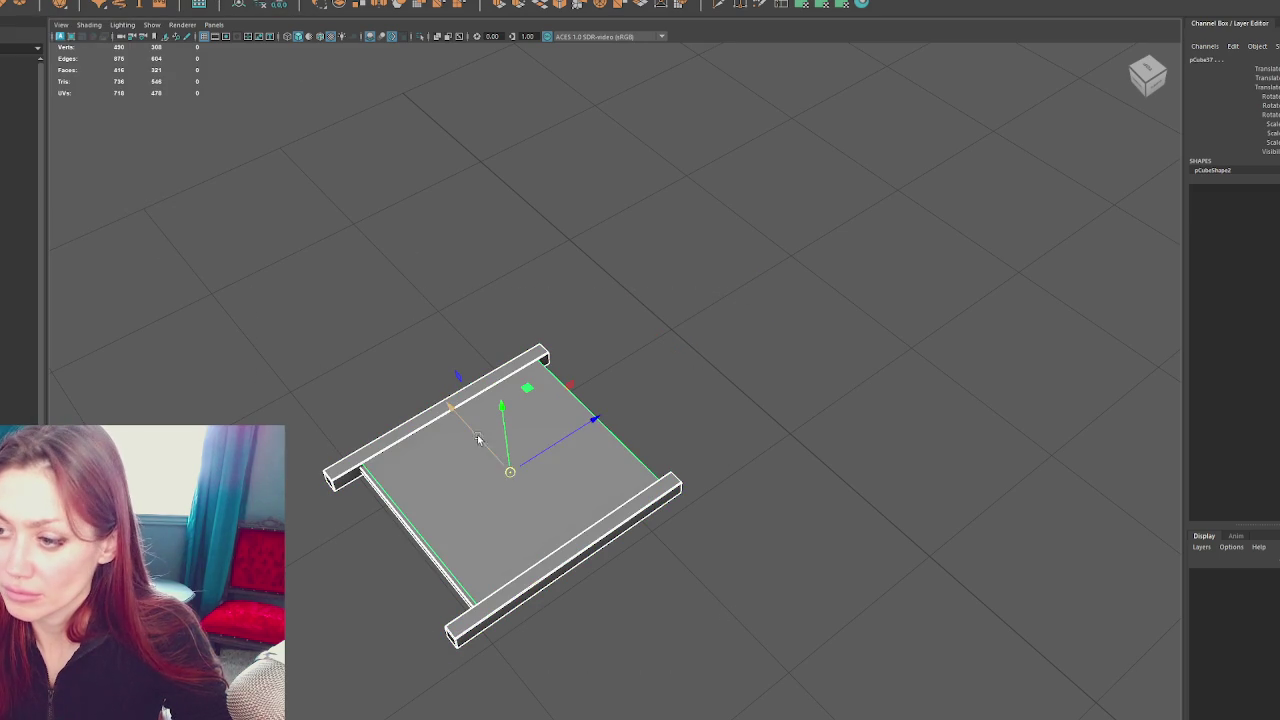
{"action": "key", "text": "ctrl+z"}
{"action": "key", "text": "ctrl+z"}
{"action": "left_click", "coordinate": [678, 355]}
Switch to wireframe, look down on the slats, and show the four-view layout
{"action": "scroll", "scroll_direction": "up", "scroll_amount": 3}
{"action": "left_click", "coordinate": [660, 366]}
{"action": "key", "text": "4"}
{"action": "left_click_drag", "start_coordinate": [660, 366], "coordinate": [726, 291]}
{"action": "key", "text": "Down"}
{"action": "key", "text": "space"}
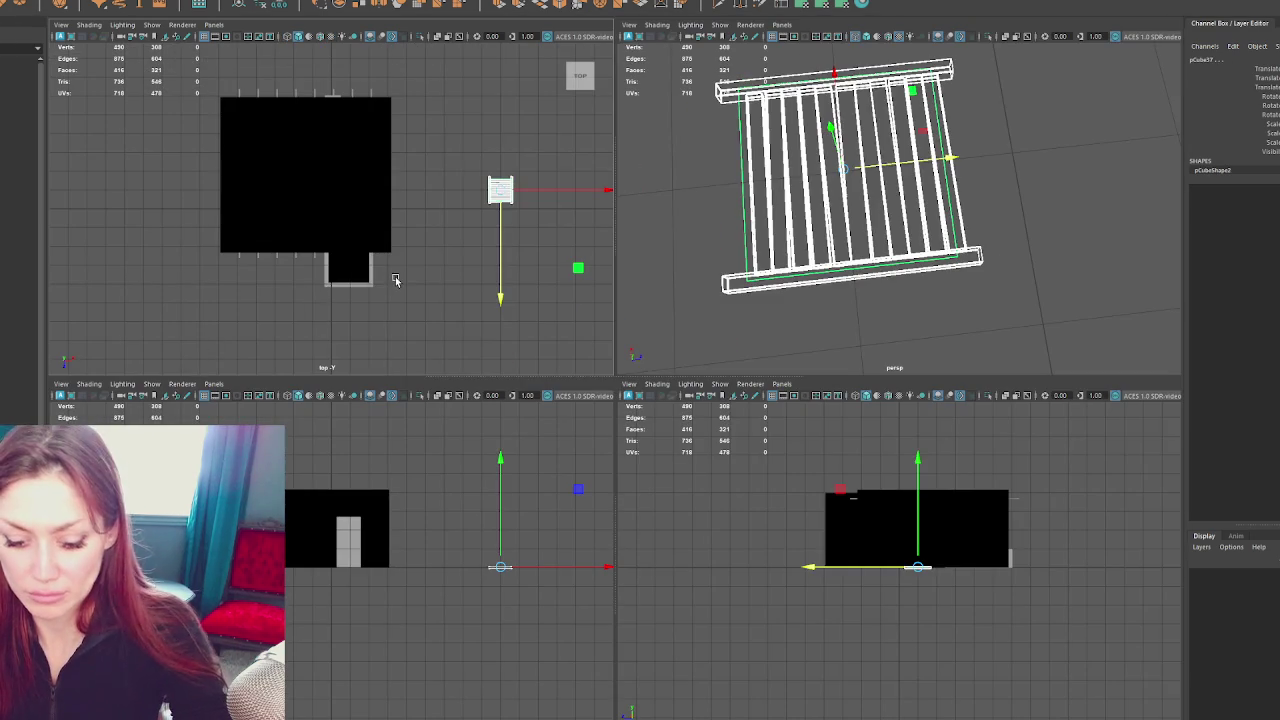
In the enlarged top view, shift the slat mesh's rung vertices slightly upward
{"action": "key", "text": "f"}
{"action": "scroll", "scroll_direction": "up", "scroll_amount": 3}
{"action": "key", "text": "space"}
{"action": "scroll", "scroll_direction": "down", "scroll_amount": 3}
{"action": "scroll", "scroll_direction": "up", "scroll_amount": 3}
{"action": "scroll", "scroll_direction": "up", "scroll_amount": 3}
{"action": "scroll", "scroll_direction": "up", "scroll_amount": 3}
{"action": "left_click", "coordinate": [822, 163]}
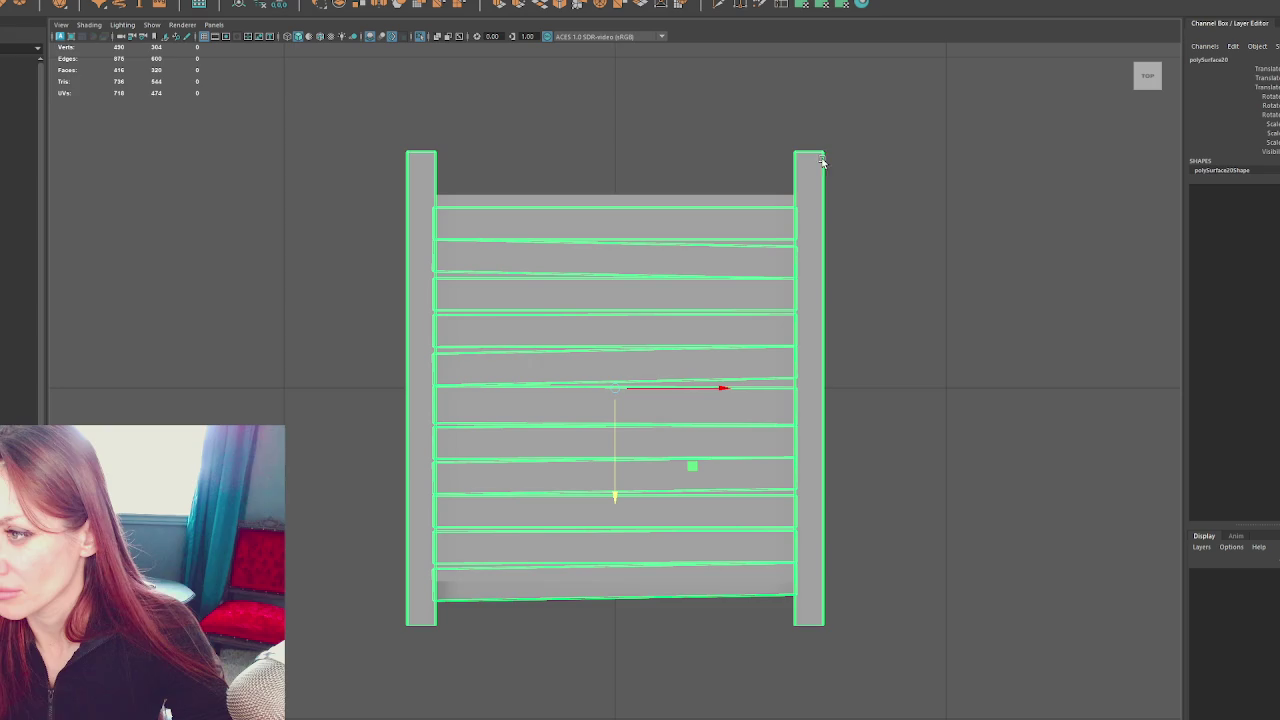
{"action": "key", "text": "F9"}
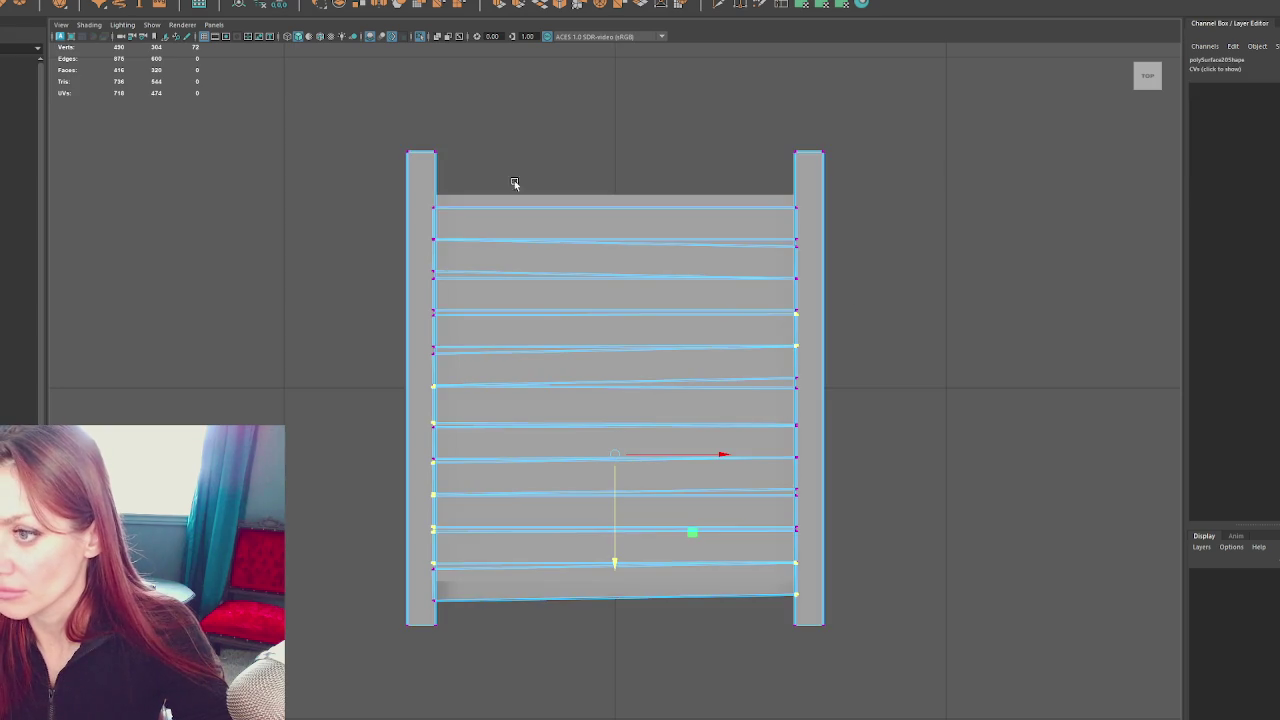
{"action": "left_click_drag", "start_coordinate": [370, 201], "coordinate": [965, 611]}
{"action": "left_click_drag", "start_coordinate": [615, 533], "coordinate": [615, 500]}
{"action": "key", "text": "4"}
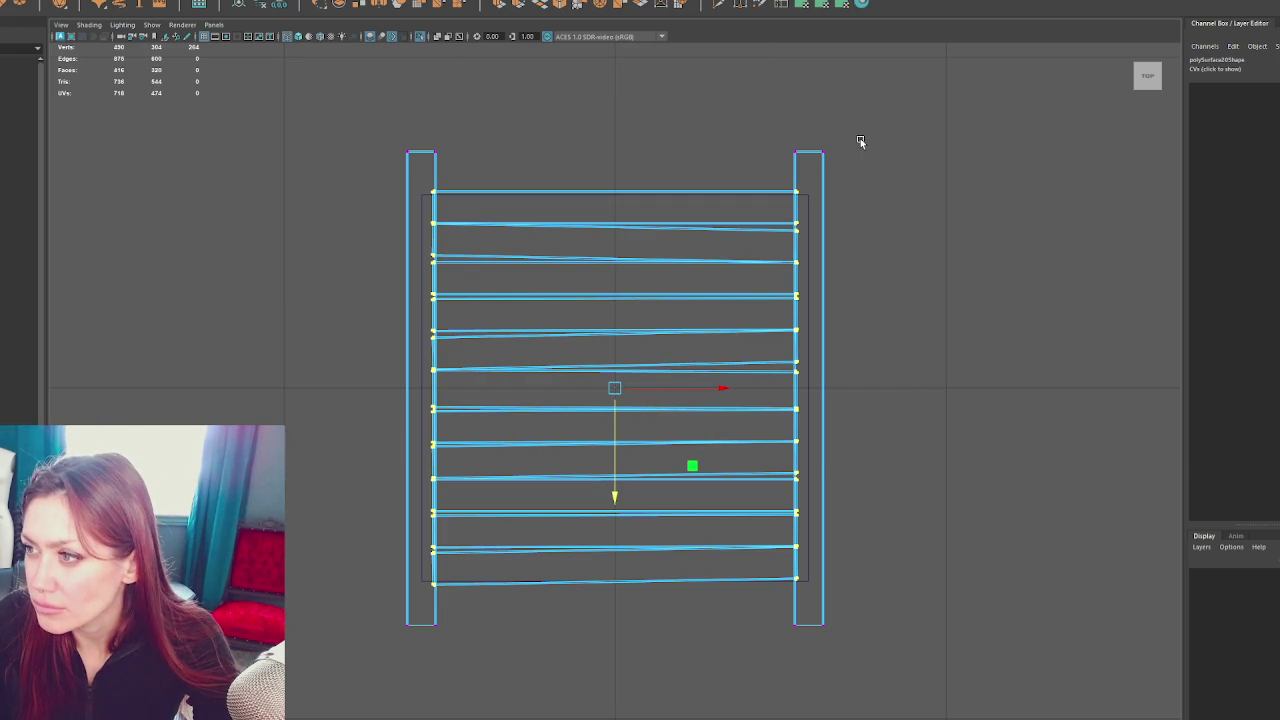
Nudge the right post and rung-end vertices slightly to the right
{"action": "key", "text": "F8"}
{"action": "left_click_drag", "start_coordinate": [891, 120], "coordinate": [797, 163]}
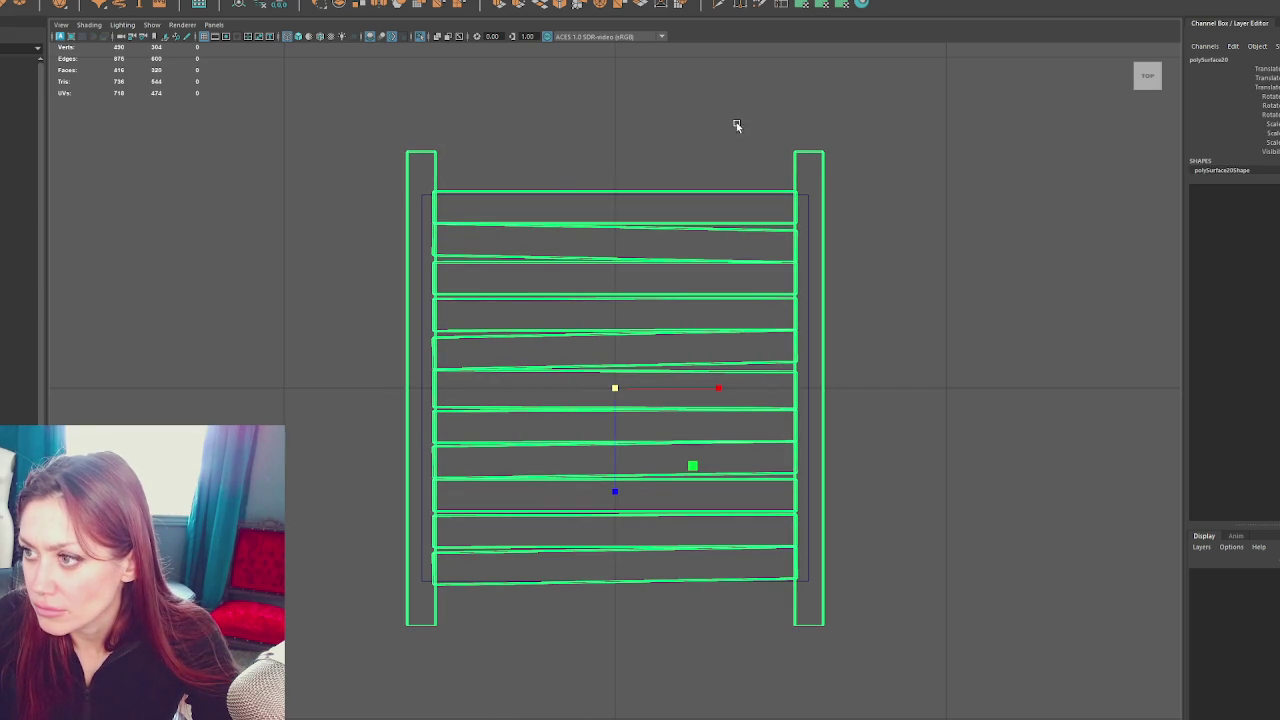
{"action": "key", "text": "F8"}
{"action": "left_click_drag", "start_coordinate": [686, 103], "coordinate": [960, 549]}
{"action": "left_click_drag", "start_coordinate": [906, 388], "coordinate": [914, 390]}
Shrink the slat mesh, shift it left, and move the right post out to the plate edge
{"action": "key", "text": "F8"}
{"action": "left_click", "coordinate": [820, 170]}
{"action": "left_click_drag", "start_coordinate": [603, 394], "coordinate": [606, 392]}
{"action": "key", "text": "w"}
{"action": "left_click_drag", "start_coordinate": [718, 389], "coordinate": [708, 393]}
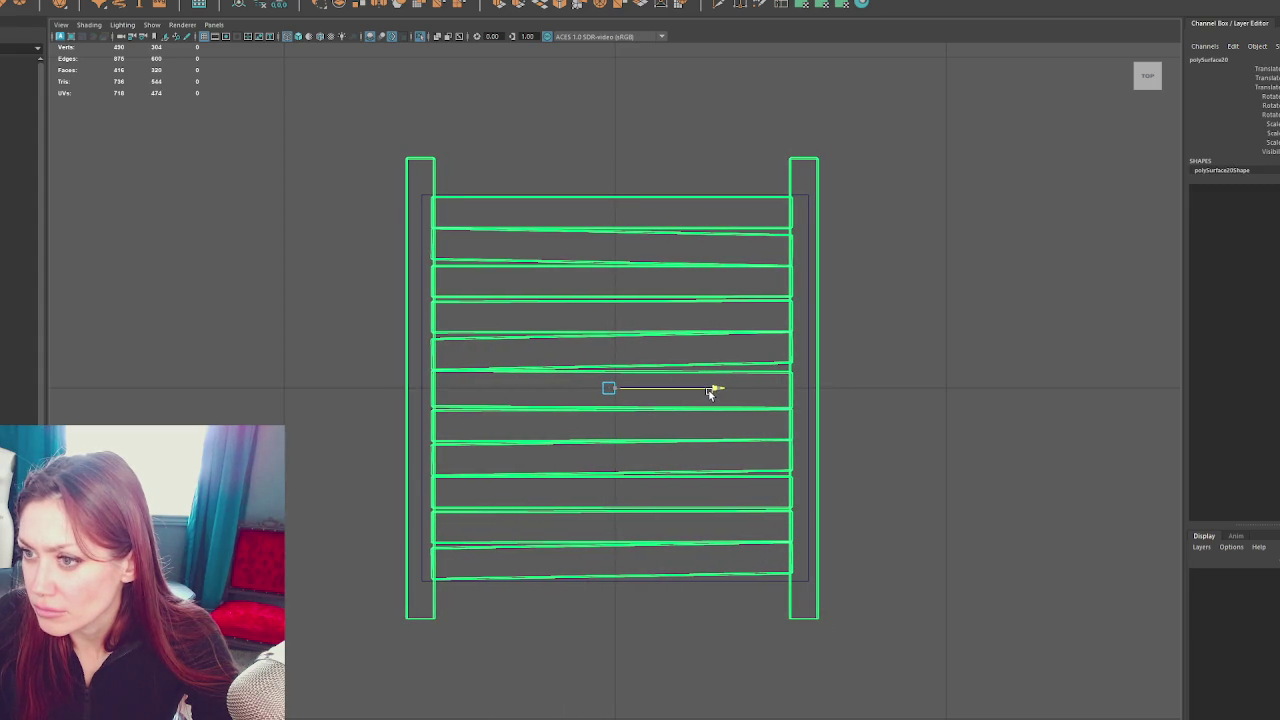
{"action": "key", "text": "F9"}
{"action": "left_click_drag", "start_coordinate": [688, 102], "coordinate": [923, 611]}
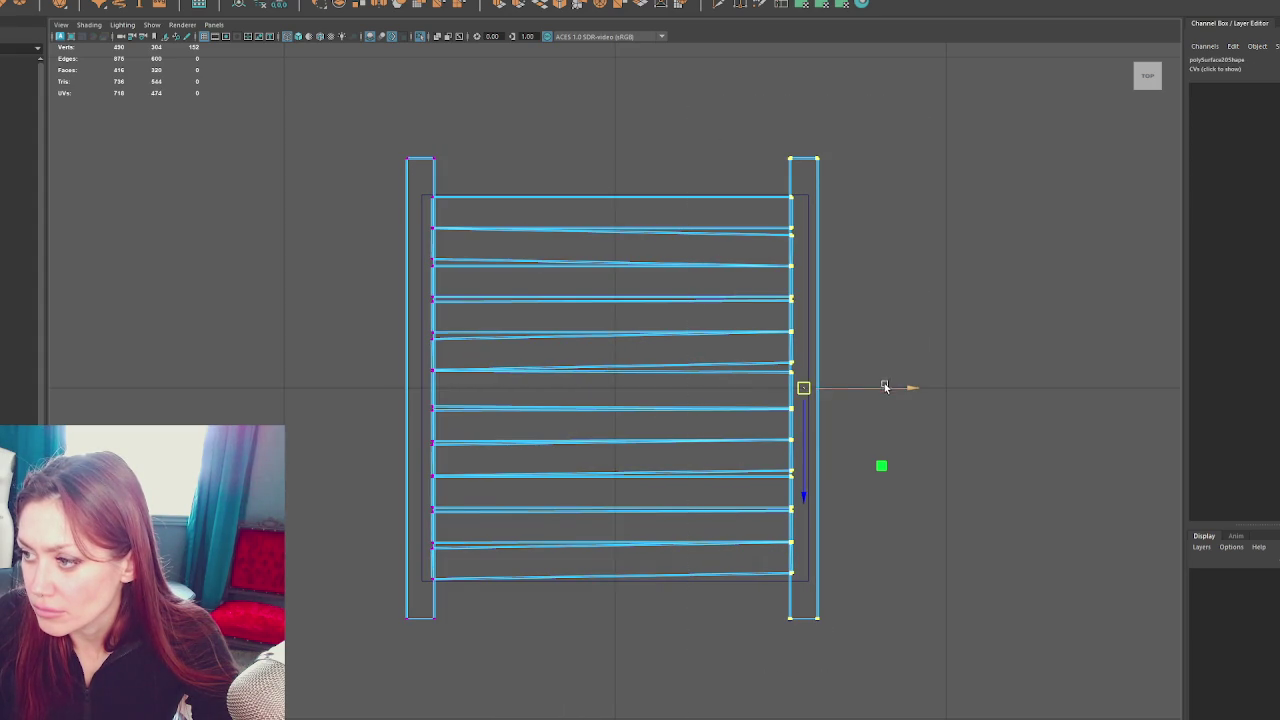
{"action": "left_click_drag", "start_coordinate": [886, 386], "coordinate": [893, 388]}
{"action": "left_click_drag", "start_coordinate": [474, 88], "coordinate": [523, 63]}
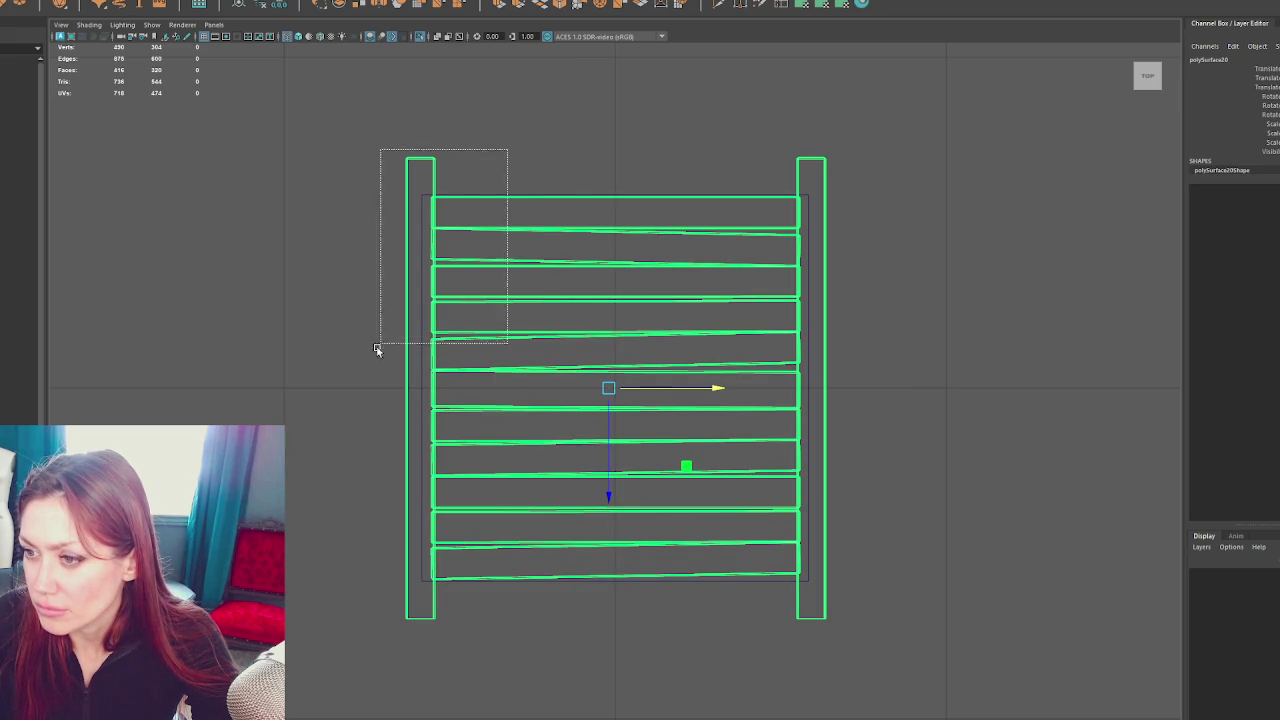
Snap the slat mesh's pivot to a slat edge
{"action": "left_click_drag", "start_coordinate": [507, 149], "coordinate": [475, 212]}
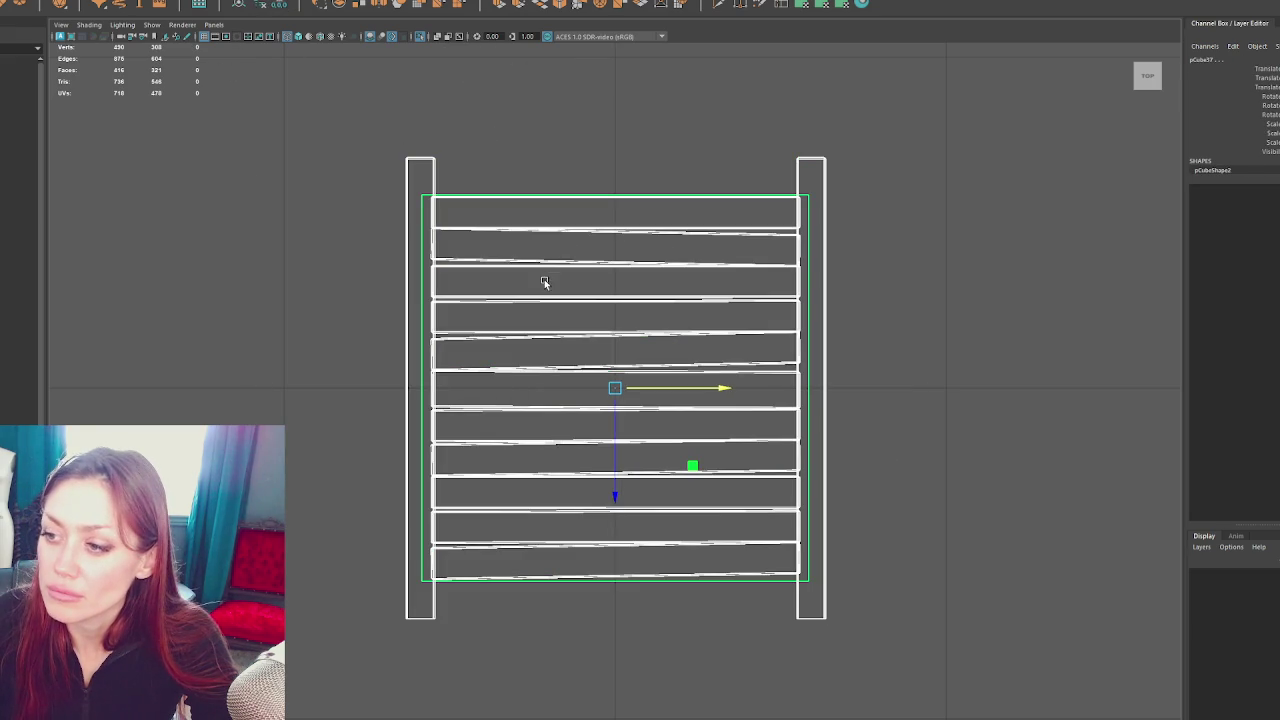
{"action": "left_click", "coordinate": [502, 199]}
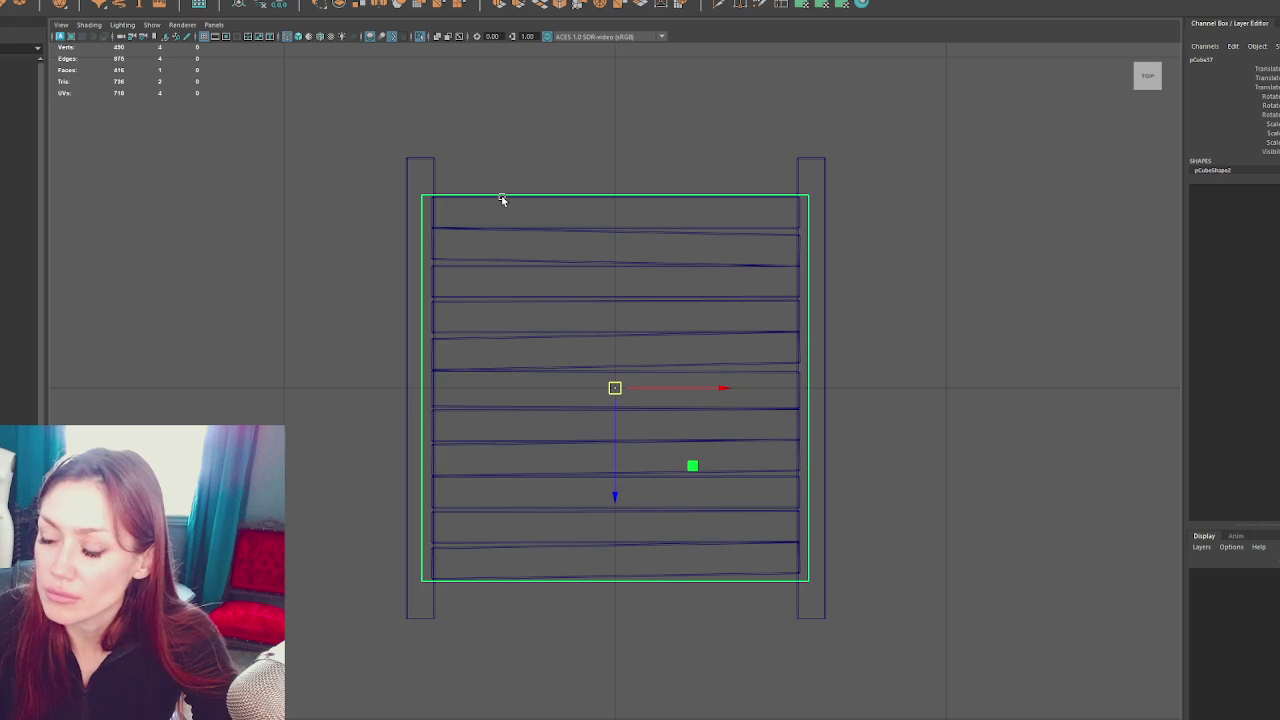
{"action": "left_click", "coordinate": [501, 200]}
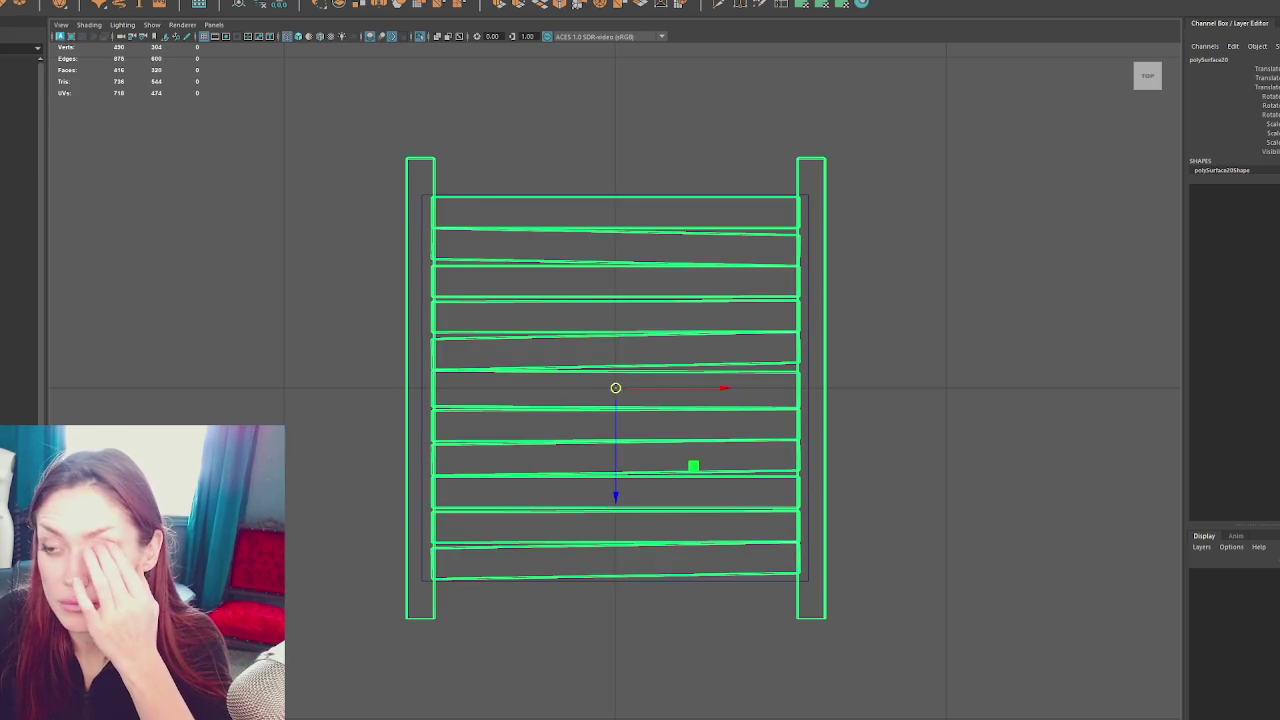
{"action": "key", "text": "d"}
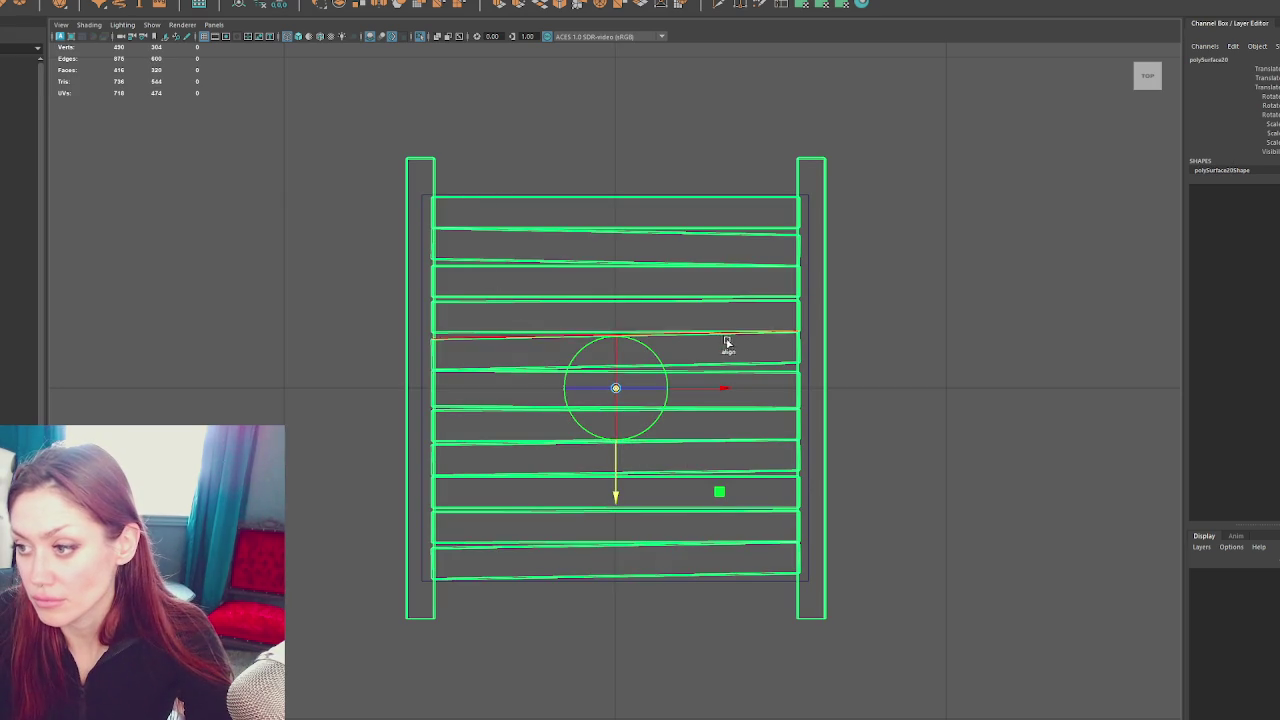
{"action": "left_click", "coordinate": [690, 381]}
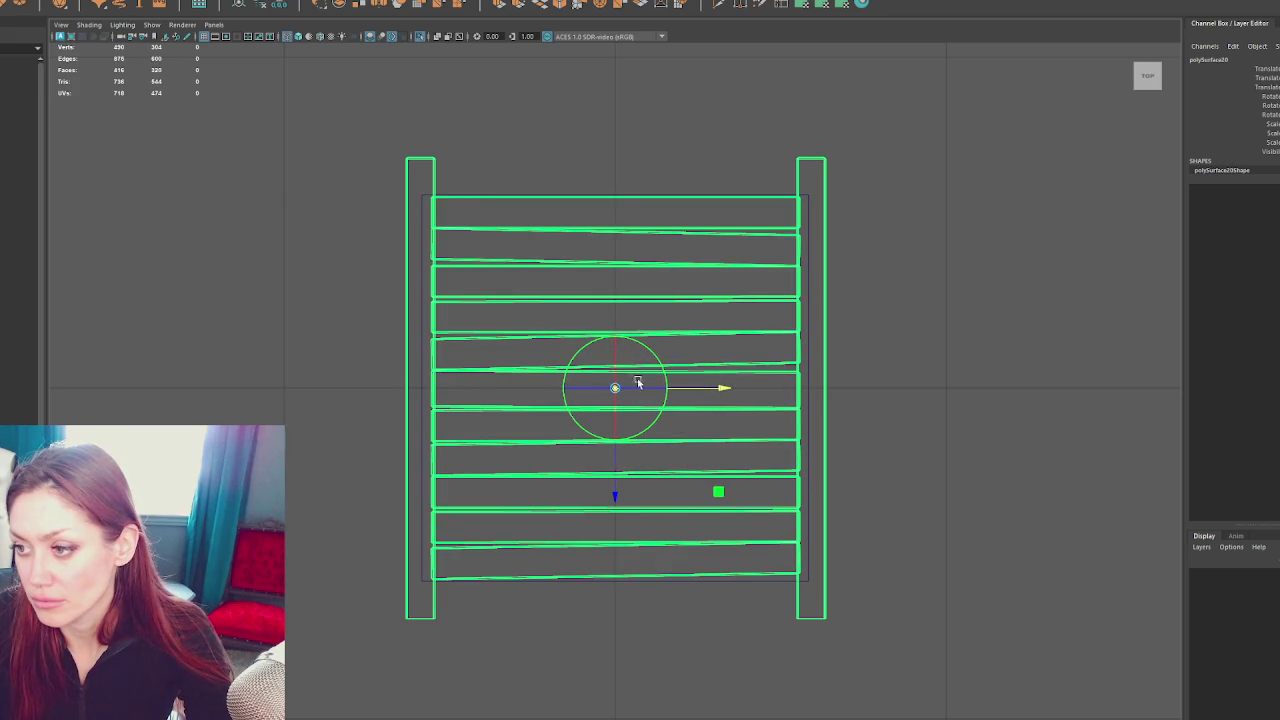
{"action": "left_click", "coordinate": [616, 498]}
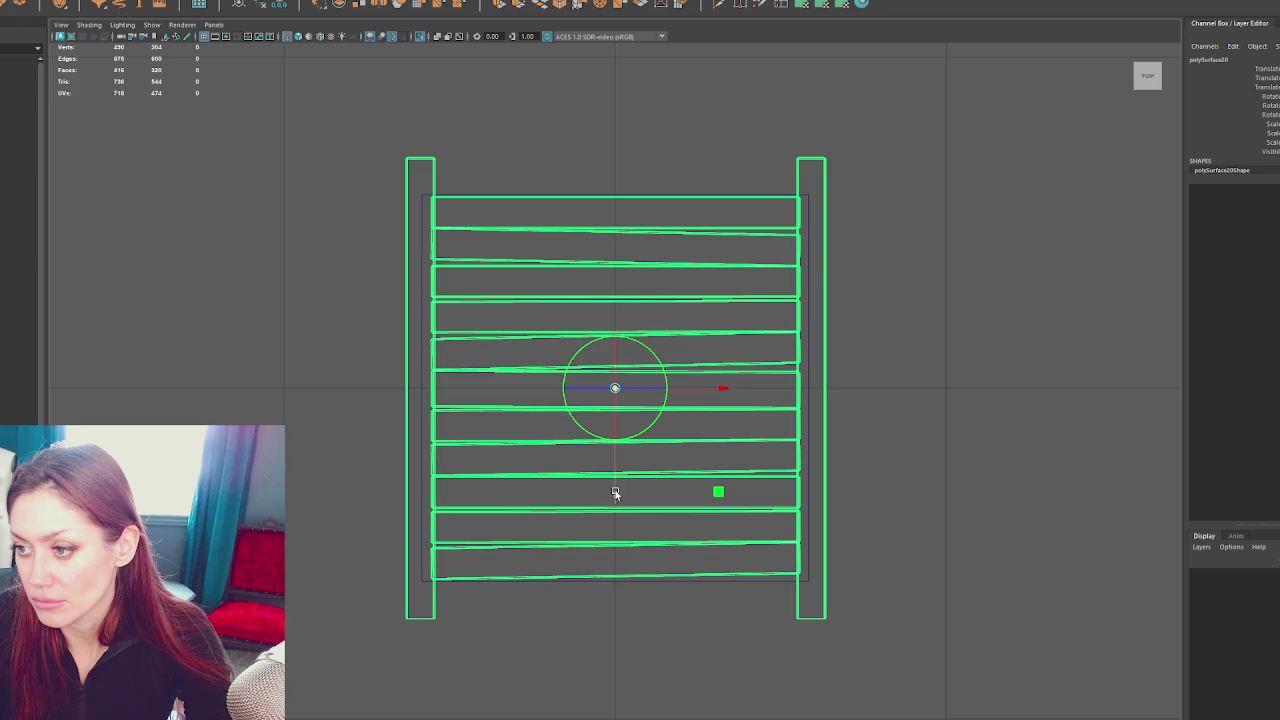
{"action": "left_click", "coordinate": [724, 387]}
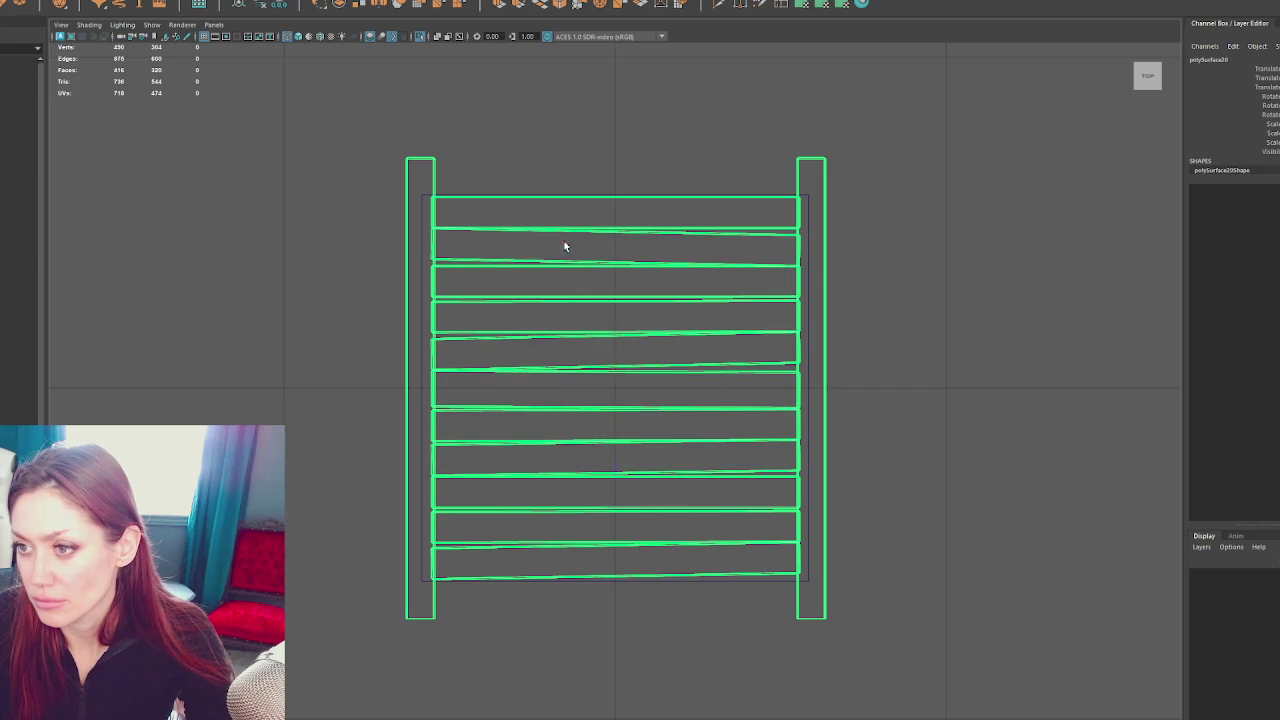
{"action": "left_click", "coordinate": [428, 165]}
{"action": "left_click", "coordinate": [433, 168]}
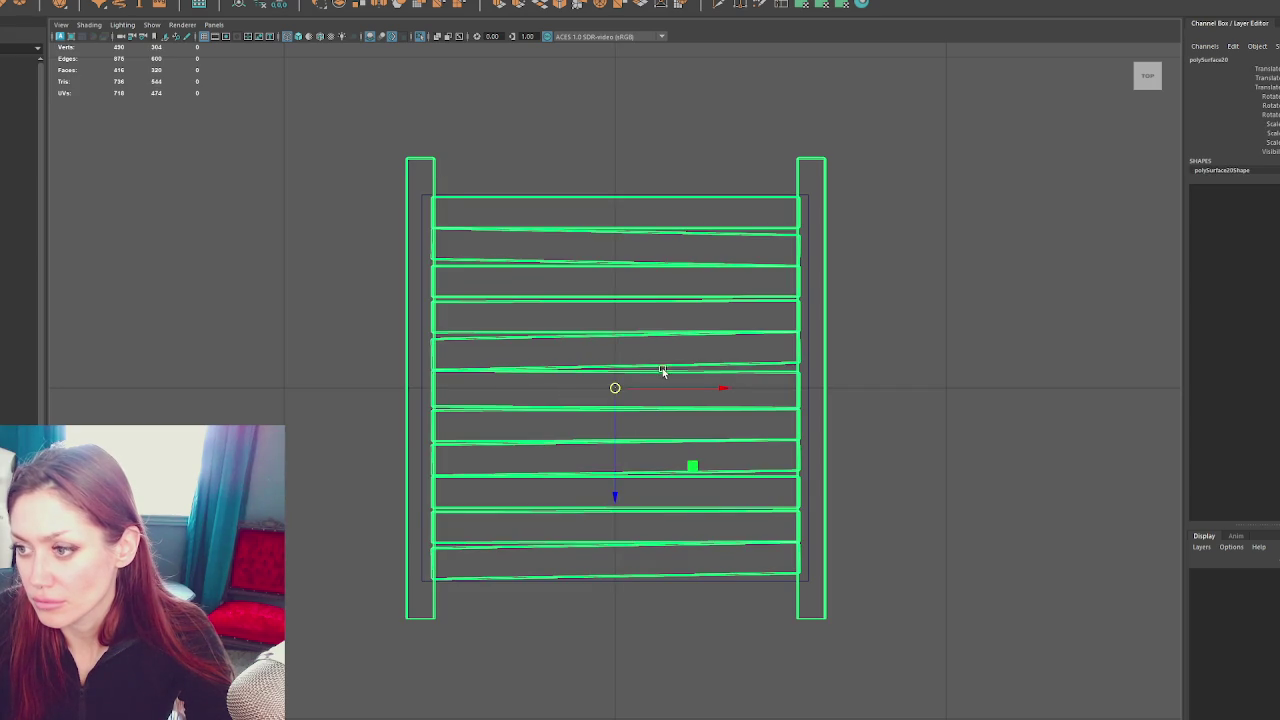
Turn on textured shaded display and orbit to a front perspective view of the panel
{"action": "key", "text": "space"}
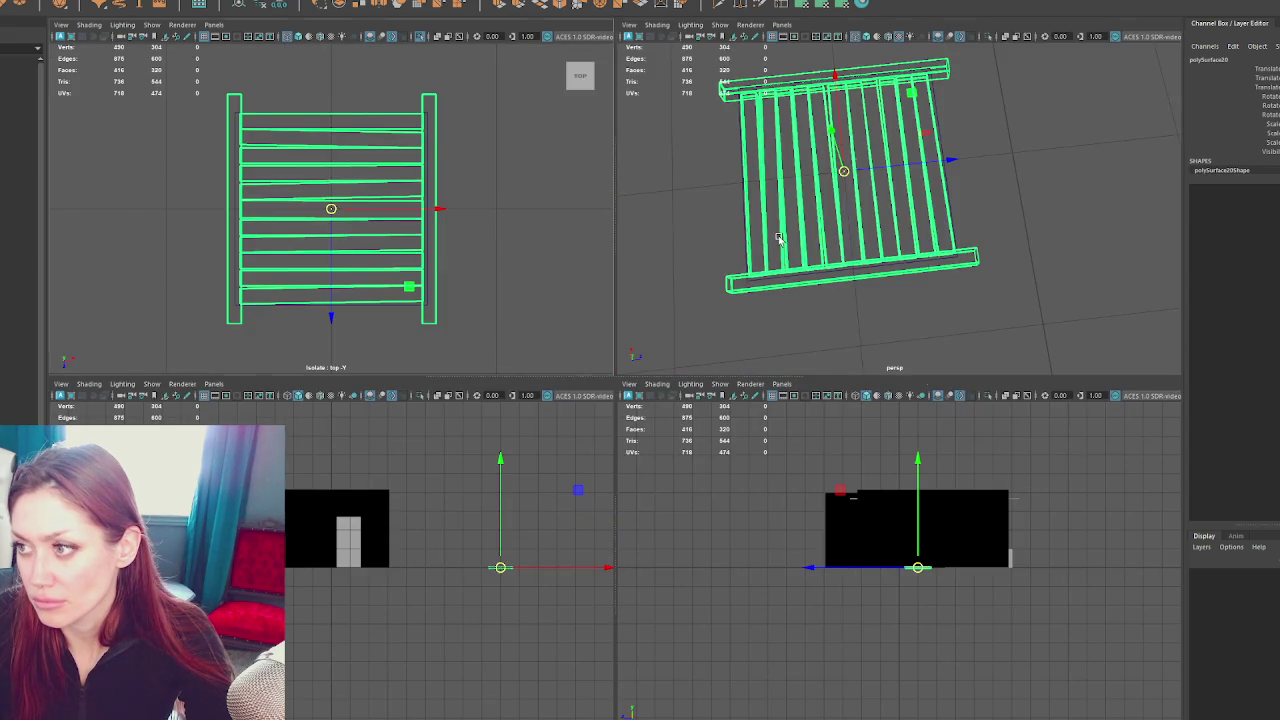
{"action": "key", "text": "space"}
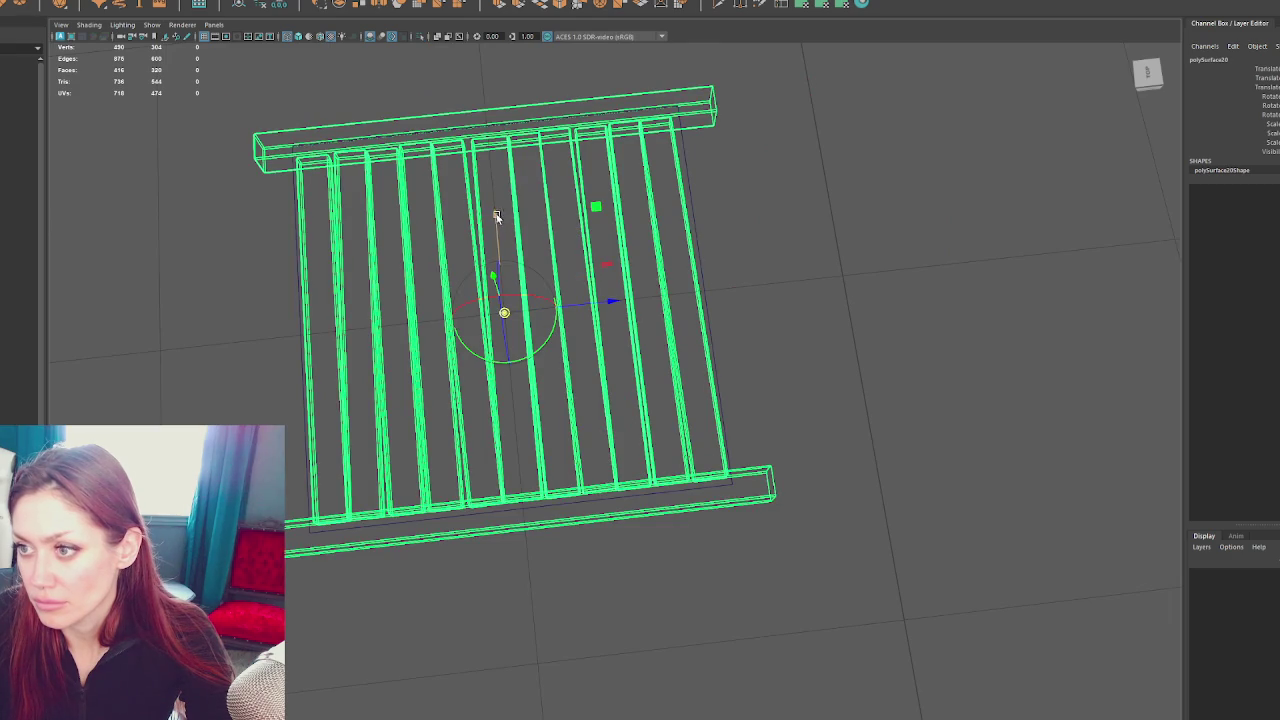
{"action": "key", "text": "space"}
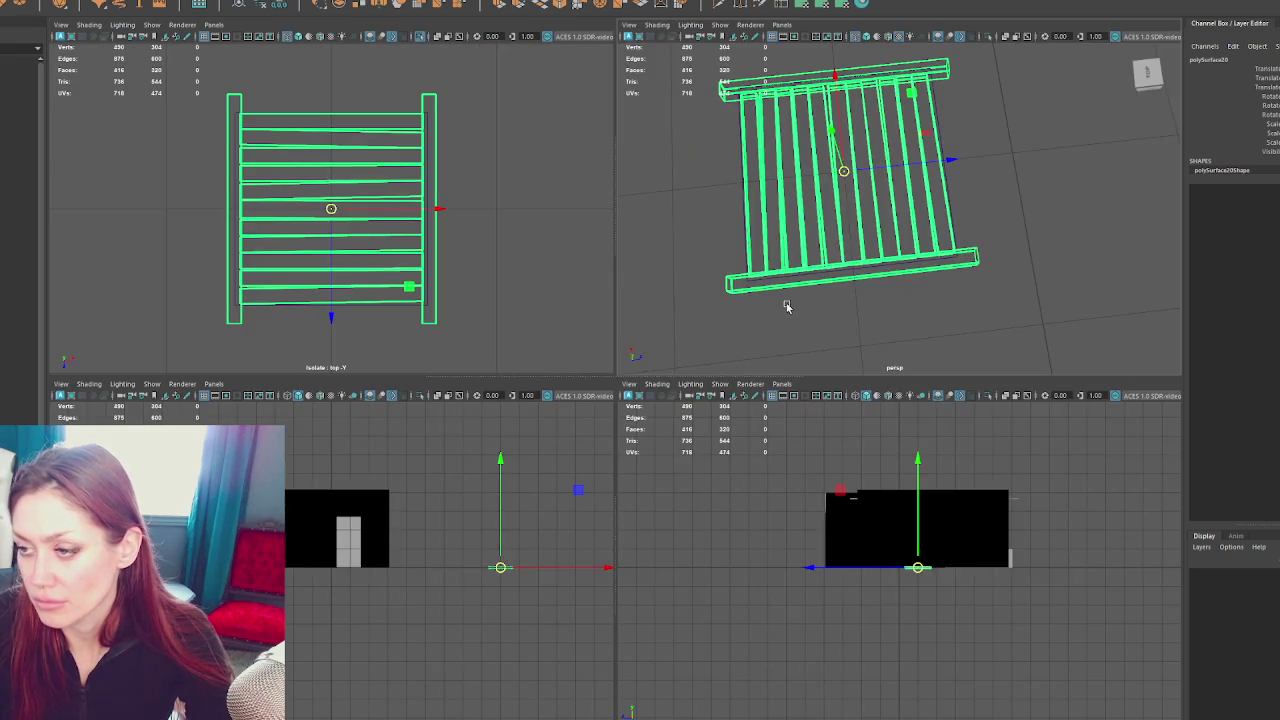
{"action": "key", "text": "space"}
{"action": "key", "text": "6"}
{"action": "left_click", "coordinate": [914, 227]}
{"action": "left_click_drag", "start_coordinate": [914, 227], "coordinate": [777, 152]}
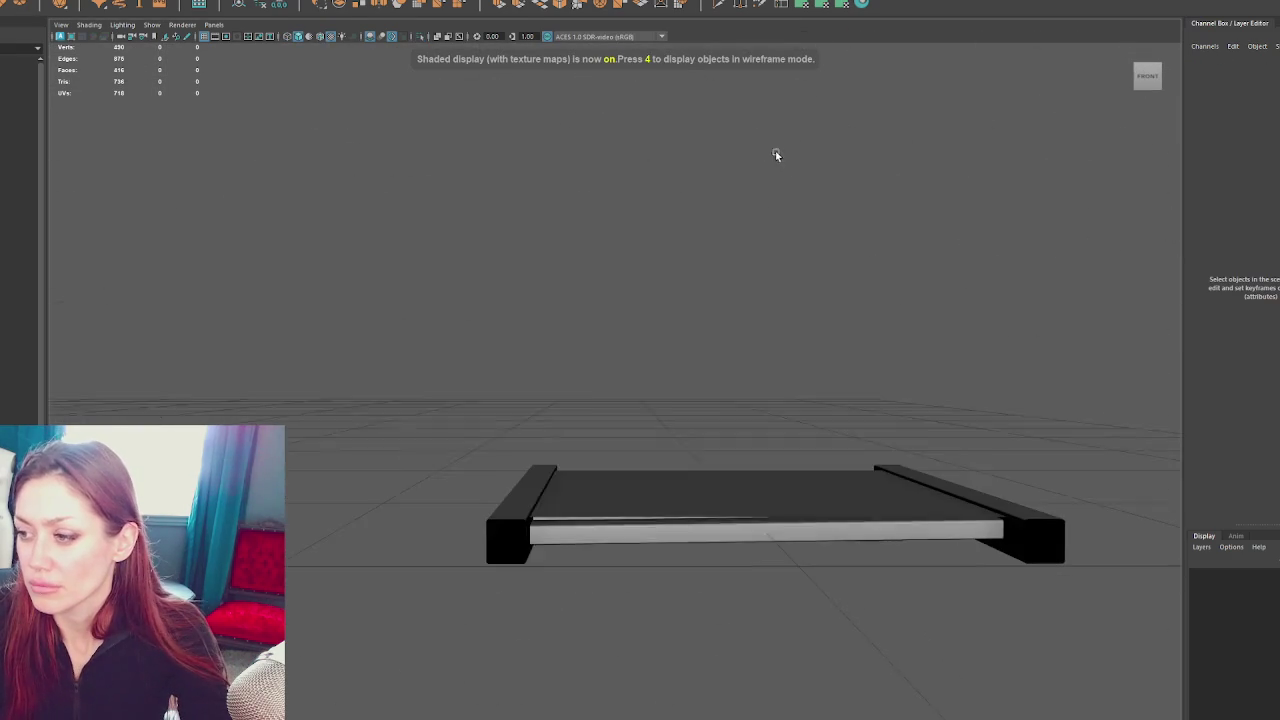
Rename the back plate to WoodenSlats_Lo and the slat frame to WoodenSlats_Hi
{"action": "left_click", "coordinate": [717, 478]}
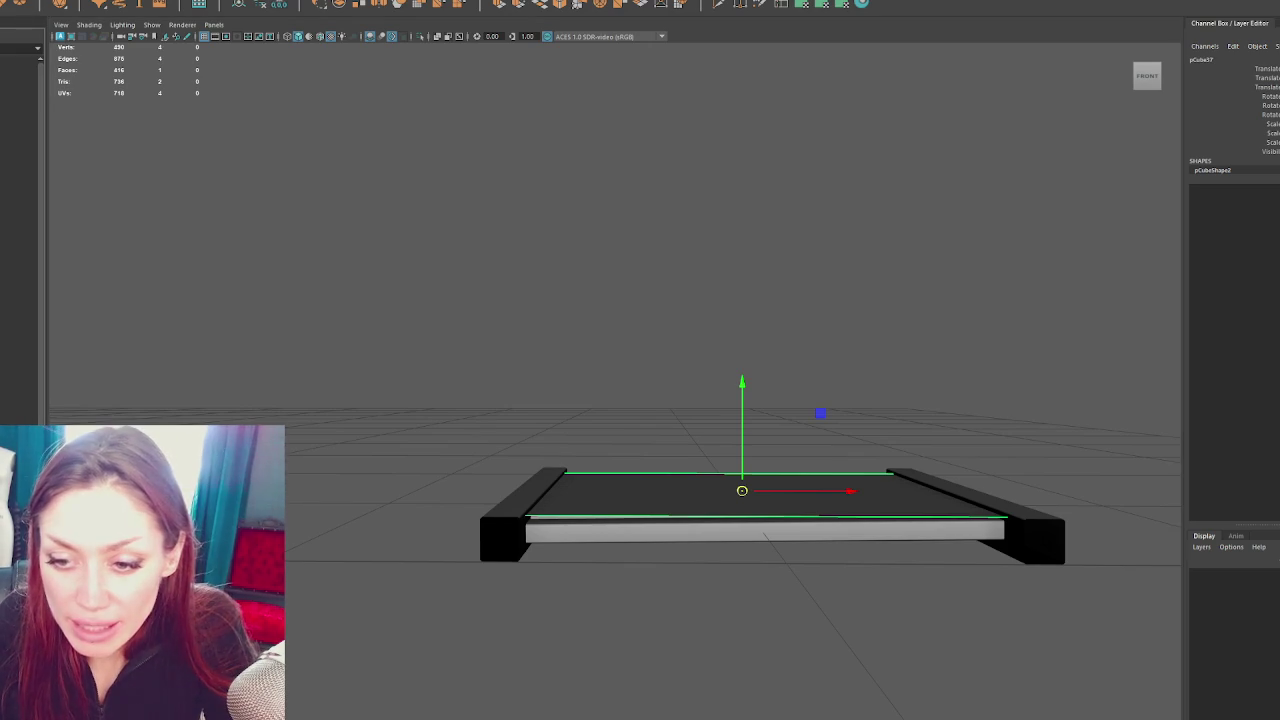
{"action": "key", "text": "Return"}
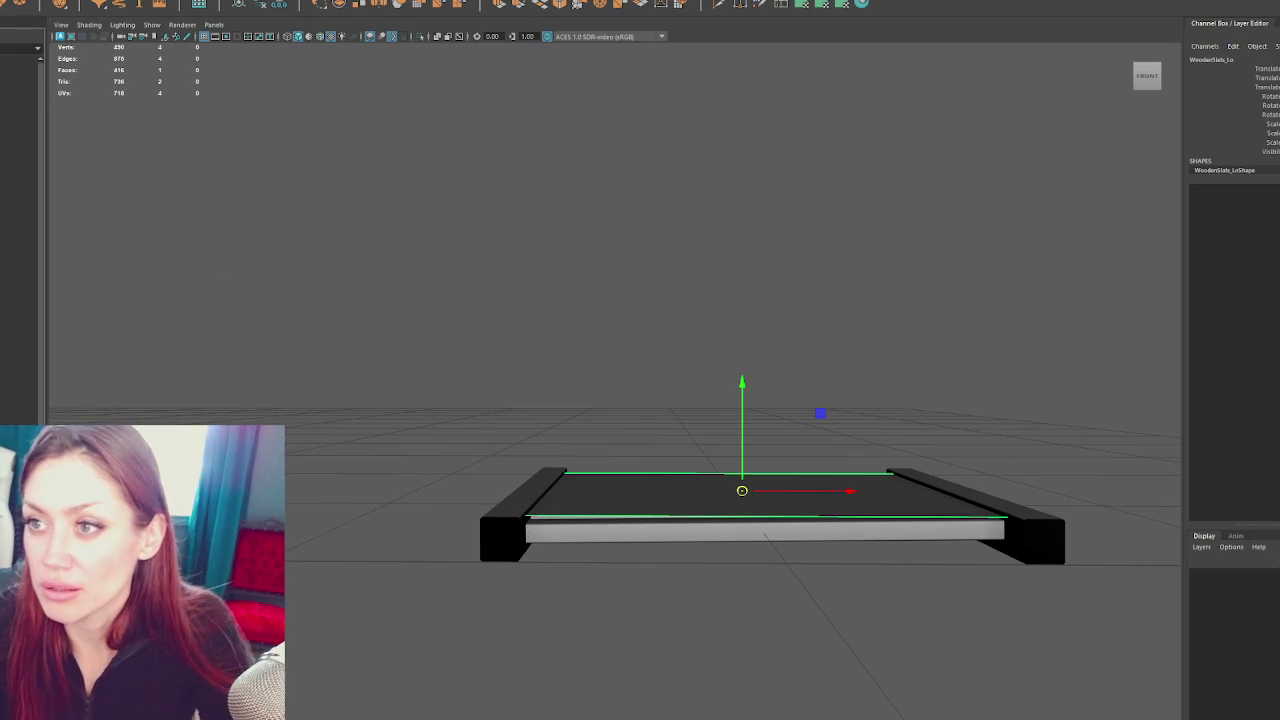
{"action": "left_click", "coordinate": [686, 299]}
{"action": "left_click", "coordinate": [531, 491]}
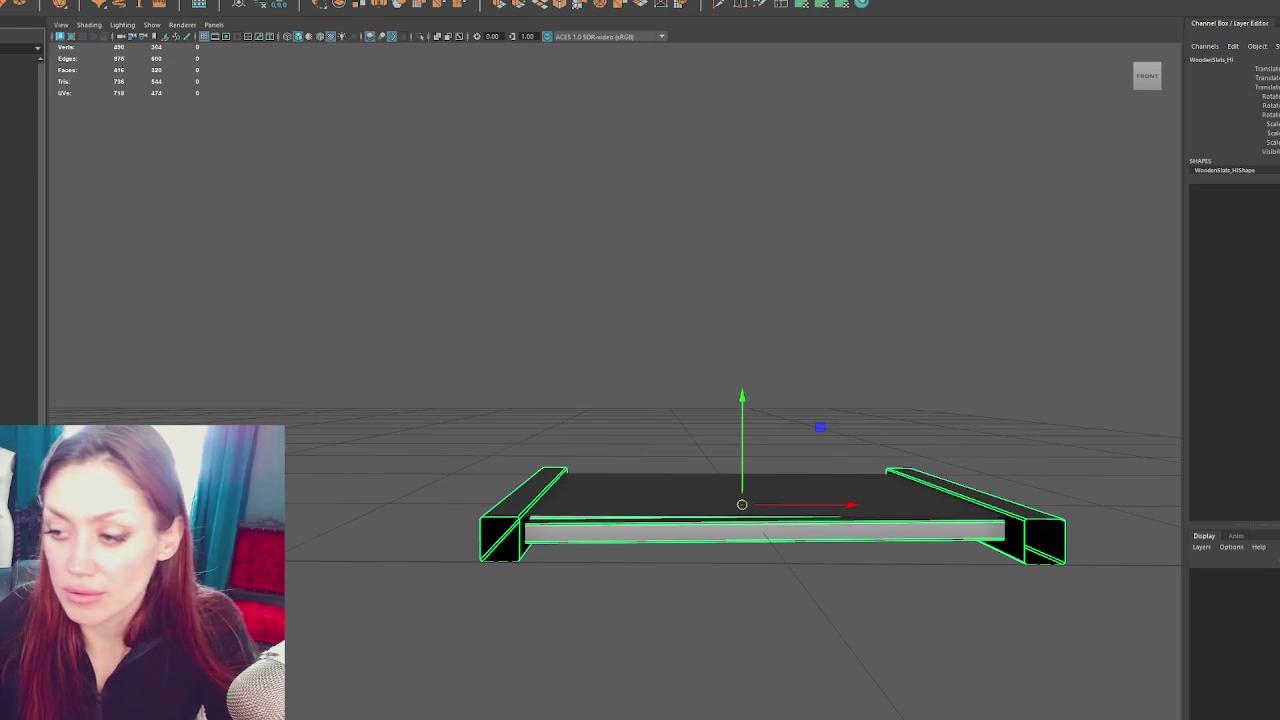
{"action": "left_click", "coordinate": [297, 211]}
{"action": "key", "text": "ctrl+z"}
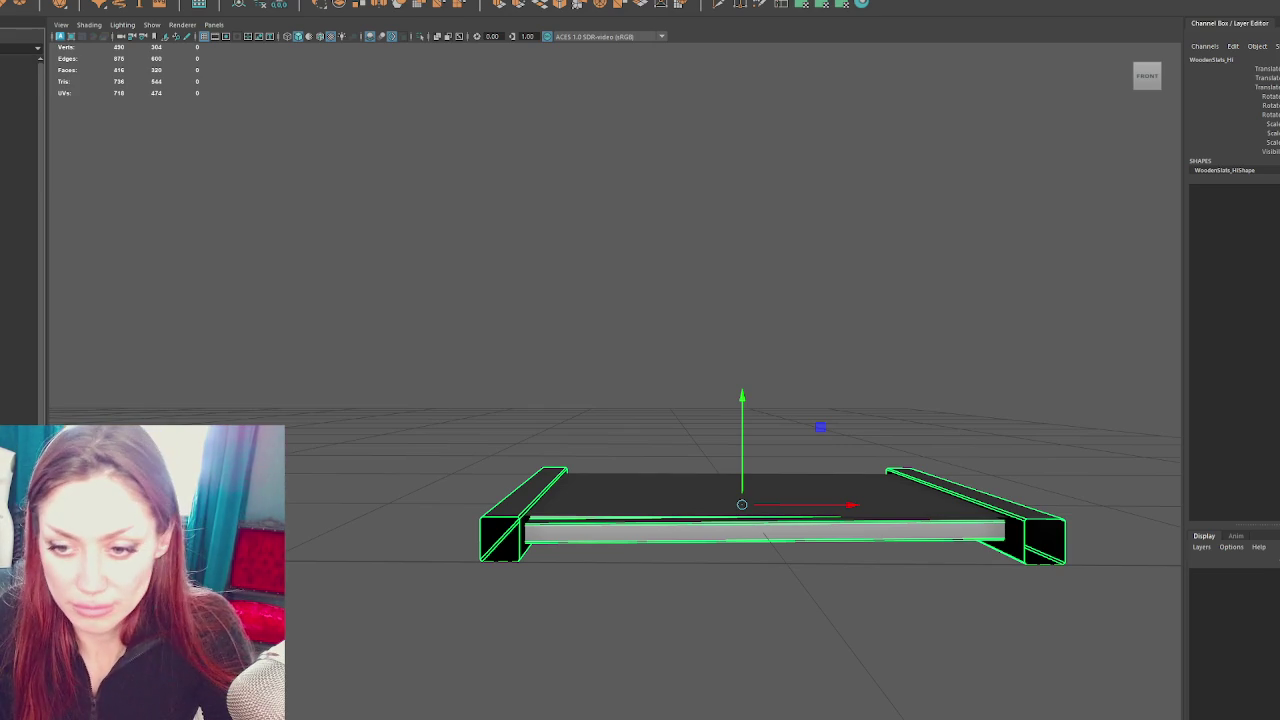
{"action": "left_click", "coordinate": [650, 495]}
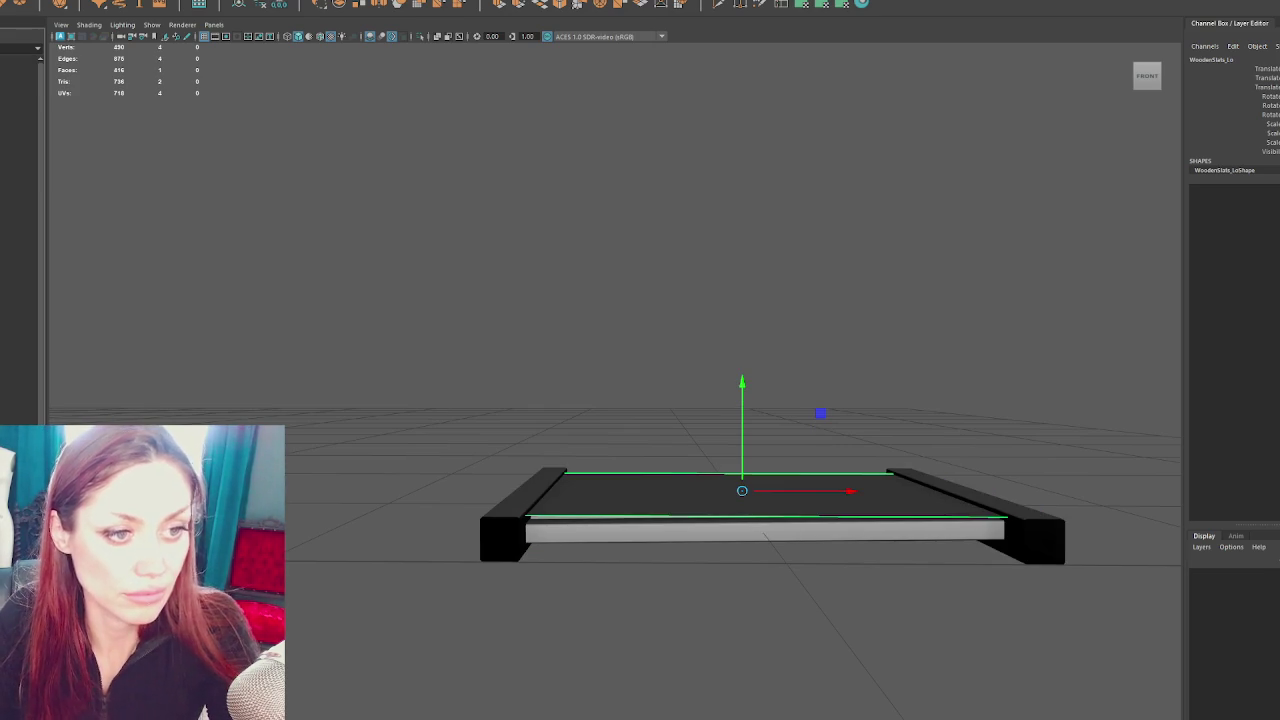
{"action": "left_click", "coordinate": [398, 486]}
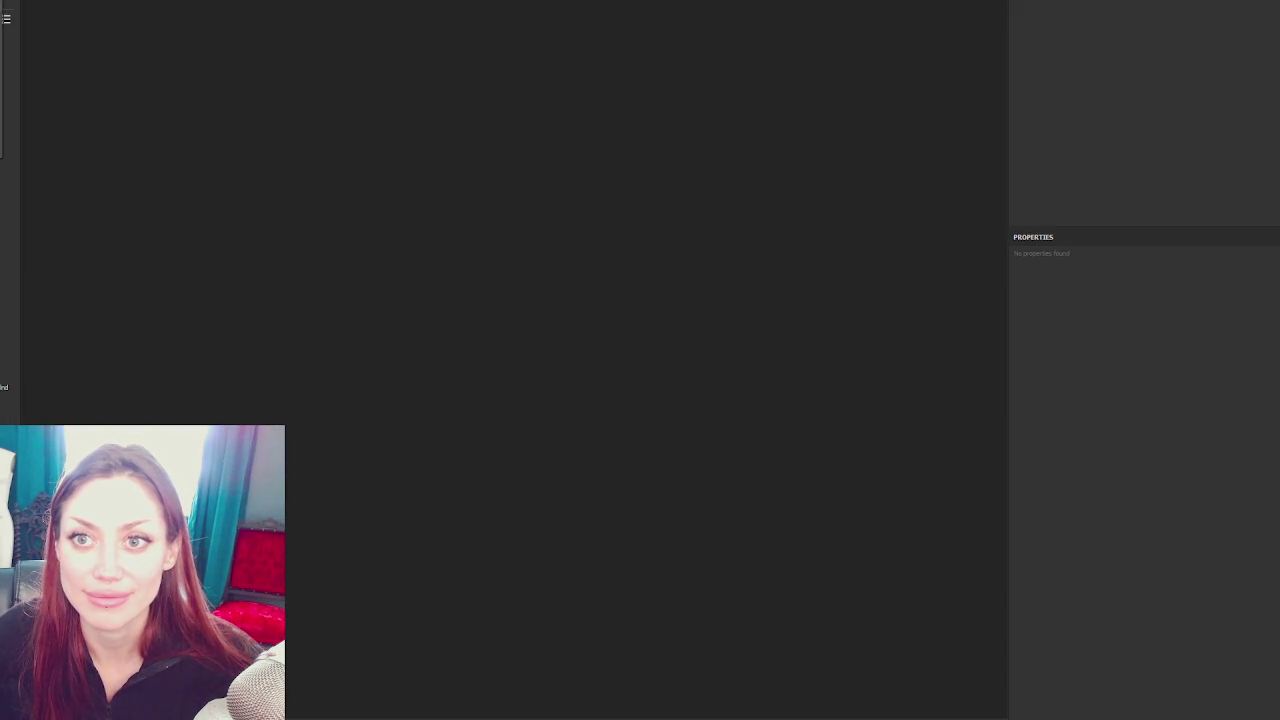
Create a new Substance Painter project from the flat card mesh
{"action": "key", "text": "ctrl+n"}
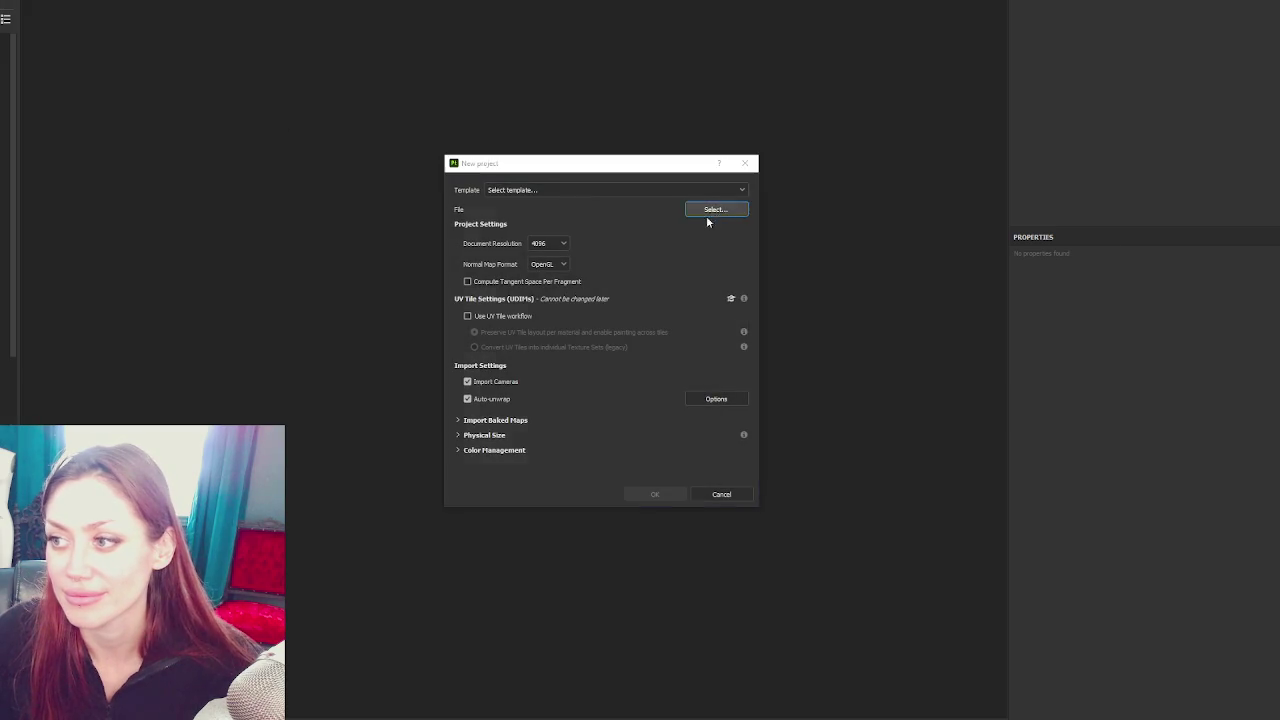
{"action": "left_click", "coordinate": [712, 208]}
{"action": "double_click", "coordinate": [774, 262]}
{"action": "left_click", "coordinate": [673, 498]}
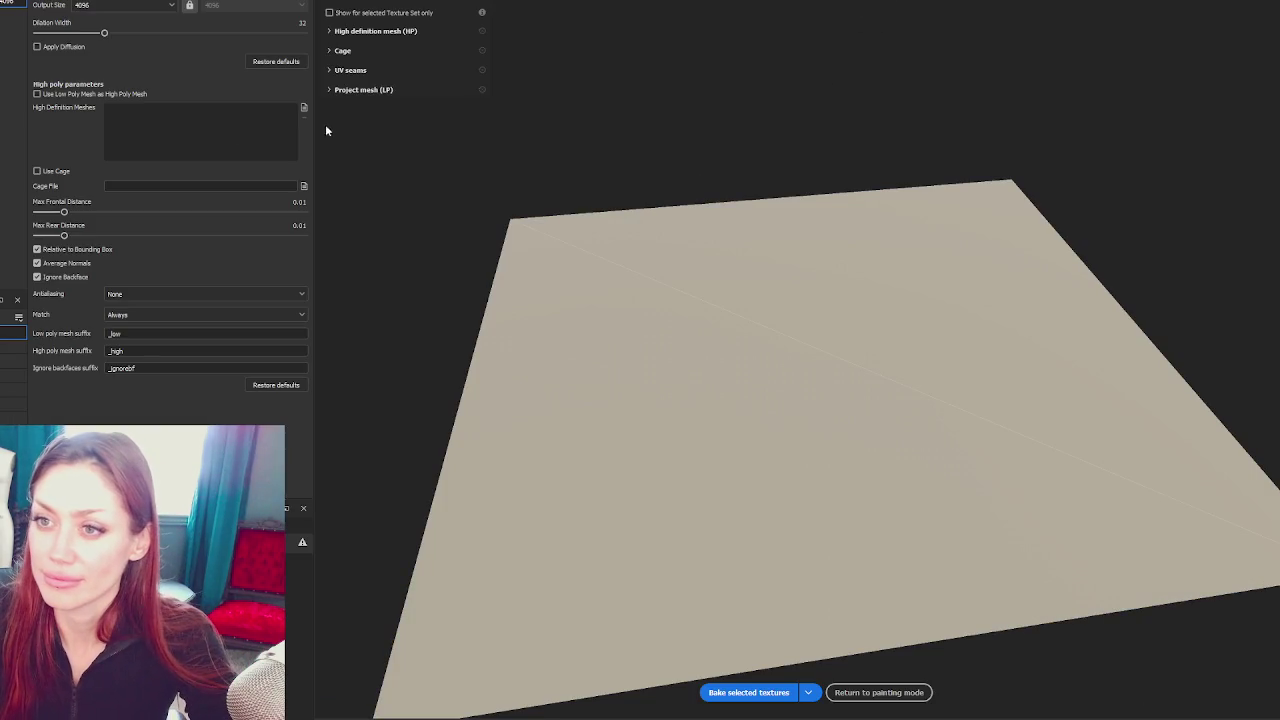
Load slats hi.fbx as the high-definition mesh with Supersampling 4x antialiasing
{"action": "left_click", "coordinate": [303, 107]}
{"action": "double_click", "coordinate": [150, 38]}
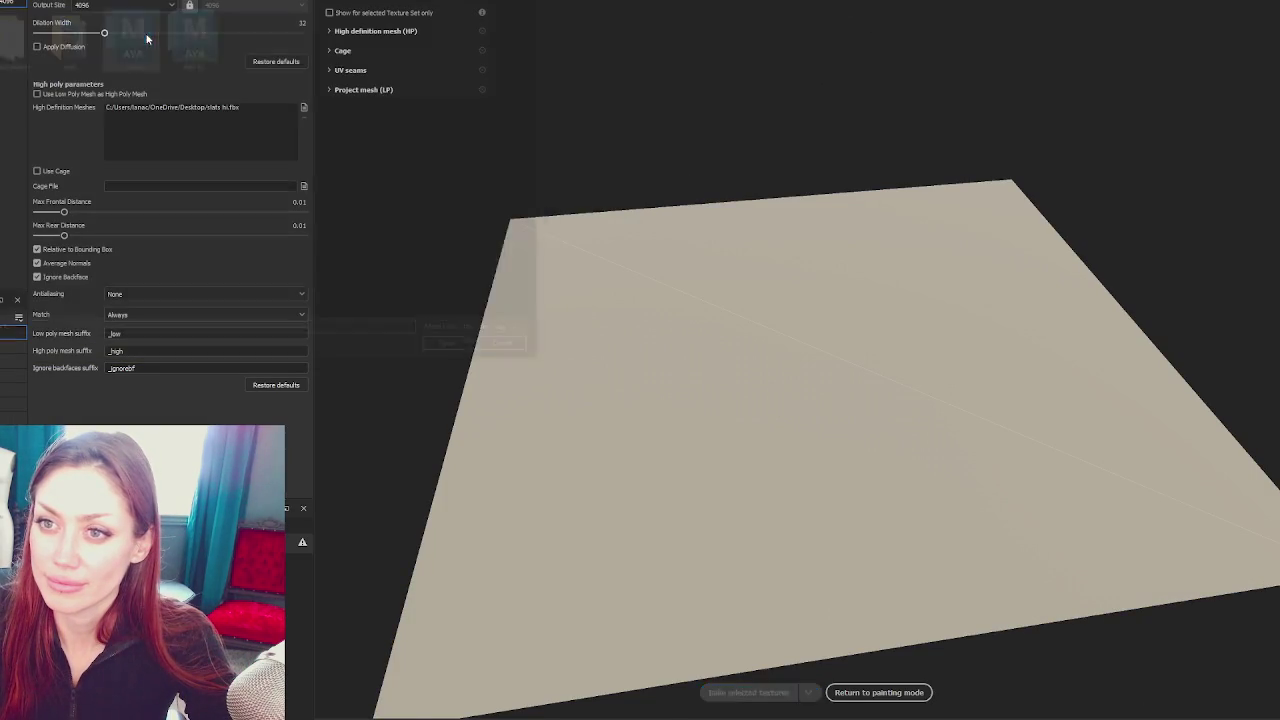
{"action": "left_click", "coordinate": [301, 294]}
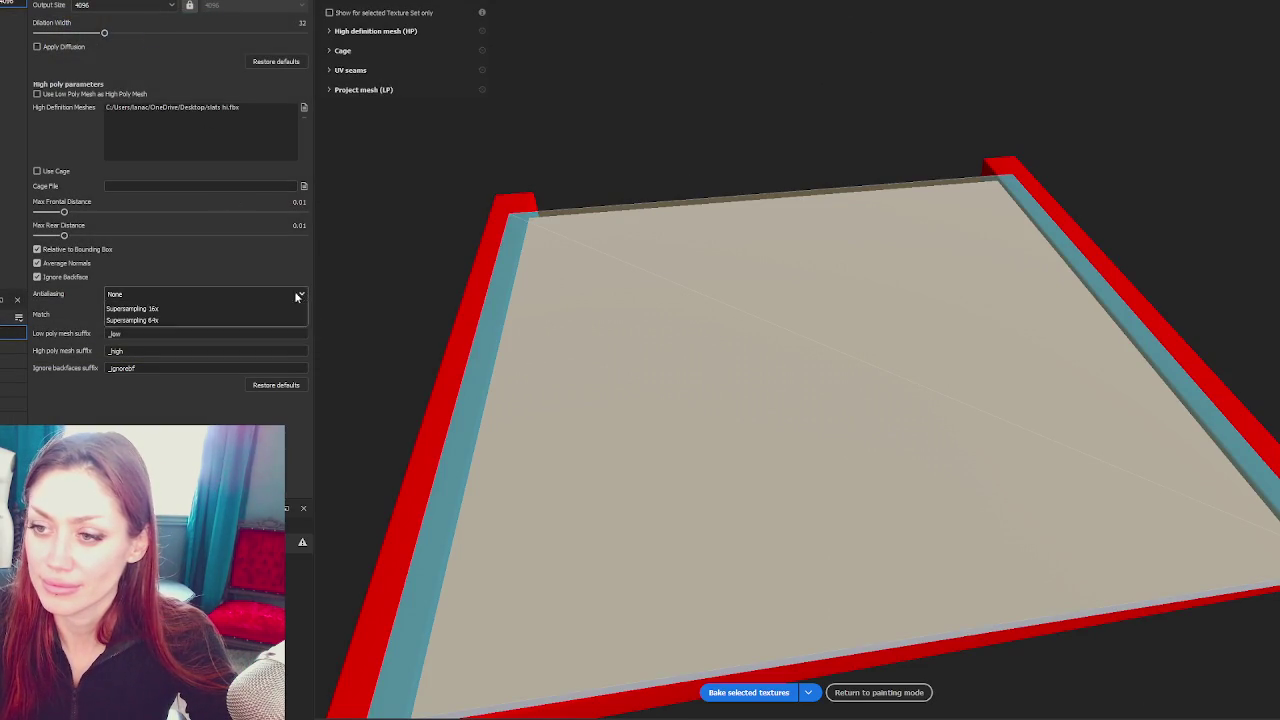
{"action": "left_click", "coordinate": [234, 322]}
{"action": "scroll", "scroll_direction": "down", "scroll_amount": 3}
Raise the max frontal and rear distances and bake the textures onto the card
{"action": "left_click_drag", "start_coordinate": [67, 214], "coordinate": [70, 213]}
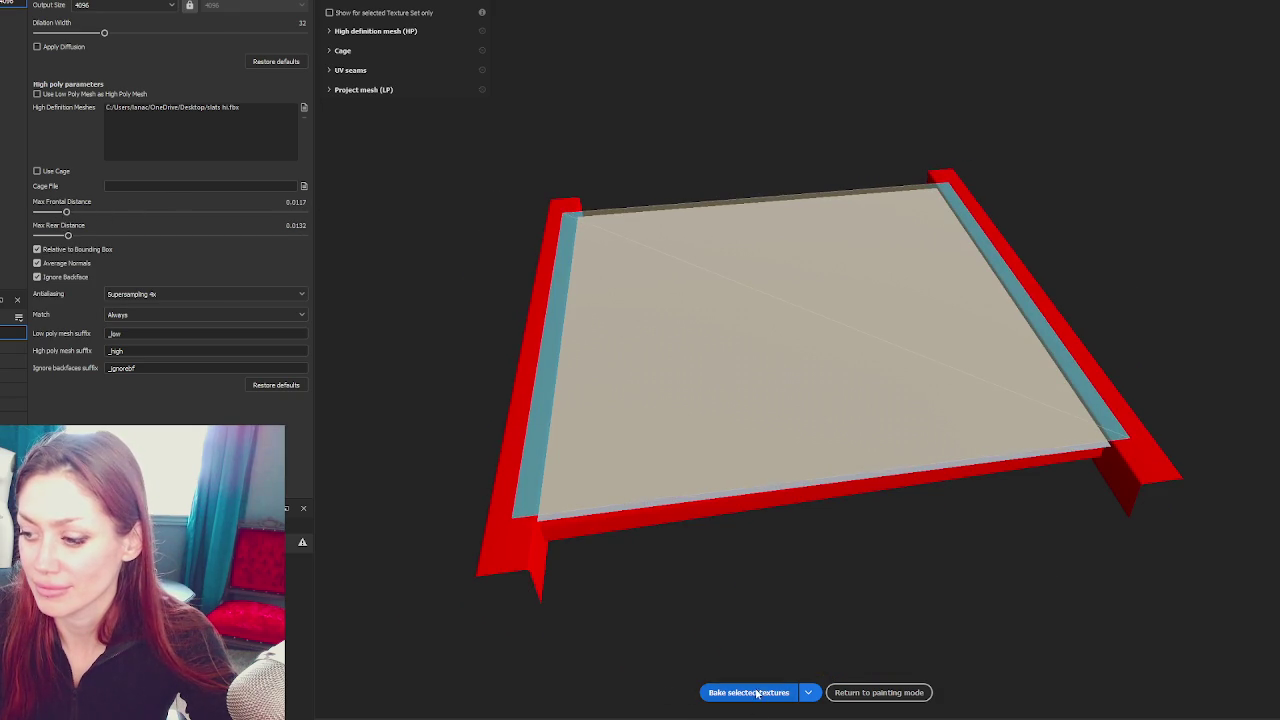
{"action": "left_click", "coordinate": [748, 692]}
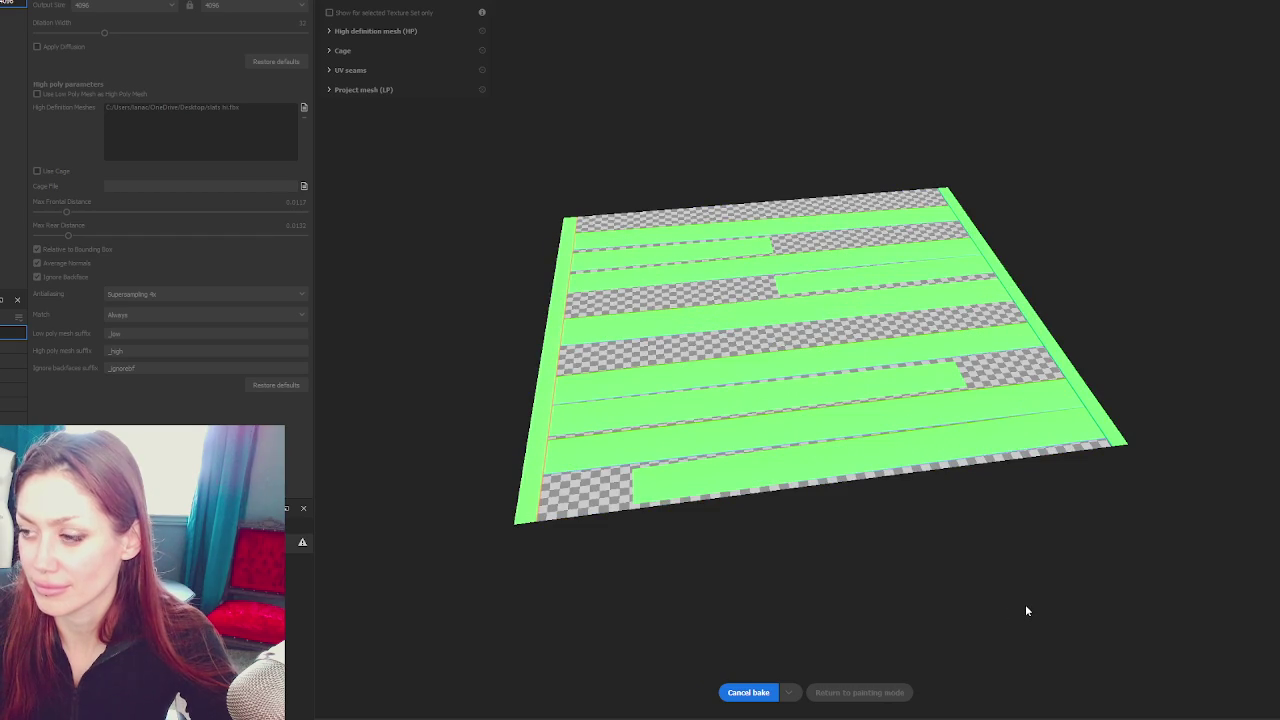
{"action": "left_click_drag", "start_coordinate": [68, 235], "coordinate": [79, 212]}
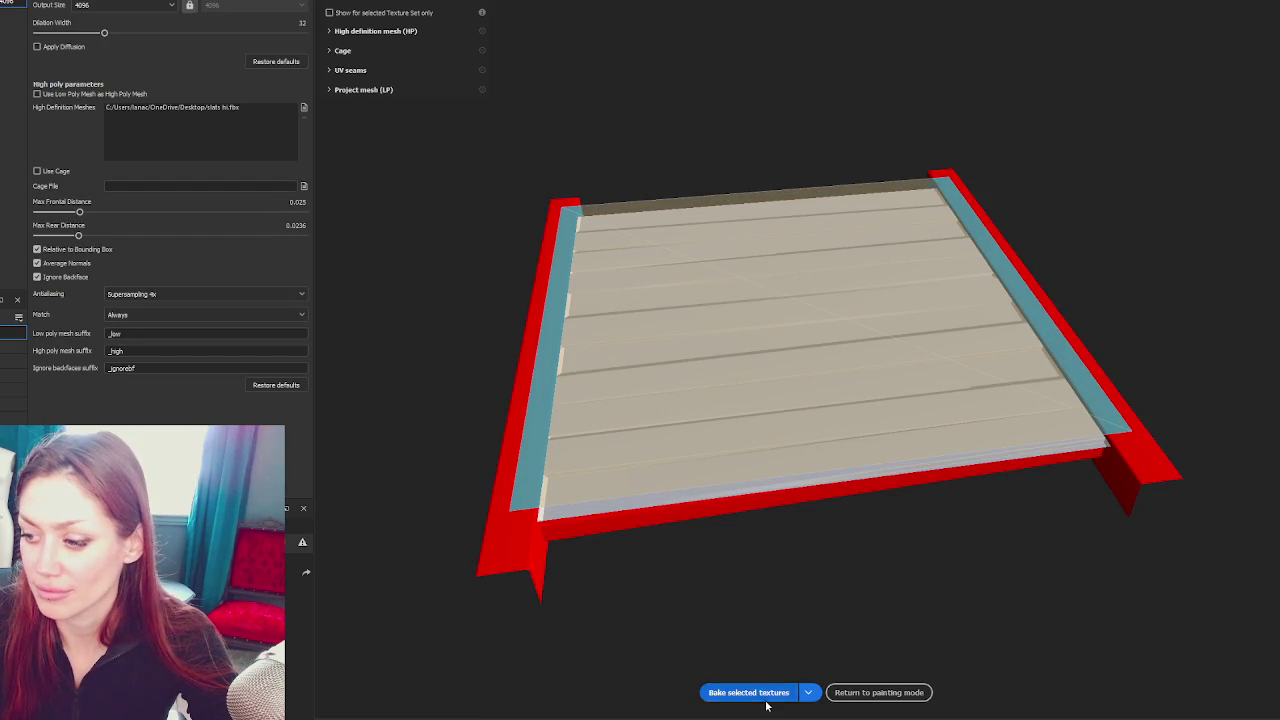
{"action": "left_click", "coordinate": [755, 692]}
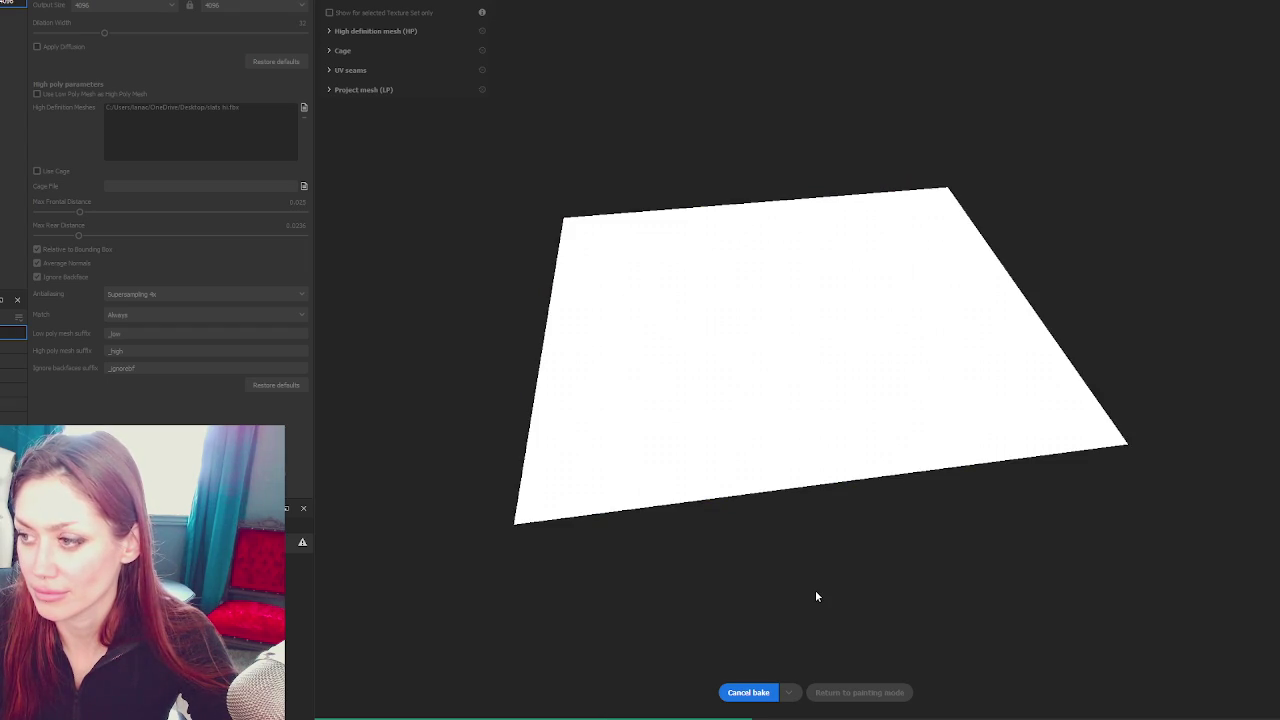
{"action": "left_click", "coordinate": [755, 692]}
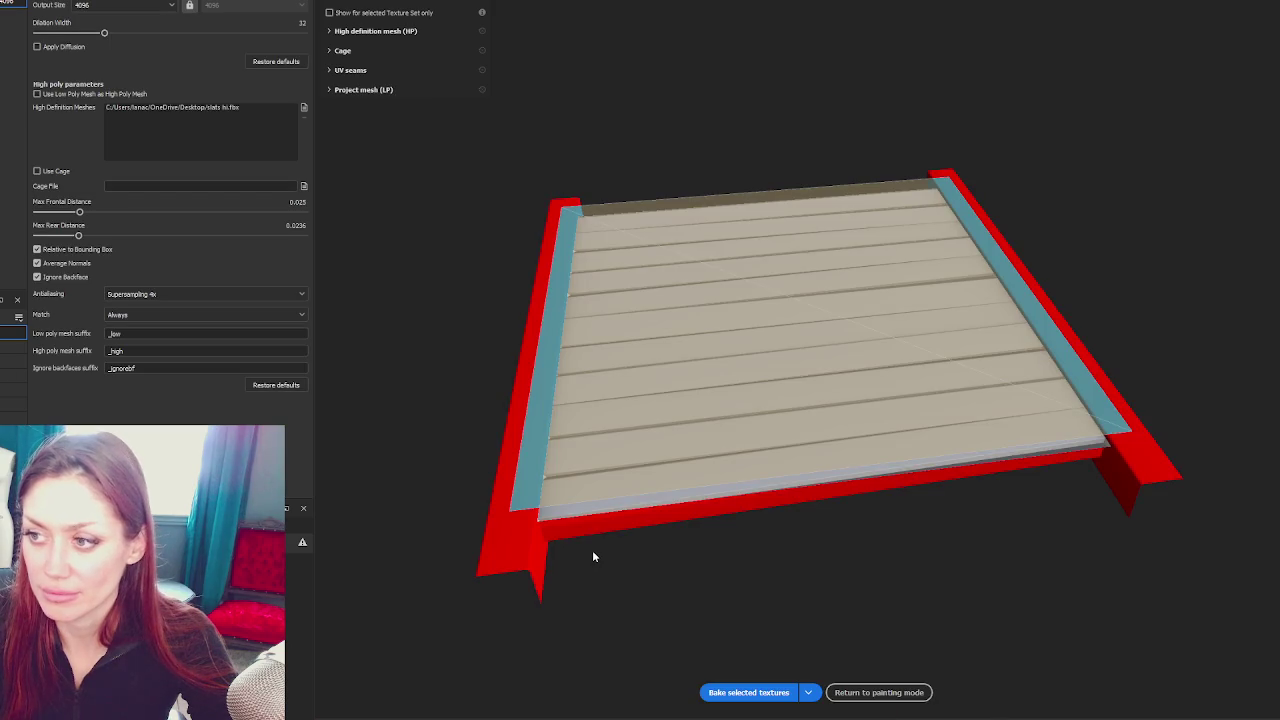
{"action": "left_click", "coordinate": [745, 692]}
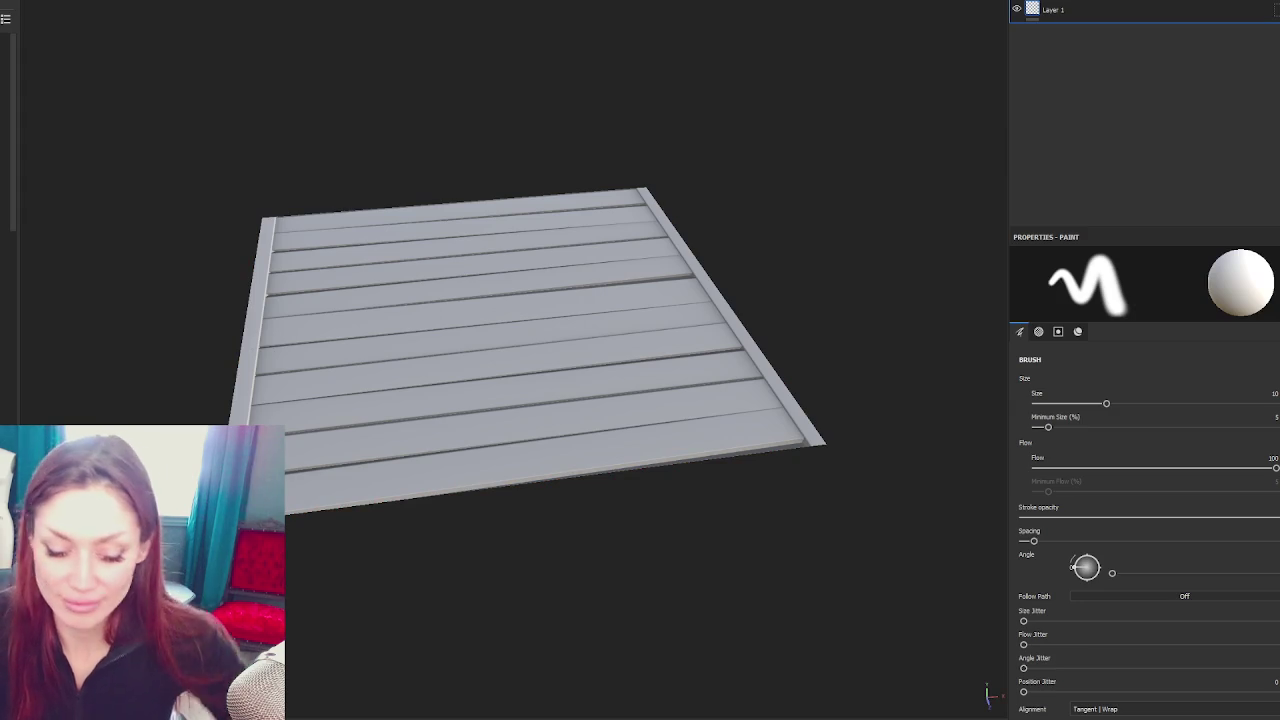
Orbit to face the baked slat panel head-on and bring up Shader Settings
{"action": "left_click_drag", "start_coordinate": [520, 300], "coordinate": [541, 424]}
{"action": "scroll", "scroll_direction": "down", "scroll_amount": 3}
{"action": "scroll", "scroll_direction": "up", "scroll_amount": 3}
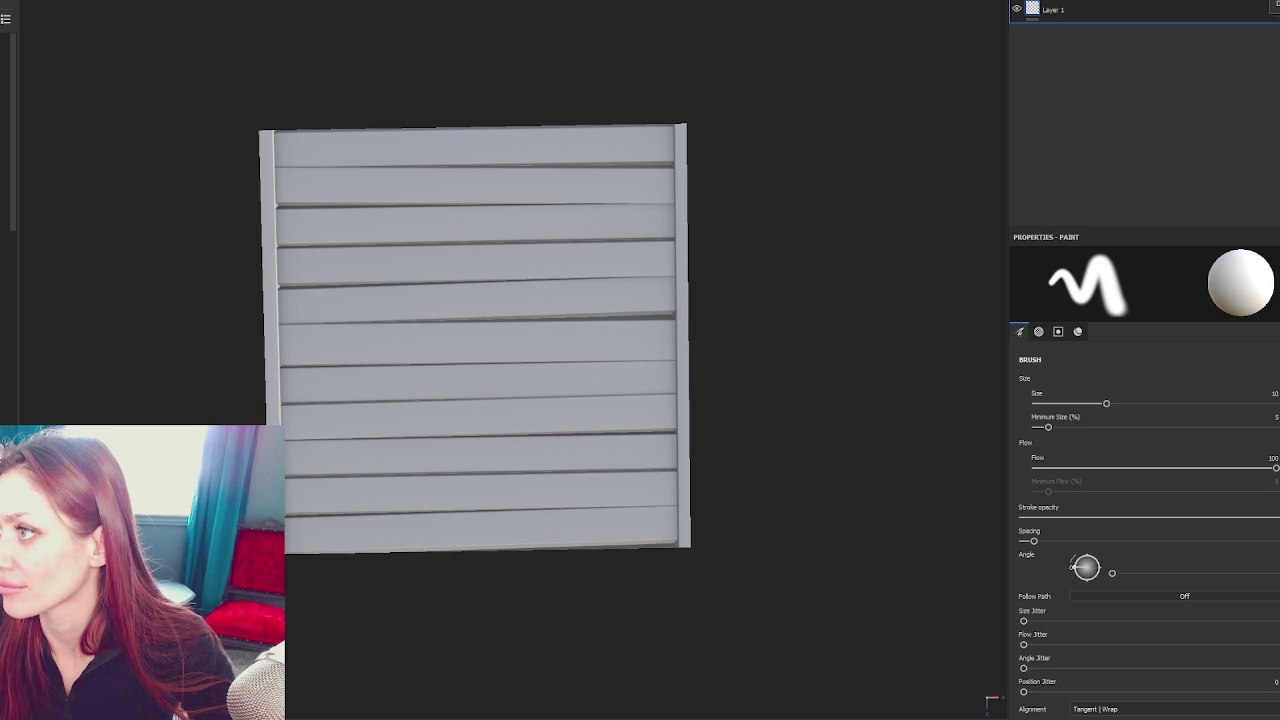
{"action": "left_click", "coordinate": [1272, 30]}
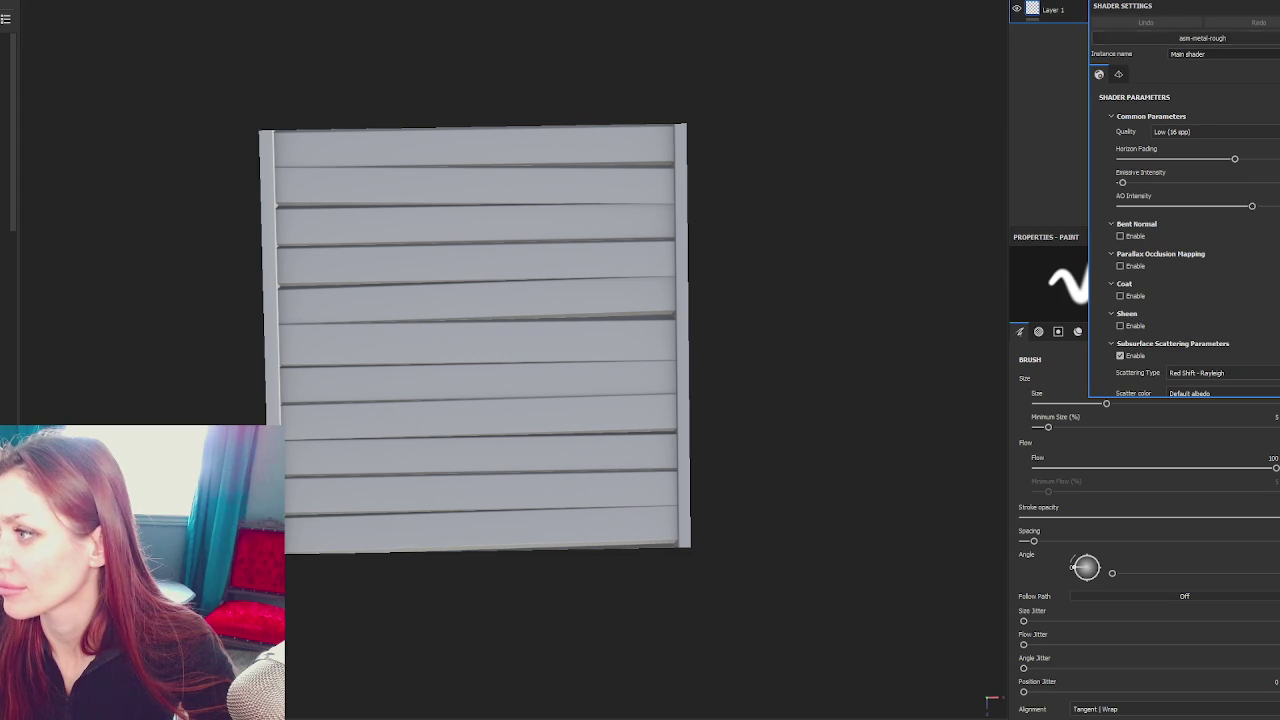
Switch the shader to pbr-metal-rough-with-alpha-blending
{"action": "left_click", "coordinate": [1230, 38]}
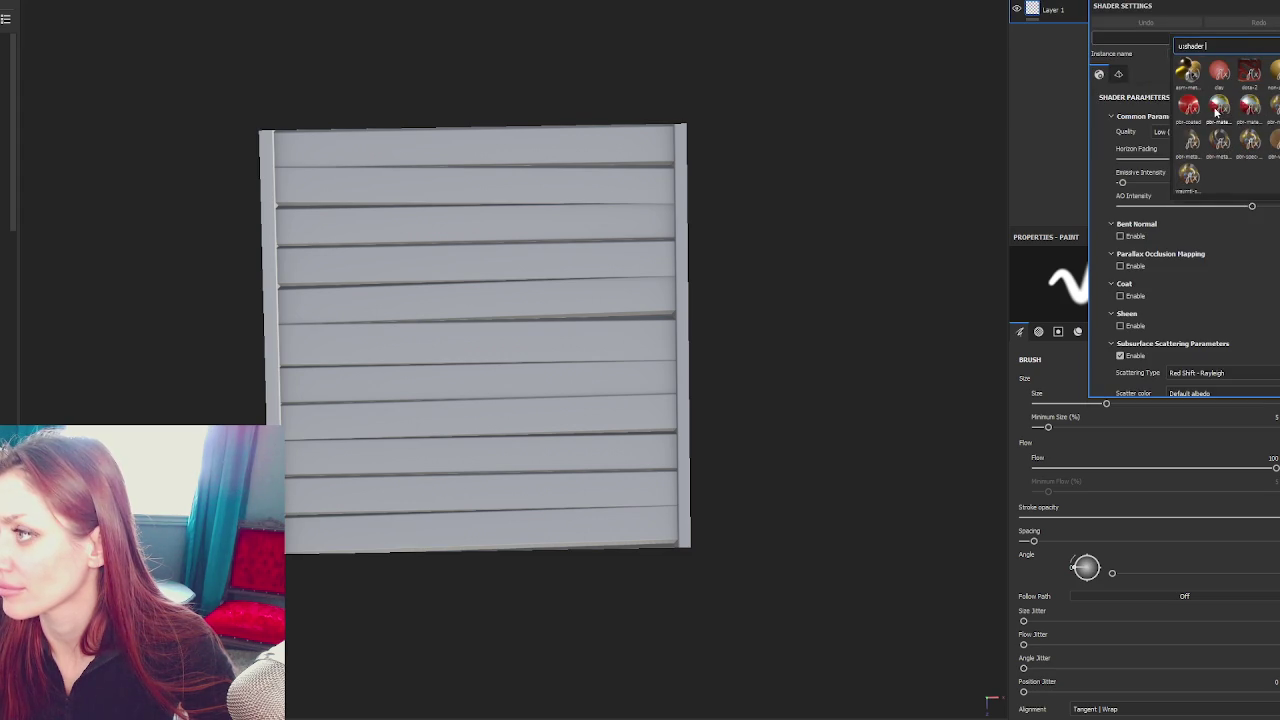
{"action": "left_click", "coordinate": [1187, 108]}
{"action": "left_click", "coordinate": [1230, 38]}
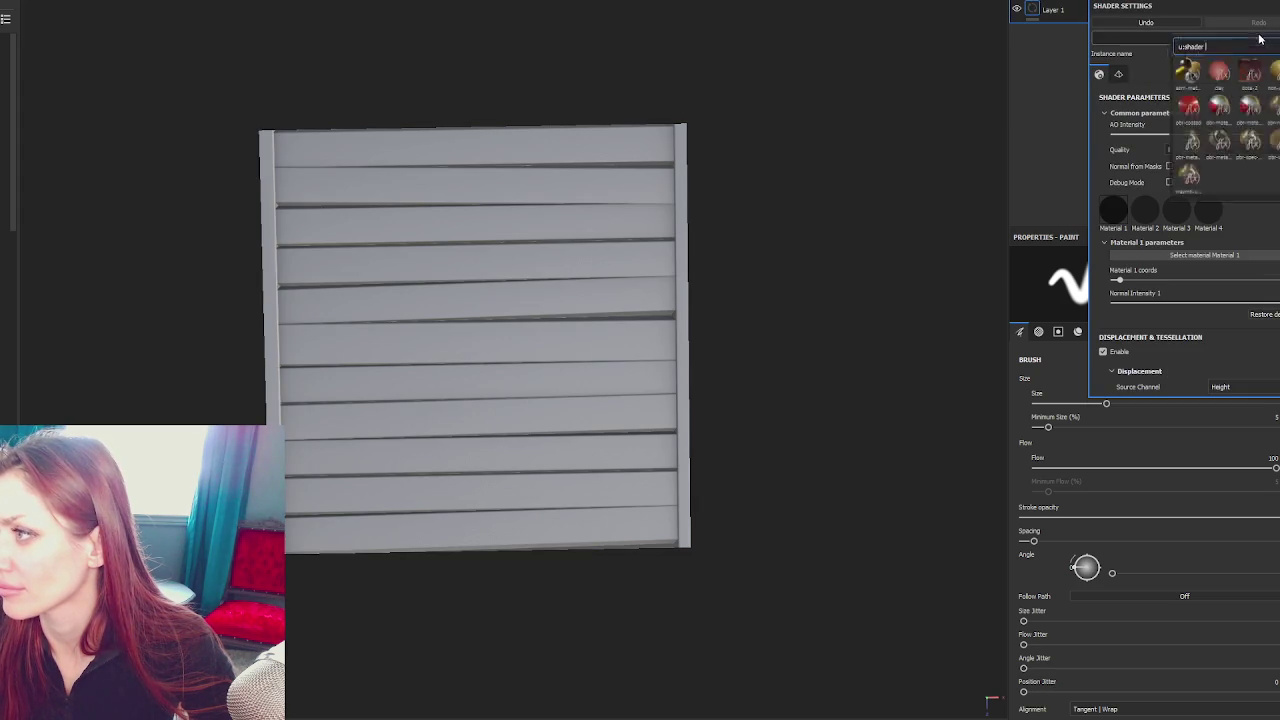
{"action": "left_click", "coordinate": [1198, 143]}
{"action": "left_click", "coordinate": [1261, 38]}
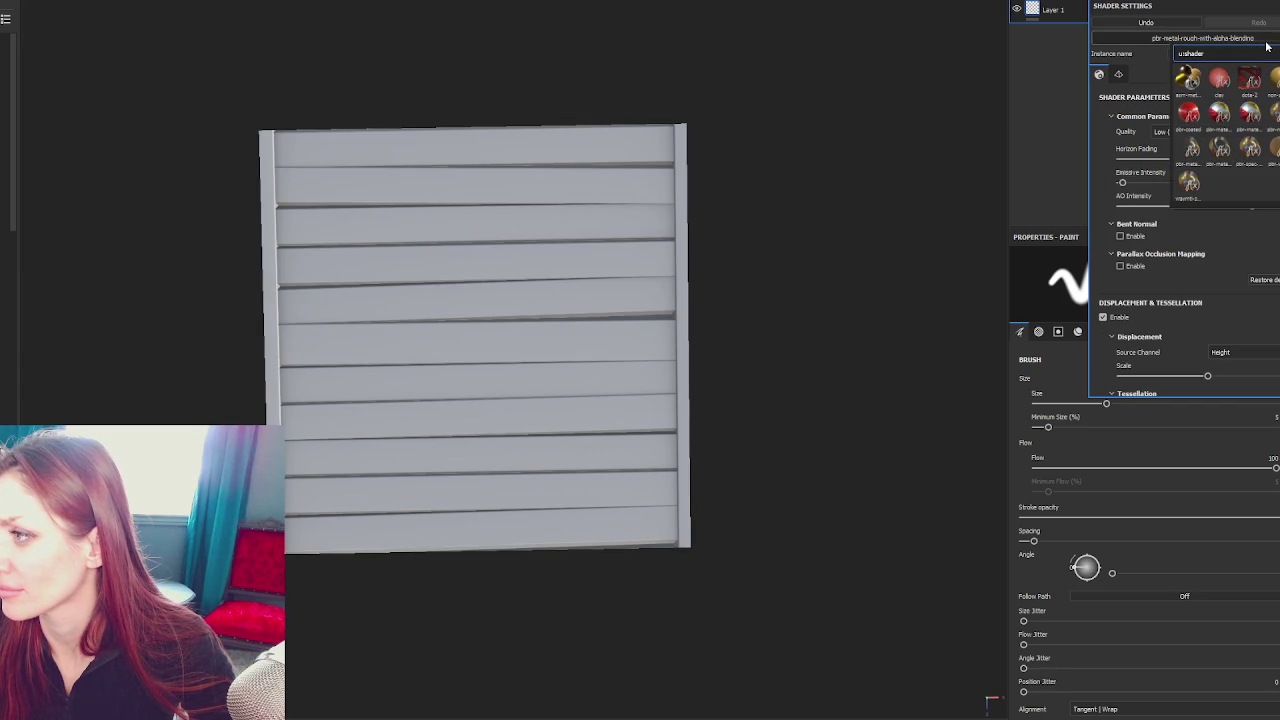
{"action": "left_click", "coordinate": [1143, 55]}
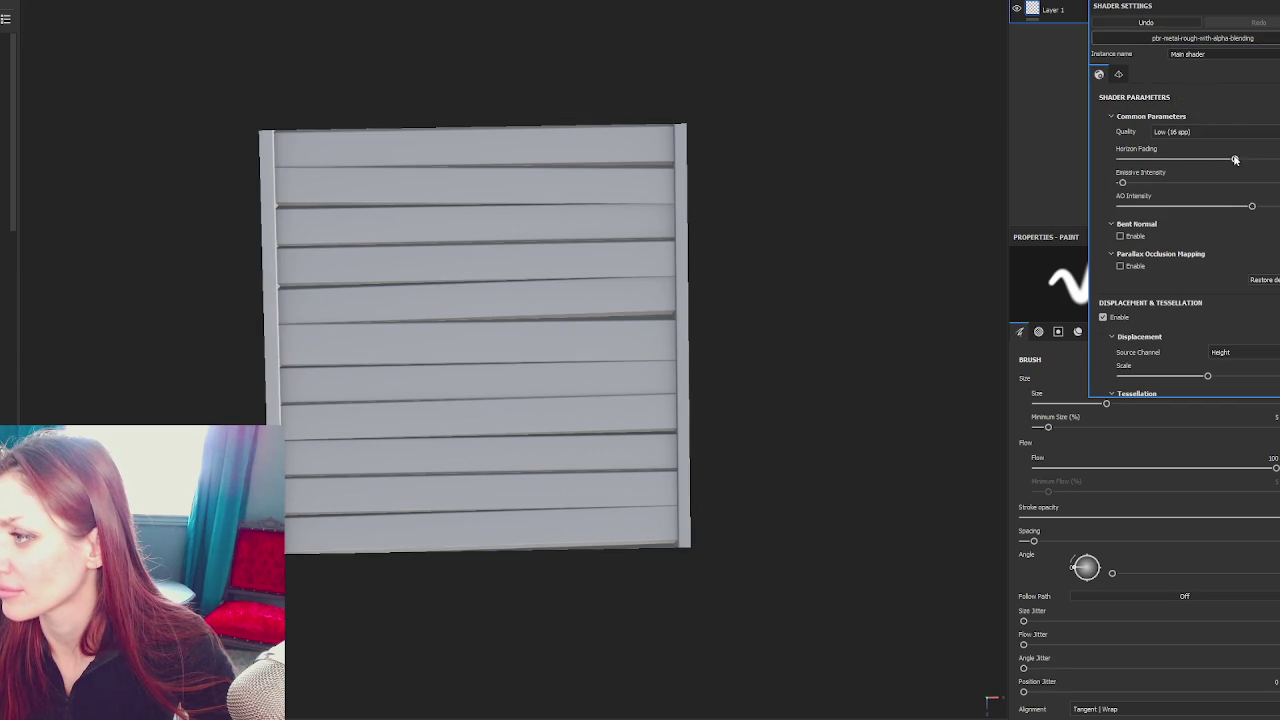
Add an Opacity channel to the texture set, then add a new fill layer
{"action": "scroll", "scroll_direction": "down", "scroll_amount": 3}
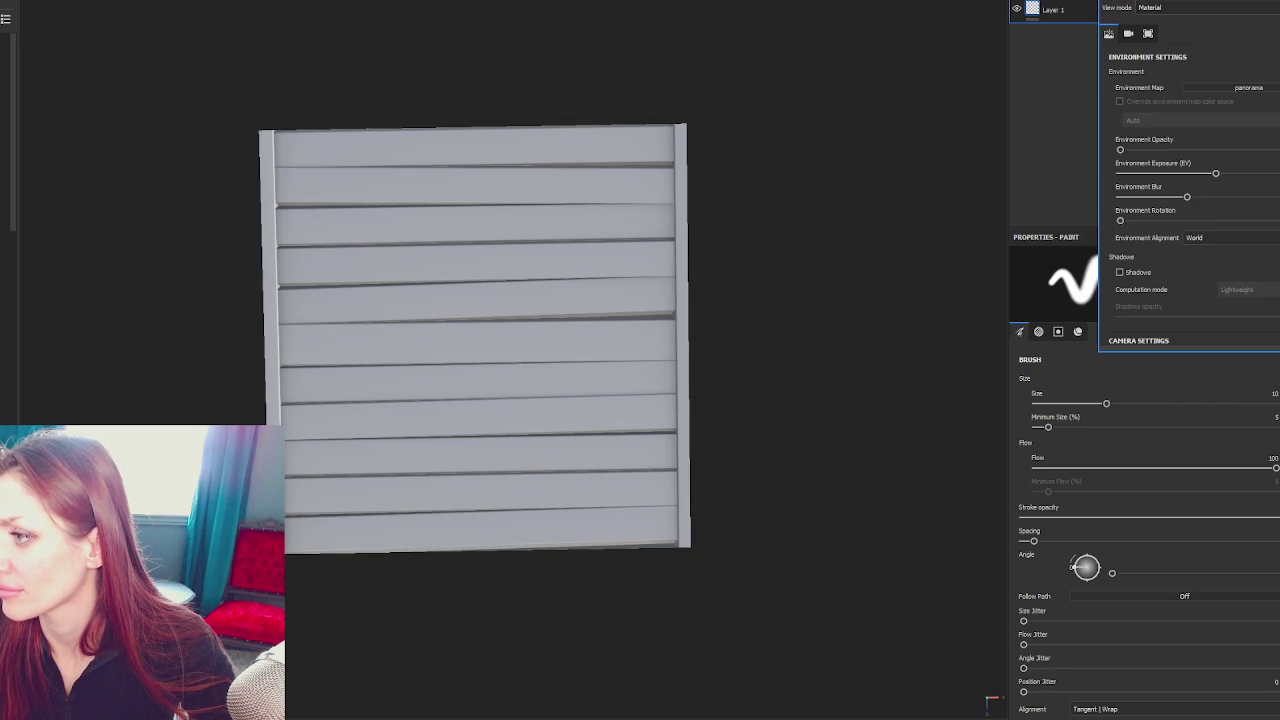
{"action": "scroll", "scroll_direction": "down", "scroll_amount": 3}
{"action": "left_click", "coordinate": [1274, 39]}
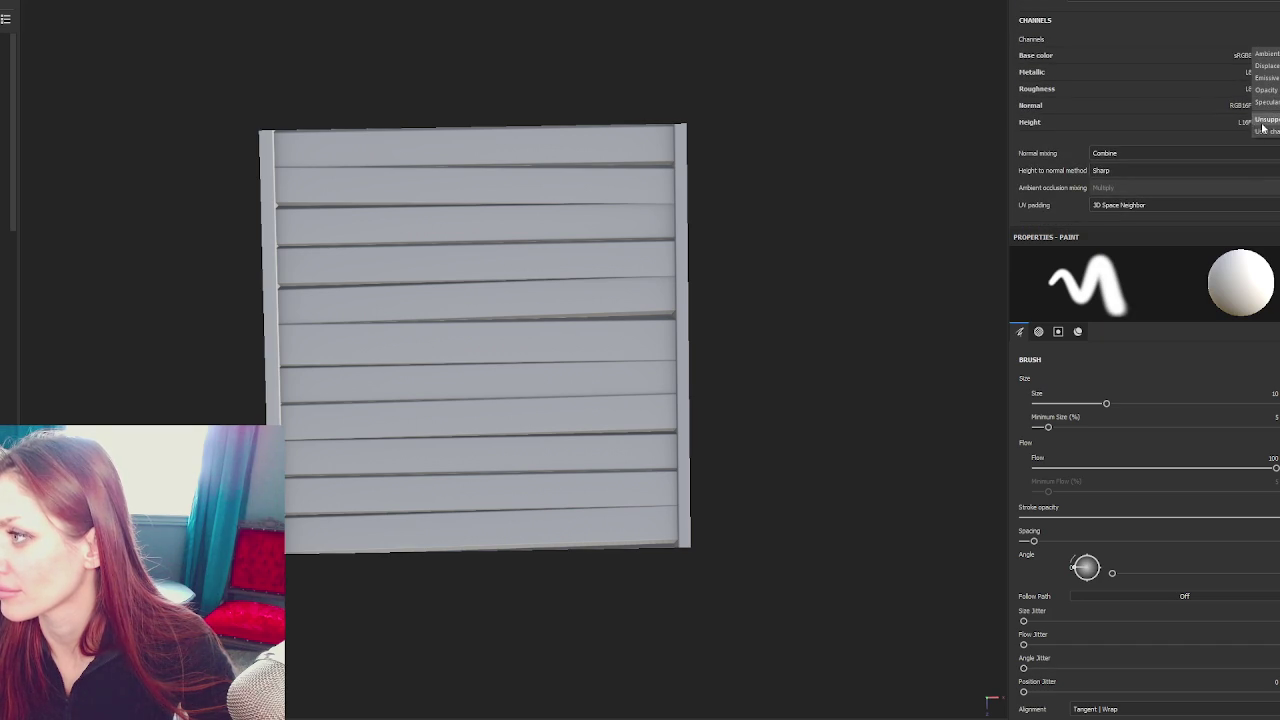
{"action": "left_click", "coordinate": [1270, 92]}
{"action": "scroll", "scroll_direction": "up", "scroll_amount": 3}
{"action": "scroll", "scroll_direction": "up", "scroll_amount": 3}
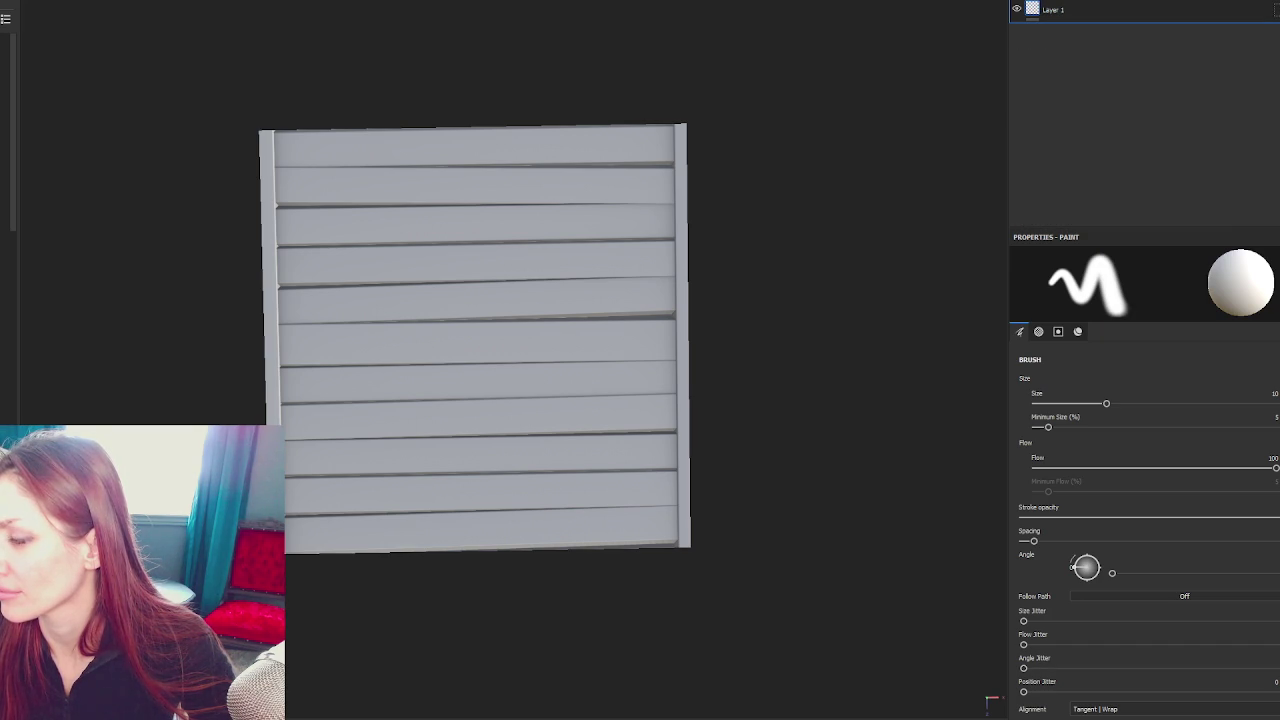
{"action": "left_click", "coordinate": [1204, 43]}
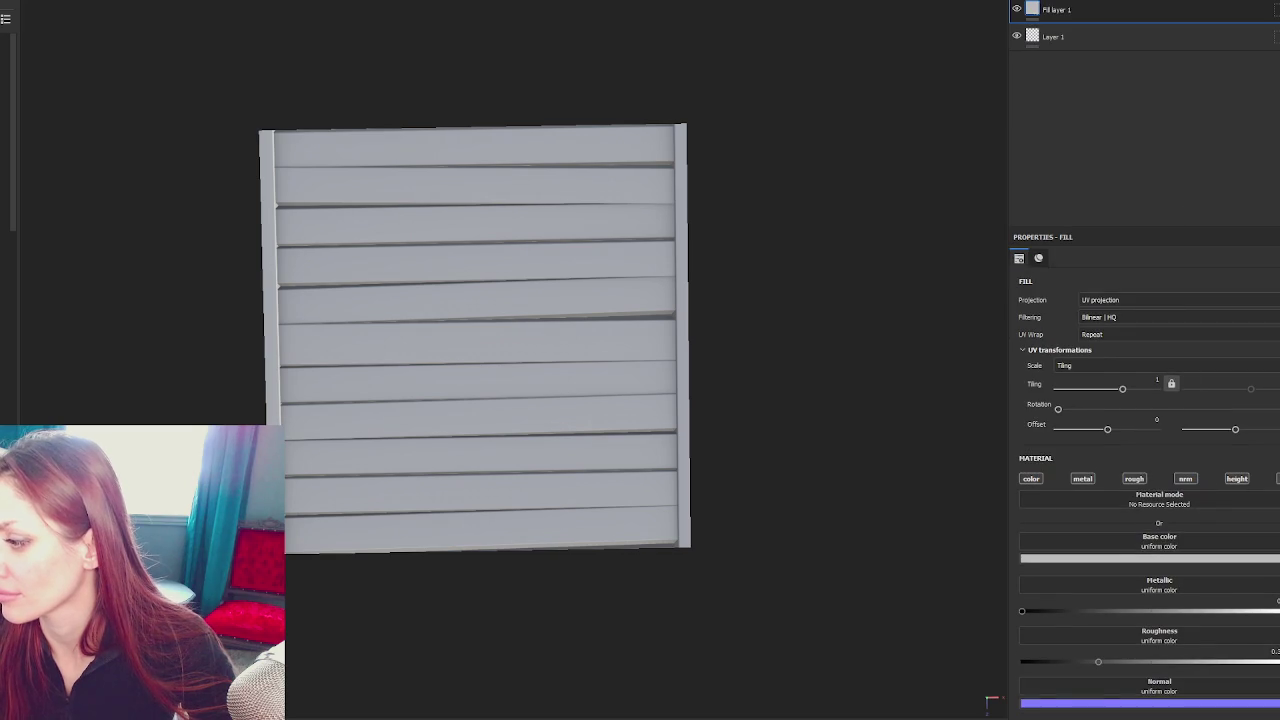
Use the Opacity Mask texture as the fill layer's opacity and check the slat gaps
{"action": "left_click", "coordinate": [1160, 603]}
{"action": "type", "text": "procedural,texture opa"}
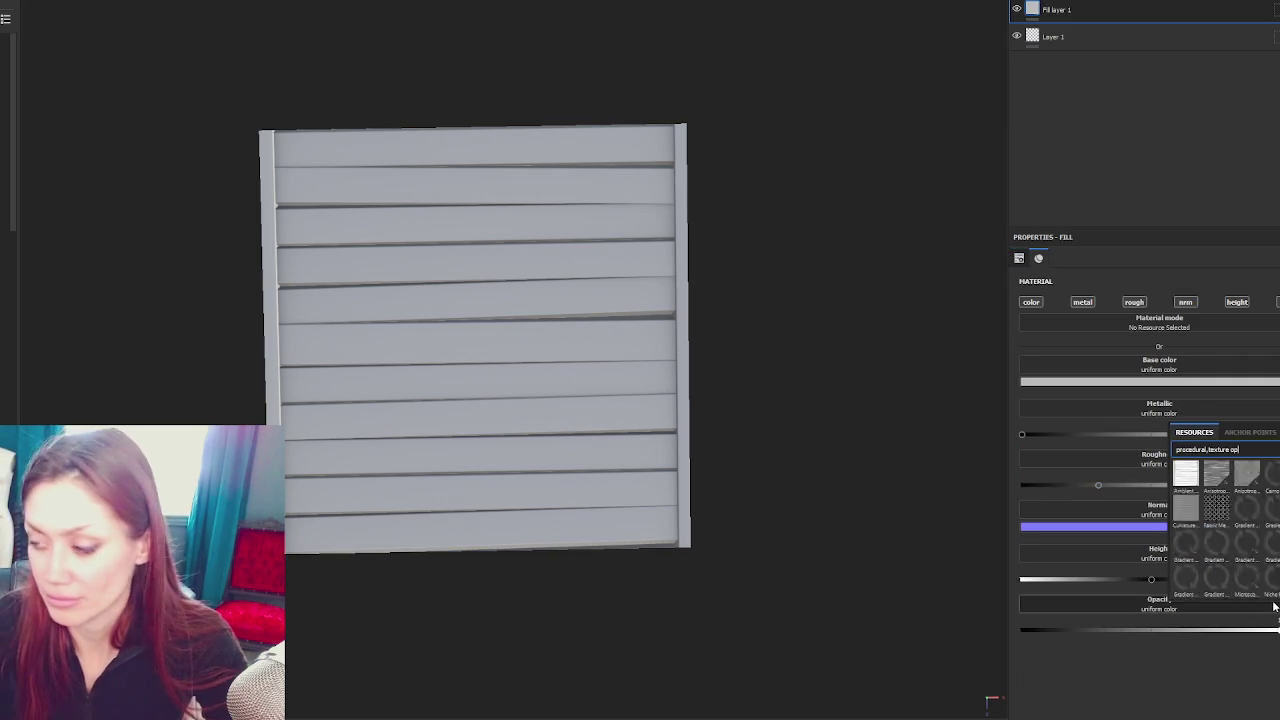
{"action": "left_click", "coordinate": [1247, 476]}
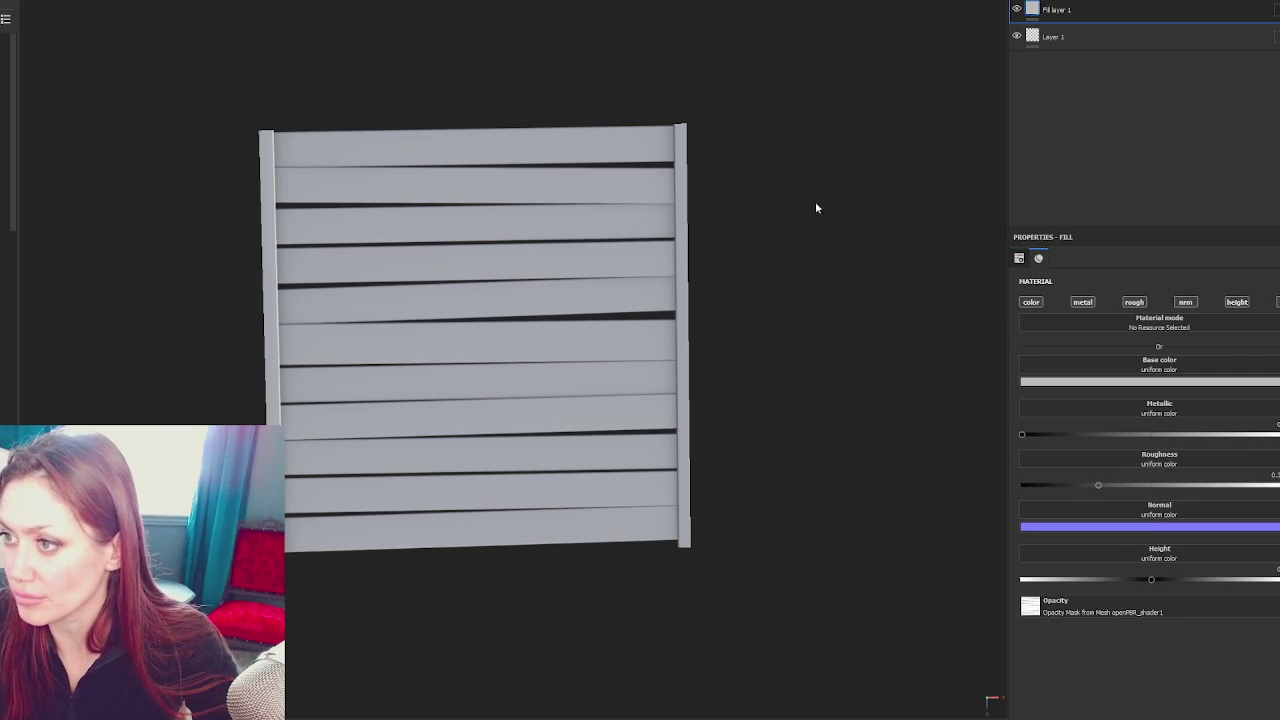
{"action": "left_click_drag", "start_coordinate": [798, 210], "coordinate": [801, 244]}
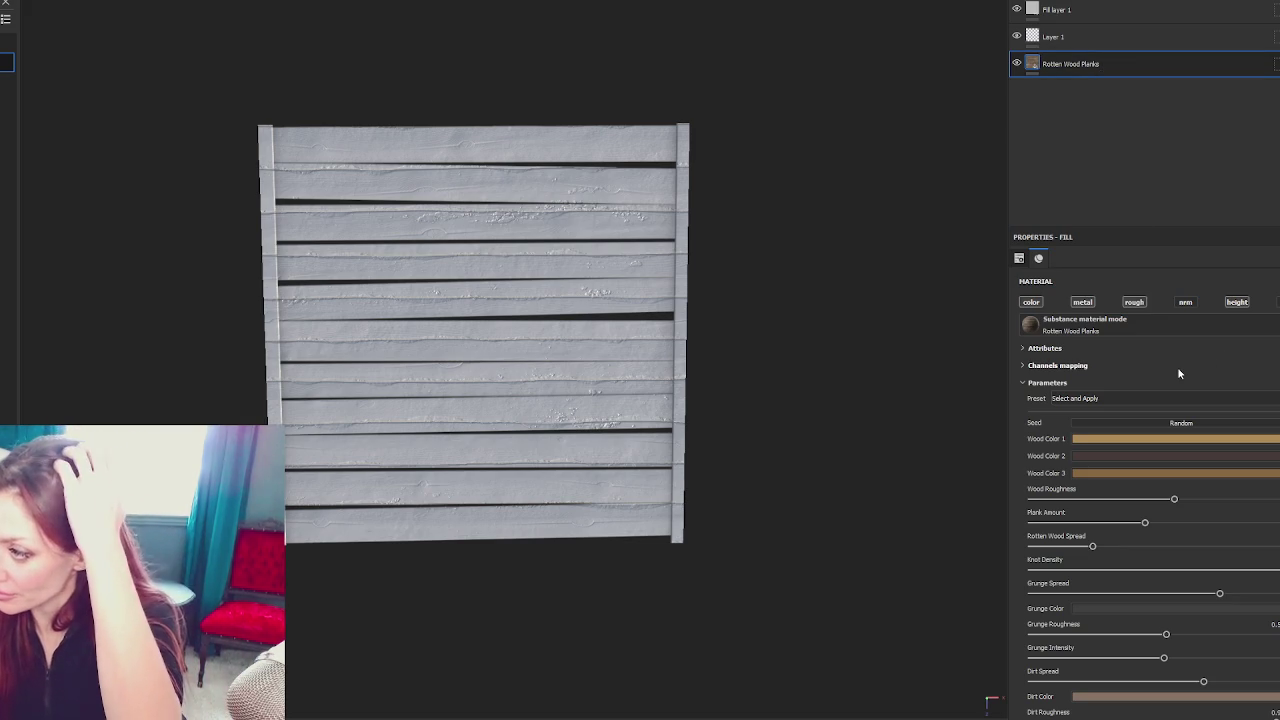
Randomize the Rotten Wood Planks seed, move it to the top, and minimize Plank Amount
{"action": "left_click", "coordinate": [1167, 425]}
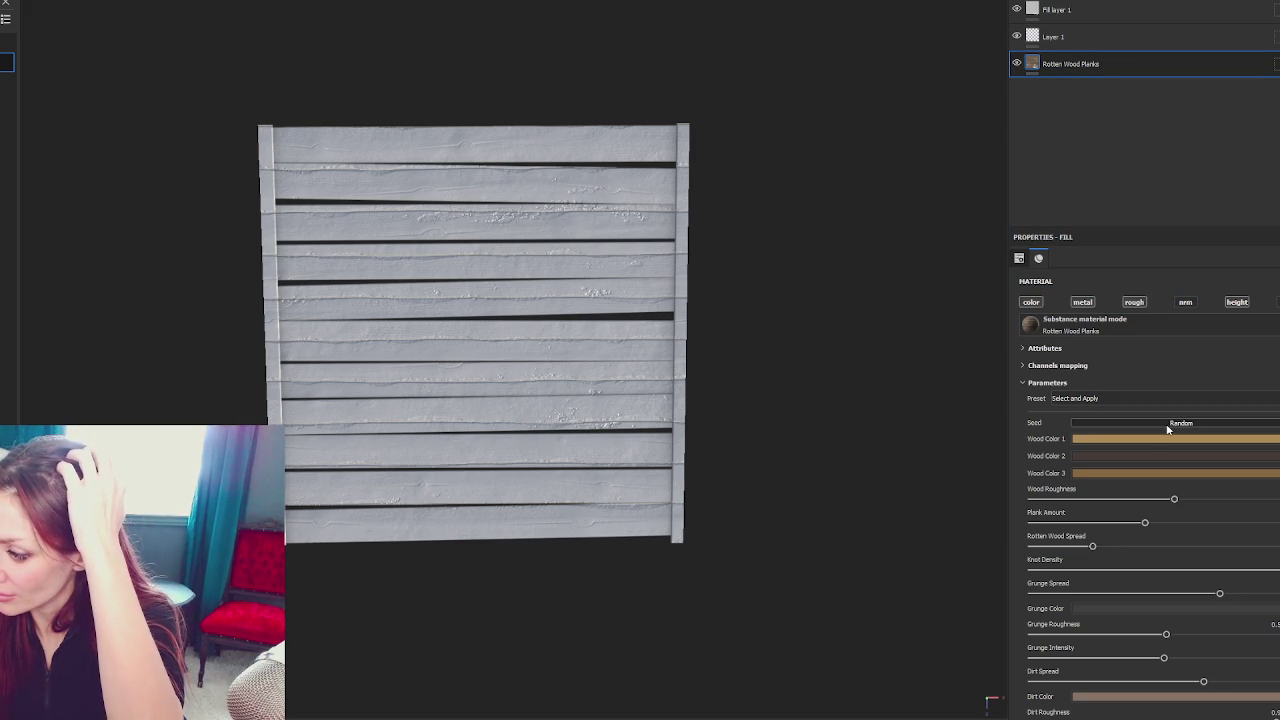
{"action": "left_click", "coordinate": [1159, 399]}
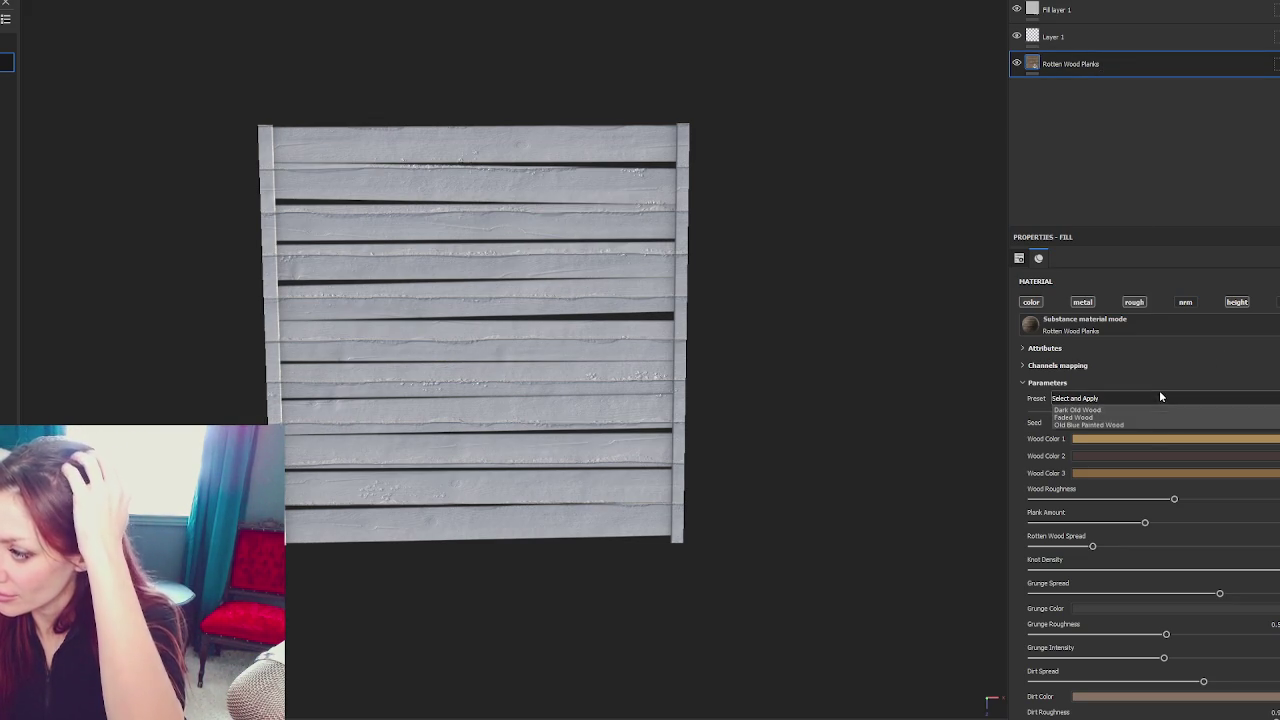
{"action": "left_click_drag", "start_coordinate": [1088, 64], "coordinate": [1096, 11]}
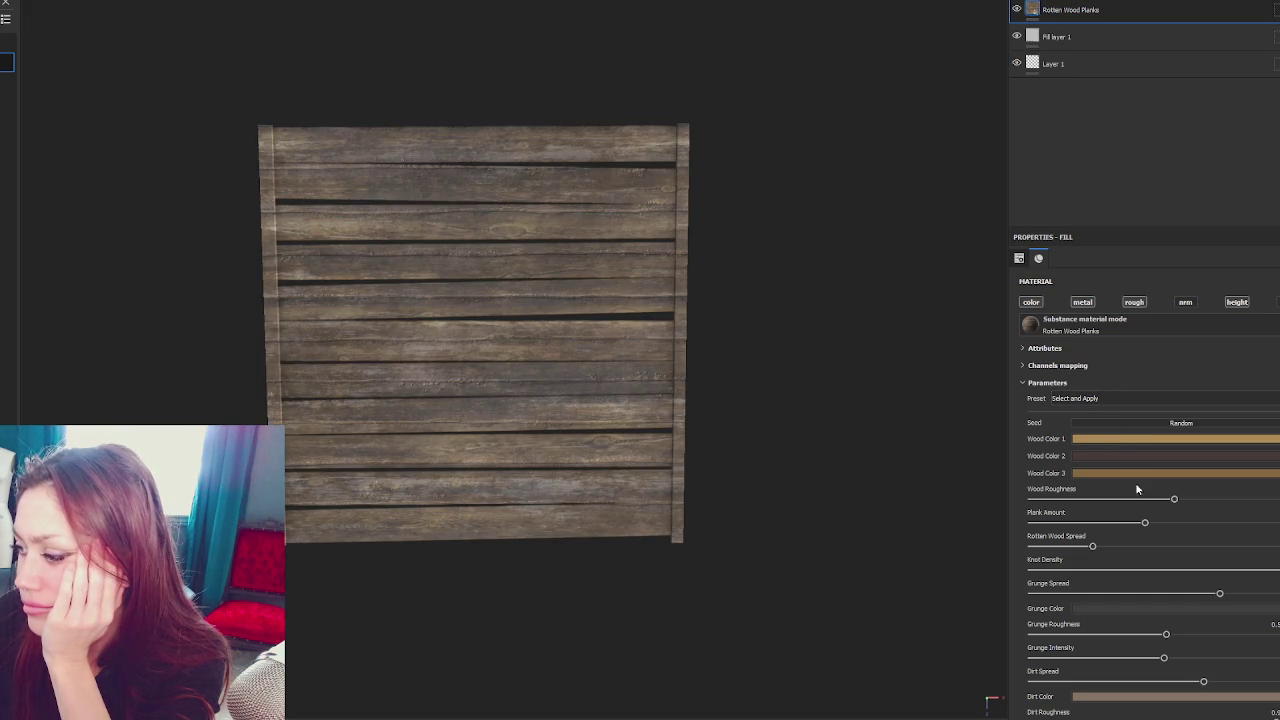
{"action": "left_click_drag", "start_coordinate": [1081, 526], "coordinate": [931, 523]}
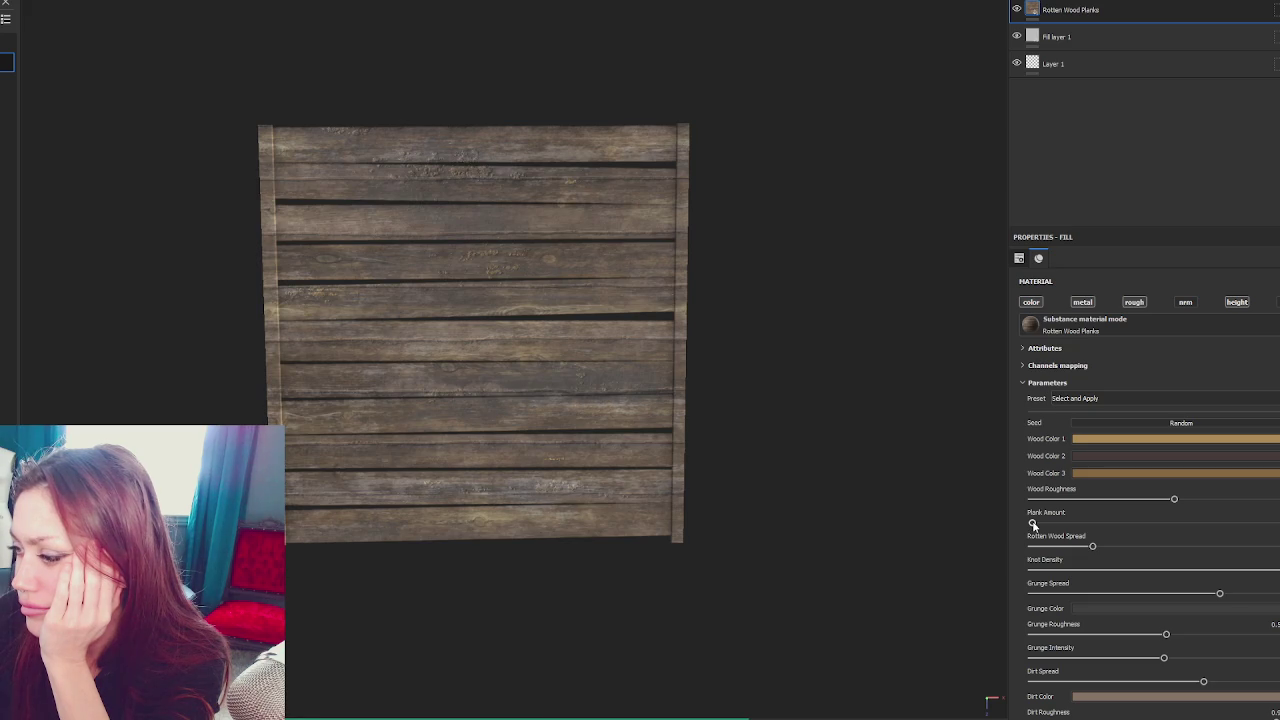
{"action": "scroll", "scroll_direction": "down", "scroll_amount": 3}
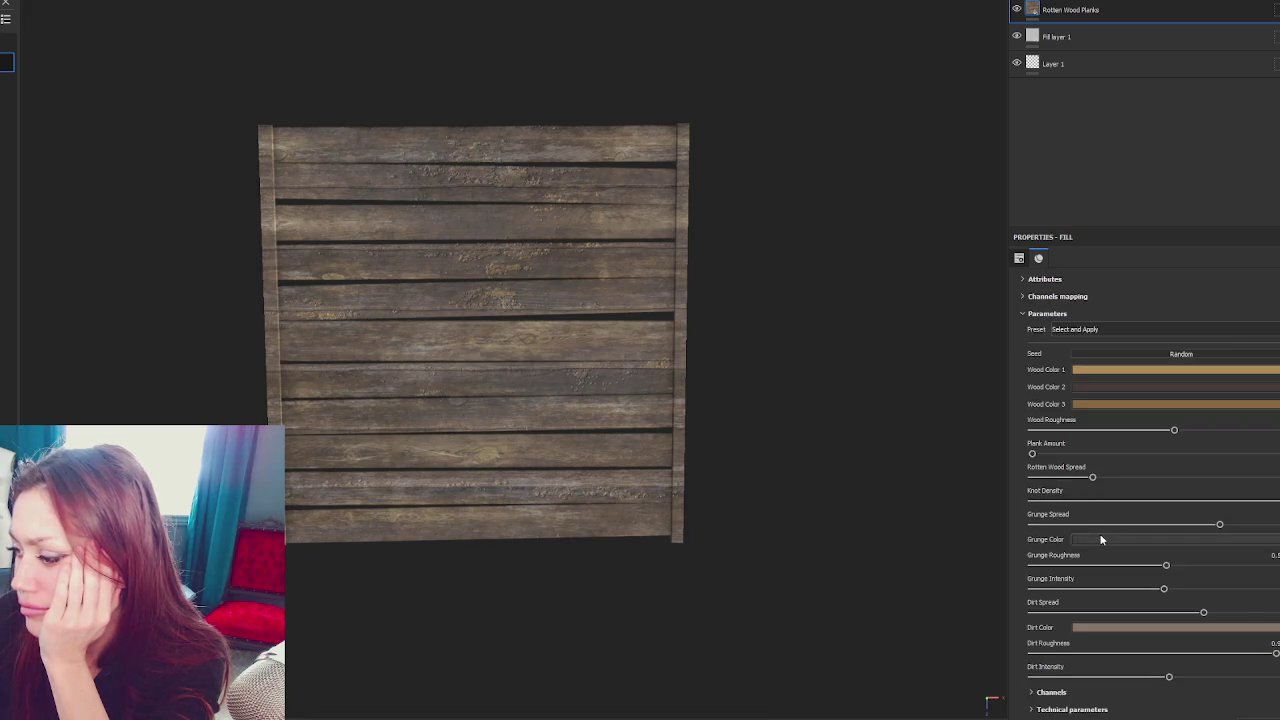
{"action": "scroll", "scroll_direction": "down", "scroll_amount": 3}
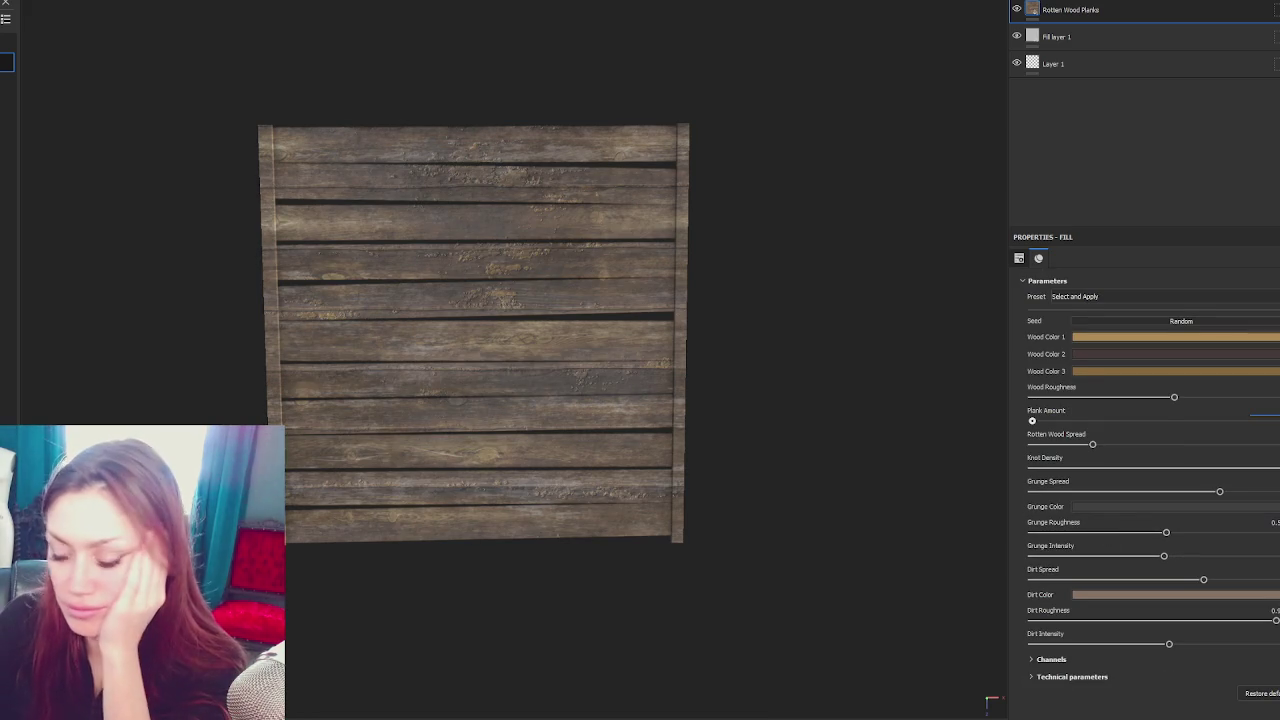
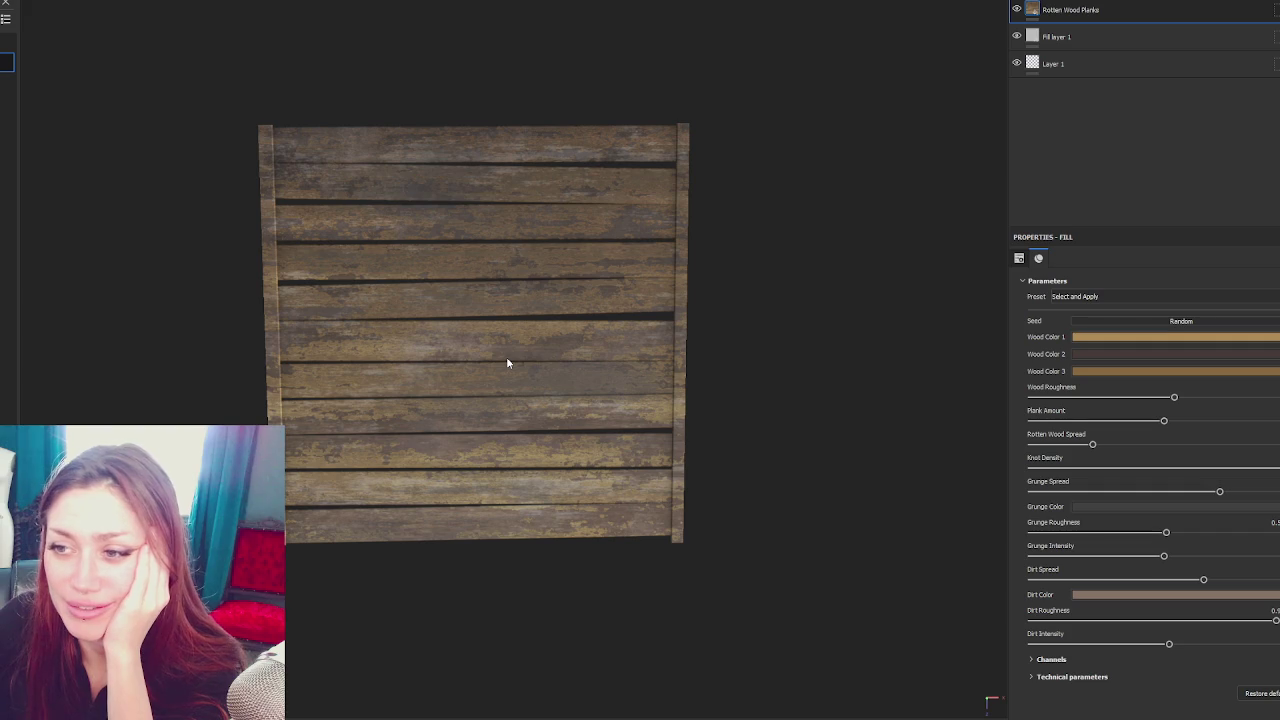
Create Folder 1 with a new grey Fill layer 2 at the top of the layer stack
{"action": "left_click_drag", "start_coordinate": [563, 357], "coordinate": [586, 254]}
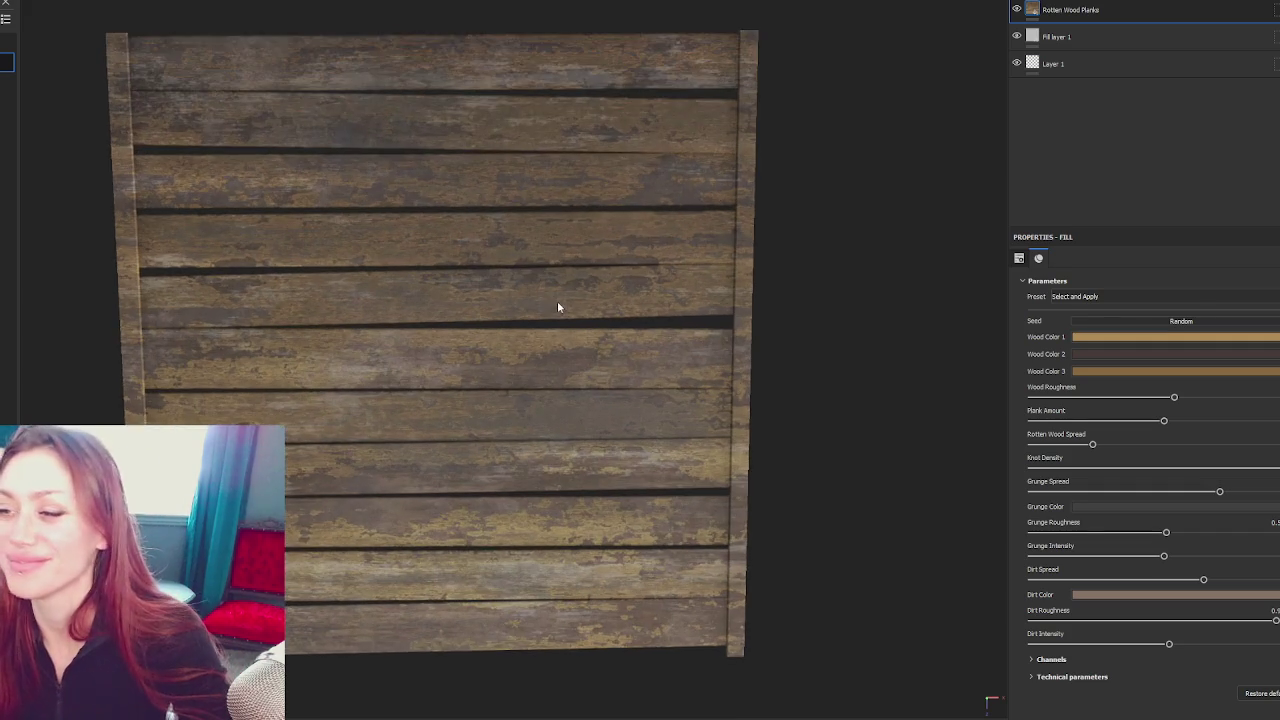
{"action": "scroll", "scroll_direction": "down", "scroll_amount": 3}
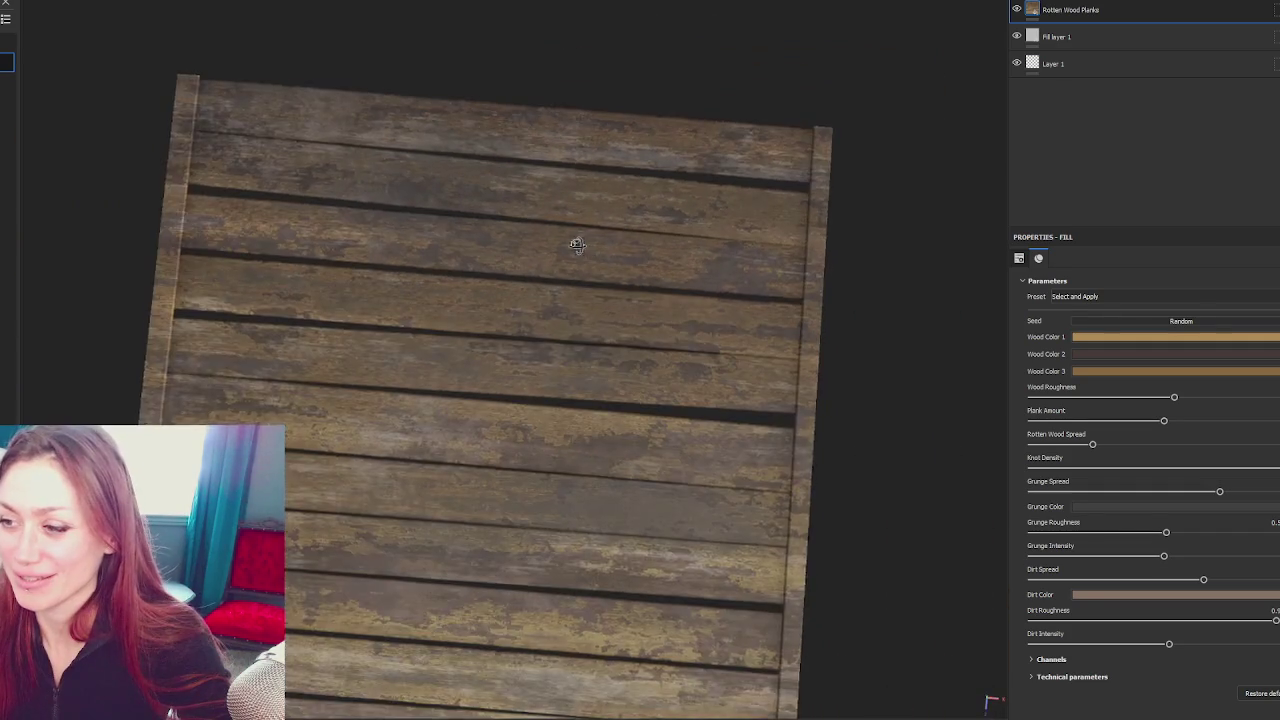
{"action": "left_click_drag", "start_coordinate": [580, 246], "coordinate": [583, 106]}
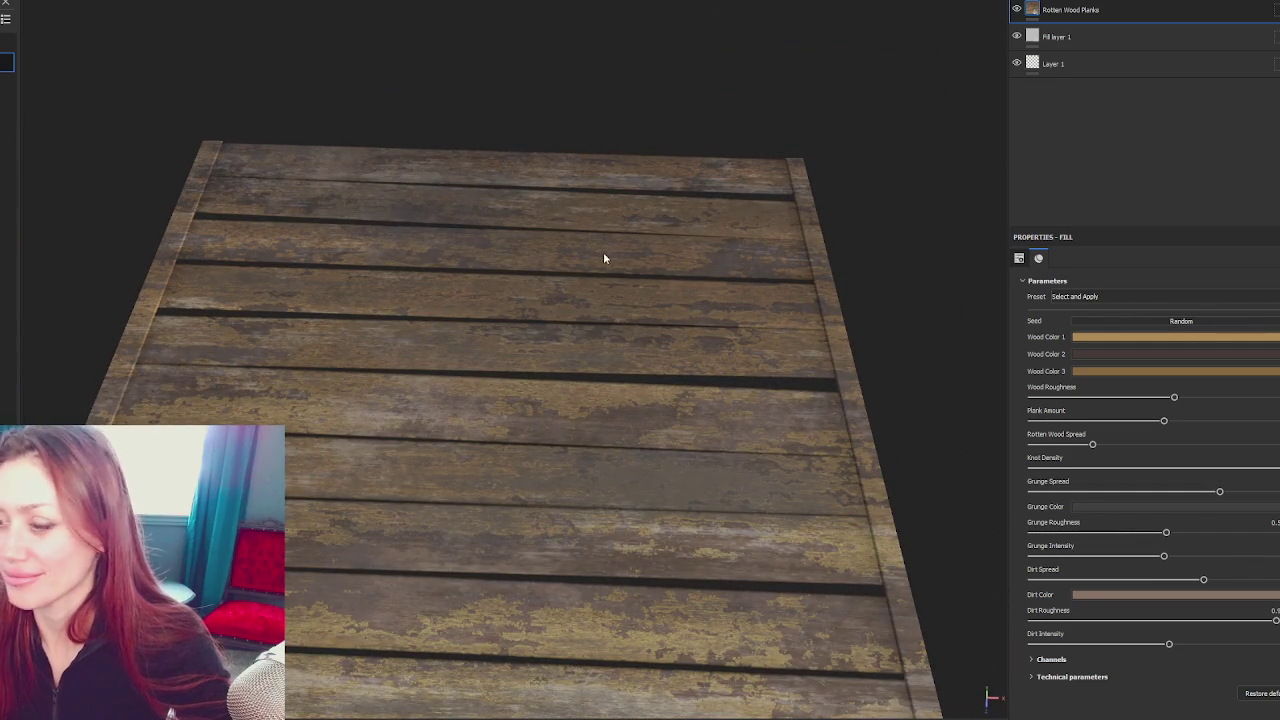
{"action": "left_click_drag", "start_coordinate": [574, 212], "coordinate": [560, 290]}
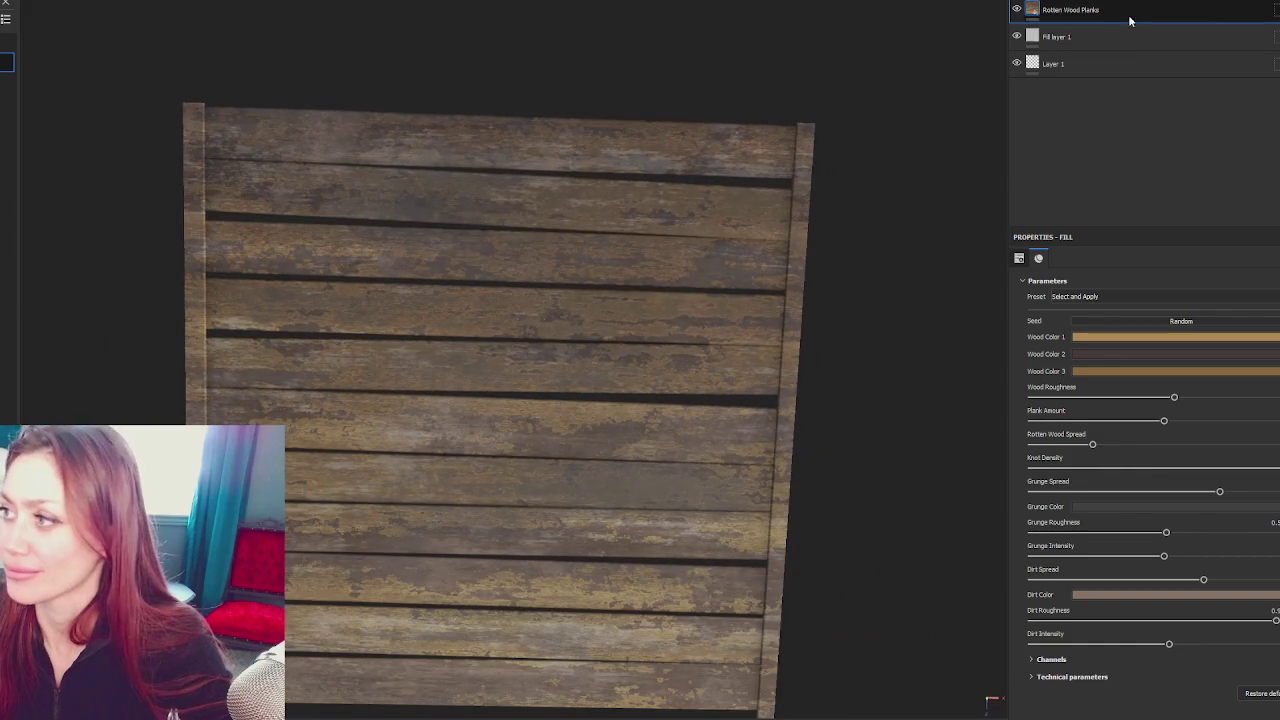
{"action": "left_click", "coordinate": [1129, 3]}
{"action": "left_click", "coordinate": [1085, 3]}
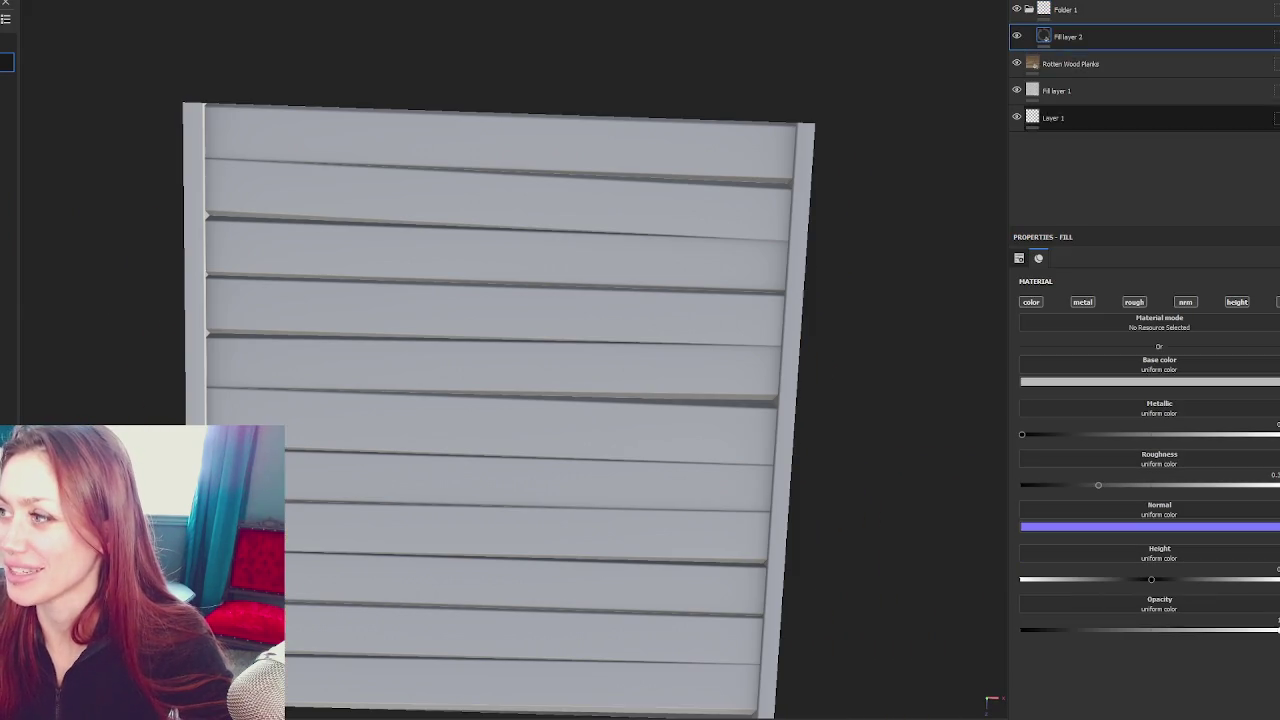
Move Rotten Wood Planks into Folder 1 above Fill layer 2 and give the folder a mask
{"action": "left_click", "coordinate": [1156, 14]}
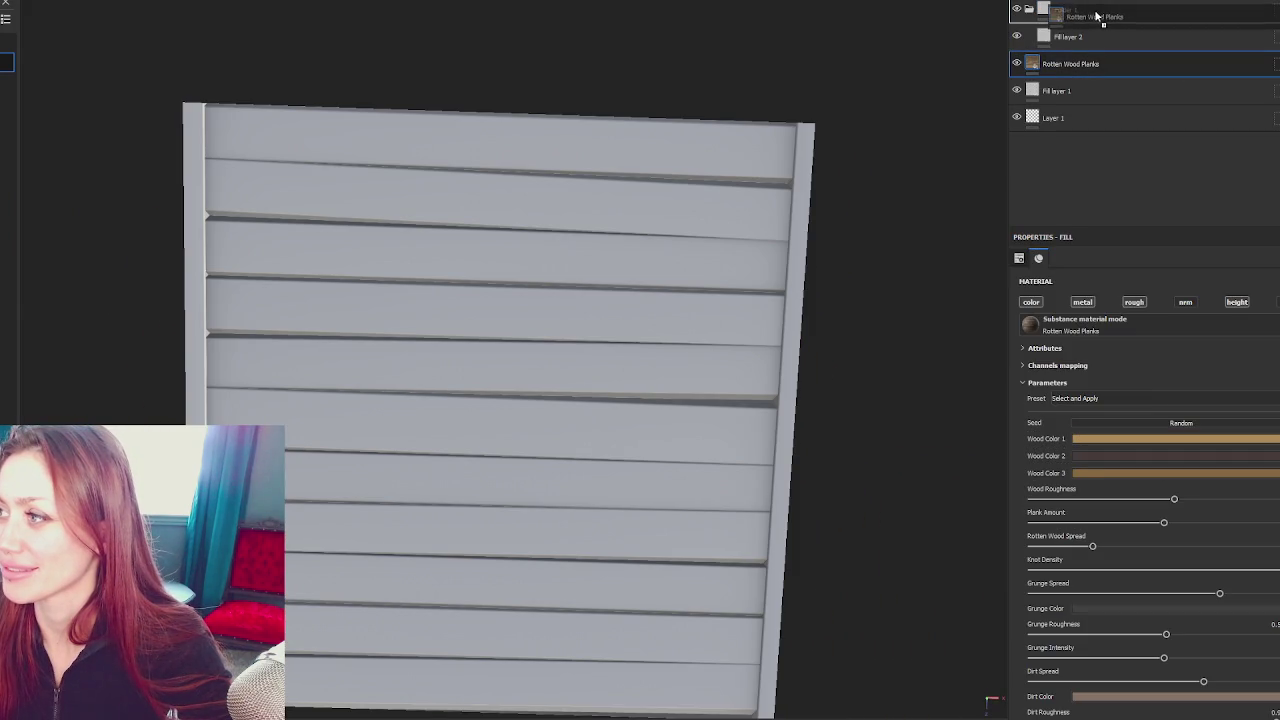
{"action": "left_click_drag", "start_coordinate": [1070, 63], "coordinate": [1100, 36]}
{"action": "right_click", "coordinate": [1102, 12]}
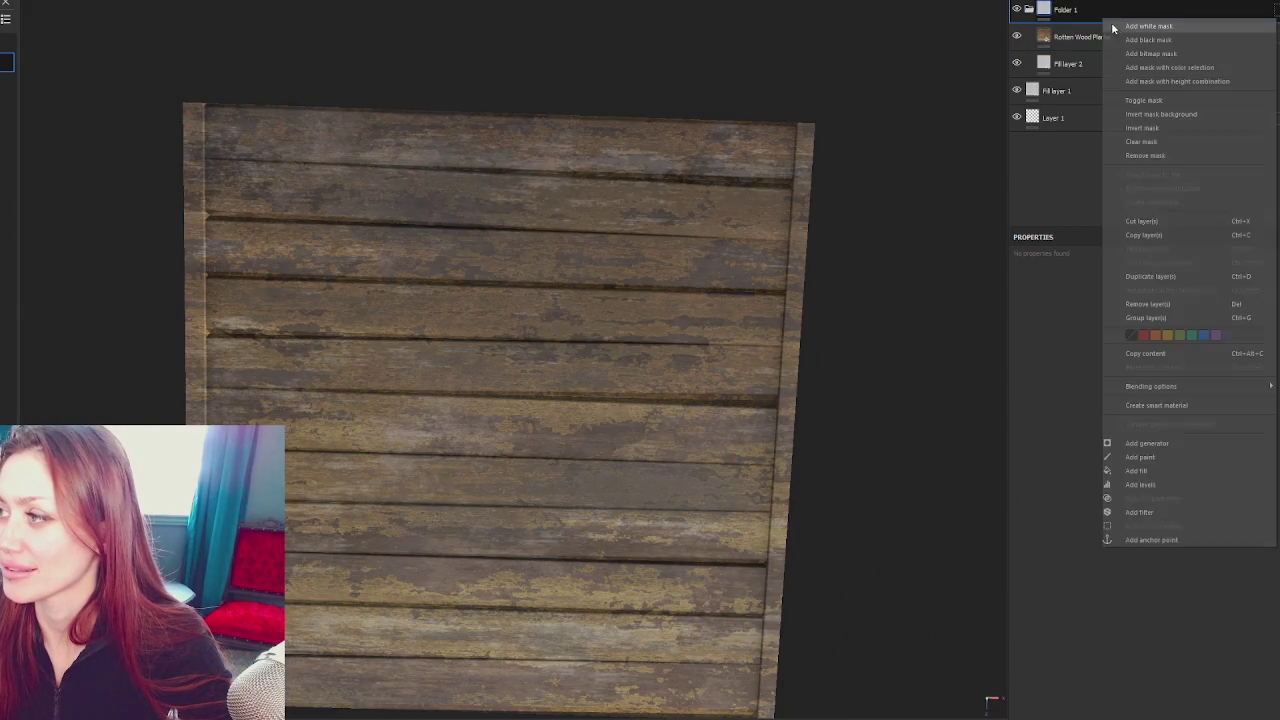
{"action": "left_click", "coordinate": [1140, 26]}
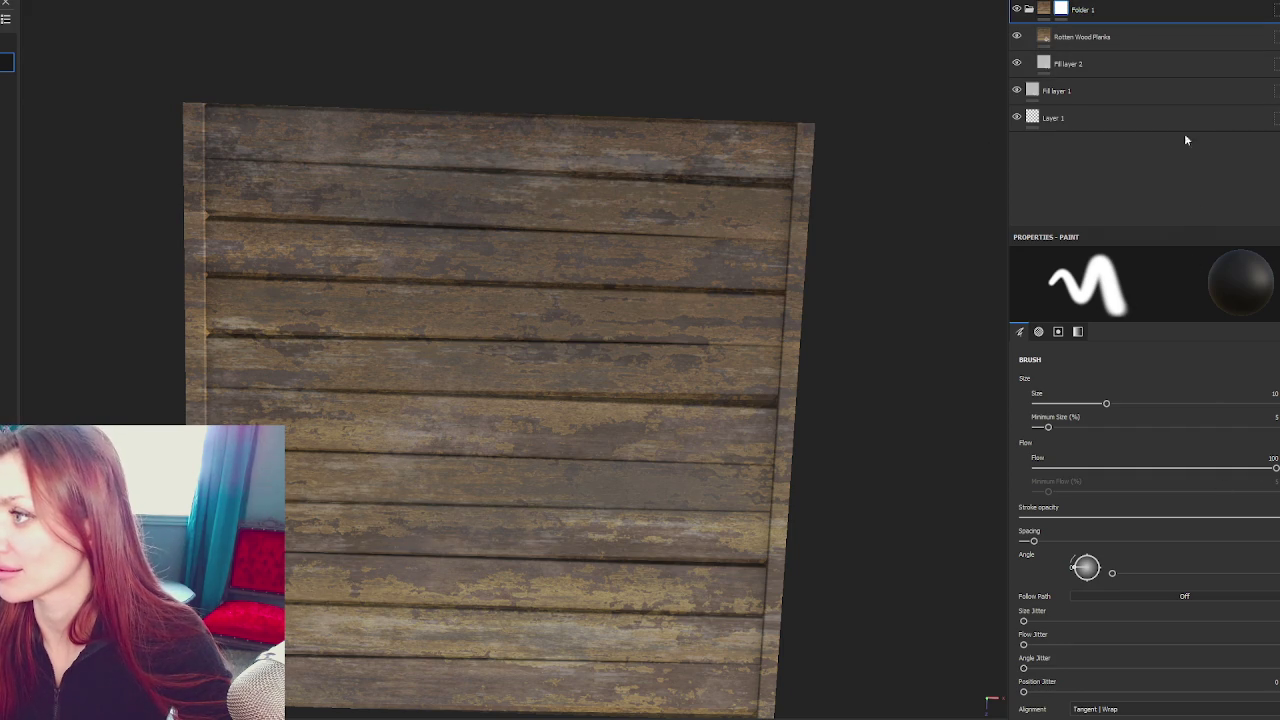
Inspect the Rotten Wood Planks and Fill layer 2 layers, restoring Fill layer 2 after deleting it
{"action": "left_click", "coordinate": [1175, 38]}
{"action": "left_click", "coordinate": [1171, 63]}
{"action": "left_click", "coordinate": [1160, 66]}
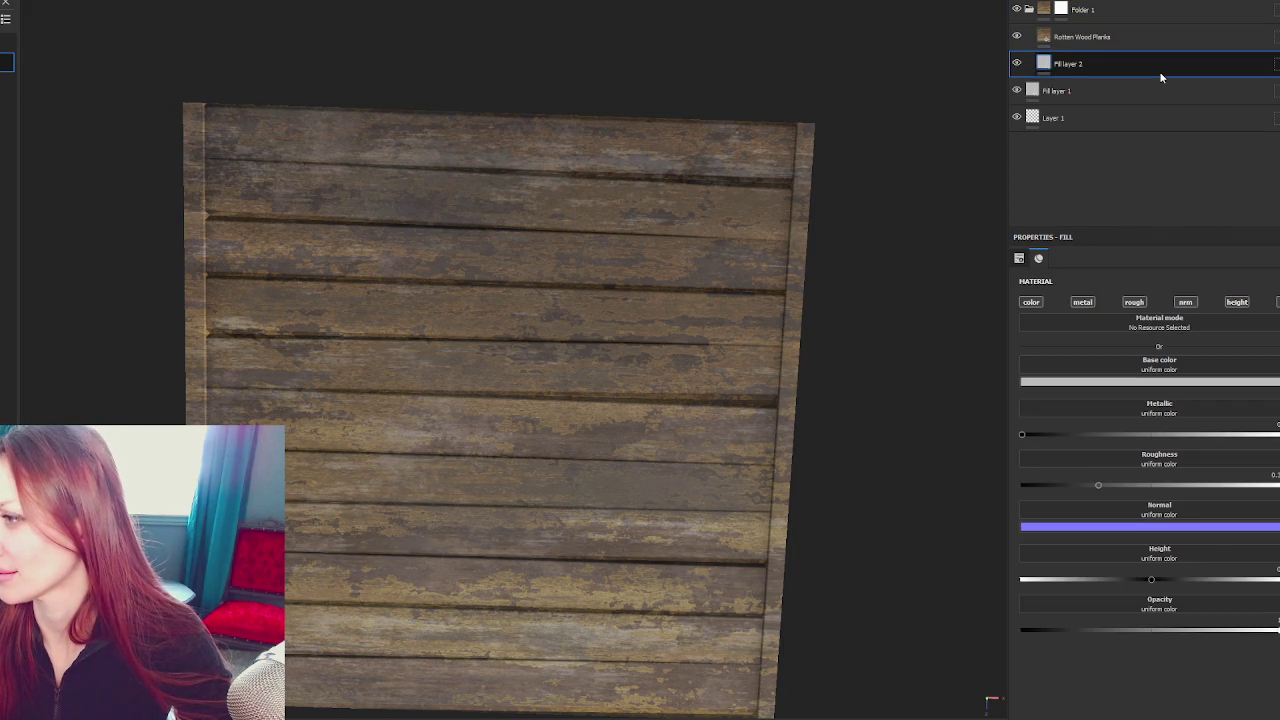
{"action": "key", "text": "Delete"}
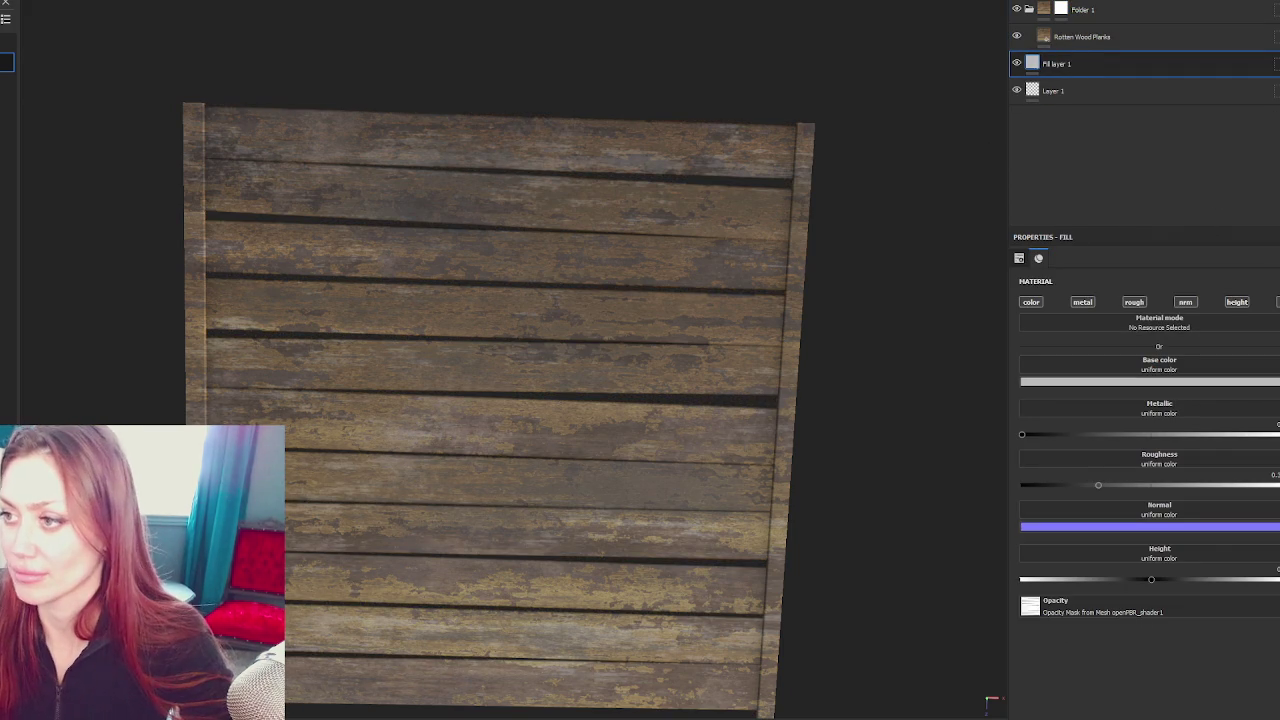
{"action": "key", "text": "ctrl+z"}
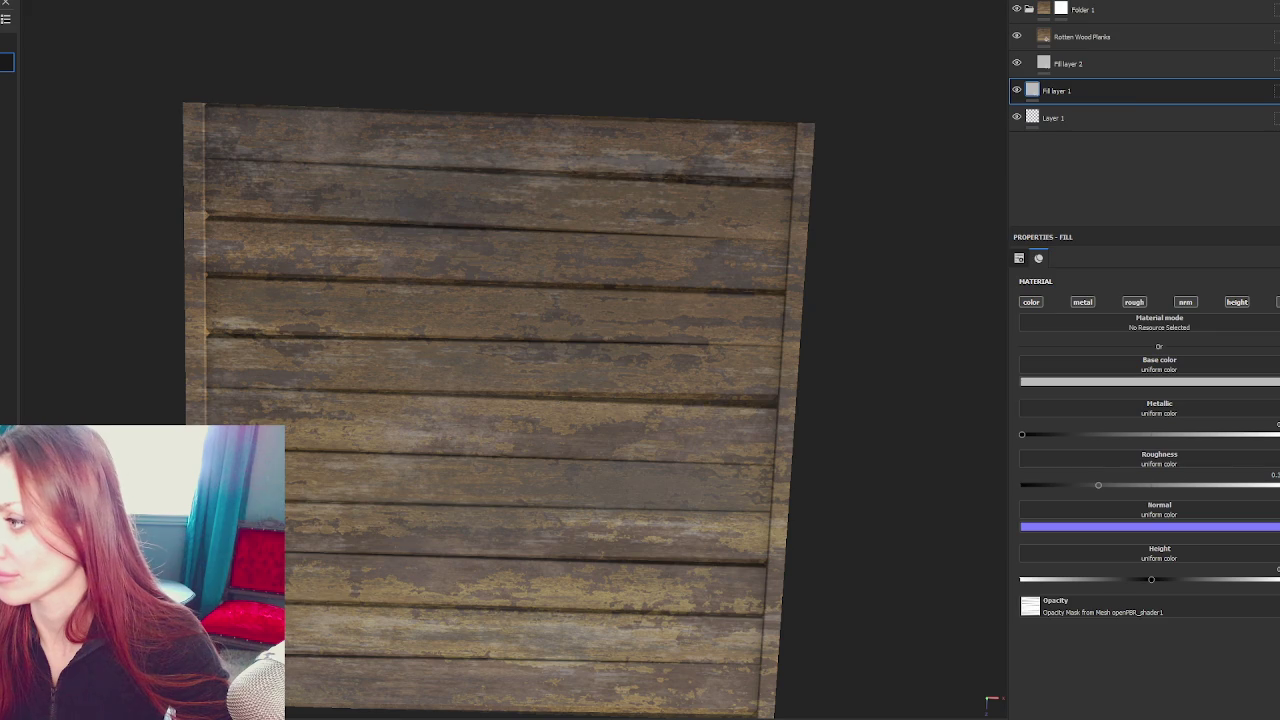
{"action": "left_click", "coordinate": [1118, 46]}
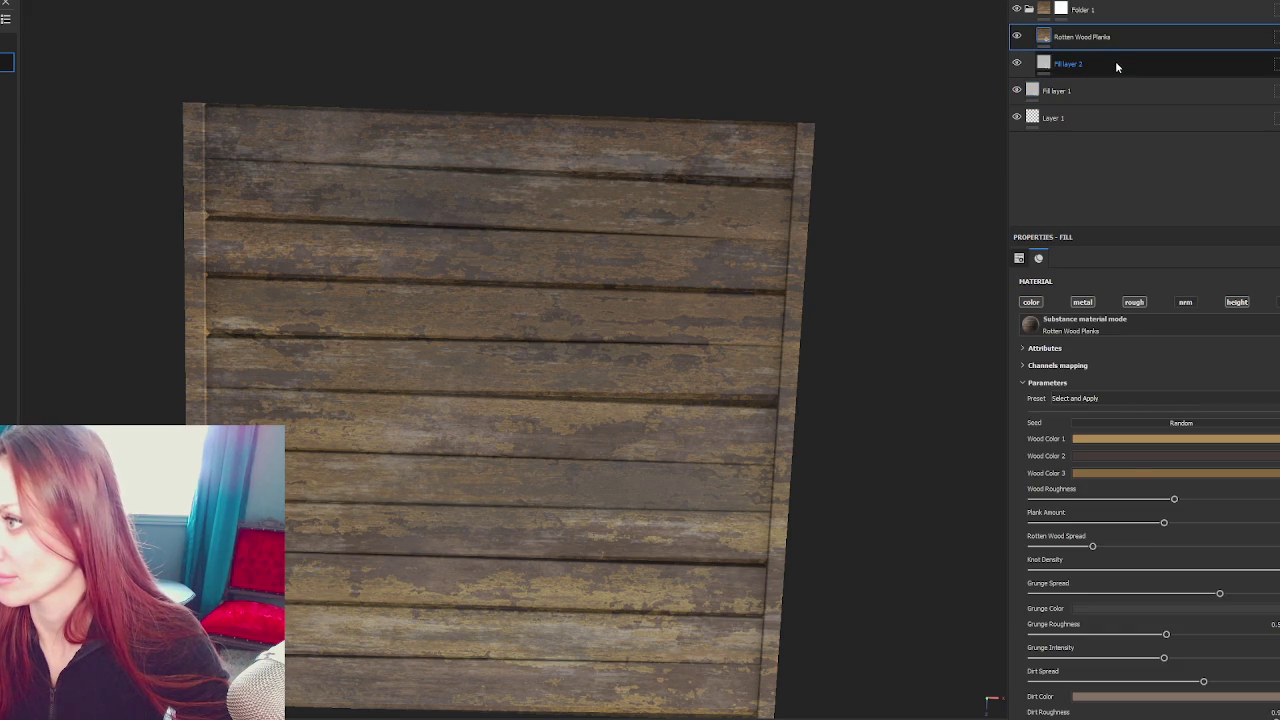
{"action": "left_click", "coordinate": [1115, 63]}
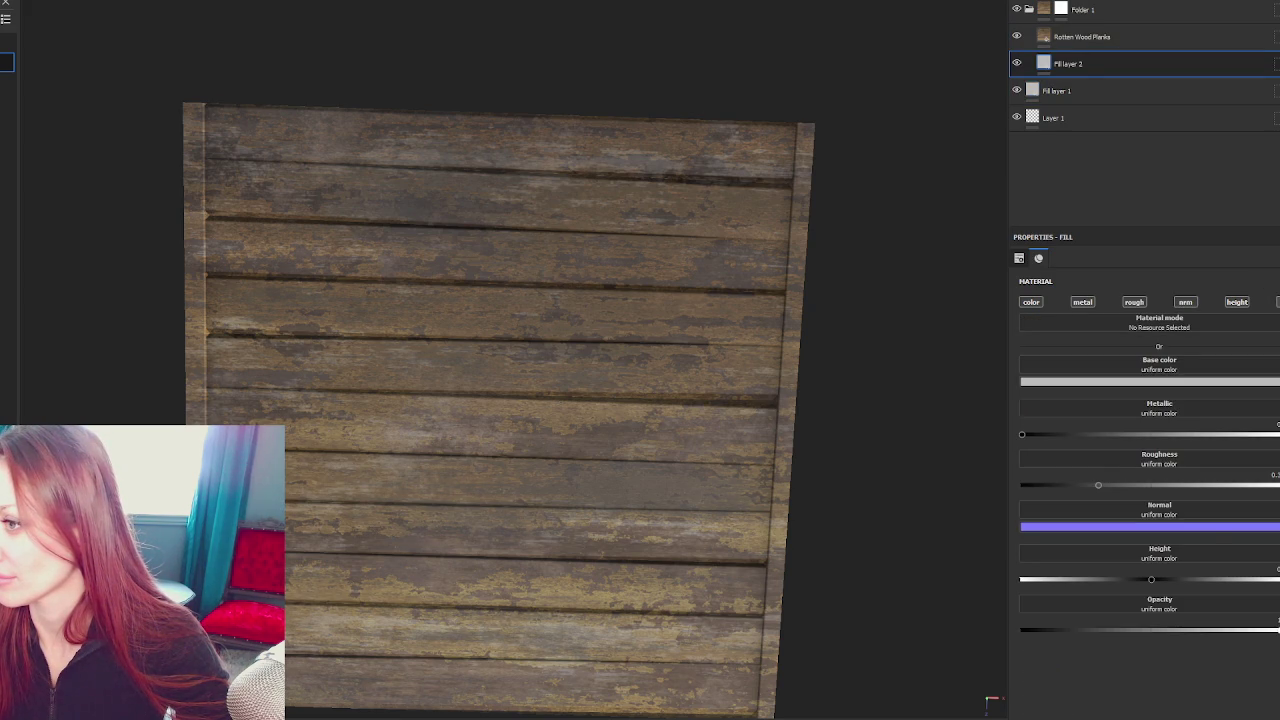
Test-paint Folder 1's mask, undo the stroke, then duplicate Folder 1 with Ctrl+D
{"action": "left_click", "coordinate": [1059, 6]}
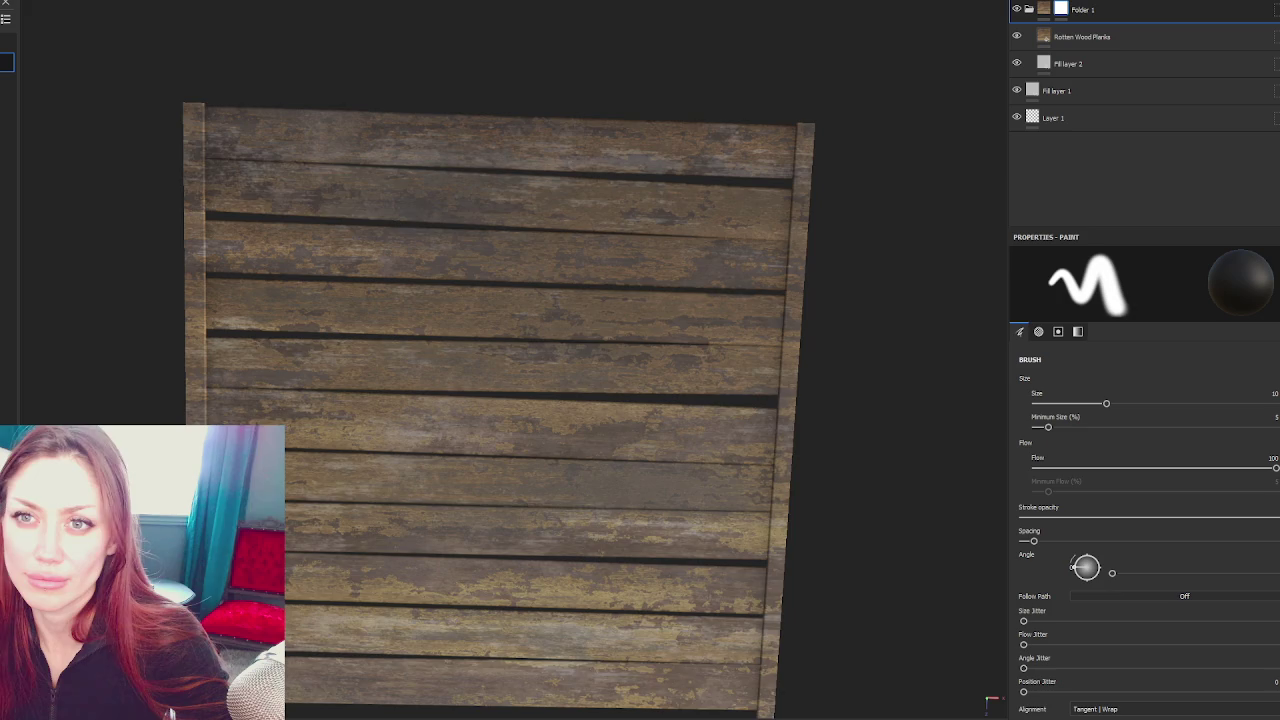
{"action": "left_click_drag", "start_coordinate": [262, 187], "coordinate": [553, 224]}
{"action": "scroll", "scroll_direction": "down", "scroll_amount": 3}
{"action": "scroll", "scroll_direction": "down", "scroll_amount": 3}
{"action": "scroll", "scroll_direction": "down", "scroll_amount": 3}
{"action": "key", "text": "ctrl+z"}
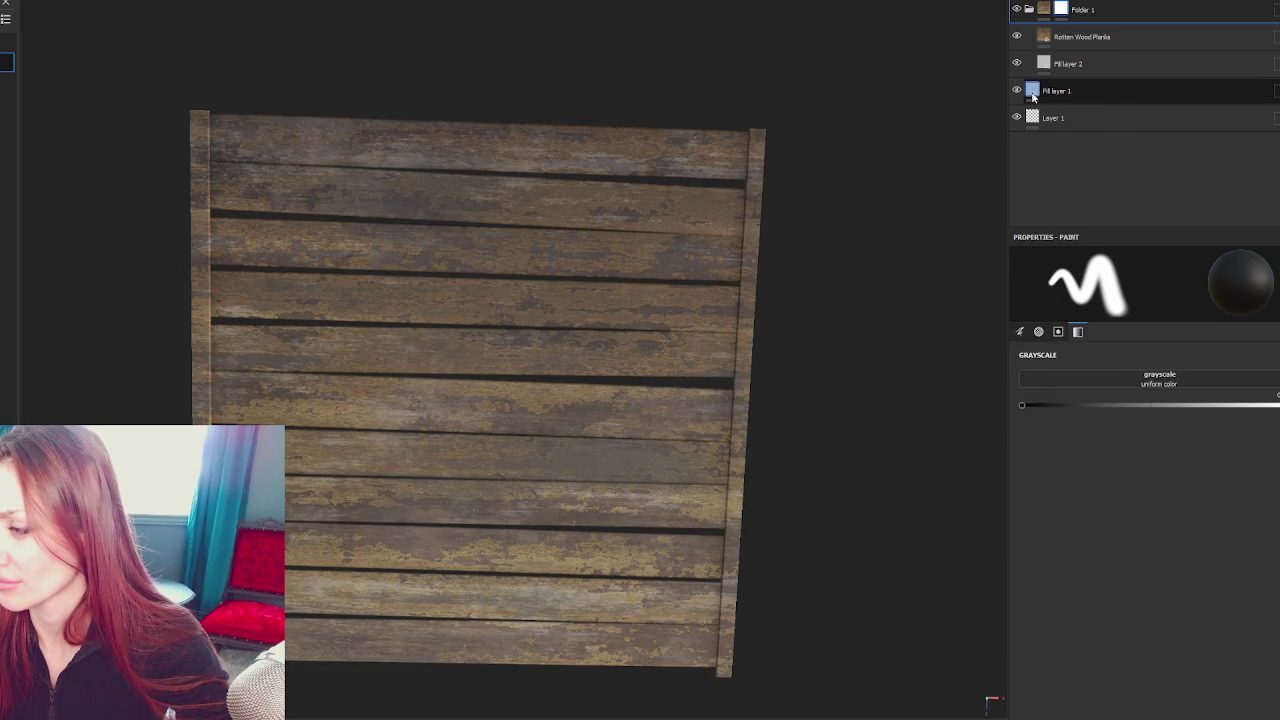
{"action": "left_click_drag", "start_coordinate": [1034, 95], "coordinate": [1075, 10]}
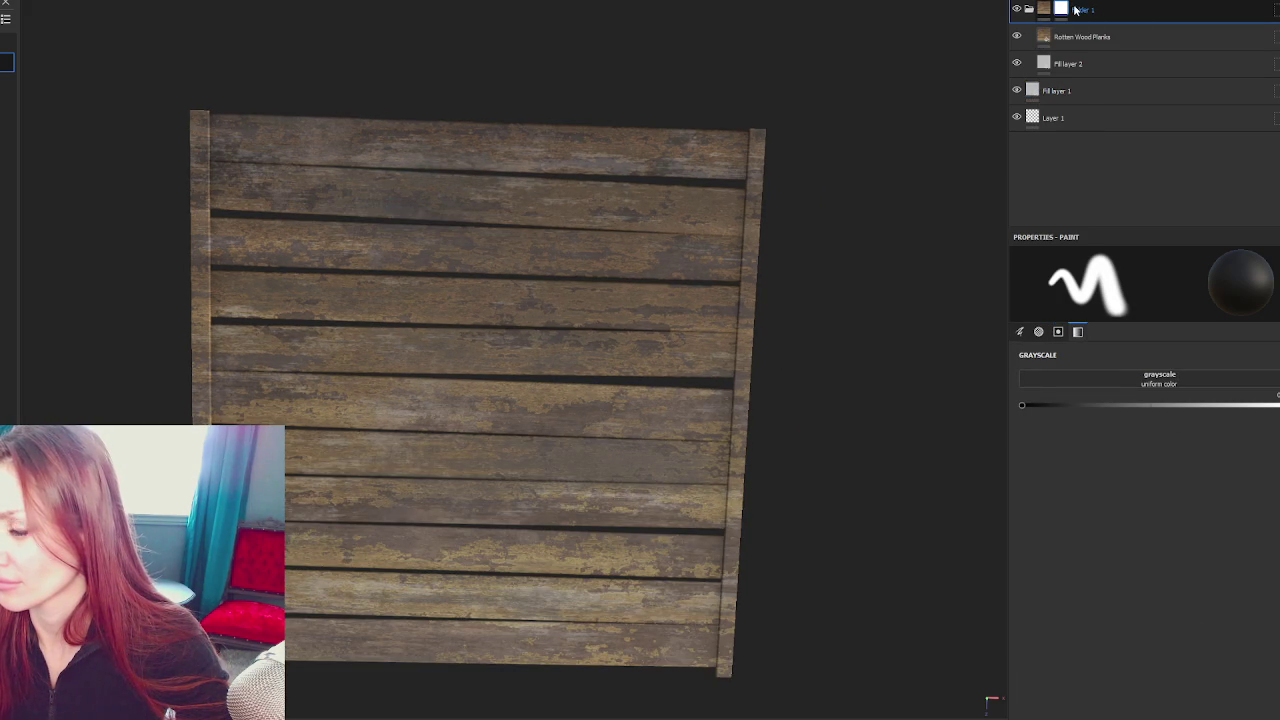
{"action": "key", "text": "ctrl+d"}
{"action": "left_click", "coordinate": [1047, 34]}
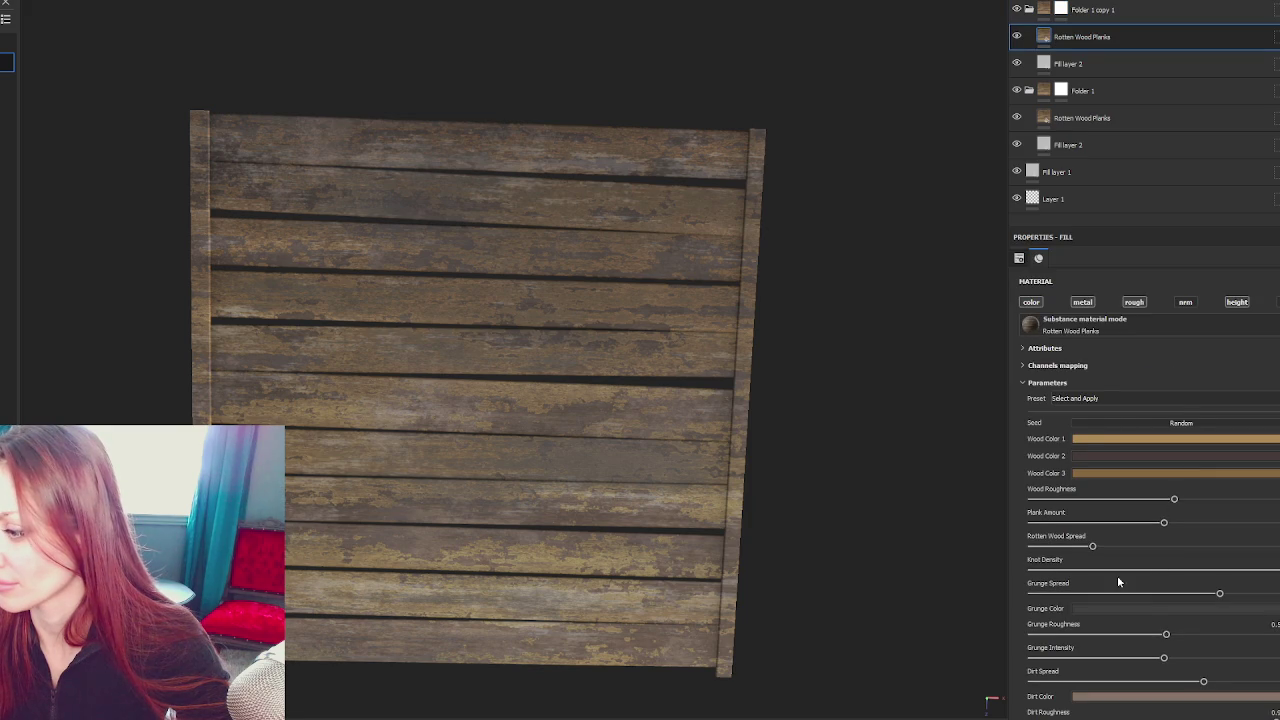
On Folder 1 copy 1's mask, brush a grey band across the top plank, then recentre the view
{"action": "scroll", "scroll_direction": "up", "scroll_amount": 3}
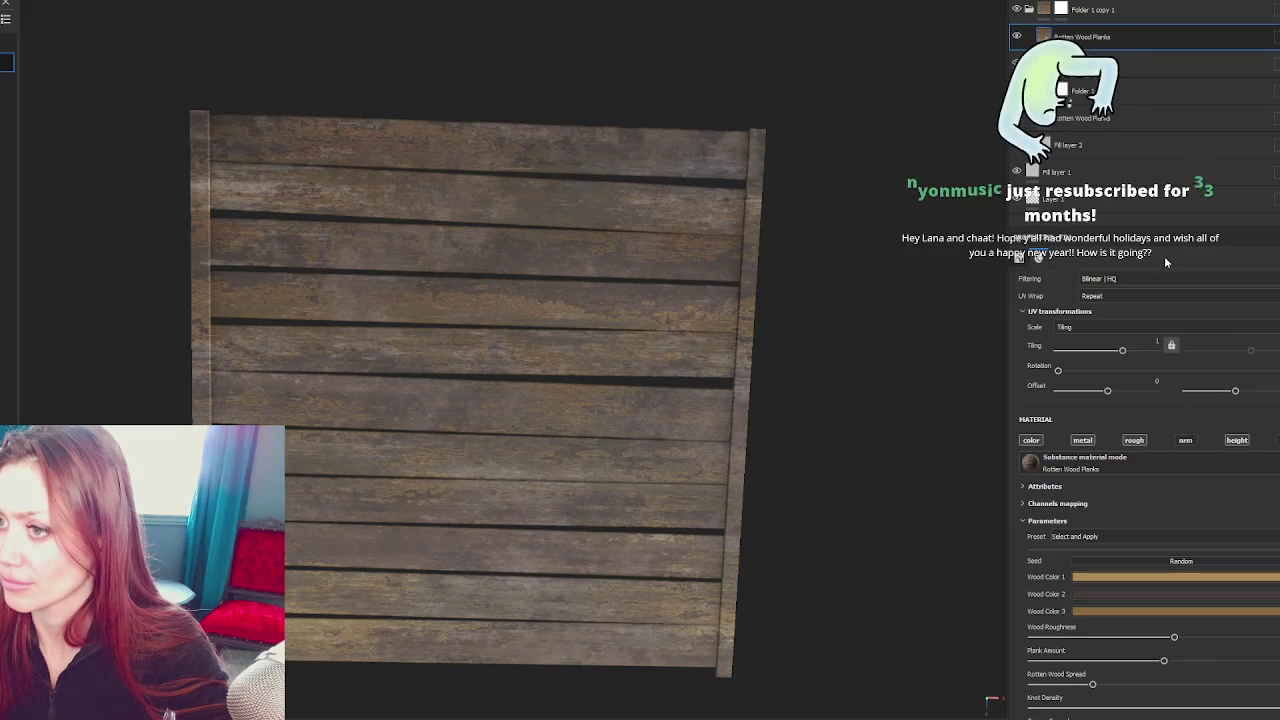
{"action": "left_click", "coordinate": [1028, 10]}
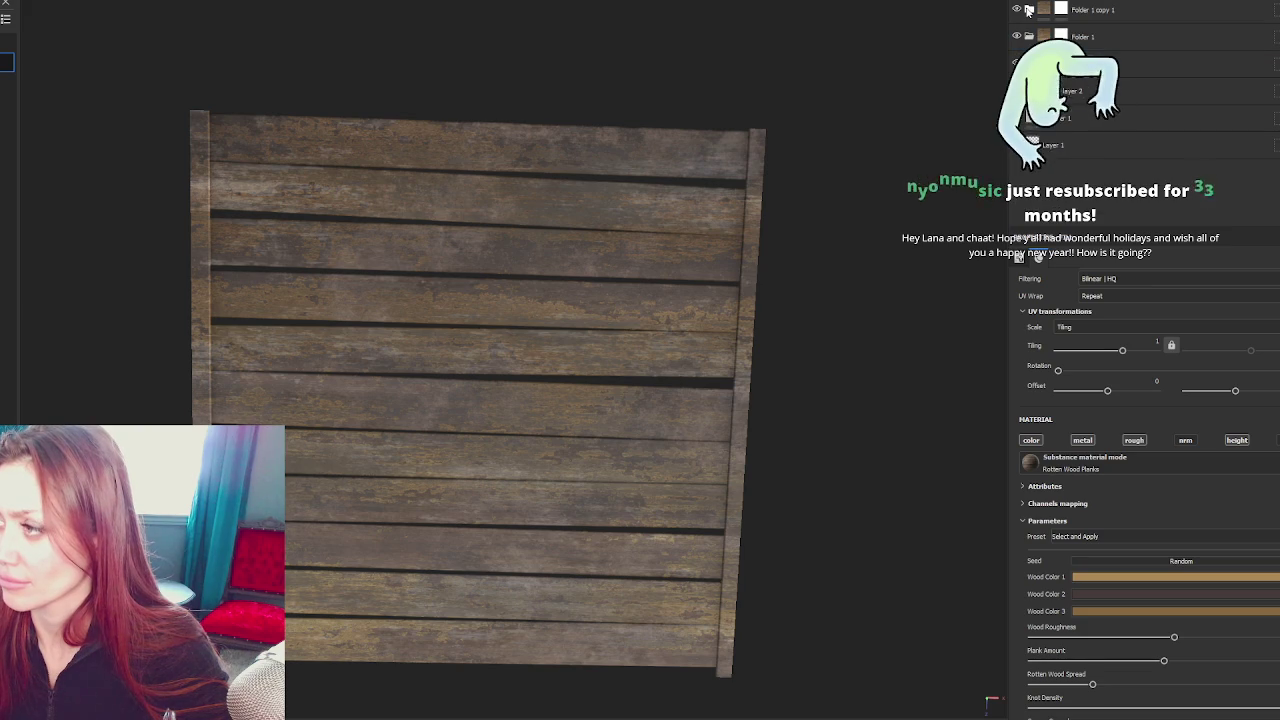
{"action": "left_click", "coordinate": [1061, 10]}
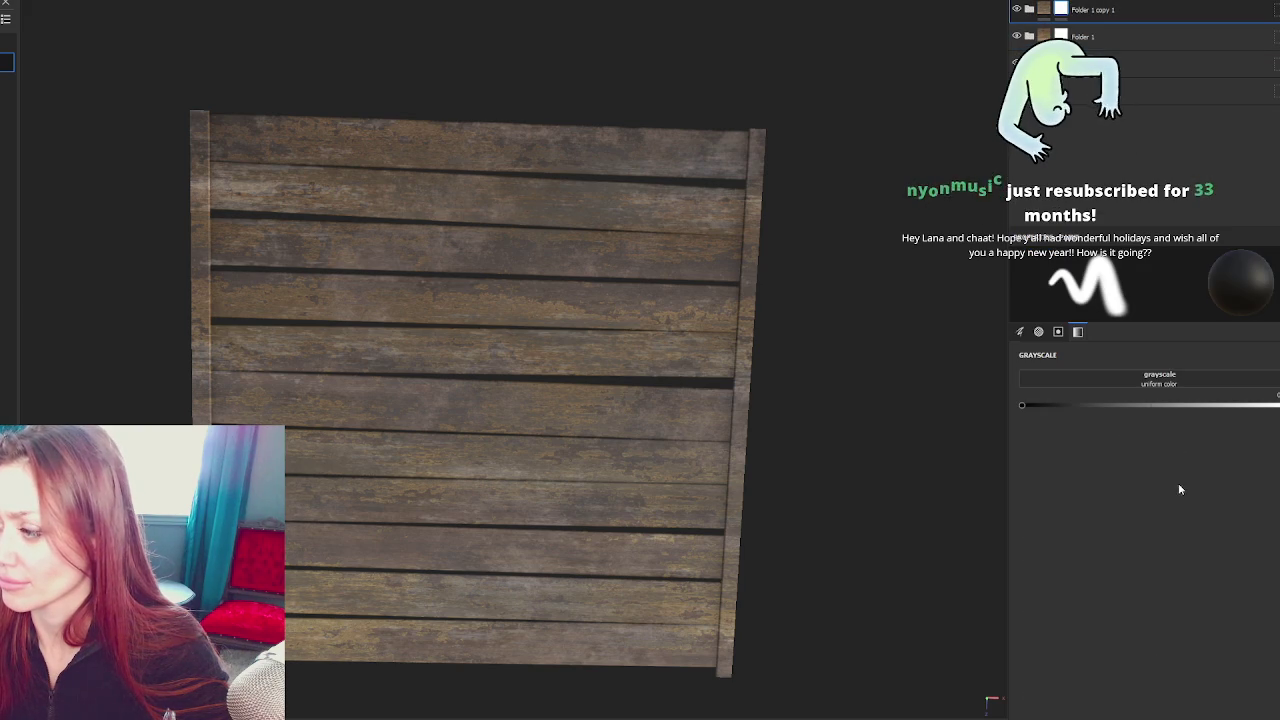
{"action": "left_click_drag", "start_coordinate": [522, 204], "coordinate": [600, 205]}
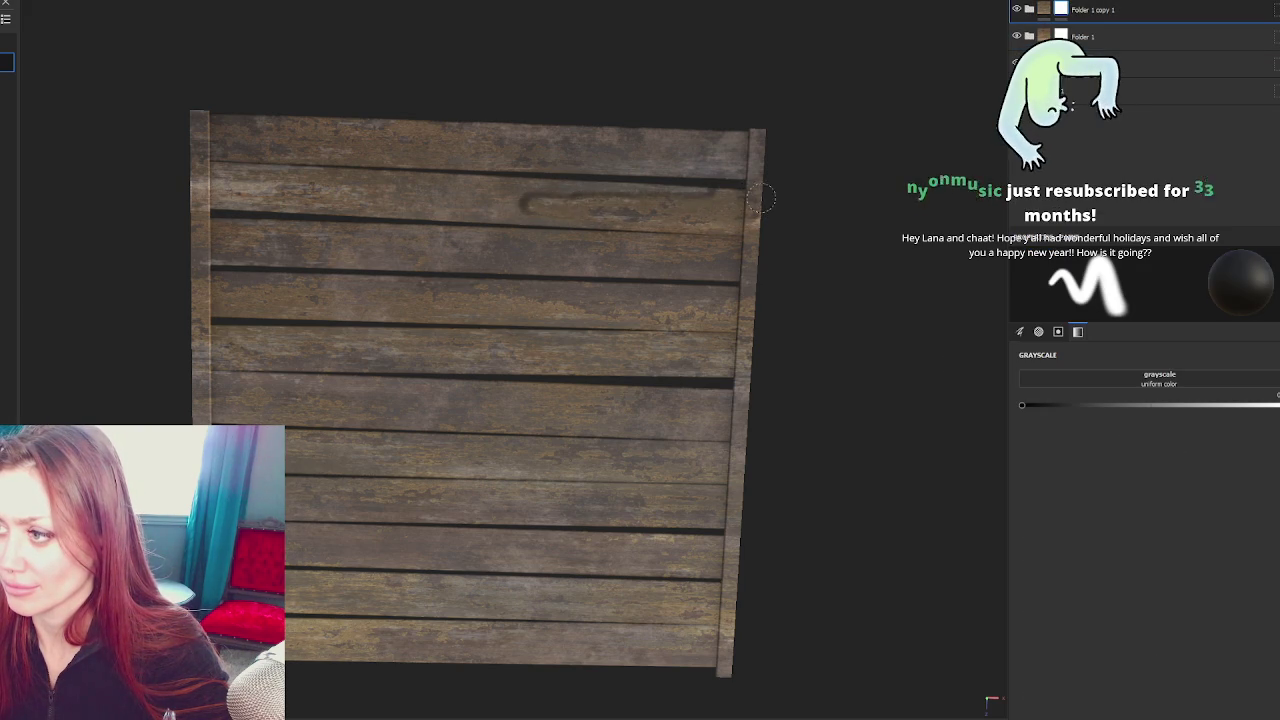
{"action": "left_click_drag", "start_coordinate": [485, 205], "coordinate": [175, 200]}
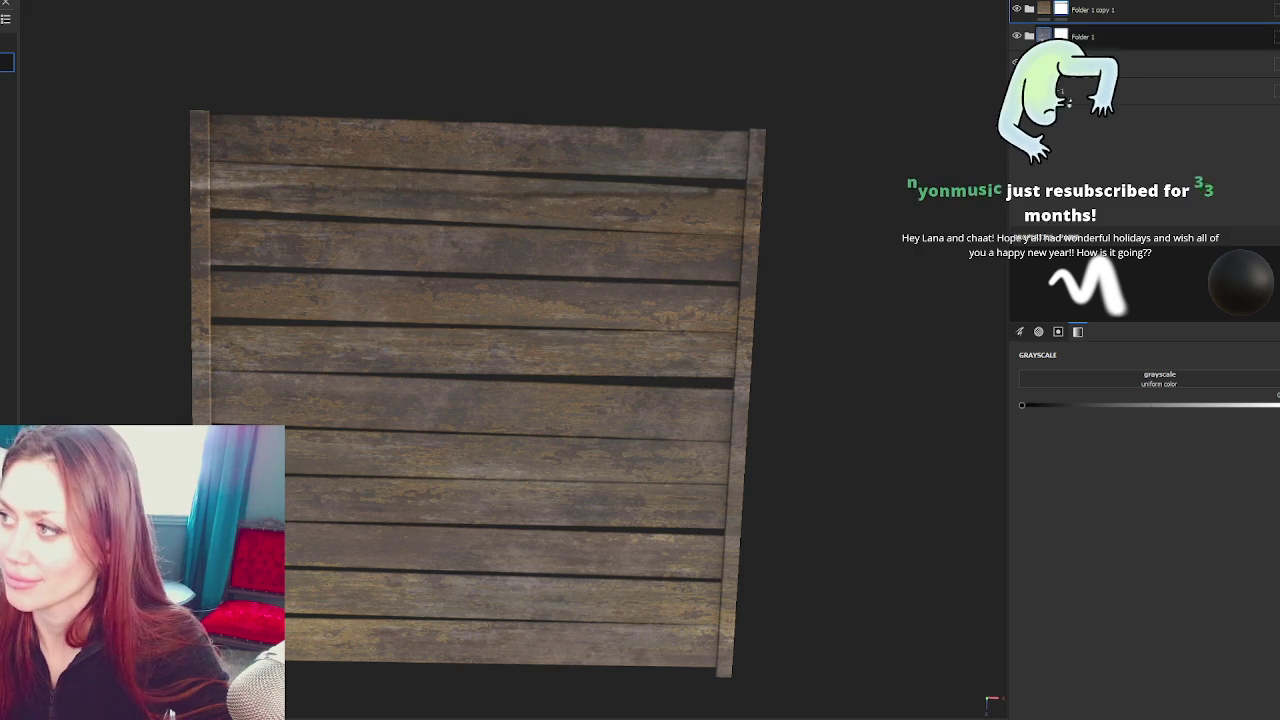
{"action": "scroll", "scroll_direction": "up", "scroll_amount": 3}
{"action": "left_click_drag", "start_coordinate": [435, 233], "coordinate": [525, 398]}
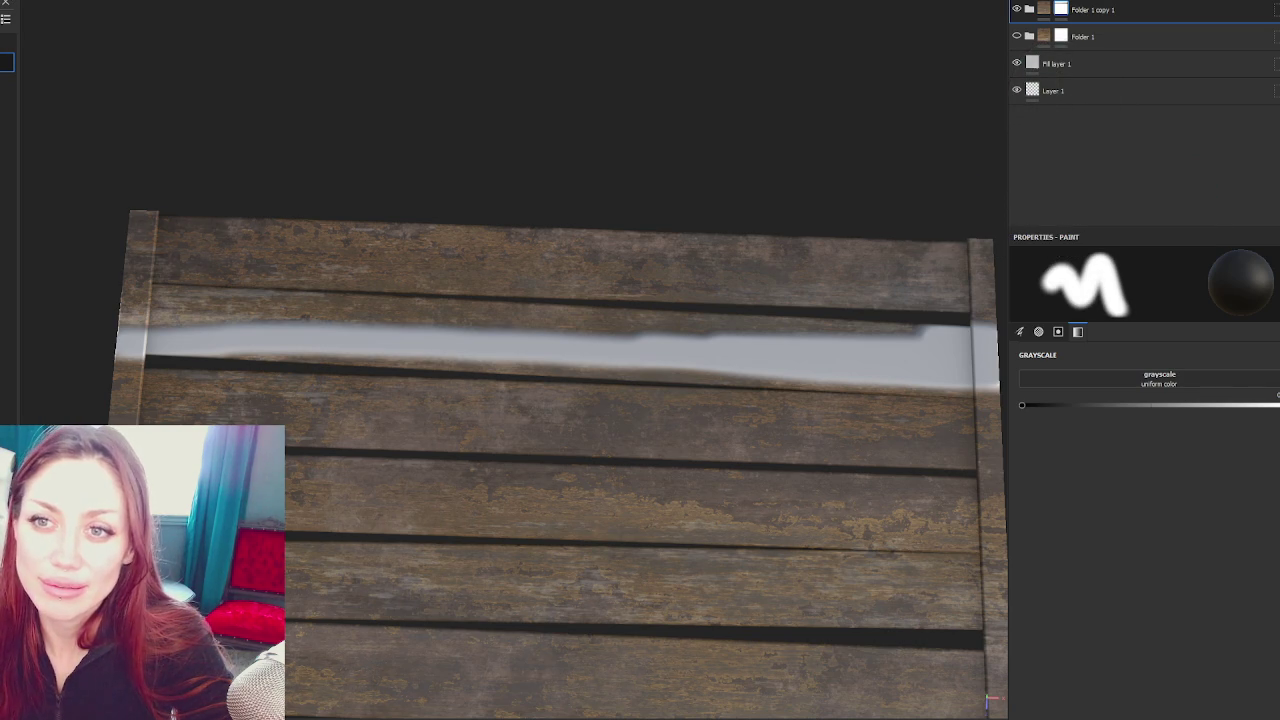
Paint straight grey strokes along the first plank's stripe from left end to right end
{"action": "left_click", "coordinate": [5, 14]}
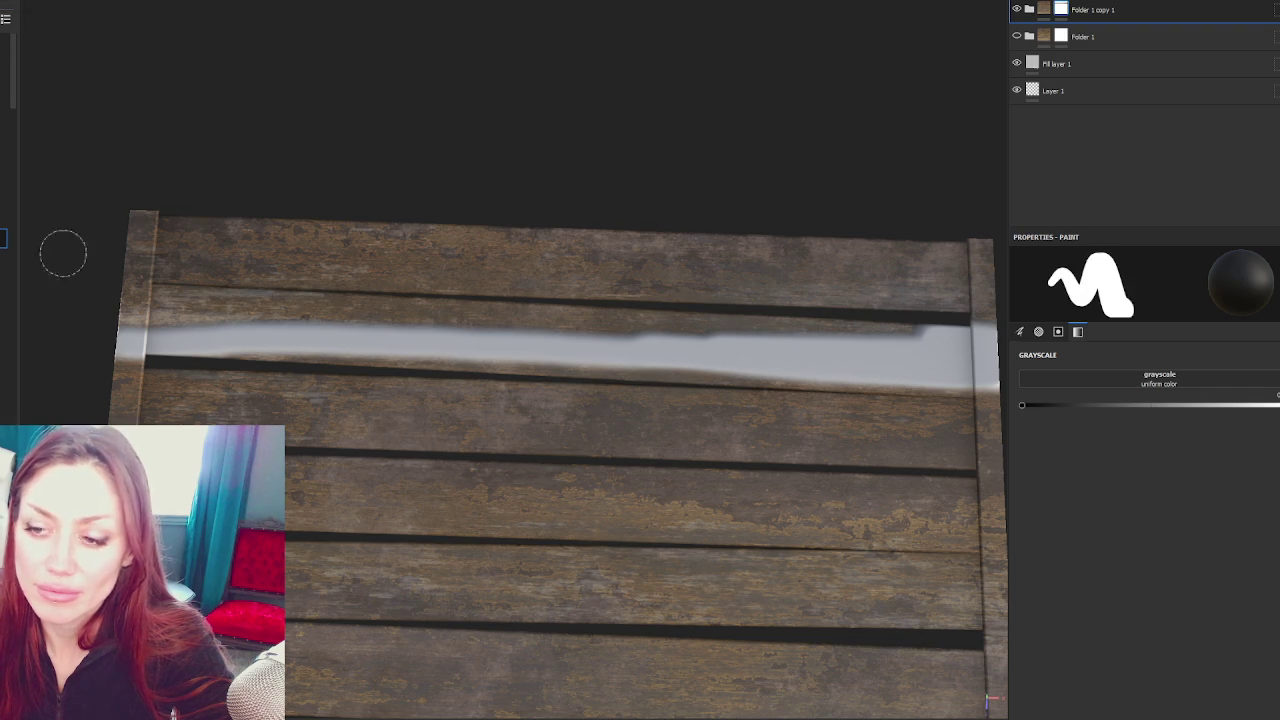
{"action": "left_click", "coordinate": [130, 340]}
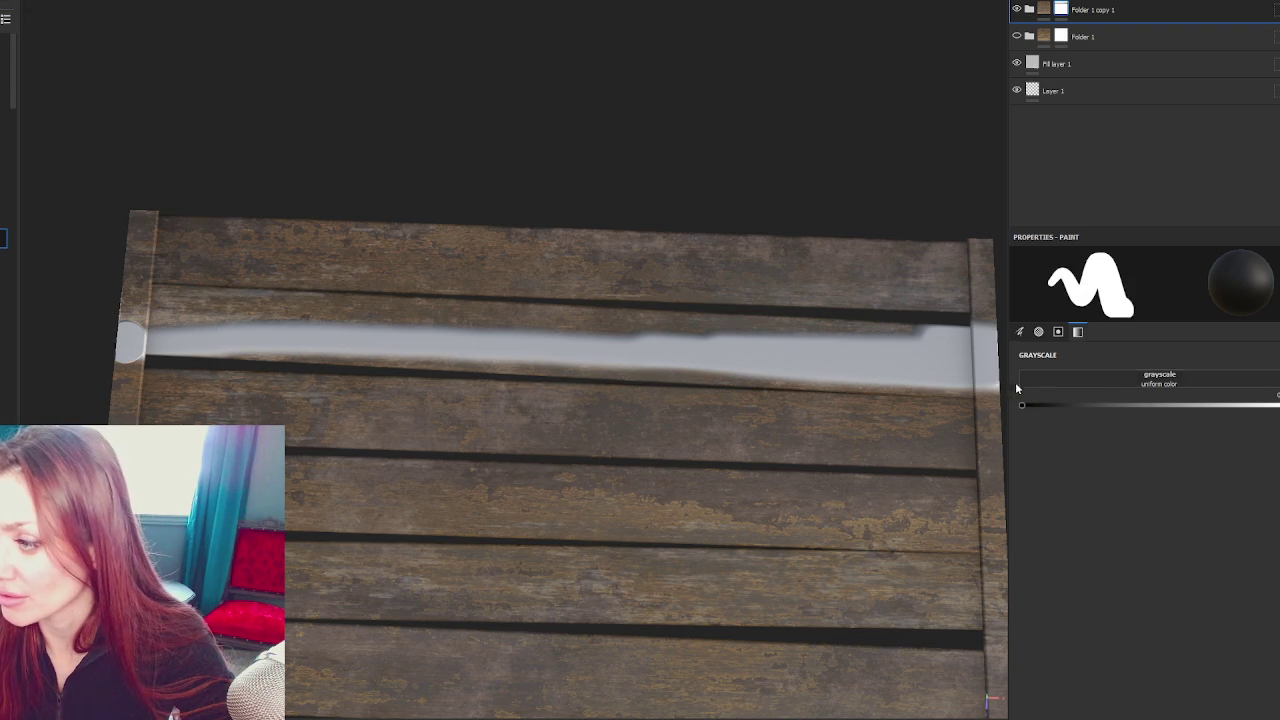
{"action": "left_click", "coordinate": [985, 381]}
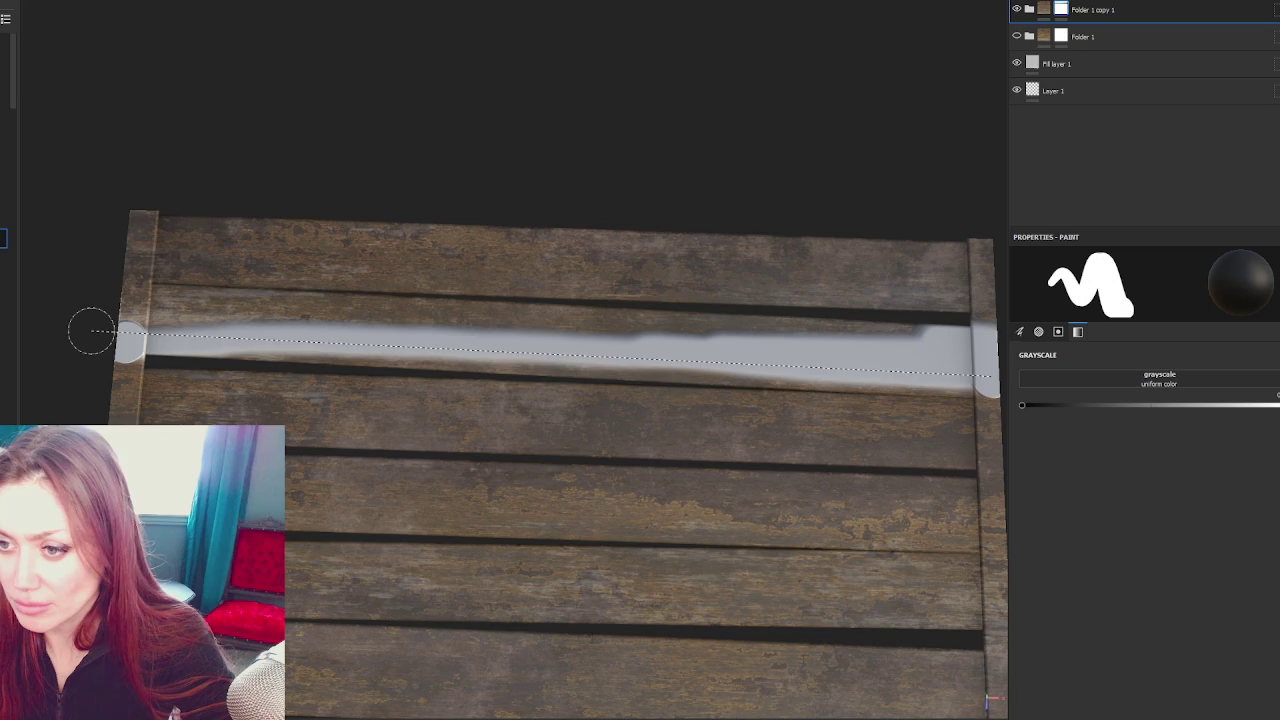
{"action": "left_click", "coordinate": [91, 331]}
{"action": "left_click_drag", "start_coordinate": [482, 358], "coordinate": [157, 330]}
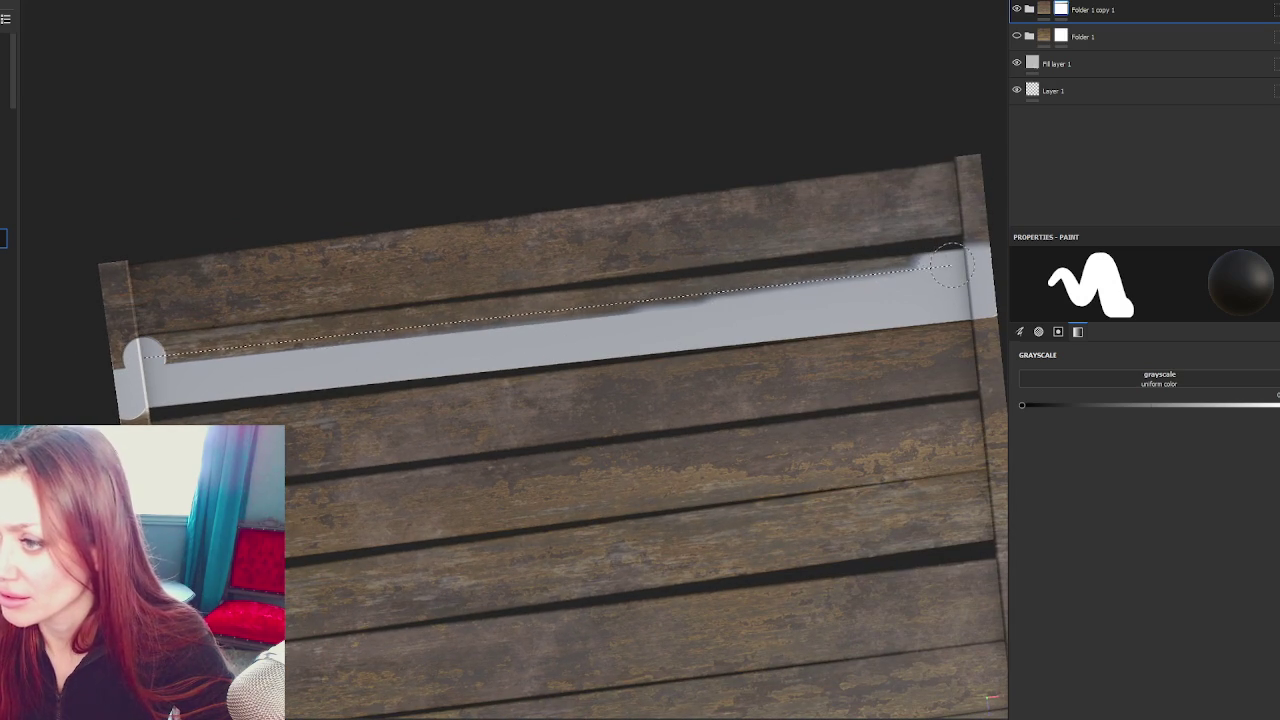
{"action": "left_click", "coordinate": [952, 265]}
{"action": "left_click_drag", "start_coordinate": [950, 265], "coordinate": [955, 250]}
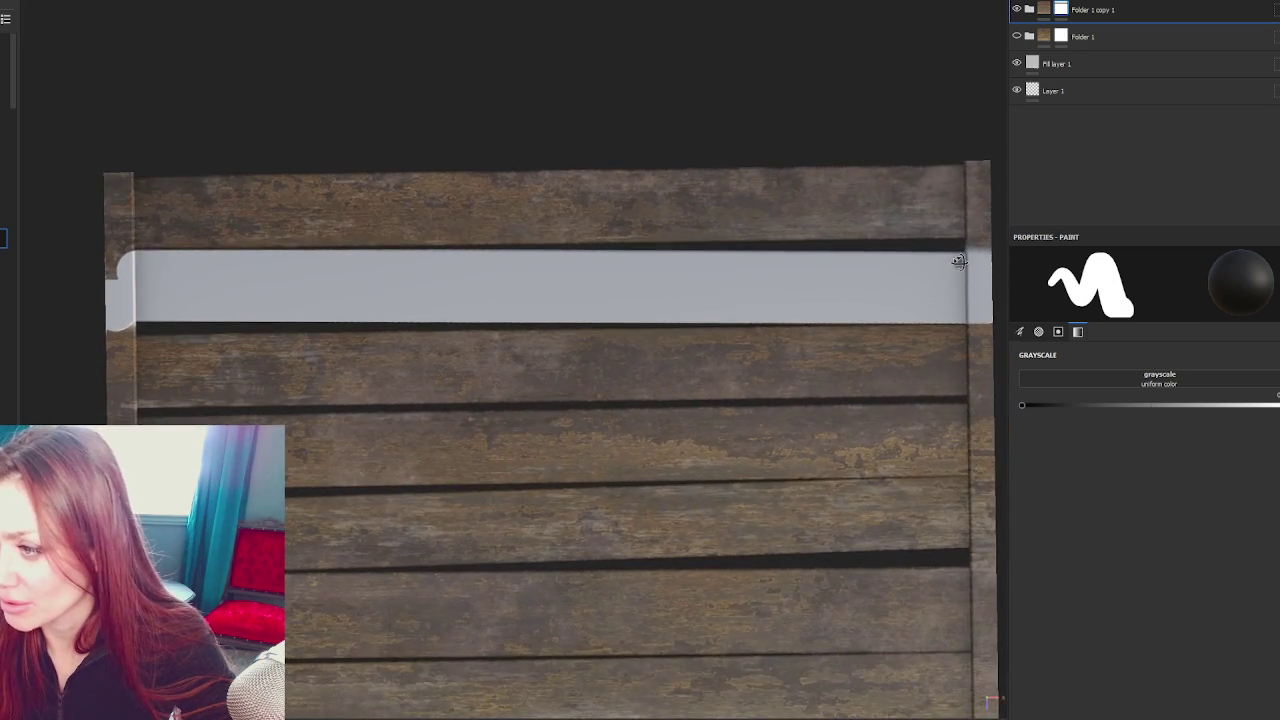
{"action": "scroll", "scroll_direction": "up", "scroll_amount": 3}
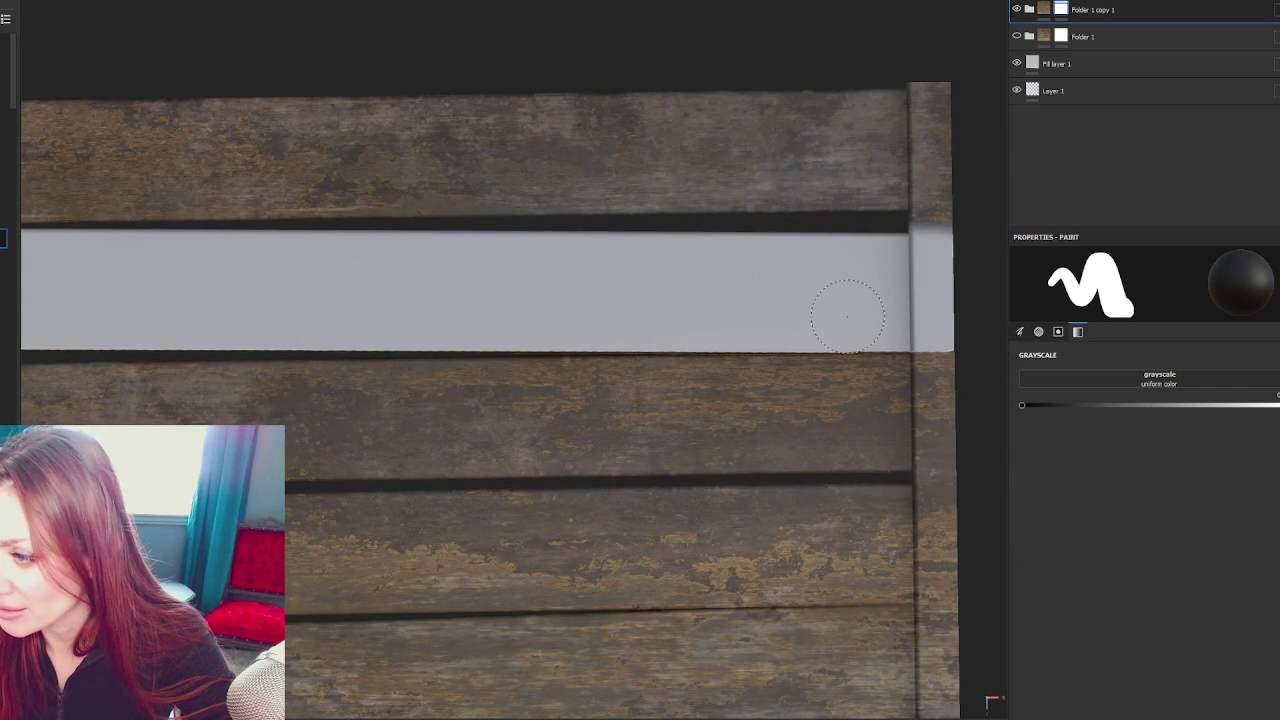
{"action": "left_click", "coordinate": [389, 320]}
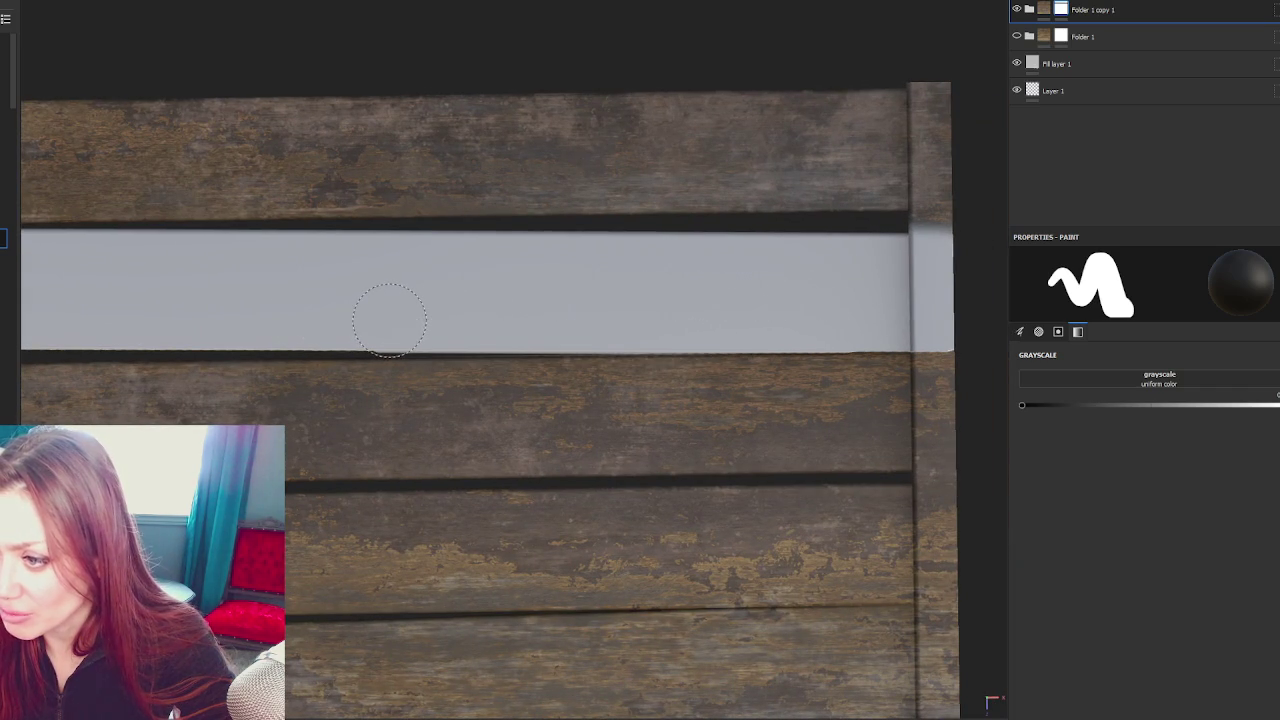
{"action": "left_click_drag", "start_coordinate": [402, 279], "coordinate": [900, 318]}
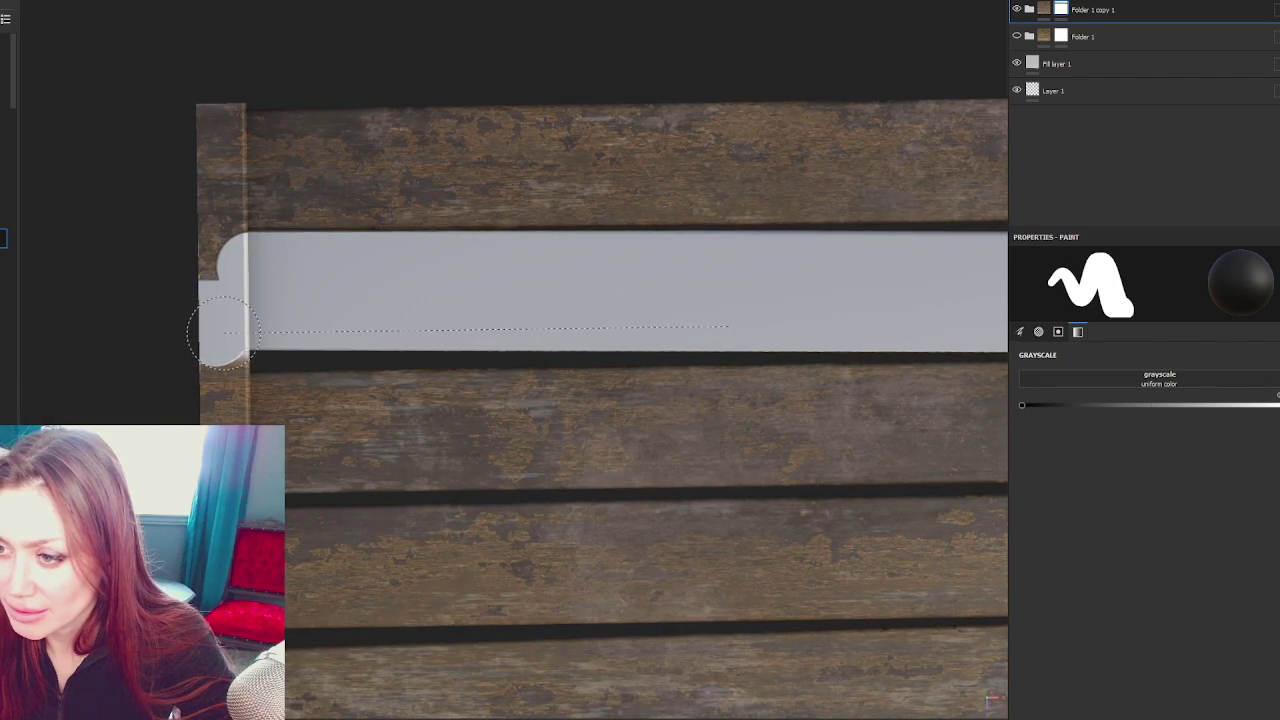
{"action": "left_click_drag", "start_coordinate": [223, 330], "coordinate": [157, 293]}
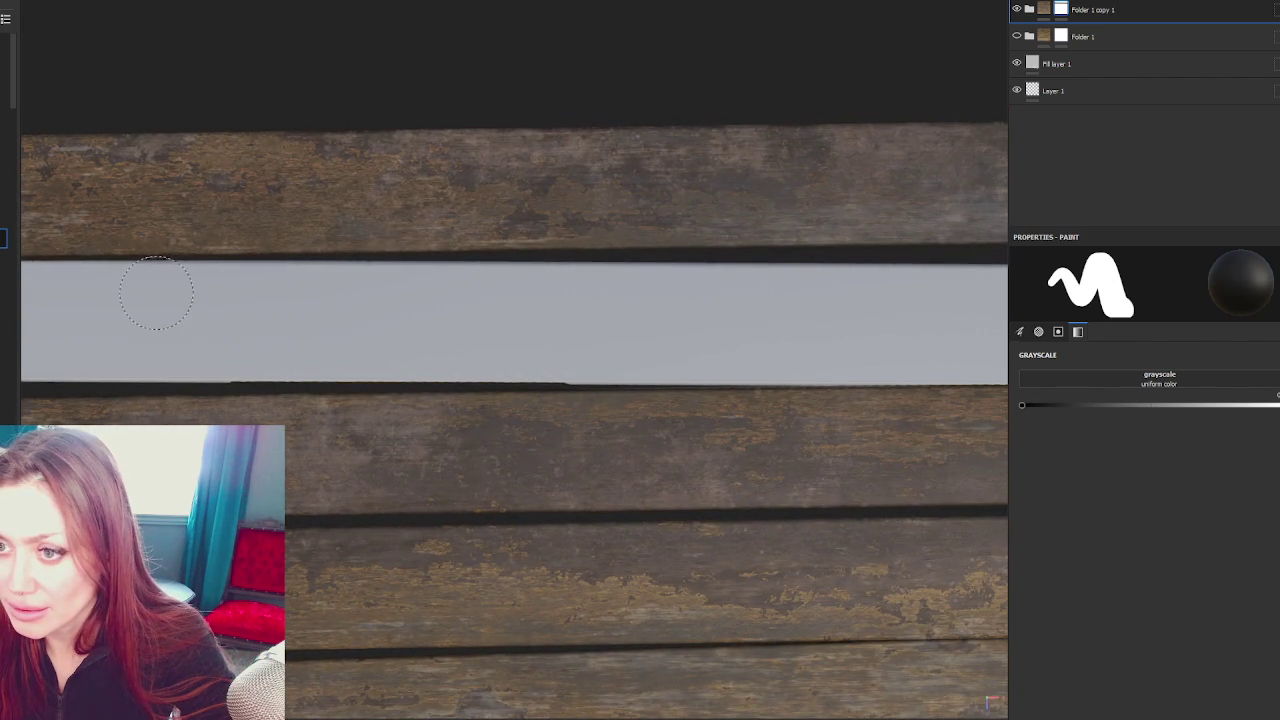
{"action": "left_click_drag", "start_coordinate": [572, 306], "coordinate": [309, 306]}
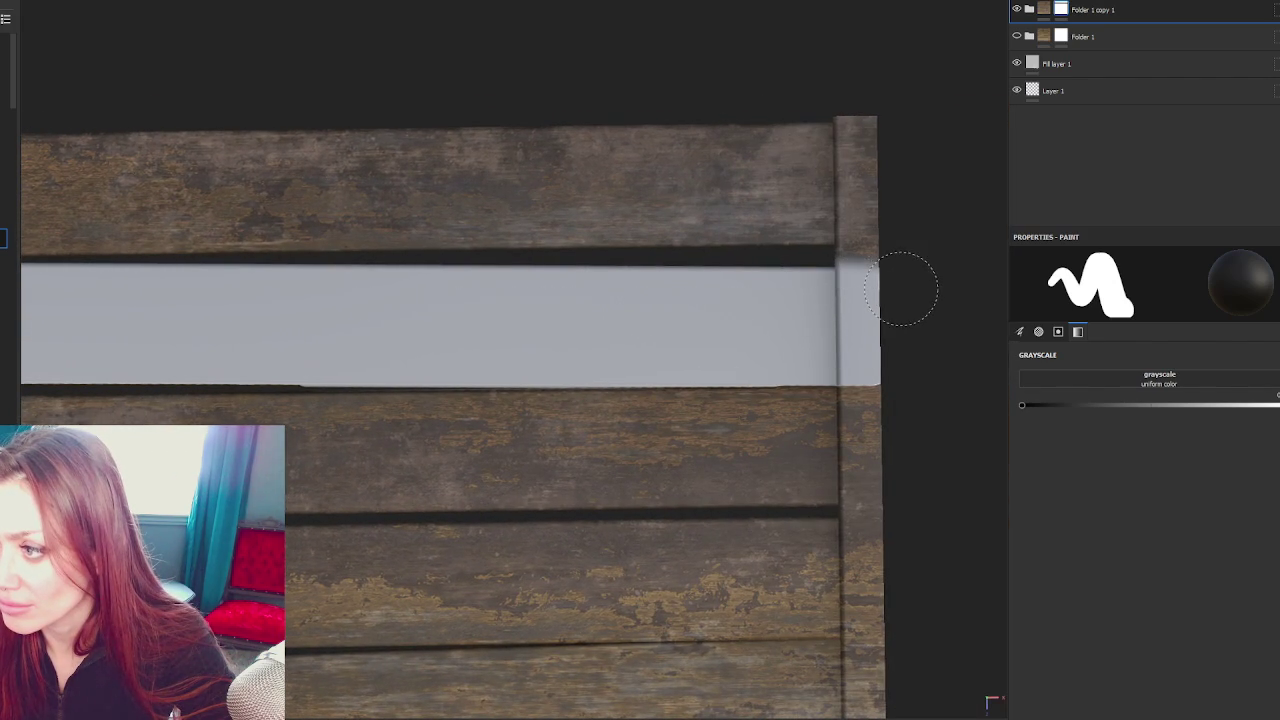
{"action": "left_click_drag", "start_coordinate": [254, 263], "coordinate": [724, 296]}
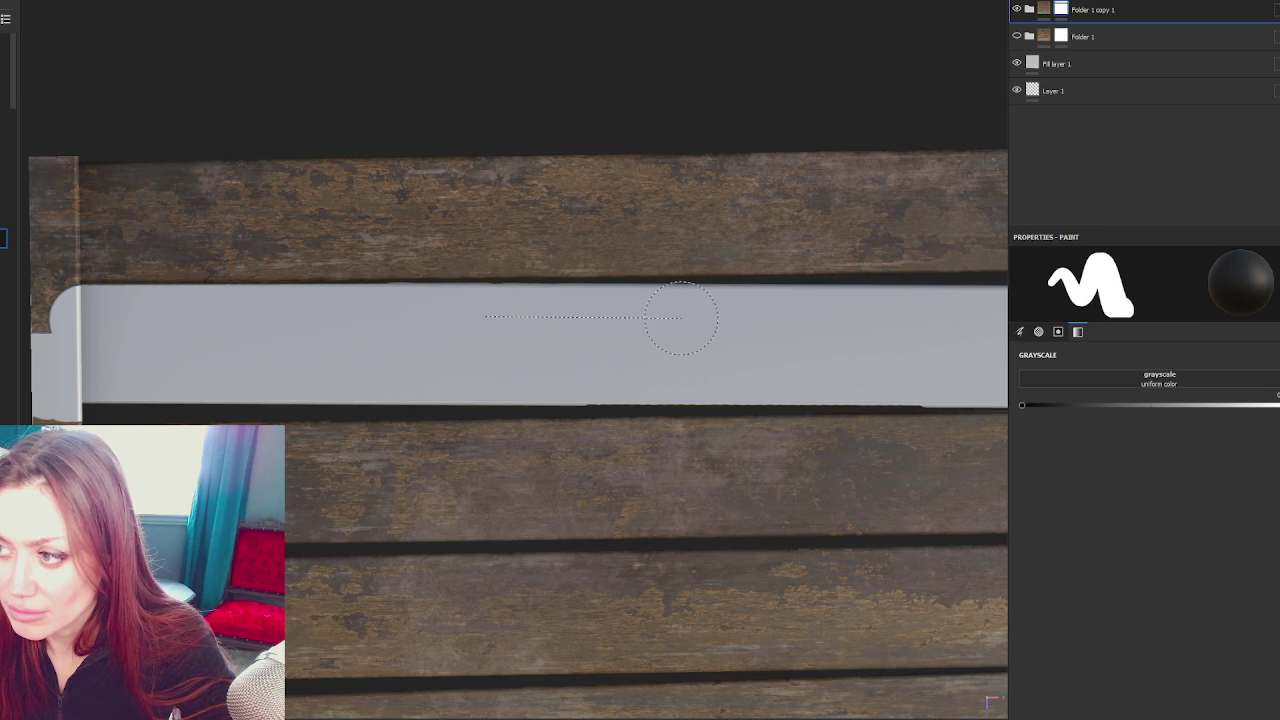
Paint a straight grey band along the second plank, widening it upward and downward
{"action": "scroll", "scroll_direction": "down", "scroll_amount": 3}
{"action": "left_click_drag", "start_coordinate": [775, 323], "coordinate": [420, 194]}
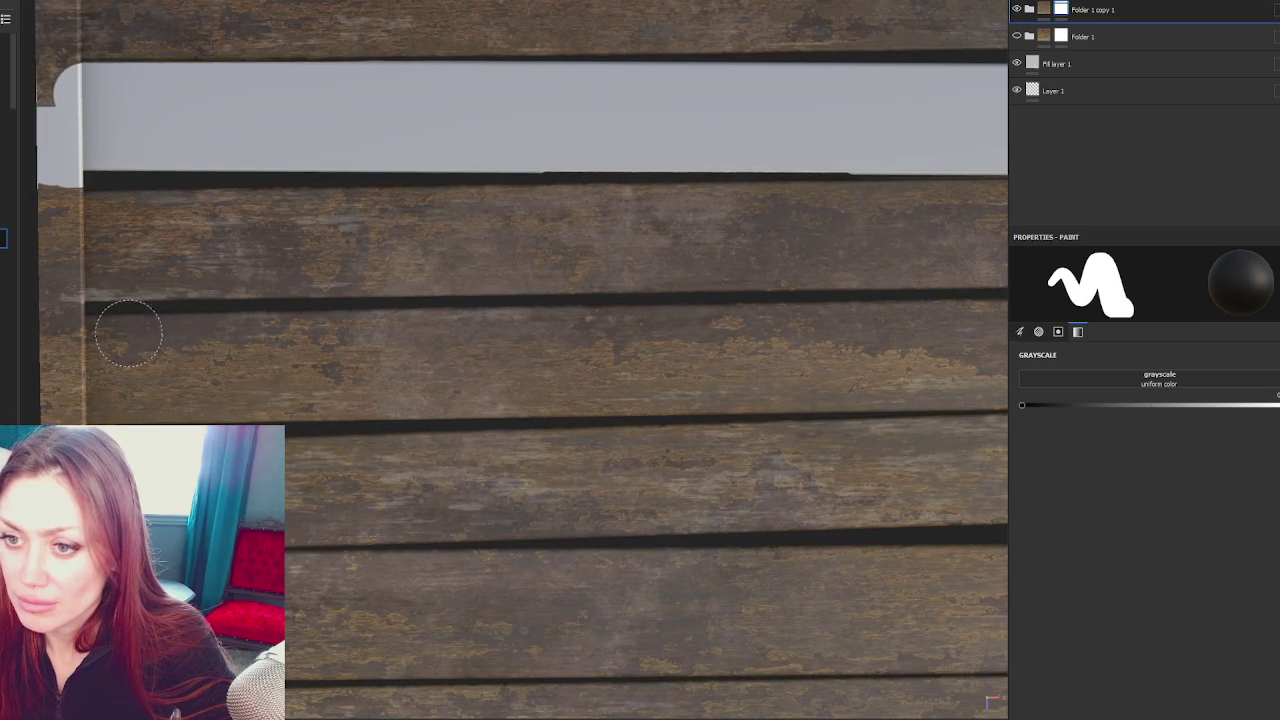
{"action": "left_click_drag", "start_coordinate": [95, 338], "coordinate": [95, 385]}
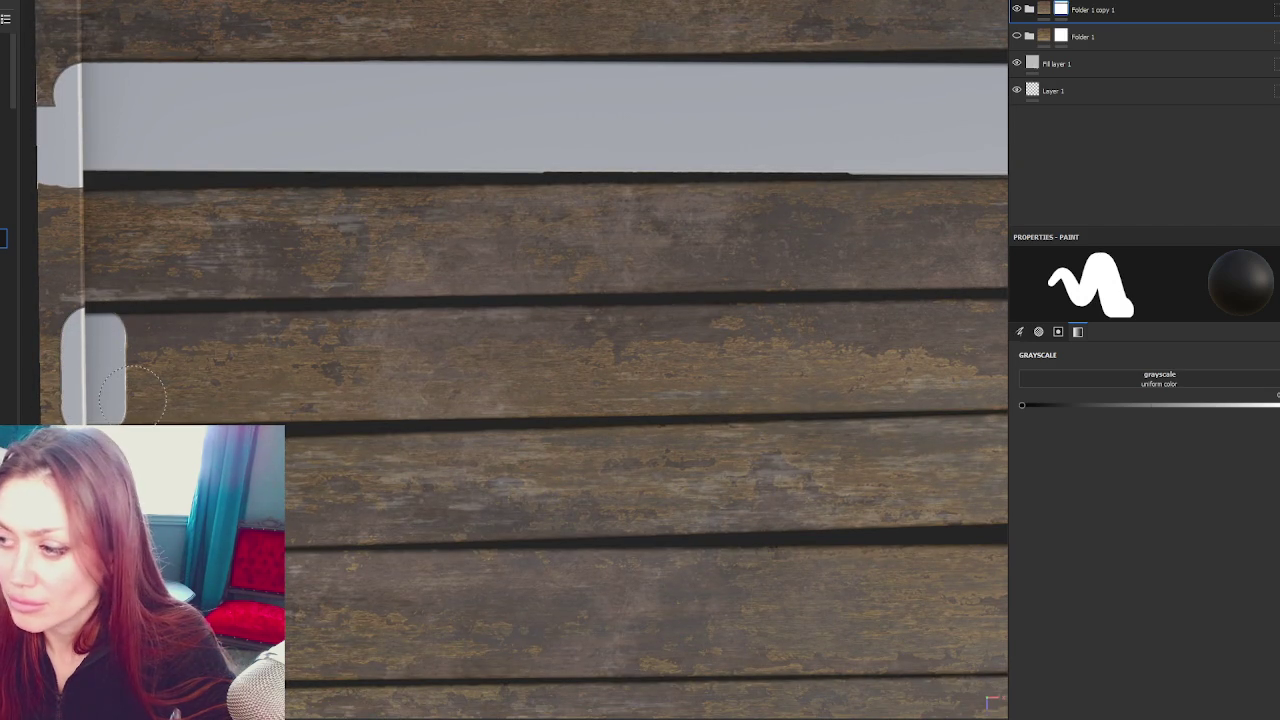
{"action": "left_click_drag", "start_coordinate": [990, 370], "coordinate": [850, 355]}
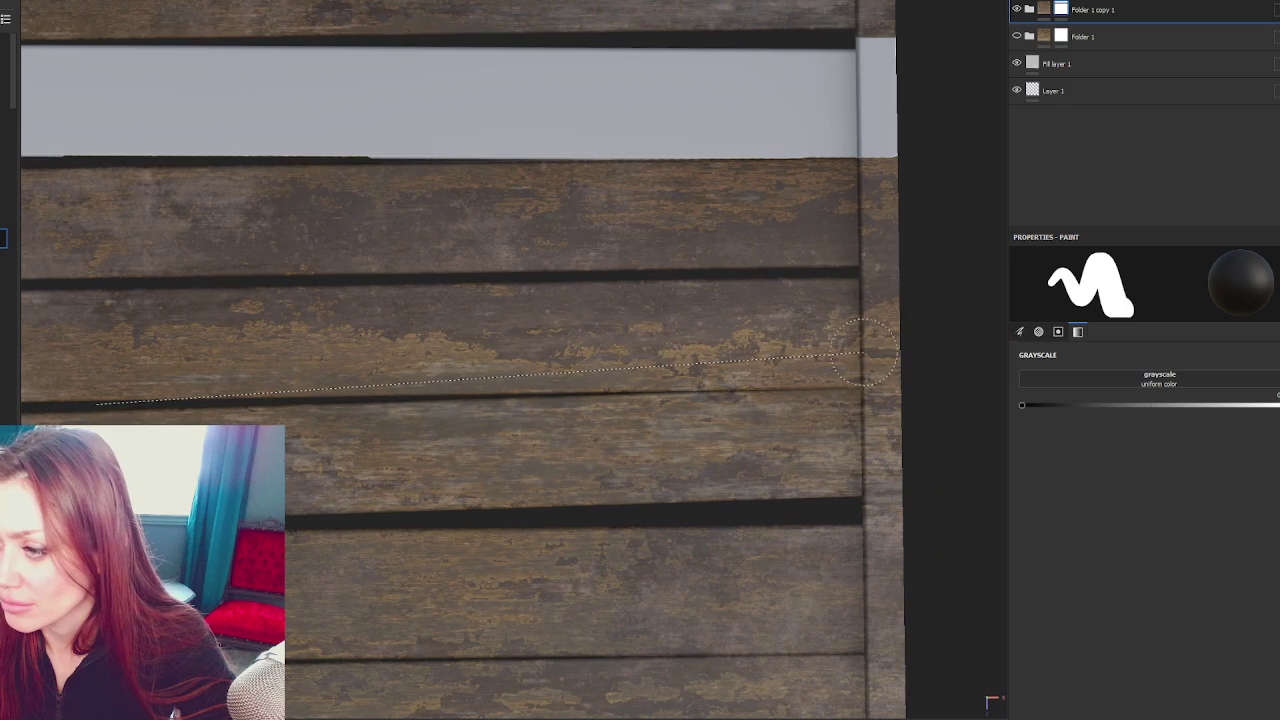
{"action": "left_click", "coordinate": [868, 345]}
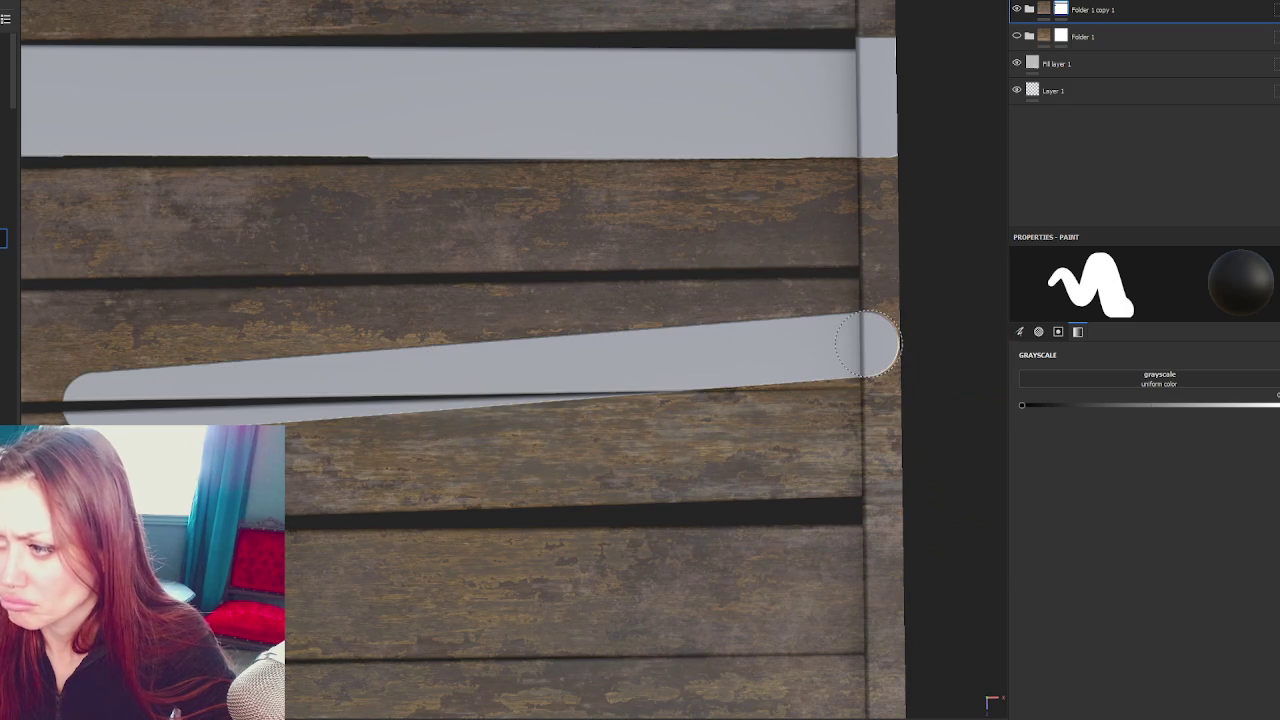
{"action": "key", "text": "ctrl+z"}
{"action": "scroll", "scroll_direction": "down", "scroll_amount": 3}
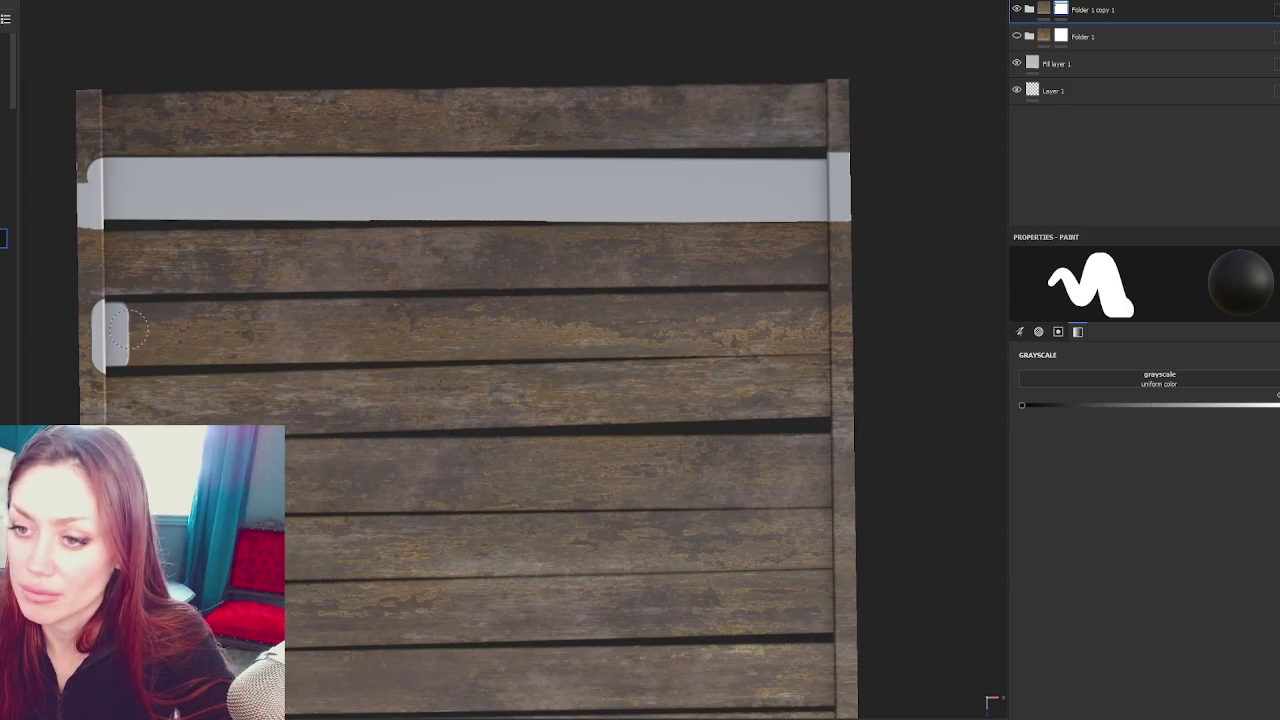
{"action": "left_click", "coordinate": [845, 316]}
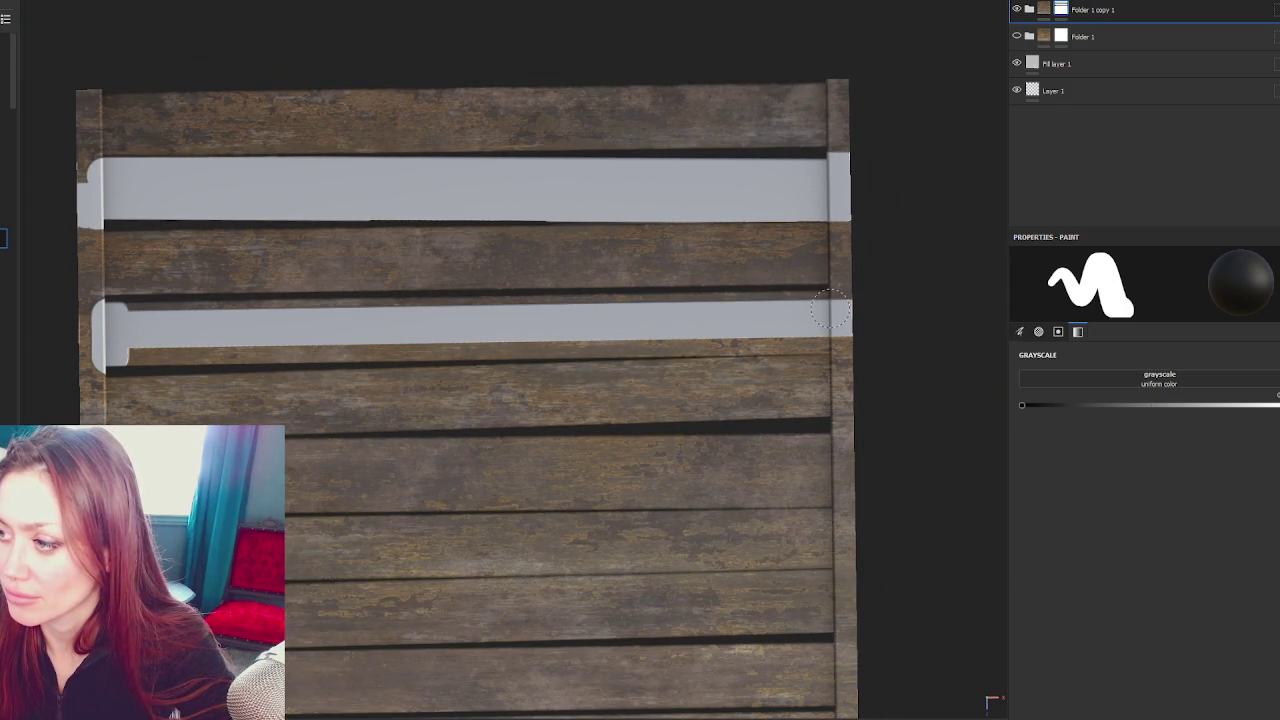
{"action": "left_click", "coordinate": [112, 320]}
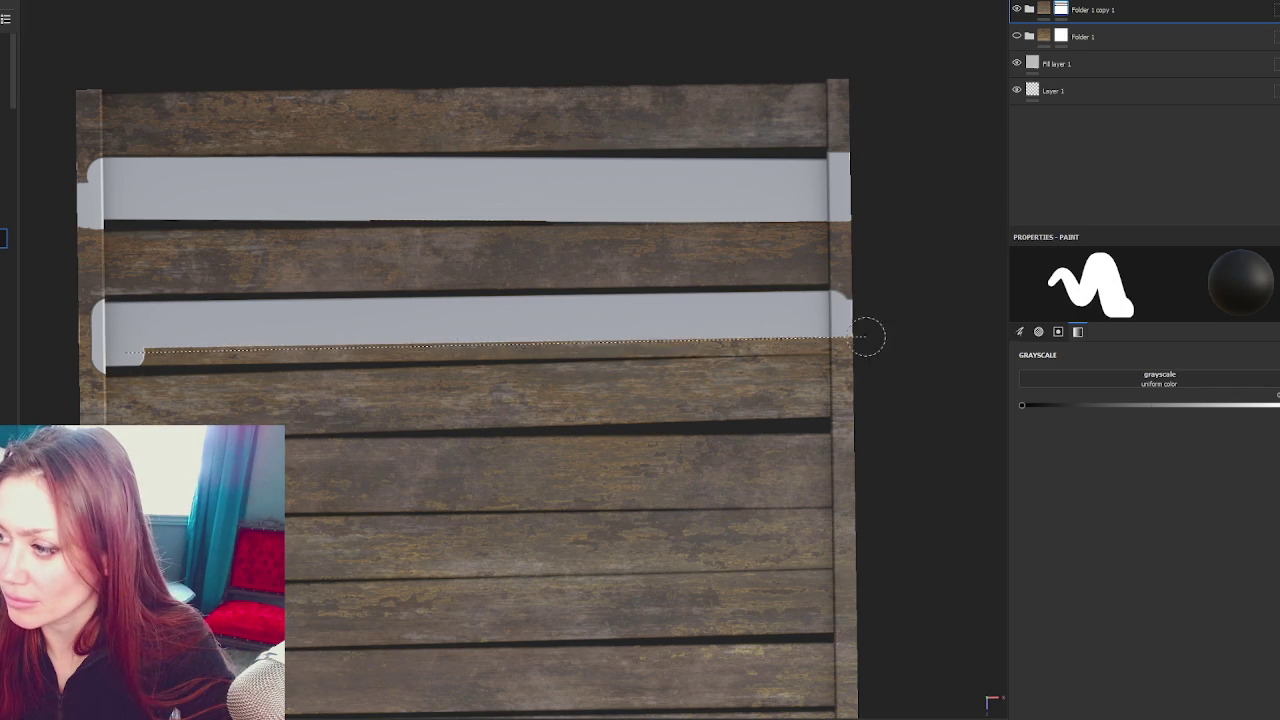
{"action": "left_click", "coordinate": [852, 334]}
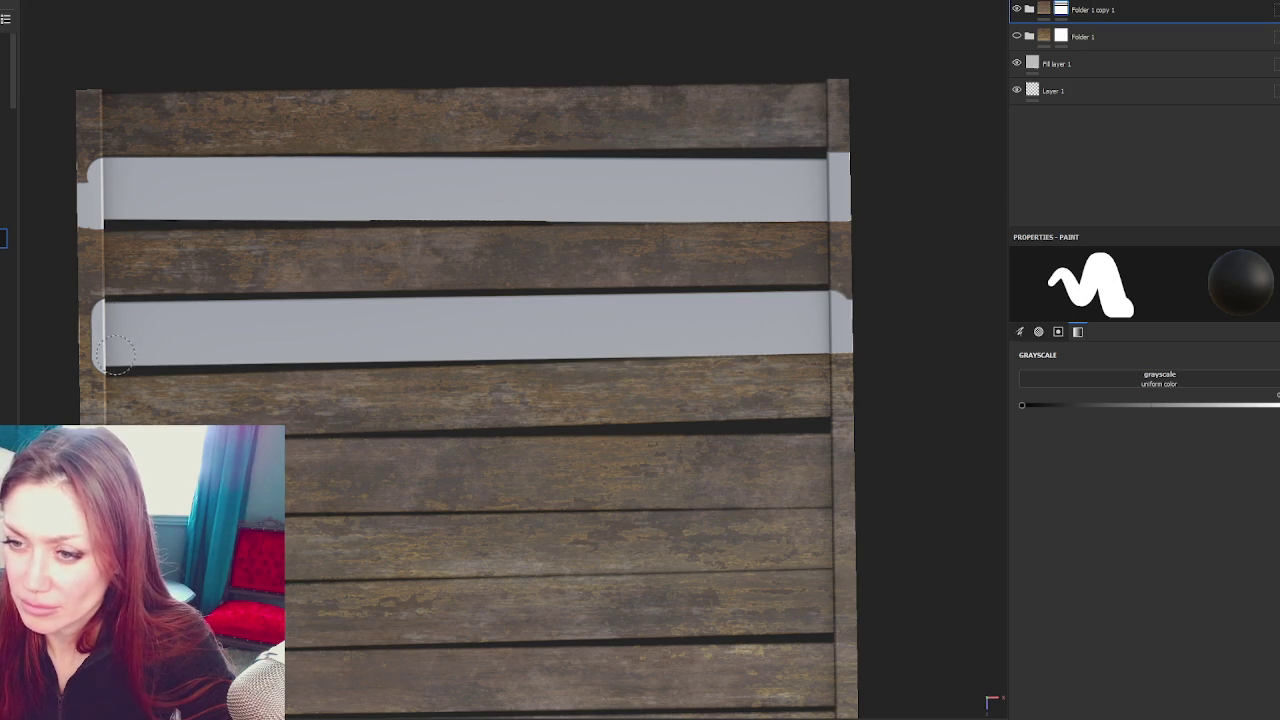
{"action": "left_click", "coordinate": [850, 335]}
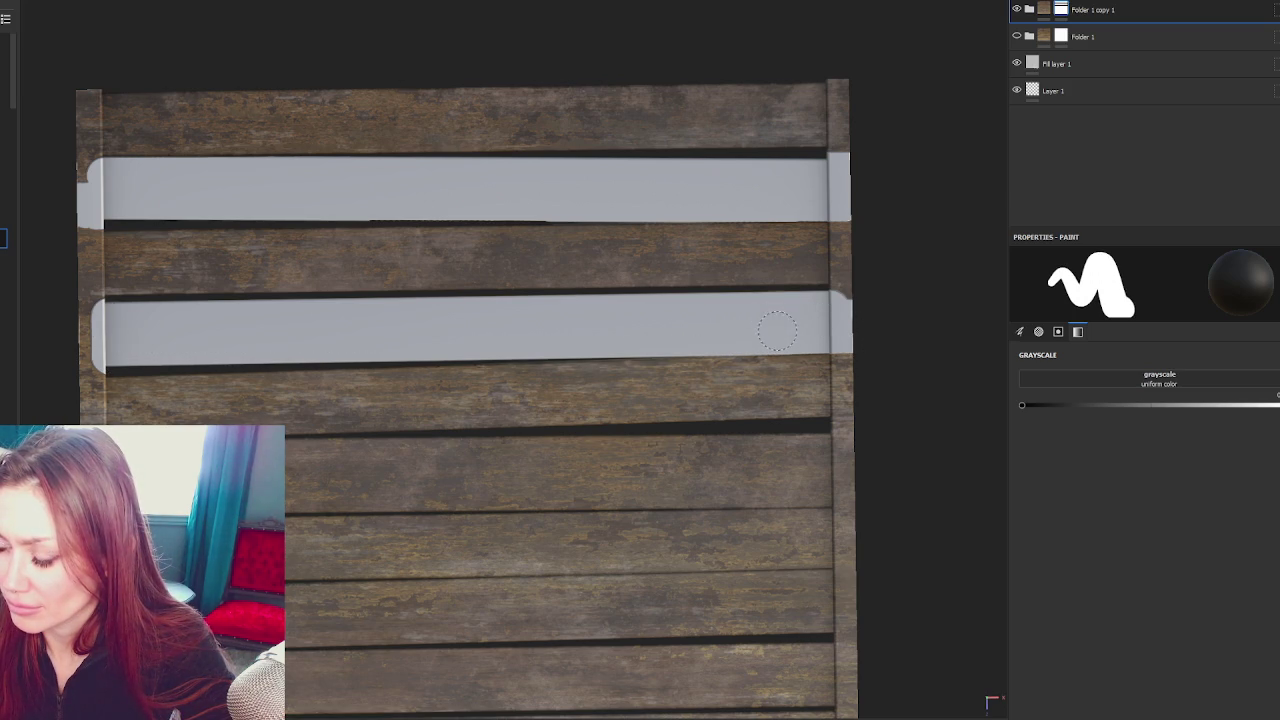
Paint two straight grey bands across the next plank and fill the gap between them
{"action": "scroll", "scroll_direction": "up", "scroll_amount": 3}
{"action": "left_click_drag", "start_coordinate": [776, 327], "coordinate": [564, 256]}
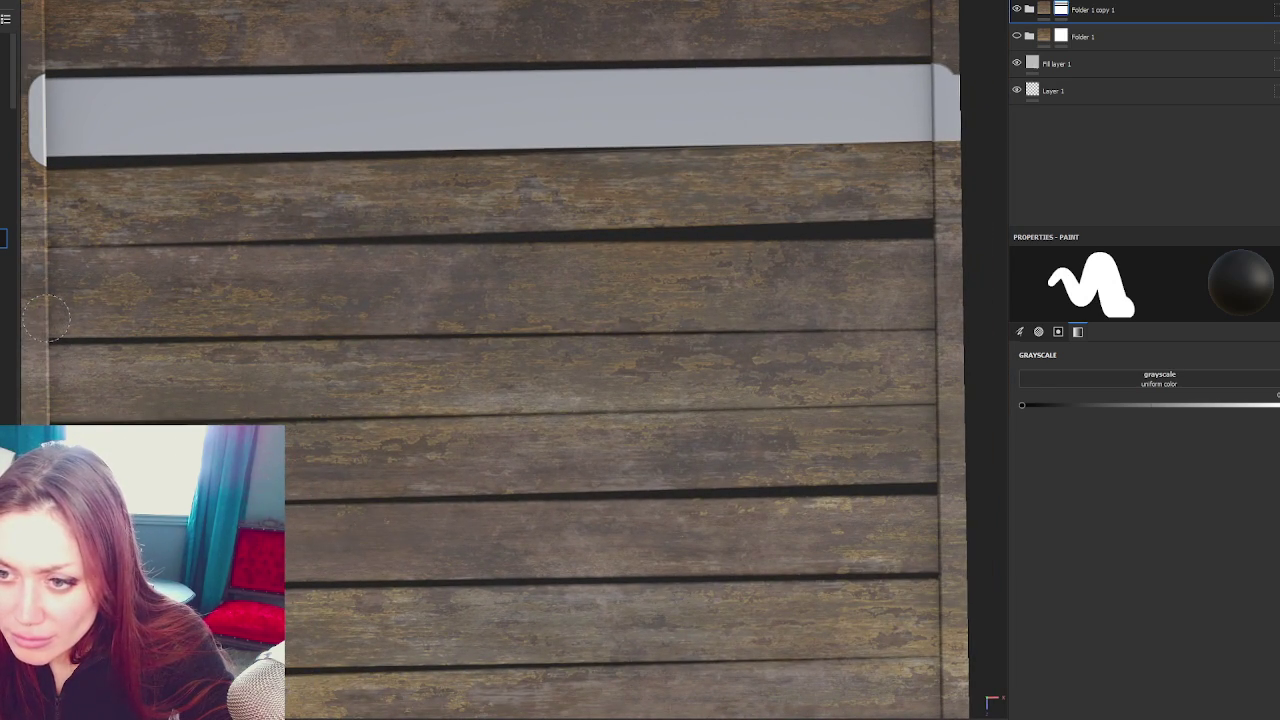
{"action": "left_click", "coordinate": [46, 316]}
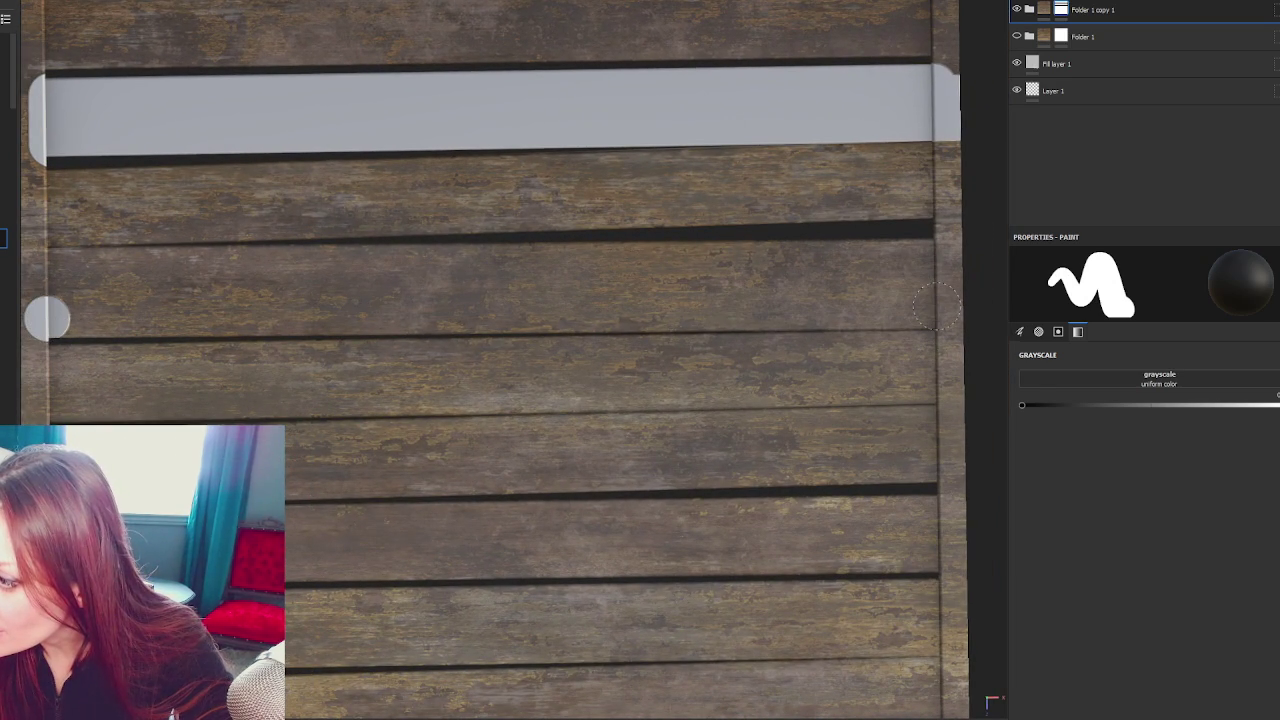
{"action": "left_click", "coordinate": [937, 306]}
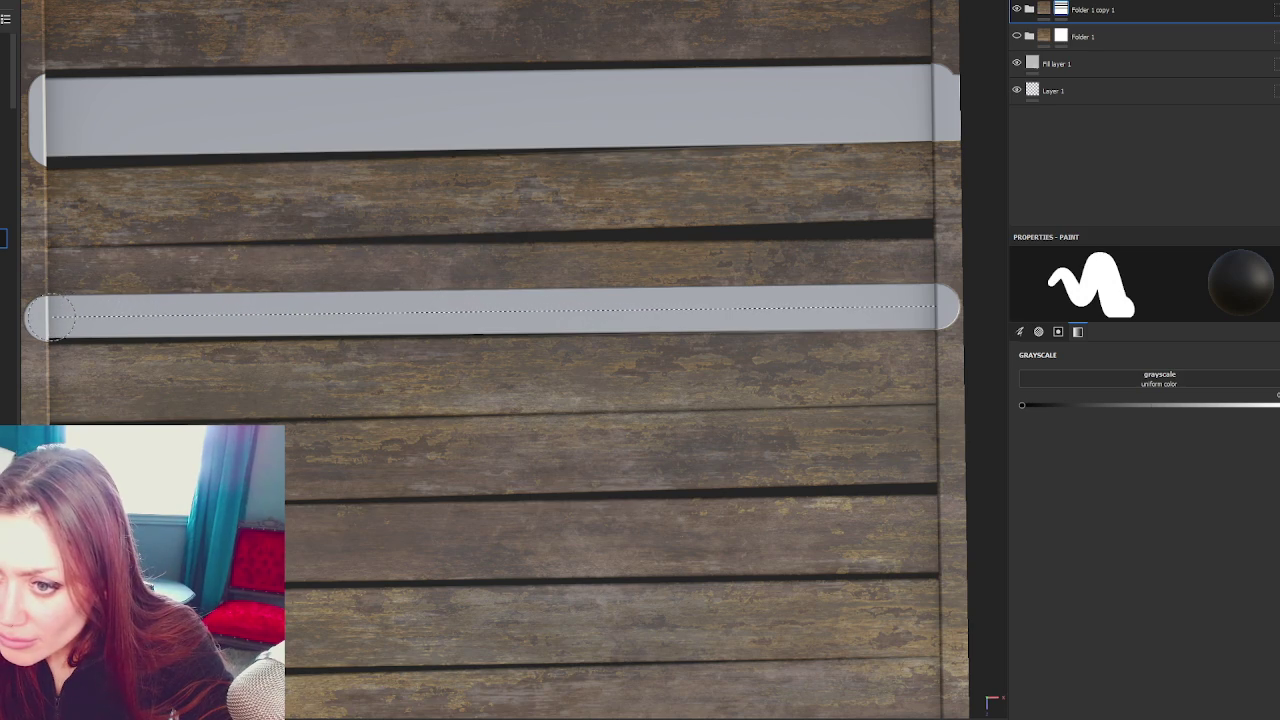
{"action": "left_click", "coordinate": [50, 318]}
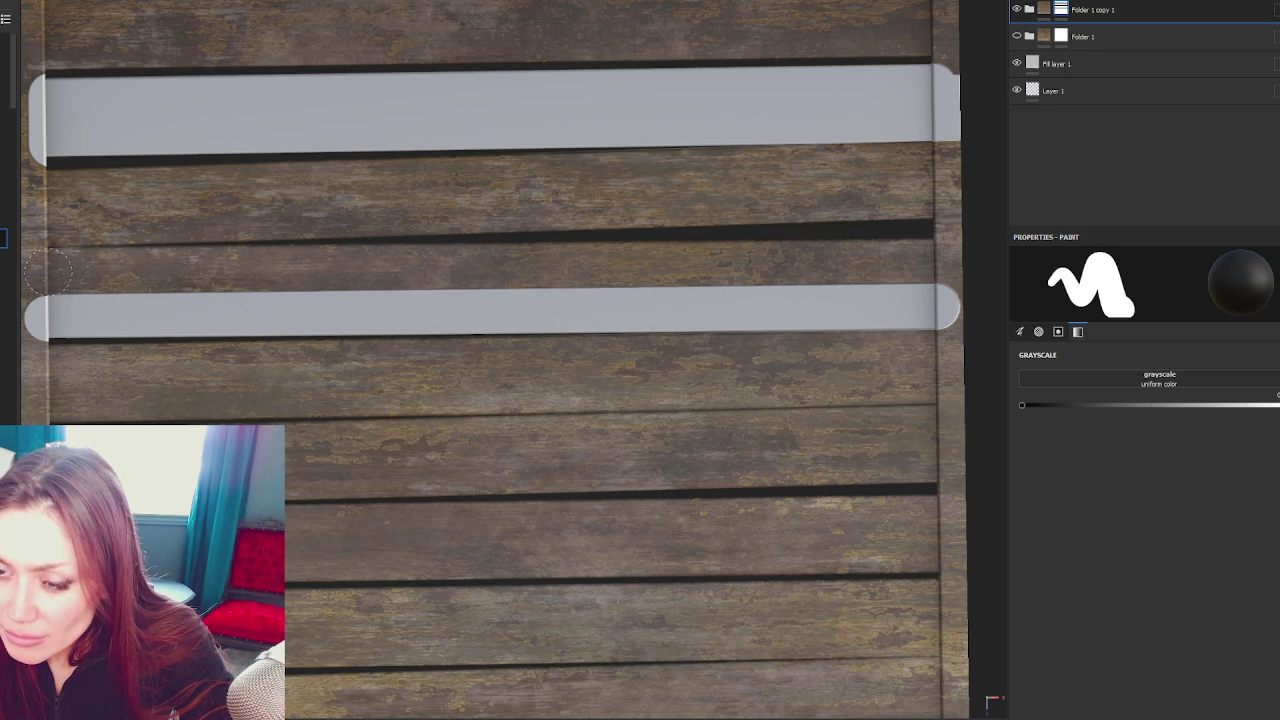
{"action": "left_click", "coordinate": [48, 268]}
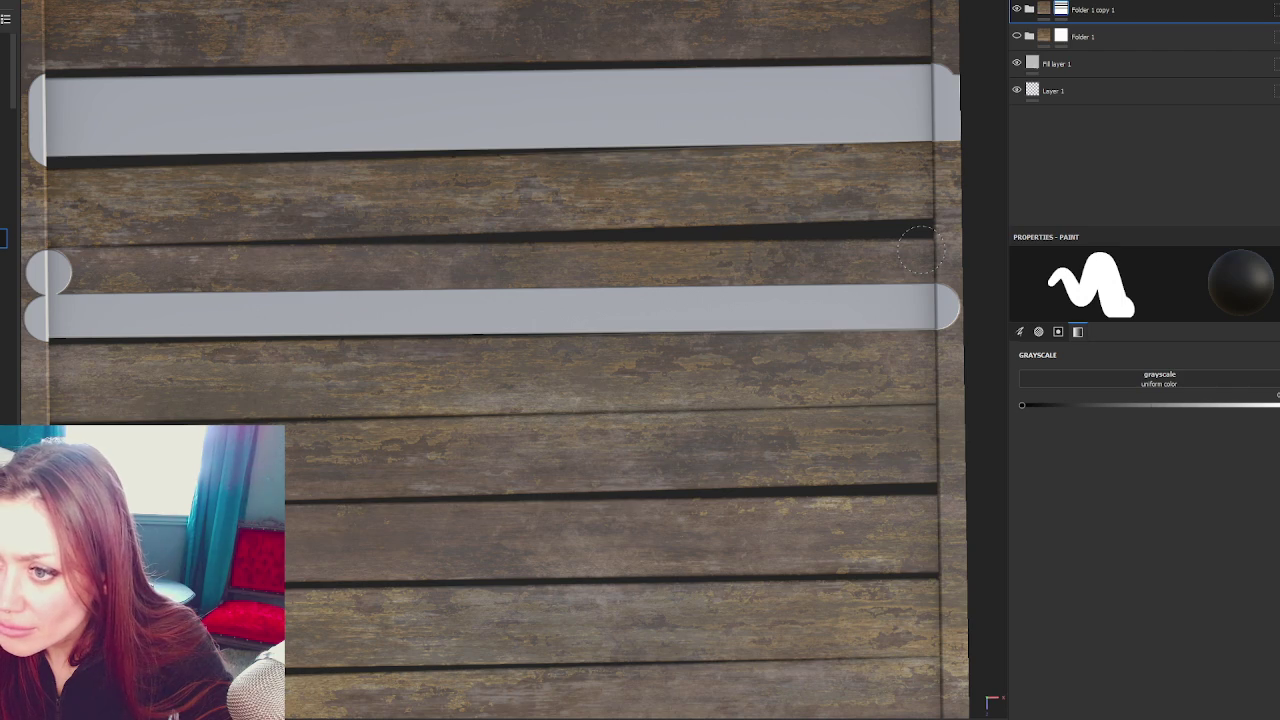
{"action": "left_click", "coordinate": [920, 250]}
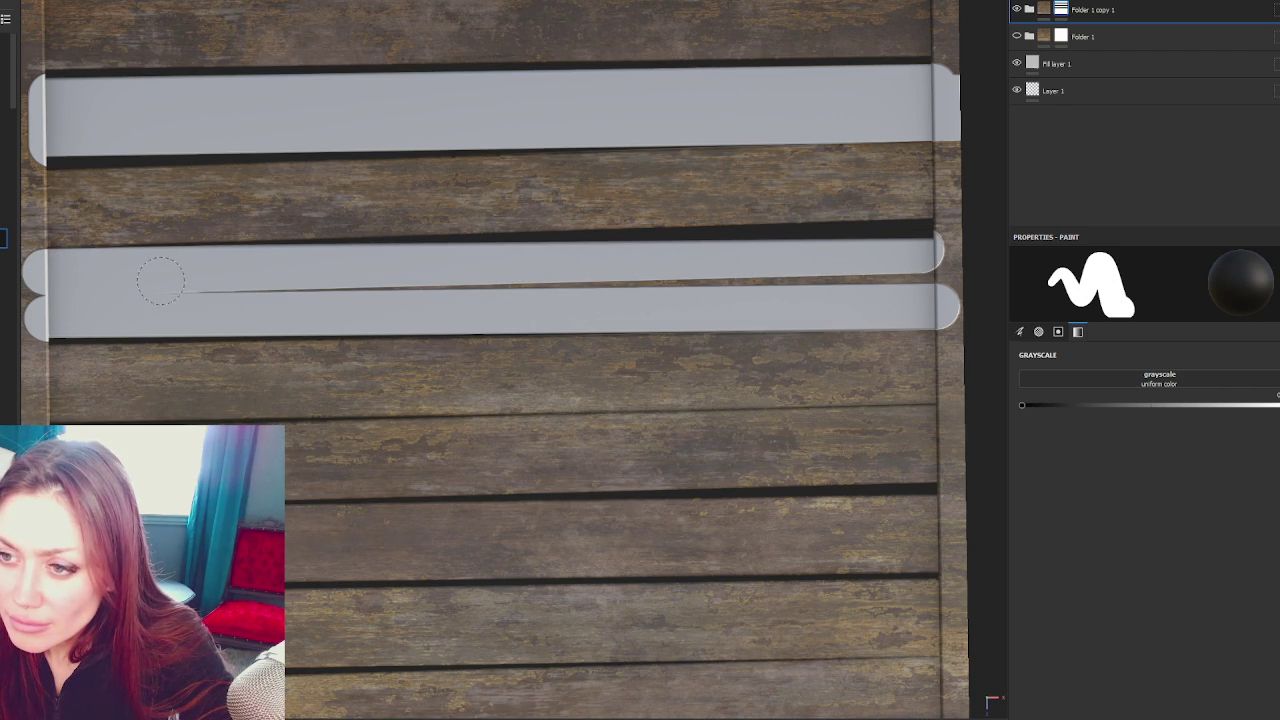
{"action": "left_click_drag", "start_coordinate": [311, 285], "coordinate": [950, 282]}
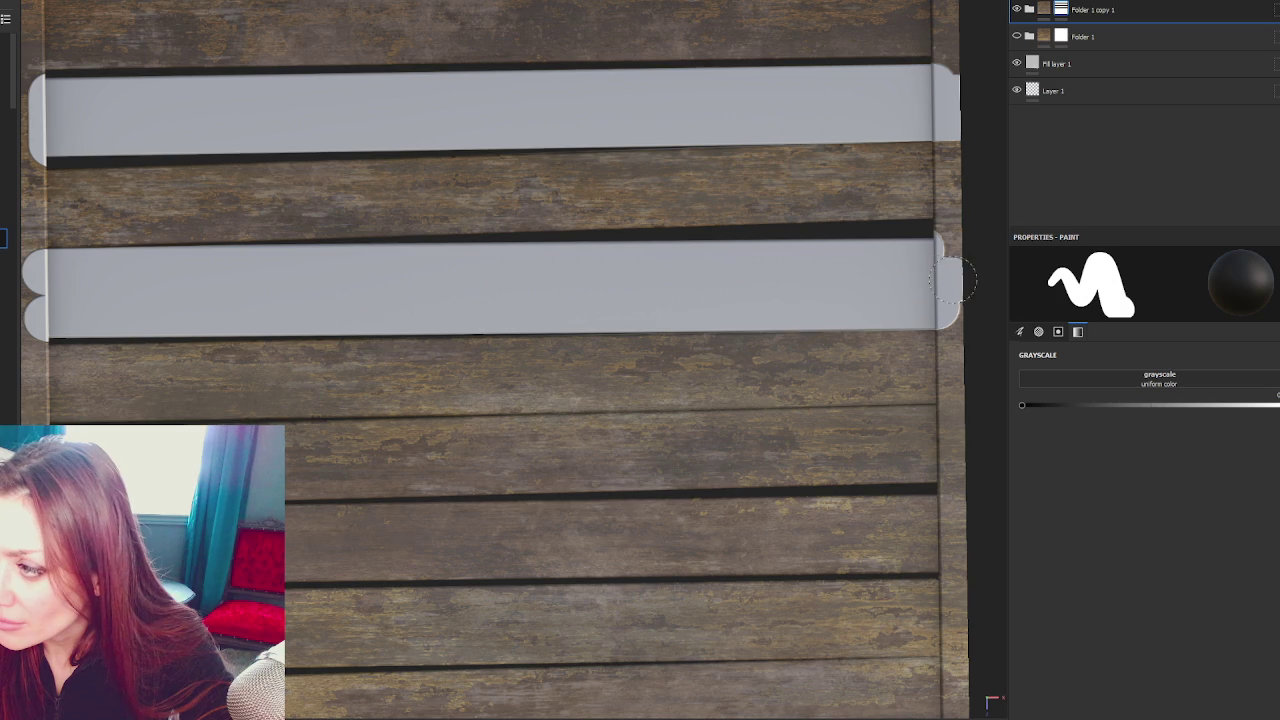
Paint straight grey strips edge to edge across the two lower planks
{"action": "left_click_drag", "start_coordinate": [722, 360], "coordinate": [728, 227]}
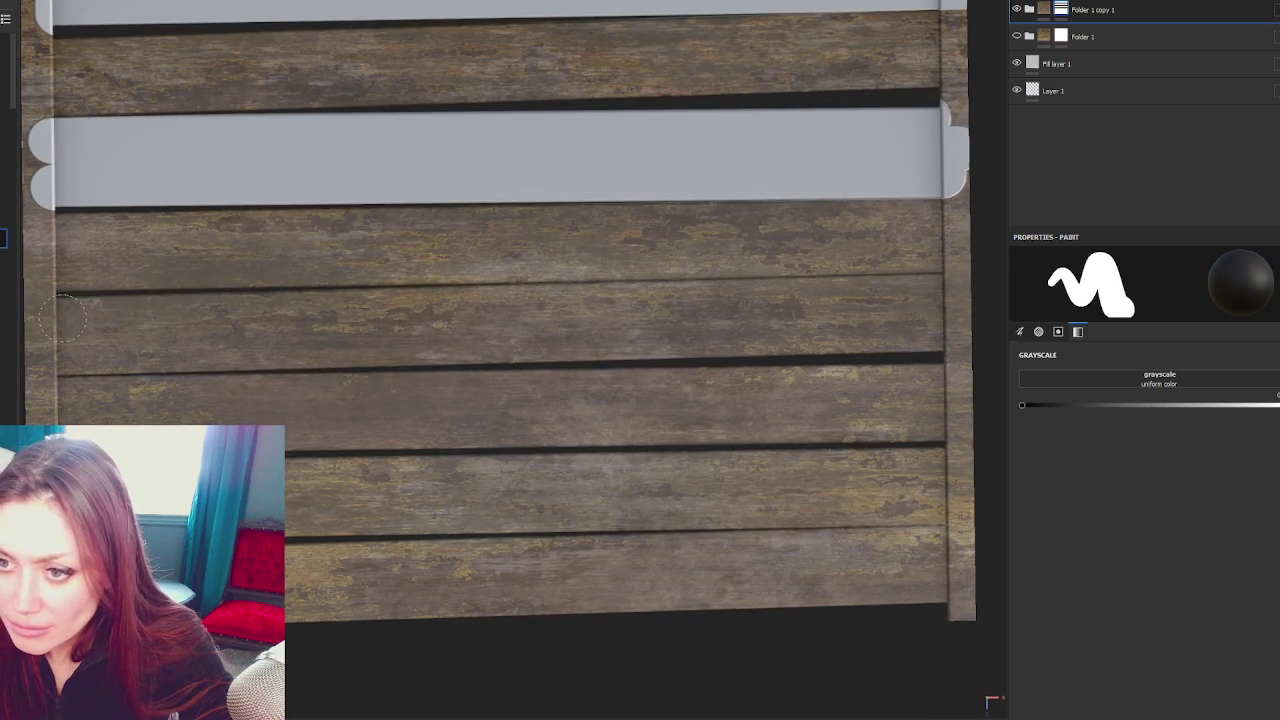
{"action": "left_click", "coordinate": [62, 318]}
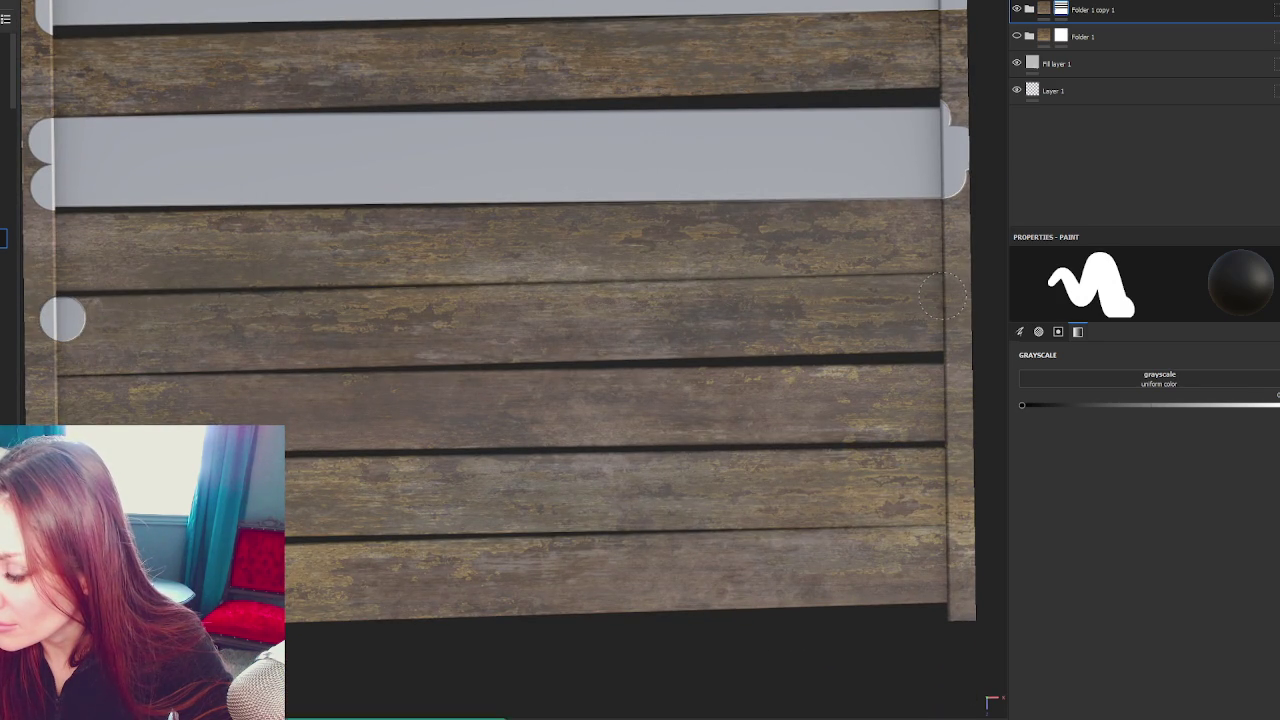
{"action": "left_click", "coordinate": [942, 296]}
{"action": "left_click", "coordinate": [942, 333]}
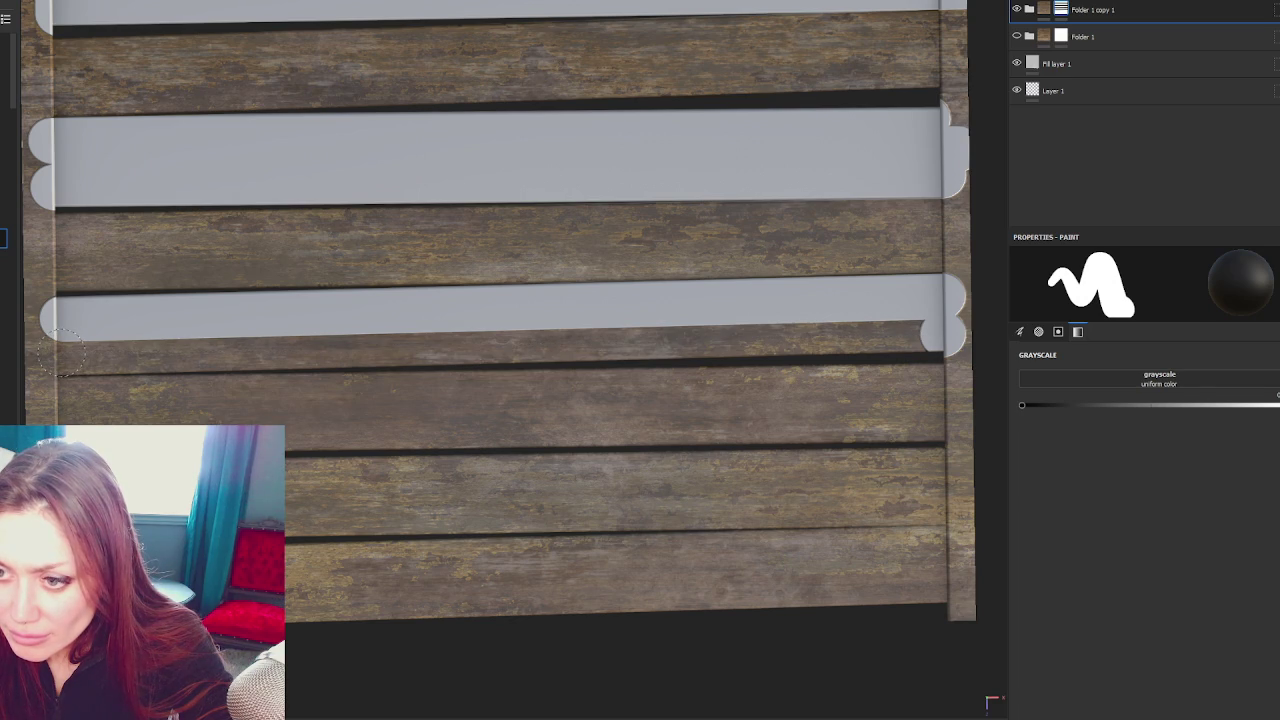
{"action": "left_click", "coordinate": [62, 352]}
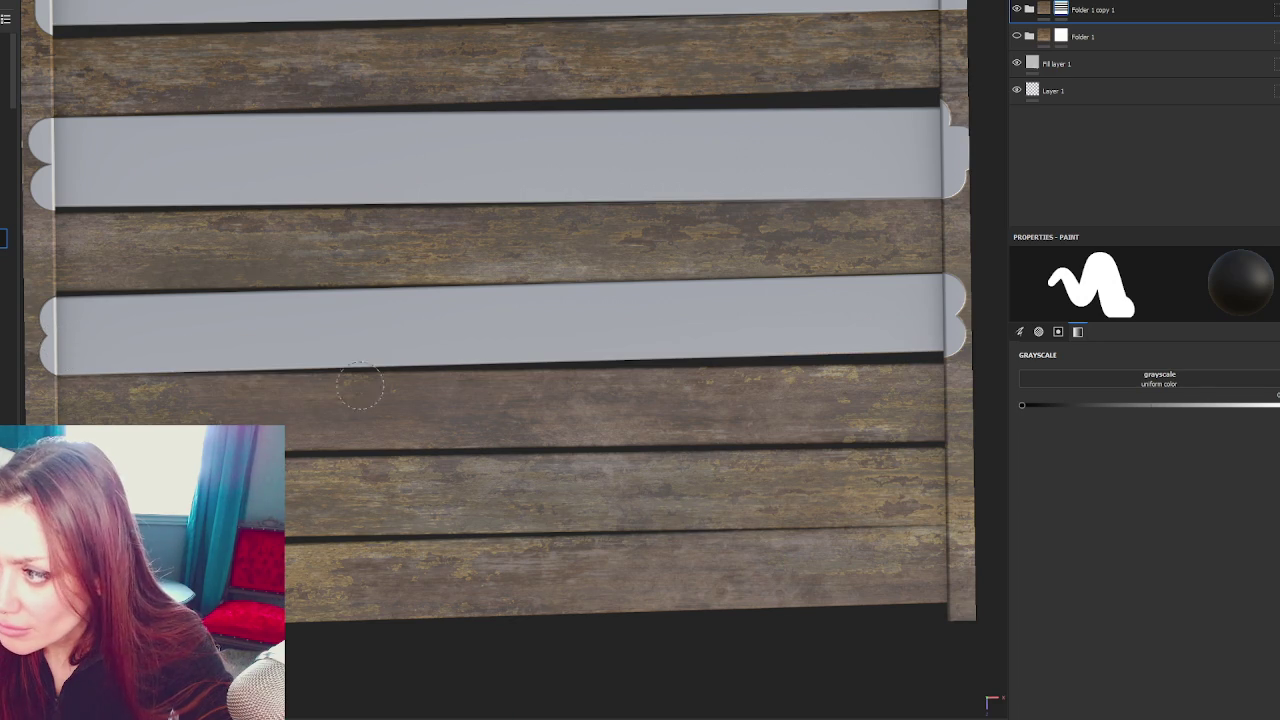
{"action": "left_click_drag", "start_coordinate": [360, 392], "coordinate": [172, 366]}
{"action": "left_click", "coordinate": [83, 360]}
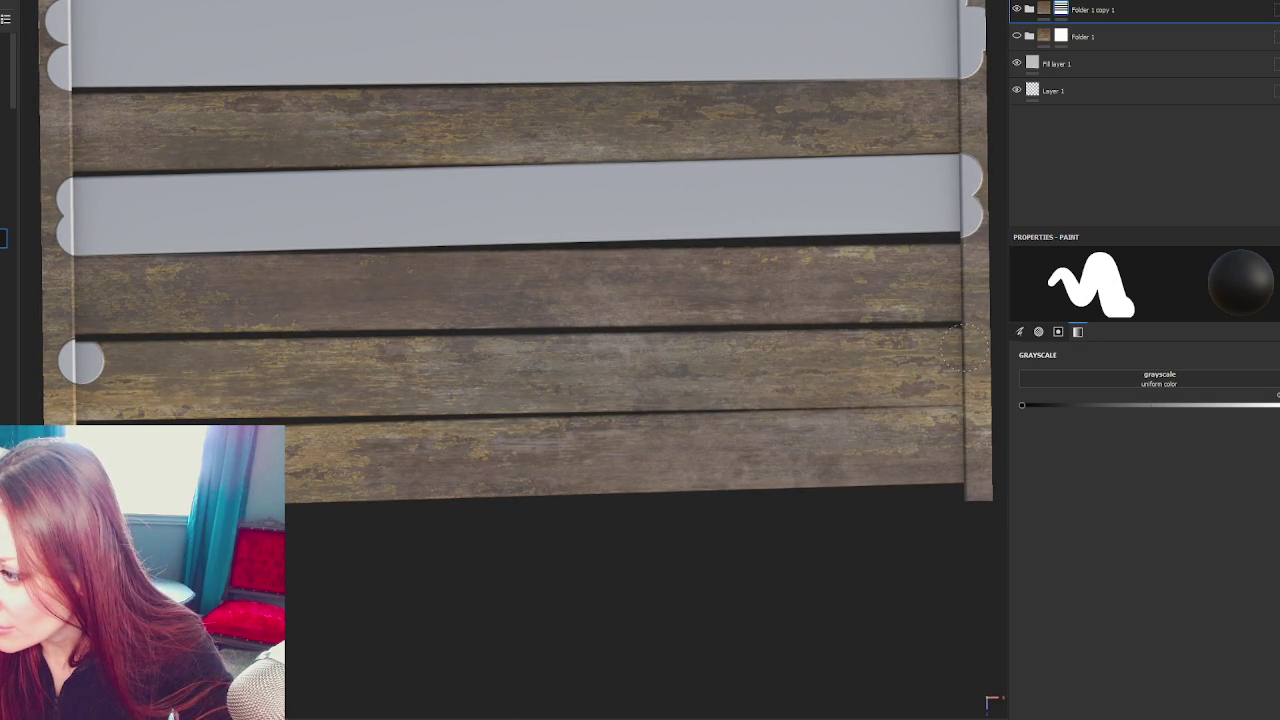
{"action": "left_click", "coordinate": [963, 350]}
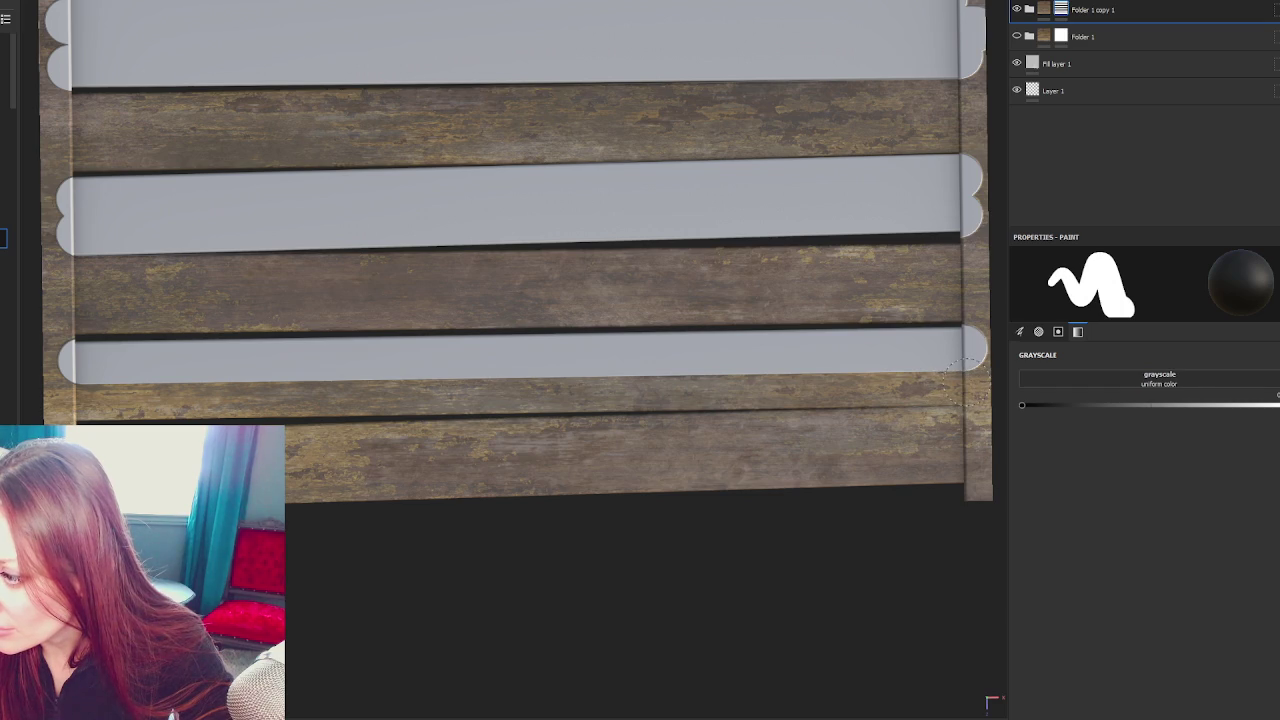
{"action": "left_click", "coordinate": [965, 382]}
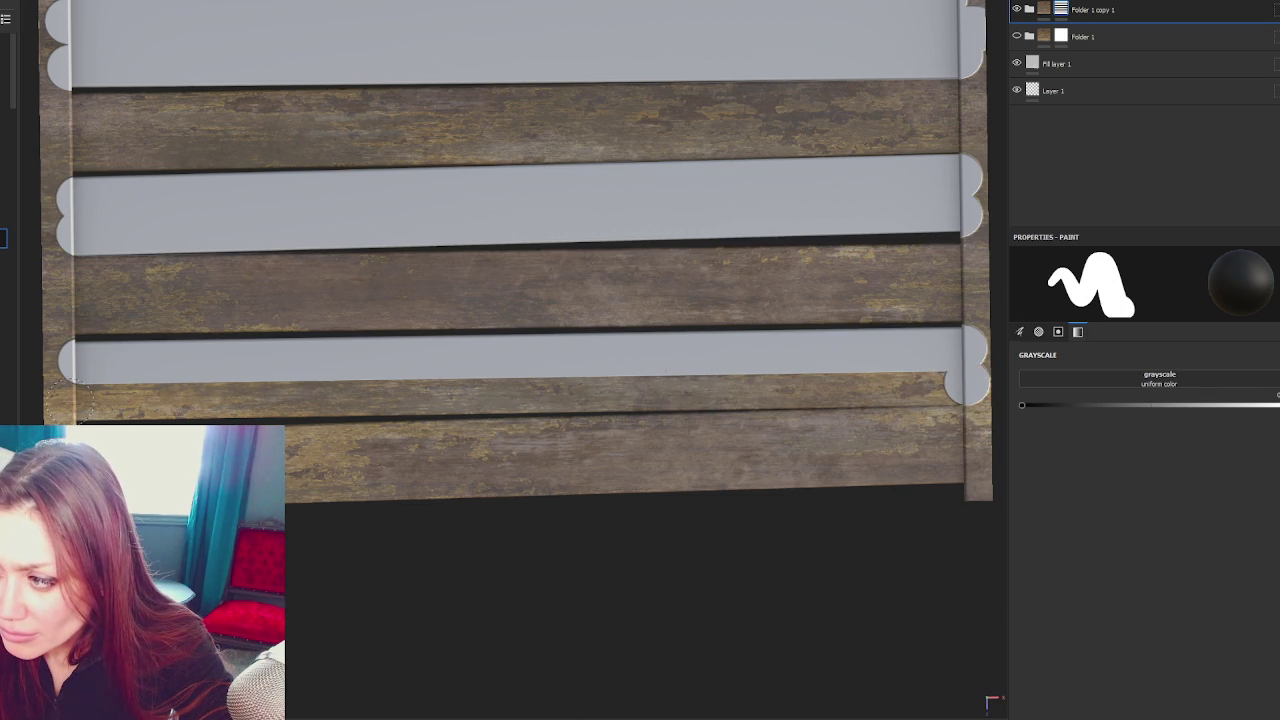
{"action": "left_click", "coordinate": [75, 402]}
{"action": "scroll", "scroll_direction": "down", "scroll_amount": 3}
{"action": "scroll", "scroll_direction": "down", "scroll_amount": 3}
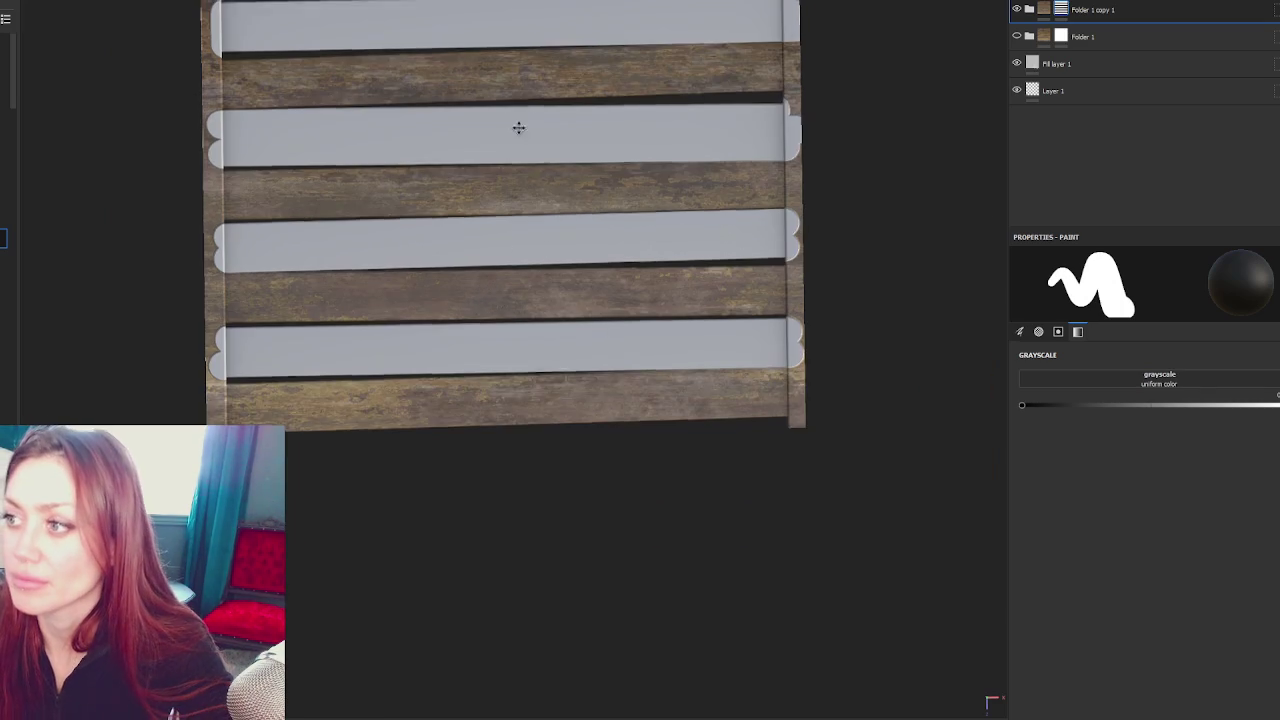
Paint a straight grey line down the right-hand post from its top to the plank
{"action": "left_click_drag", "start_coordinate": [517, 120], "coordinate": [309, 363]}
{"action": "scroll", "scroll_direction": "up", "scroll_amount": 3}
{"action": "left_click_drag", "start_coordinate": [620, 85], "coordinate": [557, 220]}
{"action": "scroll", "scroll_direction": "up", "scroll_amount": 3}
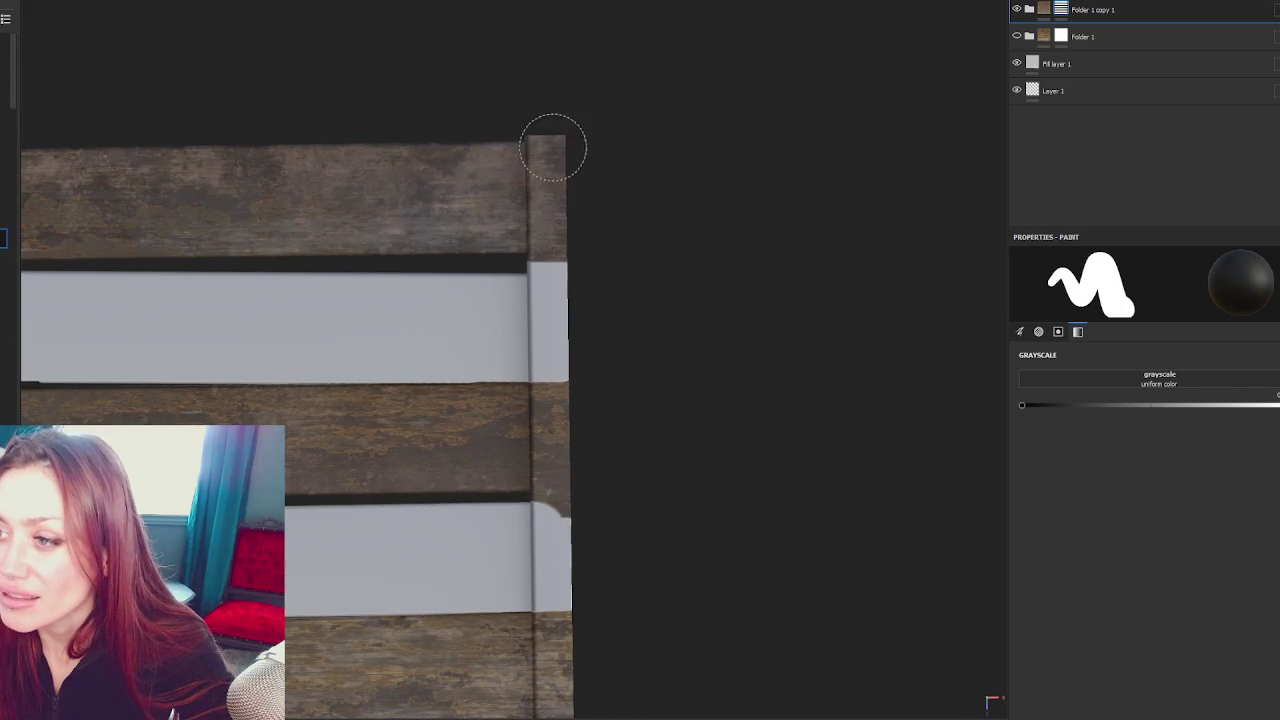
{"action": "left_click", "coordinate": [558, 139]}
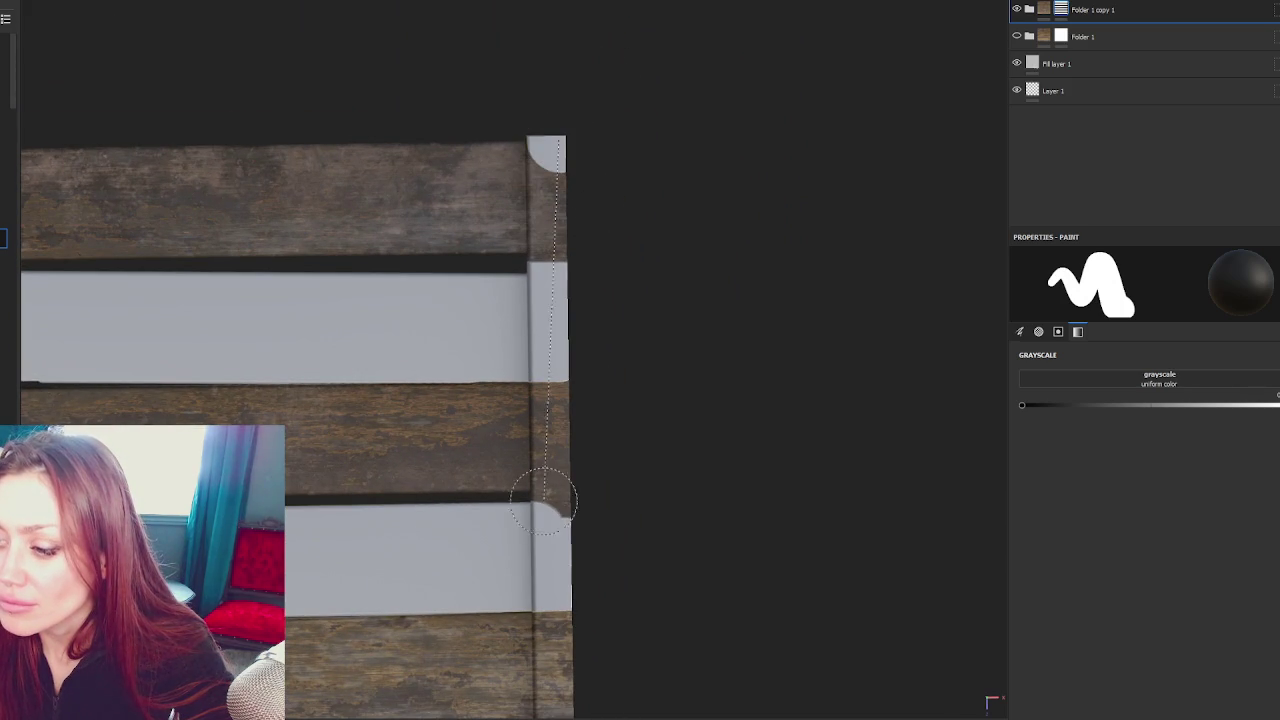
{"action": "left_click", "coordinate": [565, 548]}
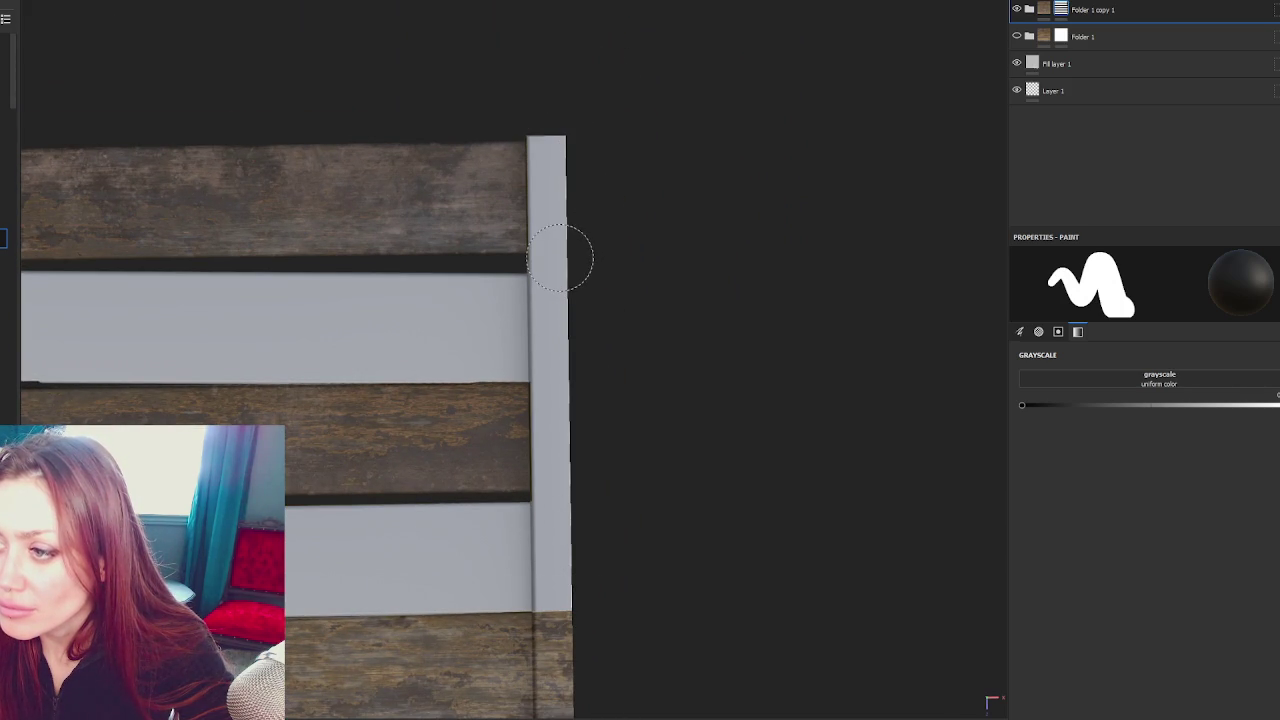
Add Folder 2 holding a red (FF0000) Fill layer 3 hidden by a black mask
{"action": "left_click", "coordinate": [1149, 20]}
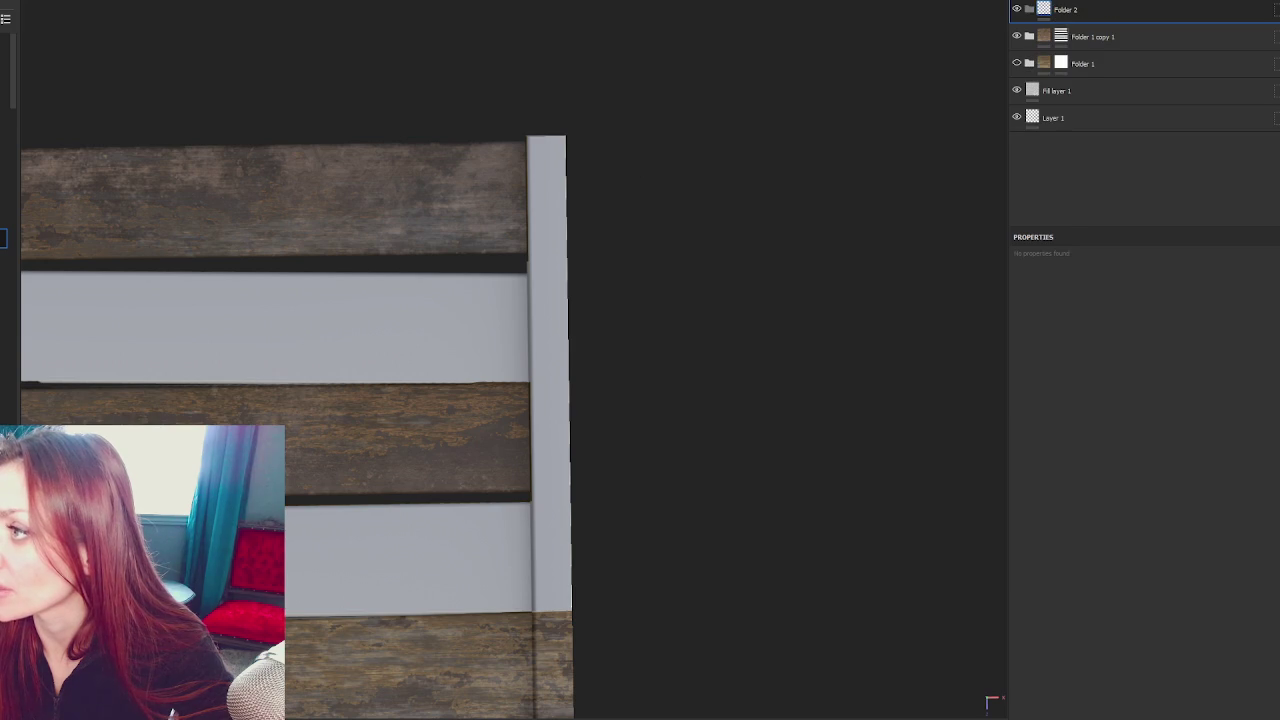
{"action": "left_click", "coordinate": [1200, 518]}
{"action": "left_click", "coordinate": [1170, 550]}
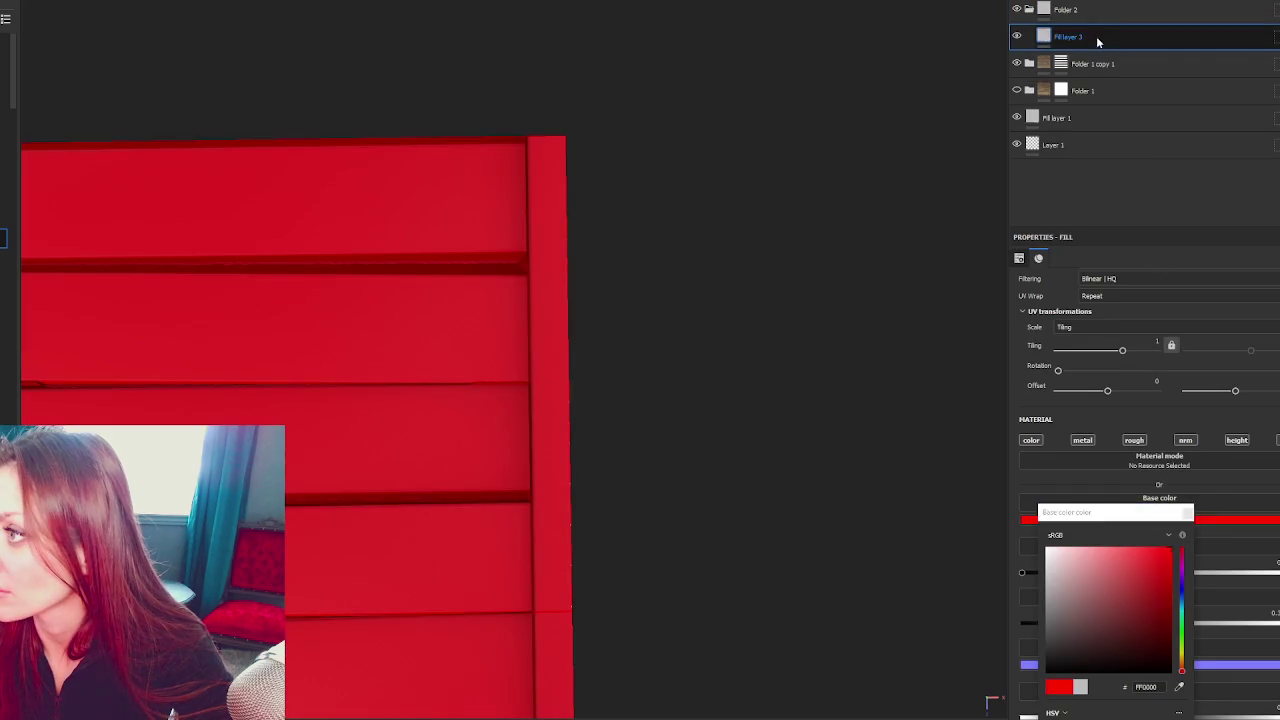
{"action": "right_click", "coordinate": [1099, 12]}
{"action": "left_click", "coordinate": [1125, 20]}
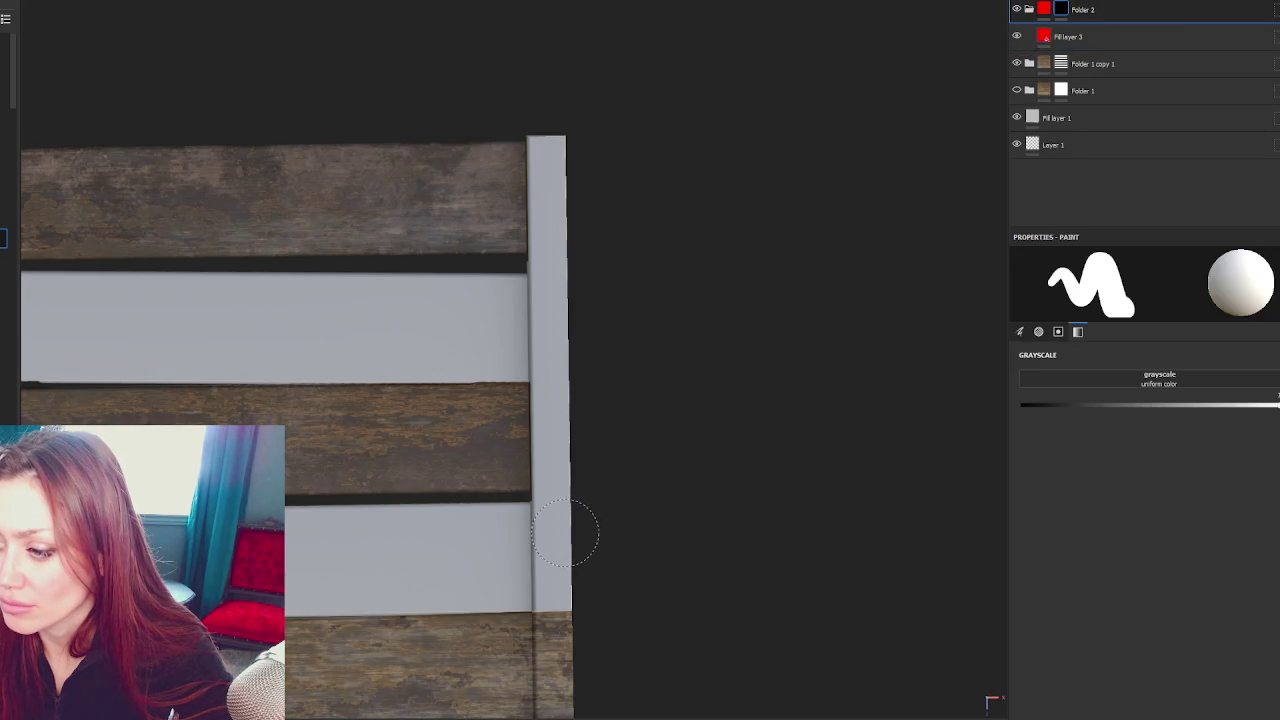
{"action": "left_click", "coordinate": [565, 533]}
Reveal red down the right post from top to bottom, filling its top corner
{"action": "left_click_drag", "start_coordinate": [580, 500], "coordinate": [618, 401]}
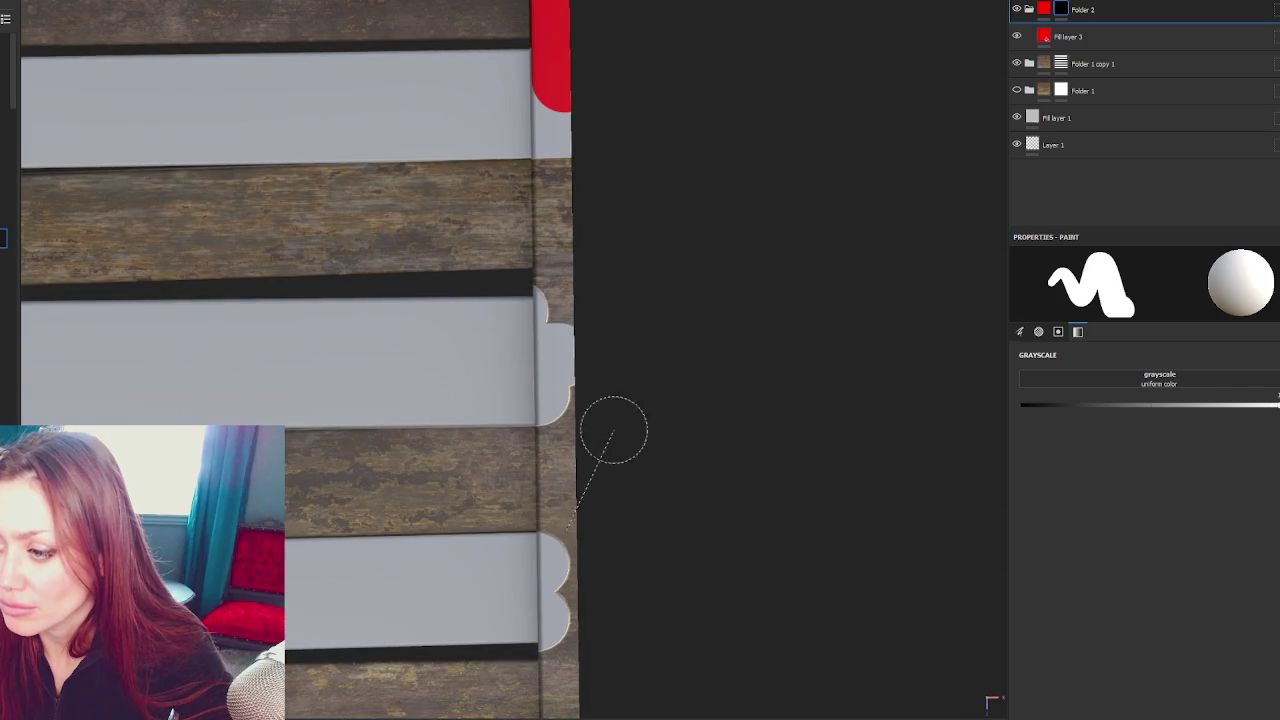
{"action": "left_click", "coordinate": [570, 522]}
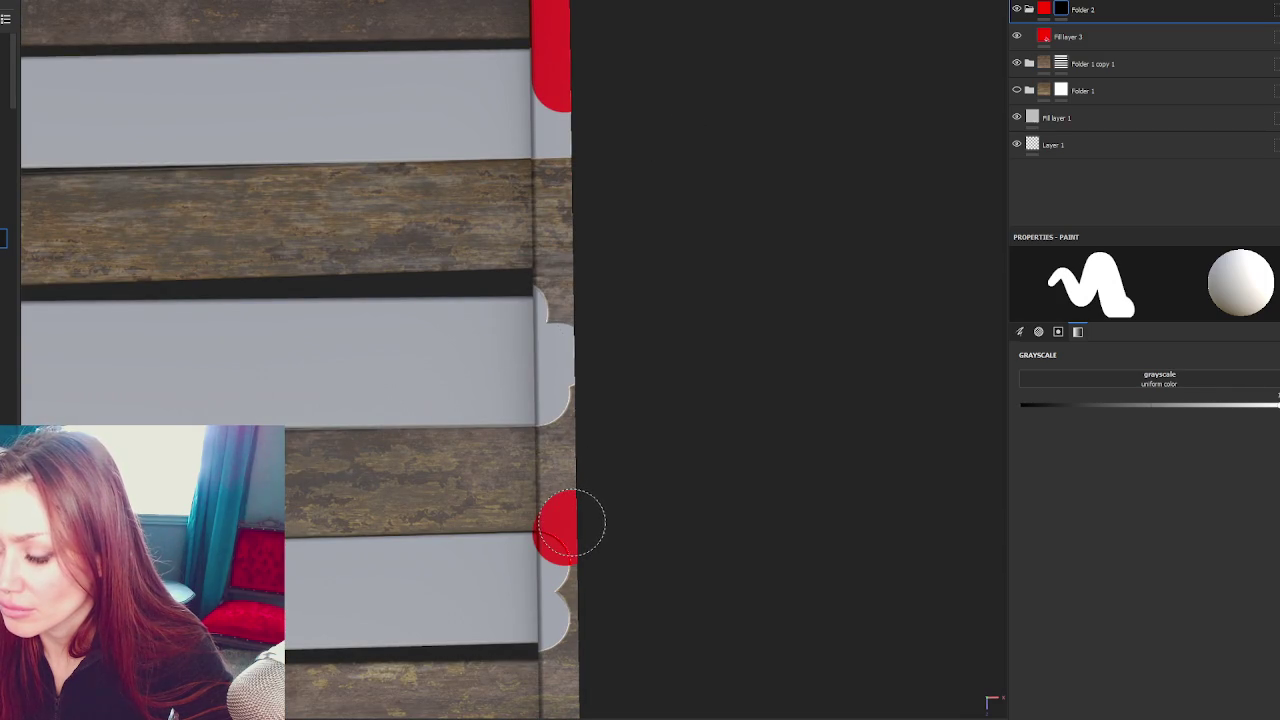
{"action": "key", "text": "ctrl+z"}
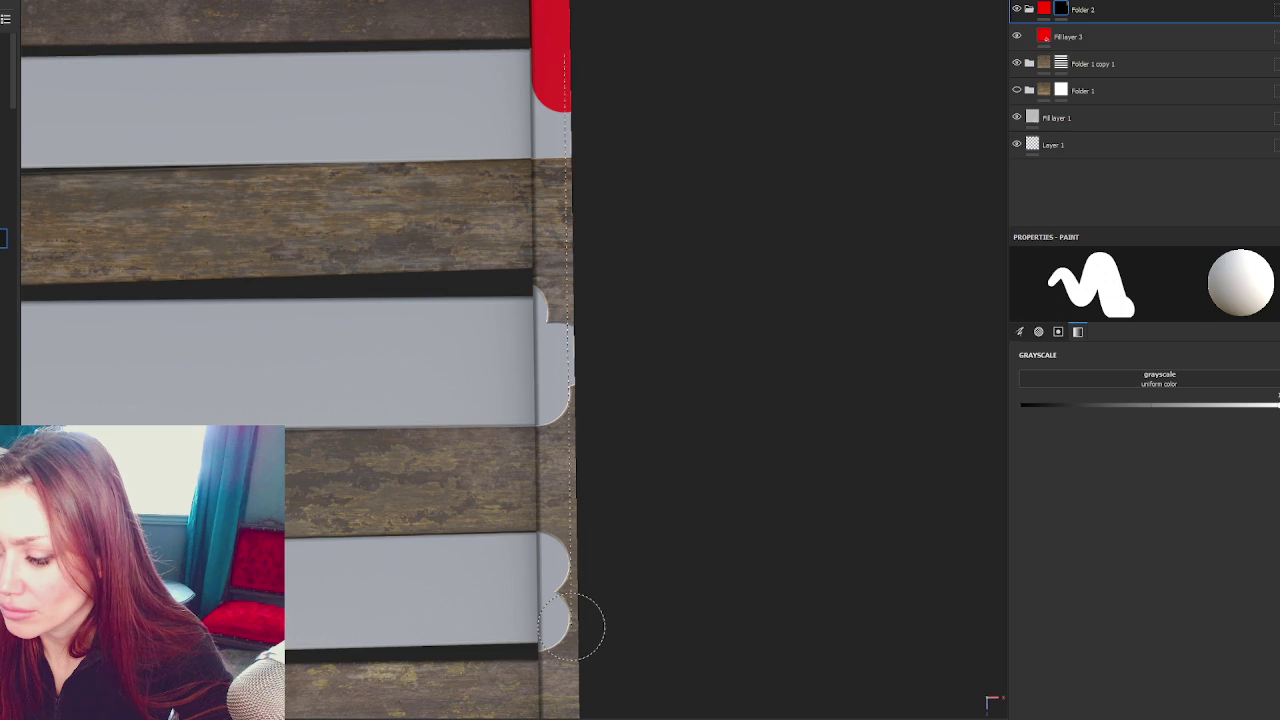
{"action": "left_click", "coordinate": [572, 627]}
{"action": "left_click_drag", "start_coordinate": [711, 594], "coordinate": [631, 226]}
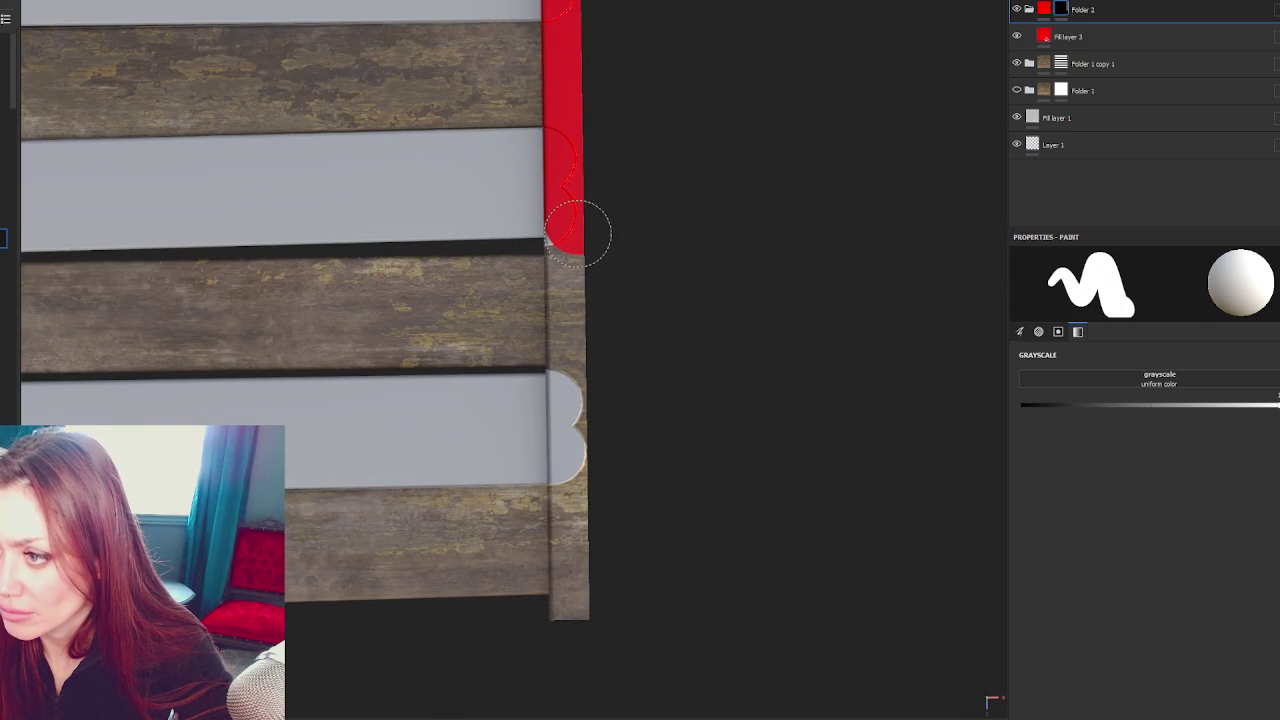
{"action": "left_click", "coordinate": [582, 636]}
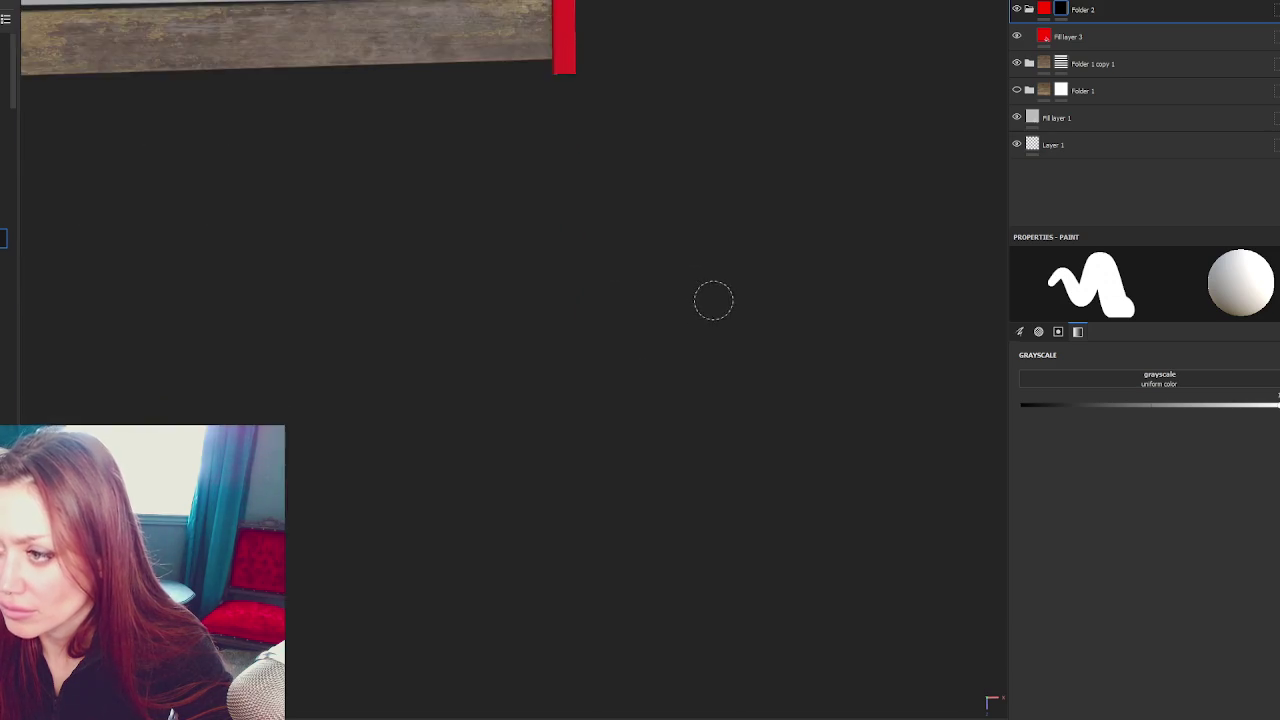
{"action": "key", "text": "f"}
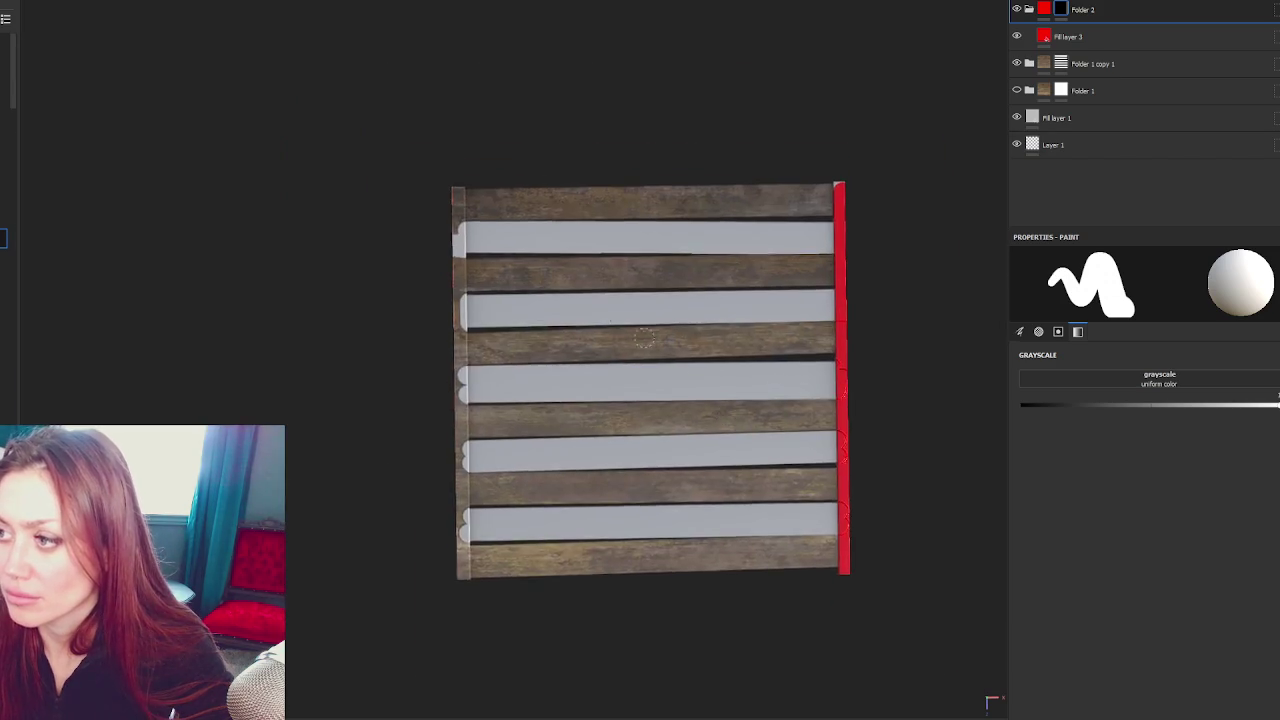
{"action": "scroll", "scroll_direction": "up", "scroll_amount": 3}
{"action": "scroll", "scroll_direction": "up", "scroll_amount": 3}
{"action": "scroll", "scroll_direction": "up", "scroll_amount": 3}
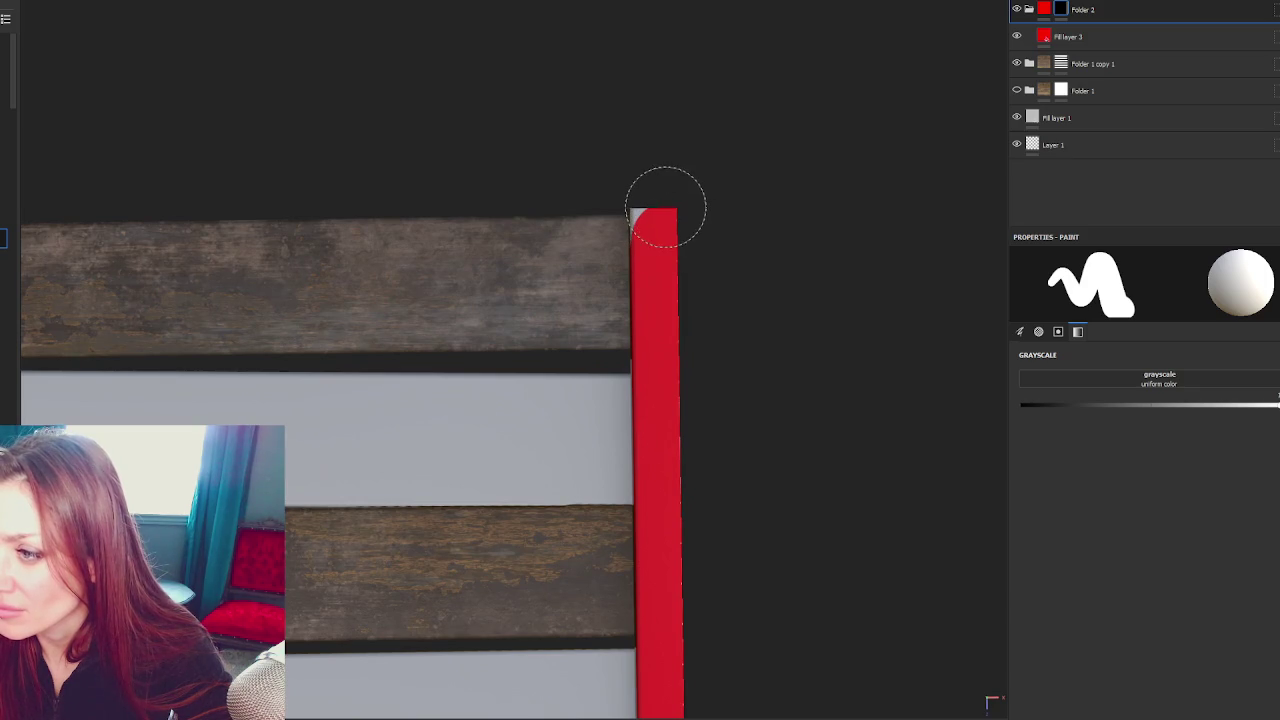
{"action": "left_click_drag", "start_coordinate": [657, 214], "coordinate": [686, 257]}
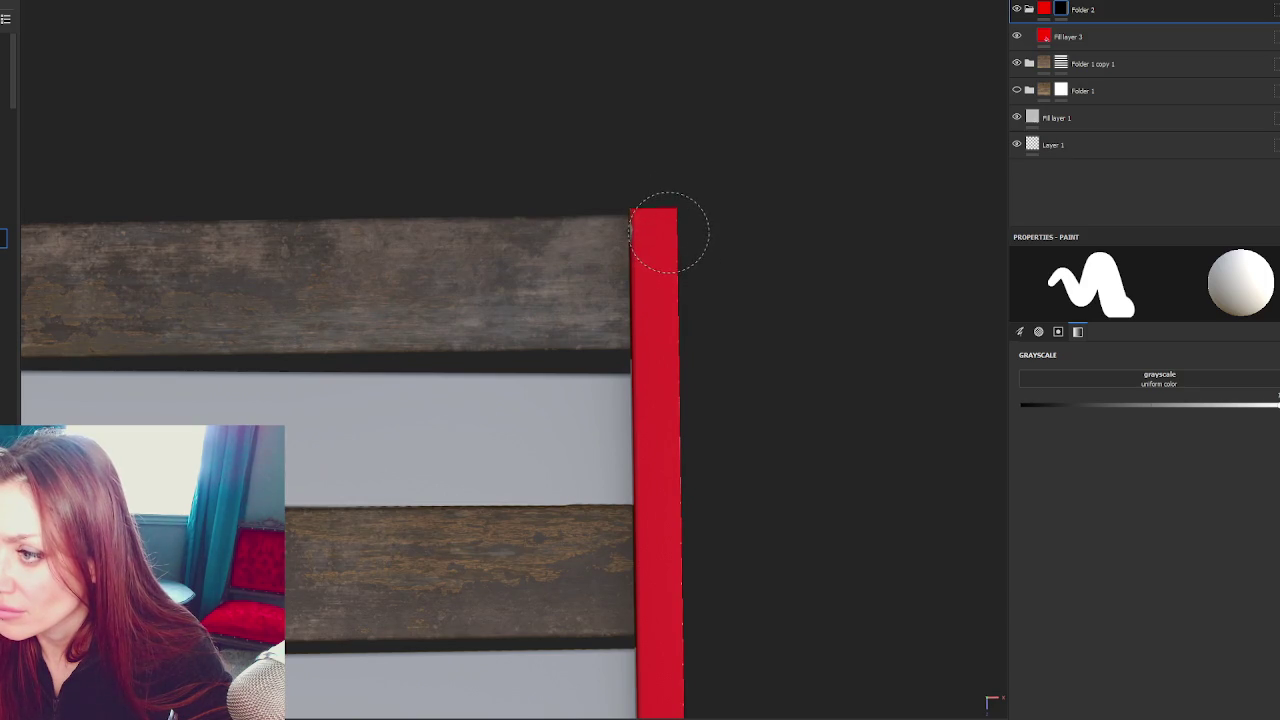
{"action": "scroll", "scroll_direction": "down", "scroll_amount": 3}
{"action": "scroll", "scroll_direction": "up", "scroll_amount": 3}
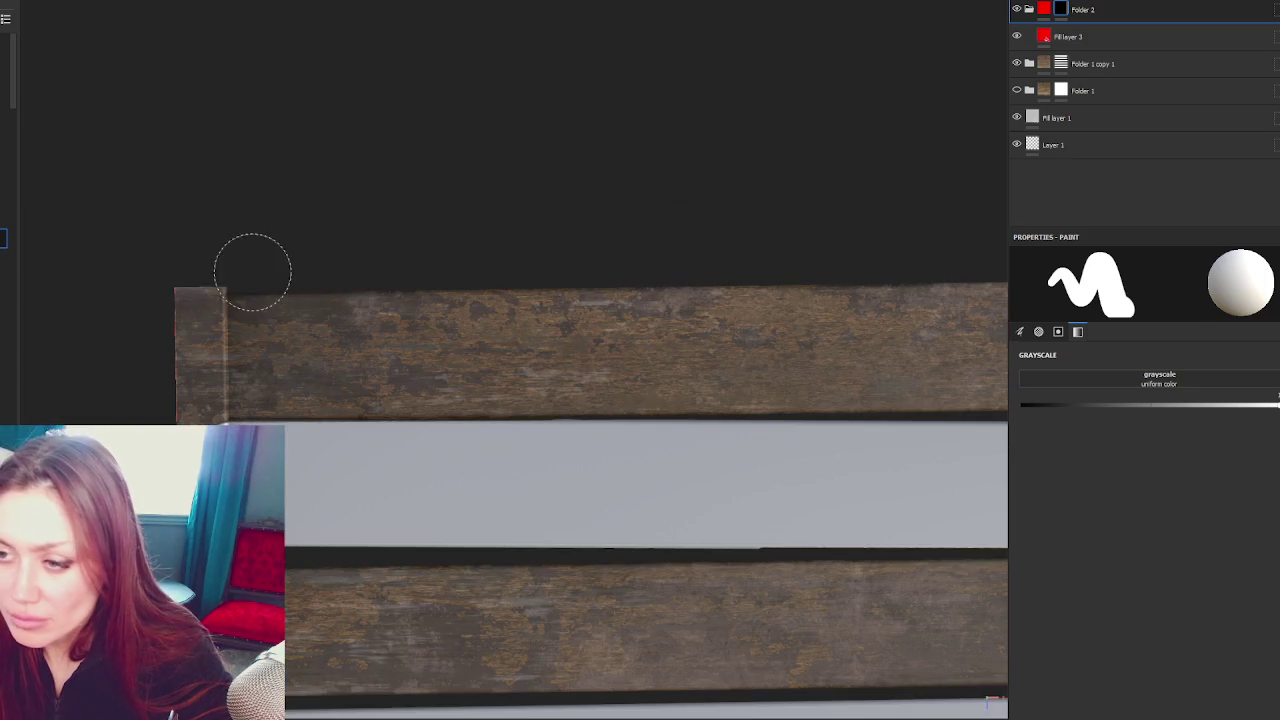
Paint red straight down the left post from its top to the bottom edge
{"action": "left_click_drag", "start_coordinate": [190, 288], "coordinate": [218, 307]}
{"action": "left_click_drag", "start_coordinate": [218, 307], "coordinate": [300, 525]}
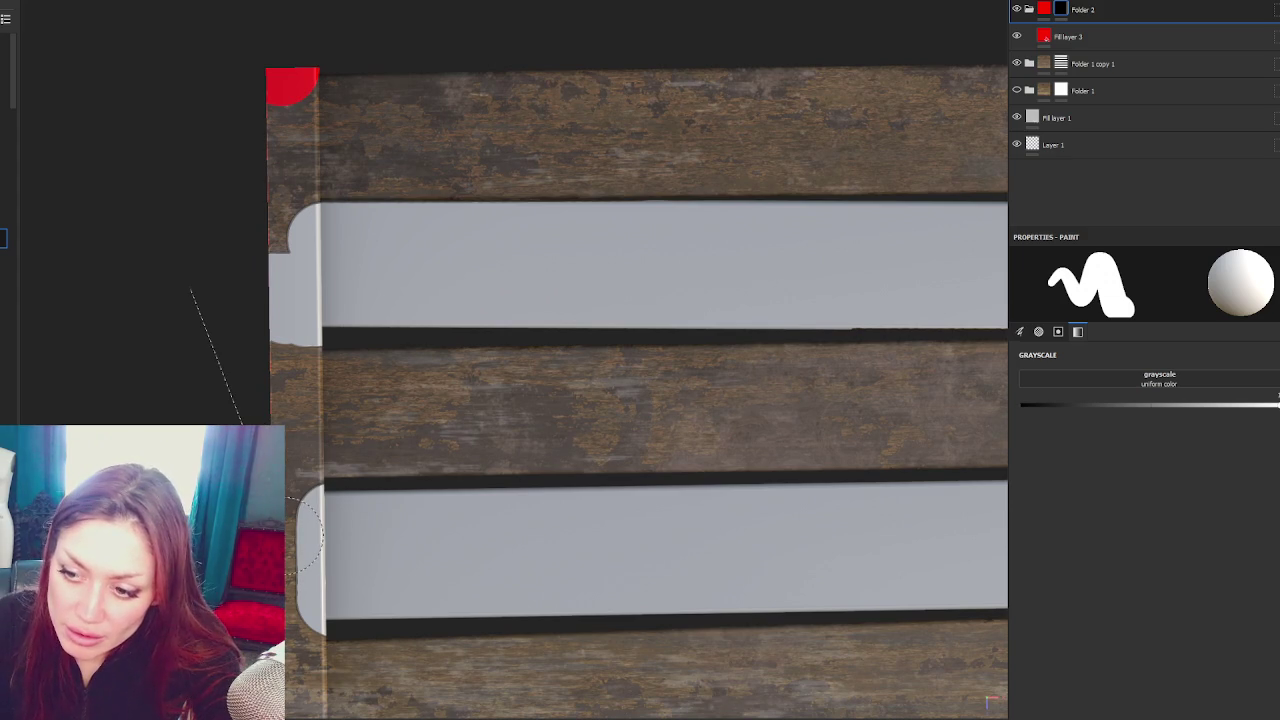
{"action": "left_click", "coordinate": [305, 530]}
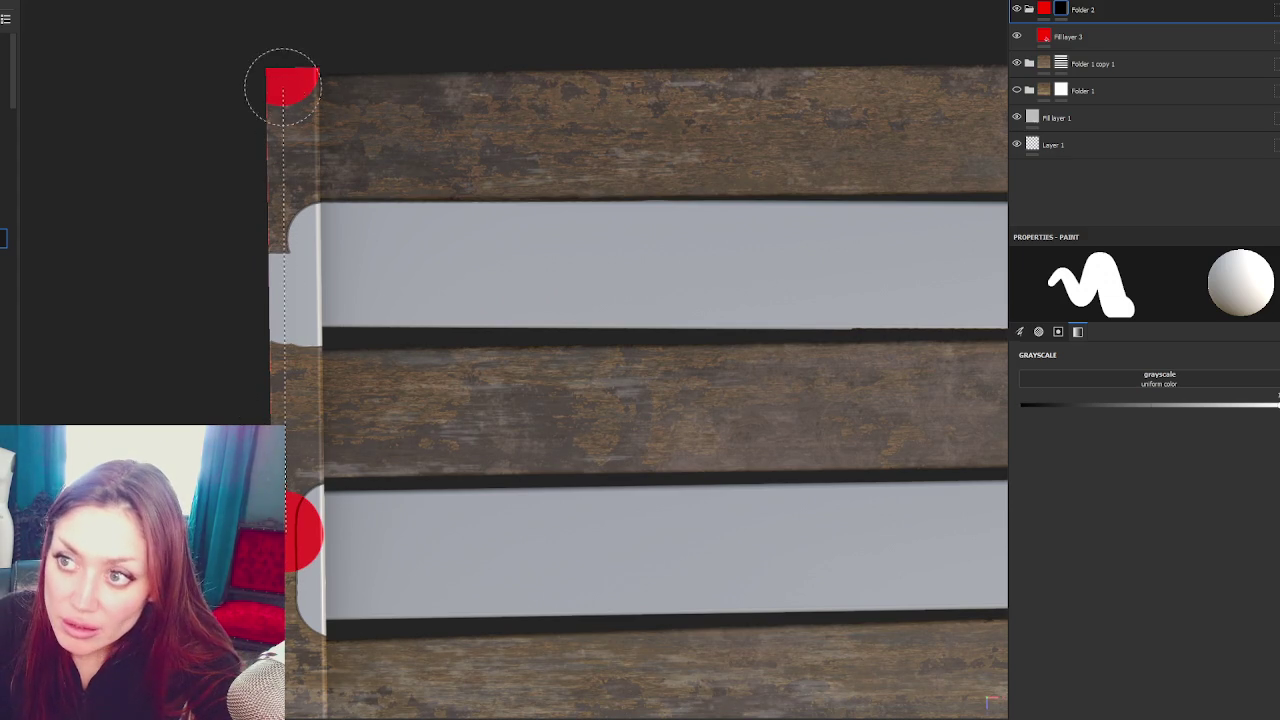
{"action": "left_click", "coordinate": [281, 84]}
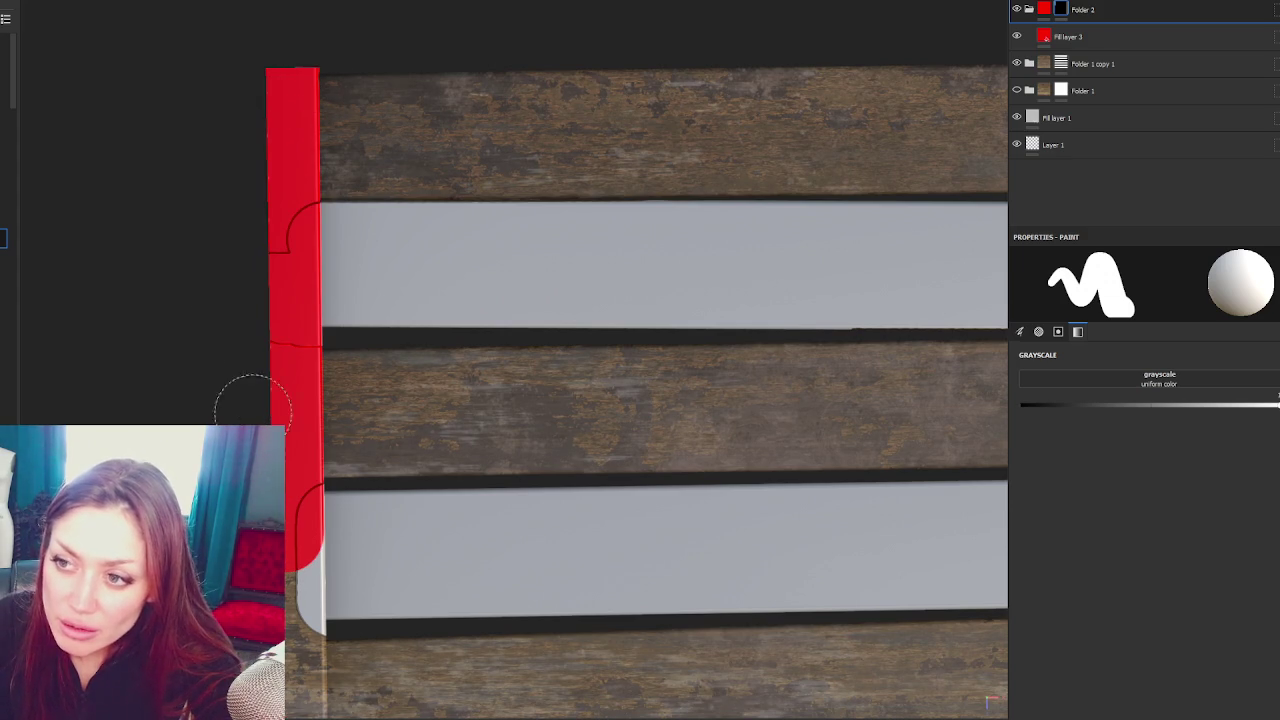
{"action": "left_click_drag", "start_coordinate": [320, 530], "coordinate": [370, 150]}
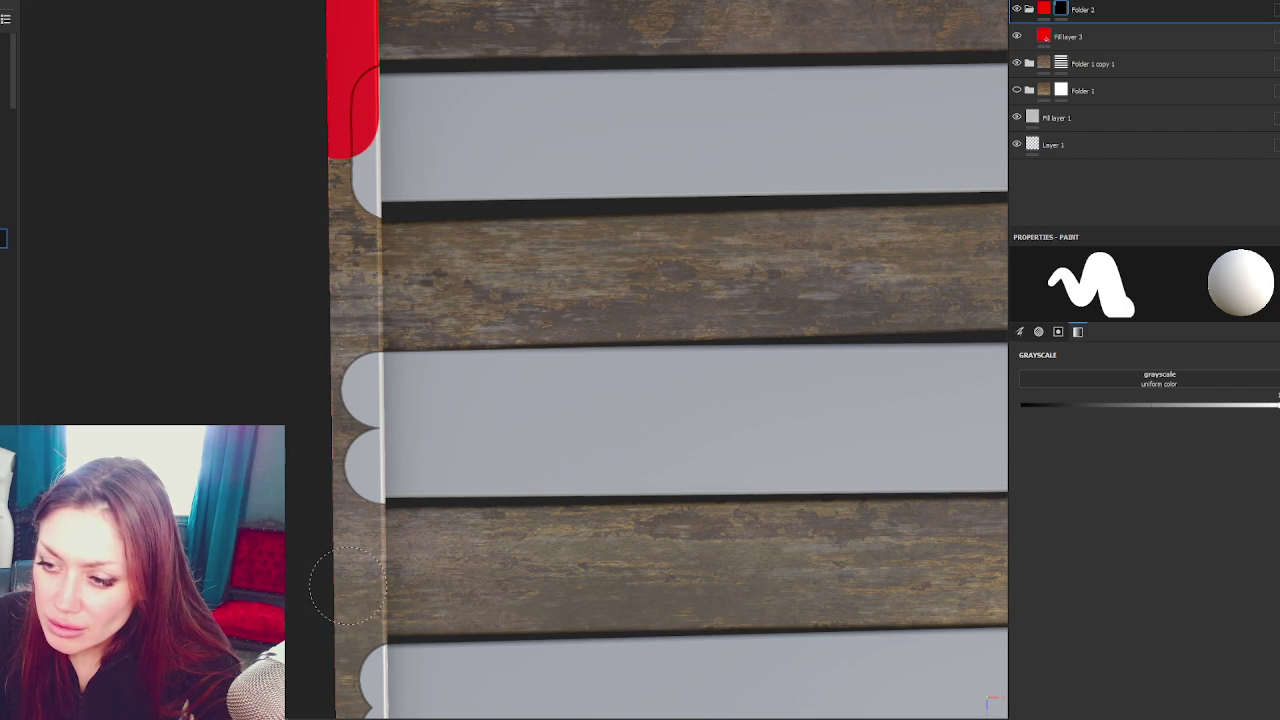
{"action": "left_click", "coordinate": [347, 585]}
{"action": "left_click_drag", "start_coordinate": [347, 585], "coordinate": [370, 258]}
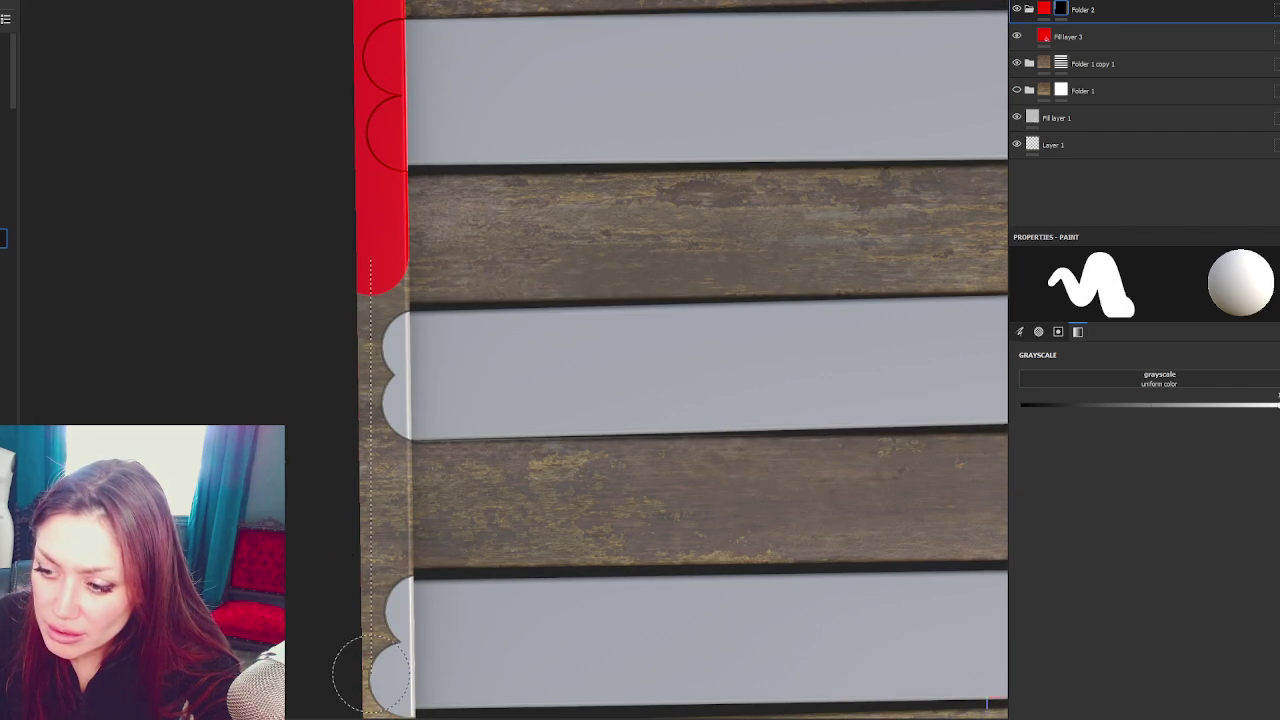
{"action": "left_click", "coordinate": [376, 672]}
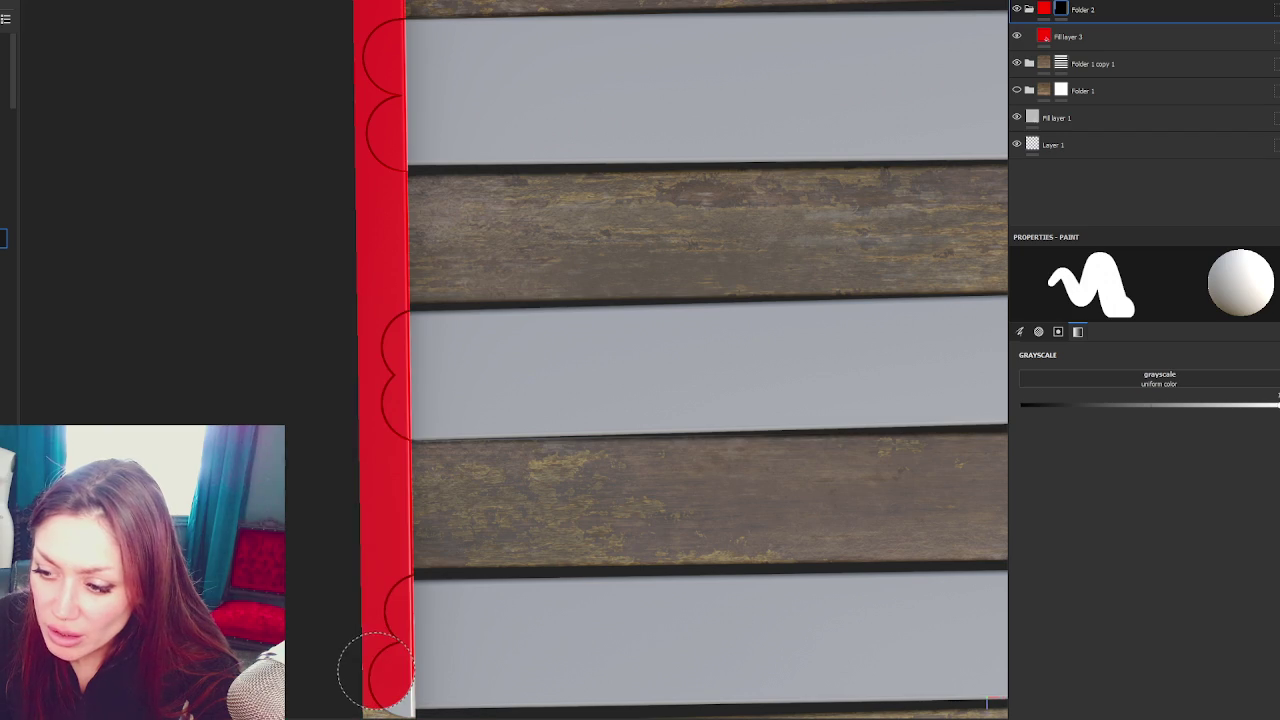
{"action": "left_click_drag", "start_coordinate": [600, 530], "coordinate": [608, 243]}
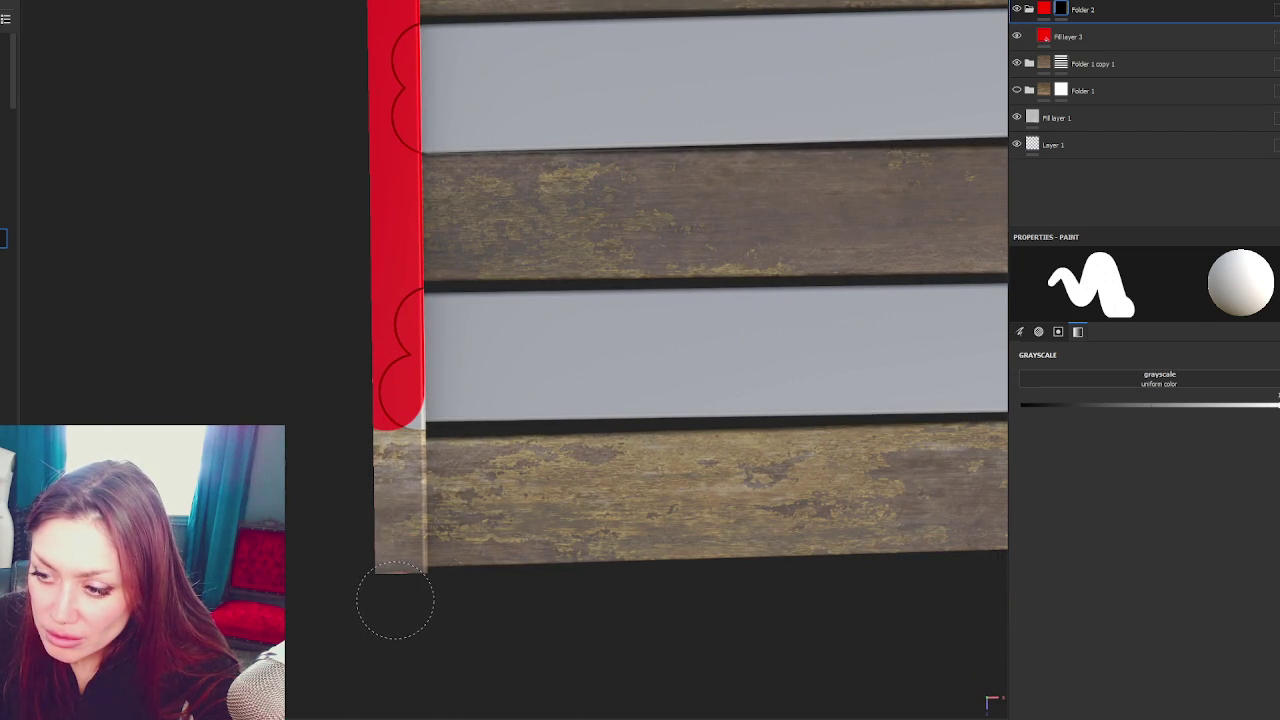
{"action": "left_click", "coordinate": [395, 600]}
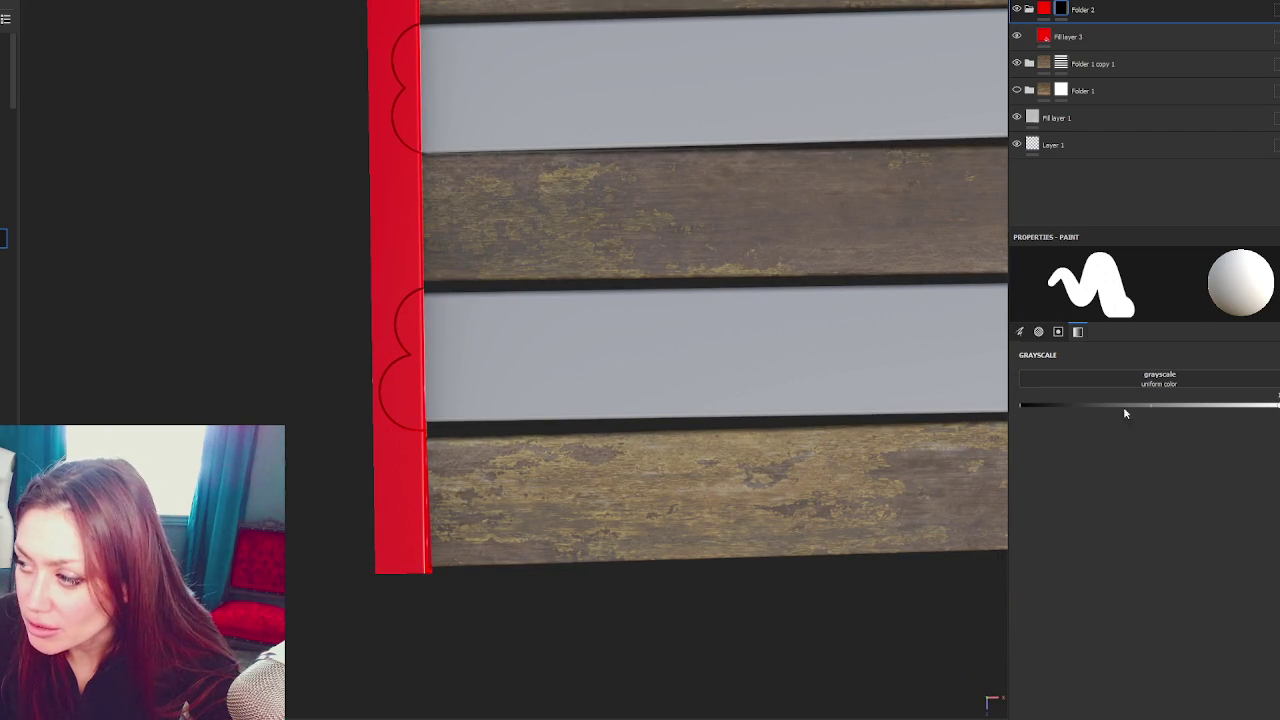
{"action": "left_click_drag", "start_coordinate": [1131, 405], "coordinate": [1021, 405]}
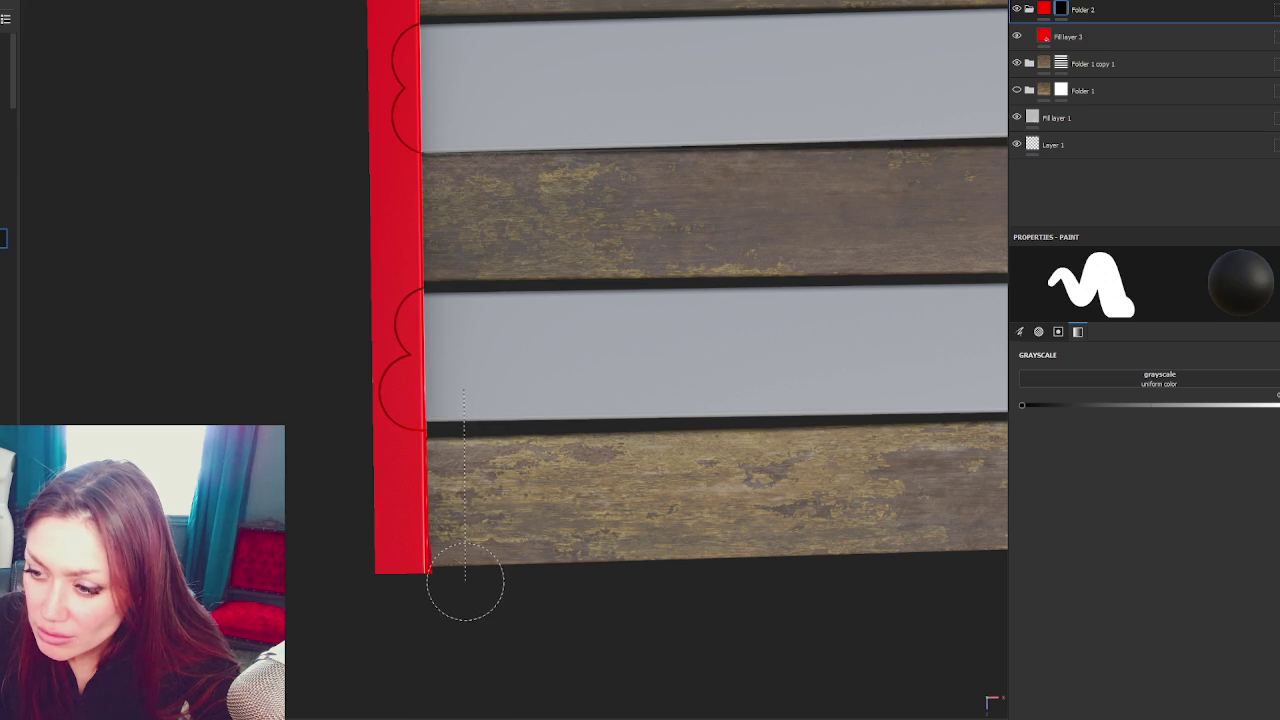
{"action": "scroll", "scroll_direction": "down", "scroll_amount": 3}
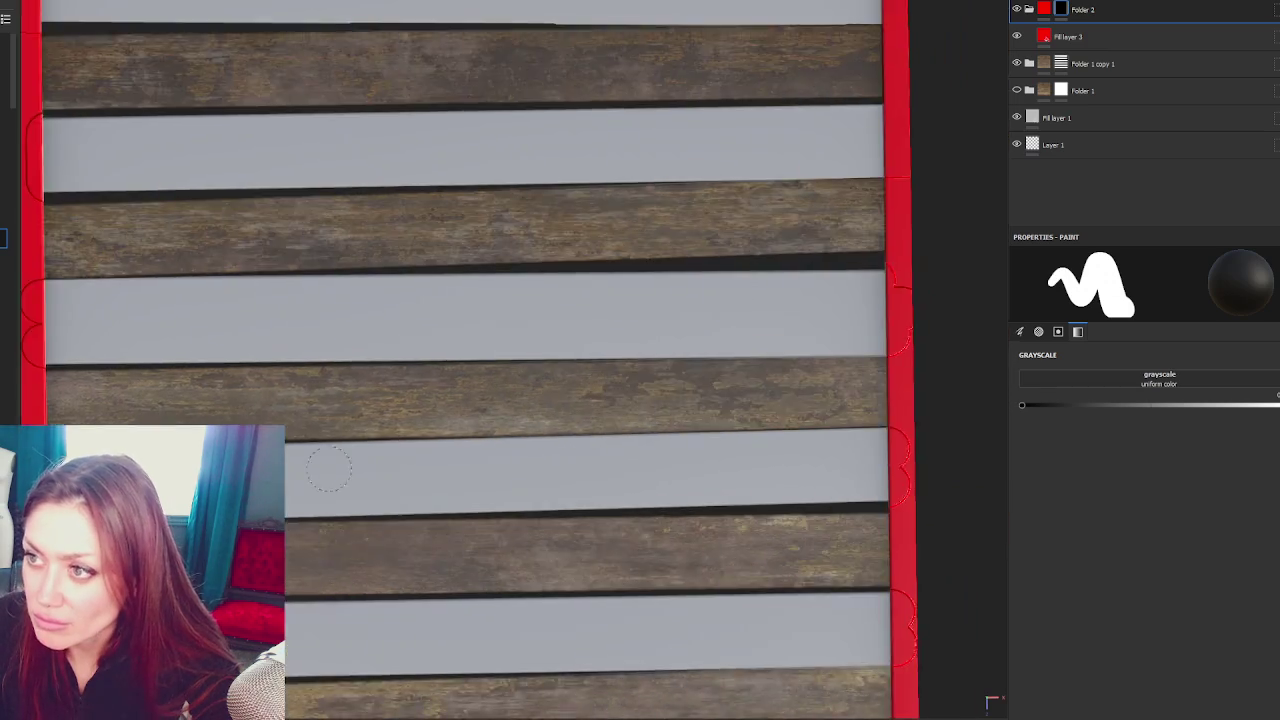
Change the layer thumbnail preview channel and pick a blend mode for the folder
{"action": "left_click", "coordinate": [1035, 9]}
{"action": "left_click", "coordinate": [1035, 48]}
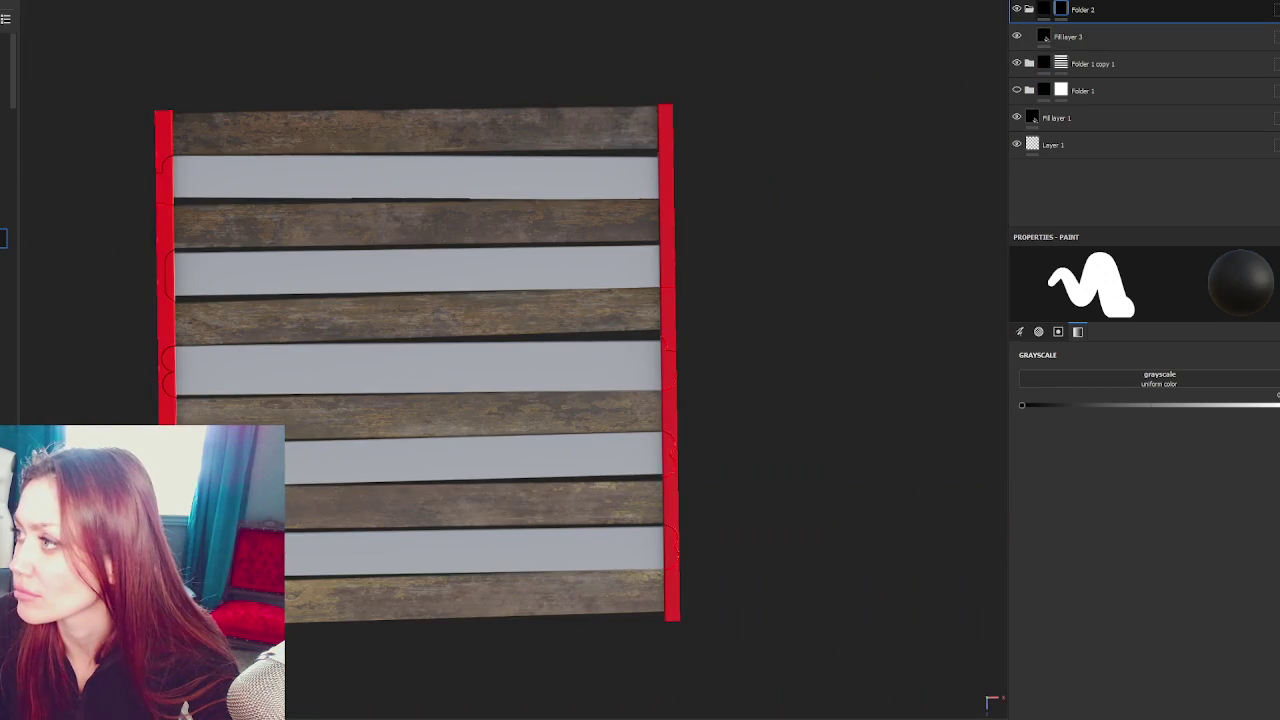
{"action": "left_click", "coordinate": [1268, 9]}
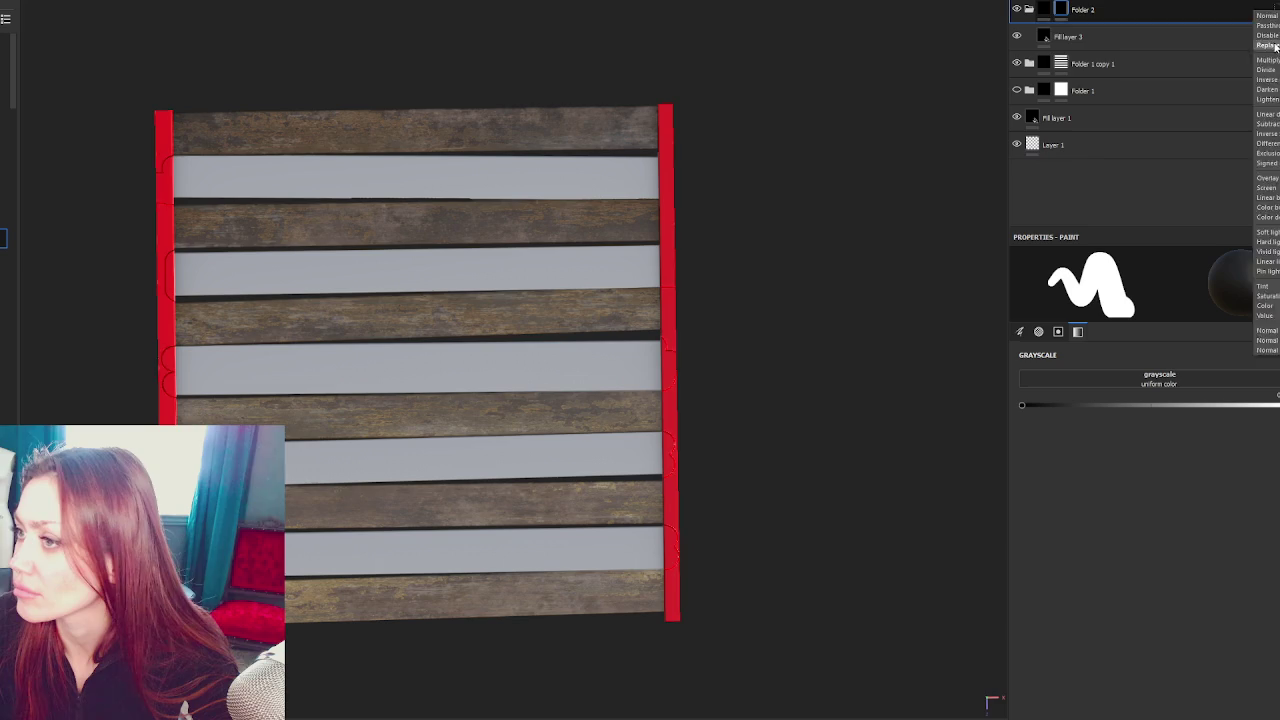
{"action": "left_click", "coordinate": [1275, 47]}
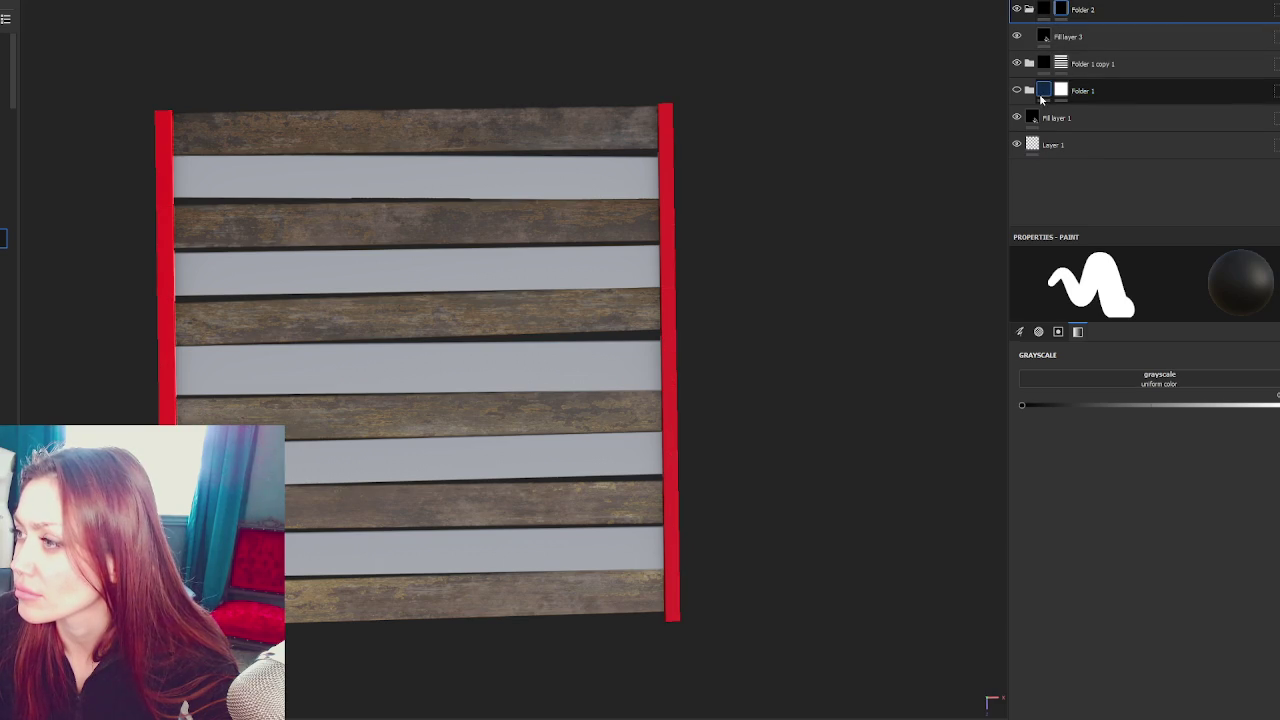
Paste a copy of Rotten Wood Planks into Folder 2 above Fill layer 3
{"action": "left_click", "coordinate": [1029, 63]}
{"action": "left_click", "coordinate": [1155, 118]}
{"action": "left_click", "coordinate": [1151, 92]}
{"action": "left_click", "coordinate": [1100, 12]}
{"action": "left_click", "coordinate": [1100, 37]}
{"action": "key", "text": "ctrl+v"}
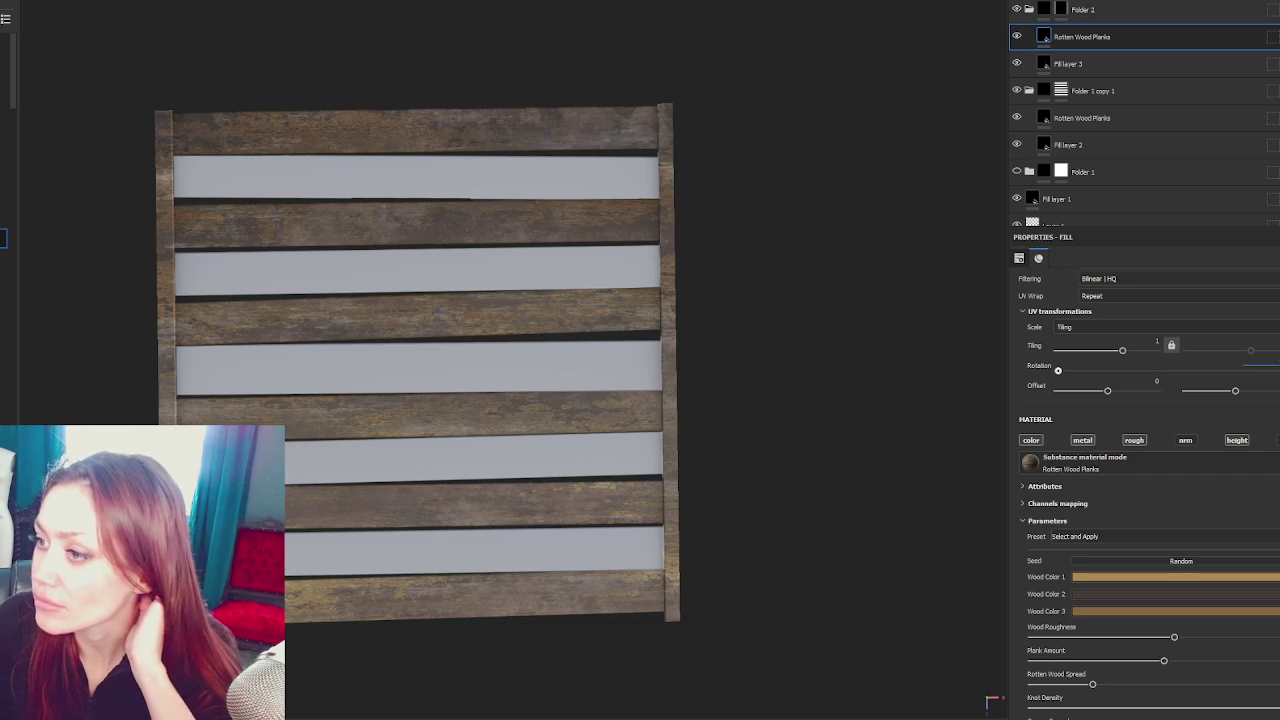
{"action": "left_click", "coordinate": [1105, 64]}
{"action": "left_click", "coordinate": [1112, 42]}
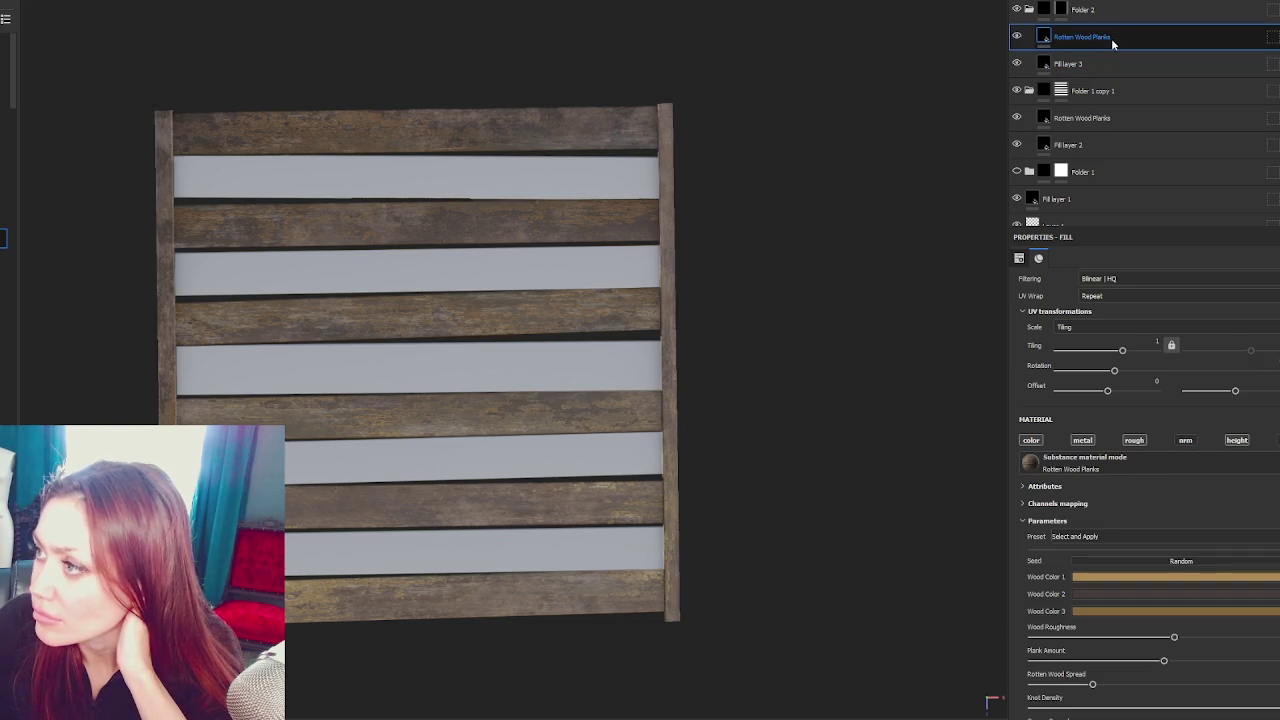
{"action": "scroll", "scroll_direction": "up", "scroll_amount": 3}
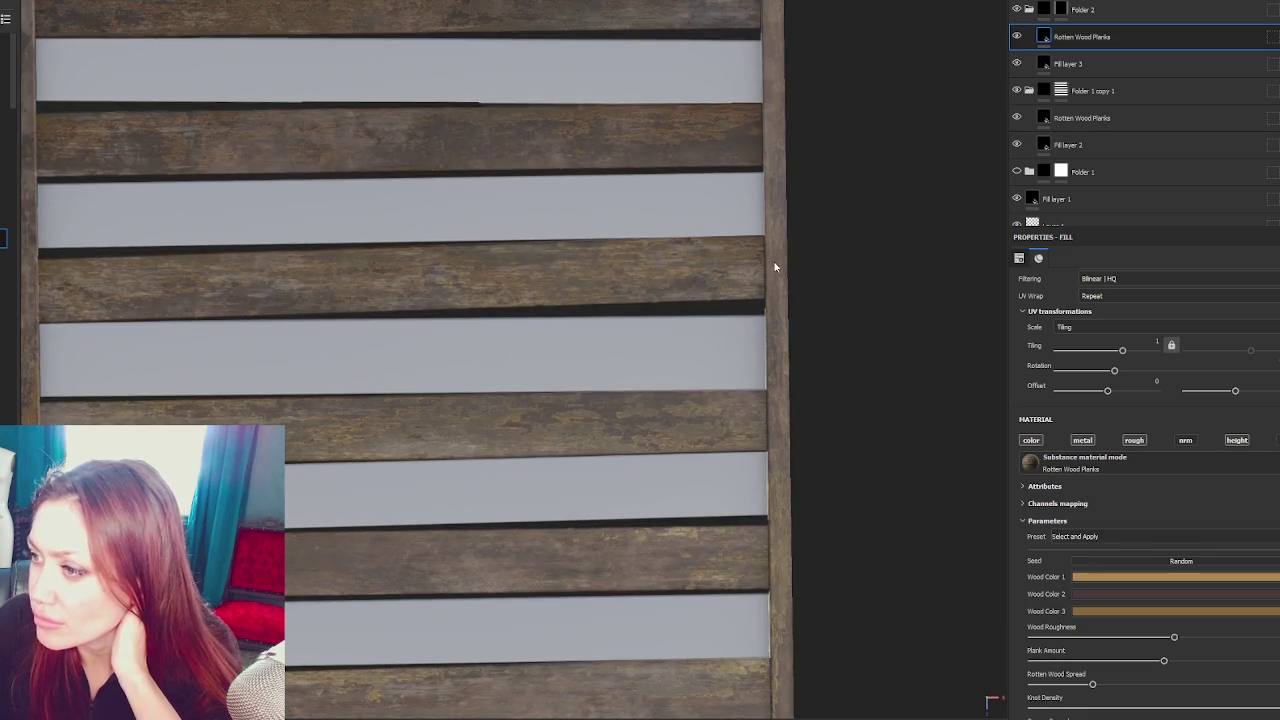
{"action": "key", "text": "f"}
Collapse Folder 2 and hide Folder 1 so the grey stripes show wood
{"action": "left_click", "coordinate": [1027, 12]}
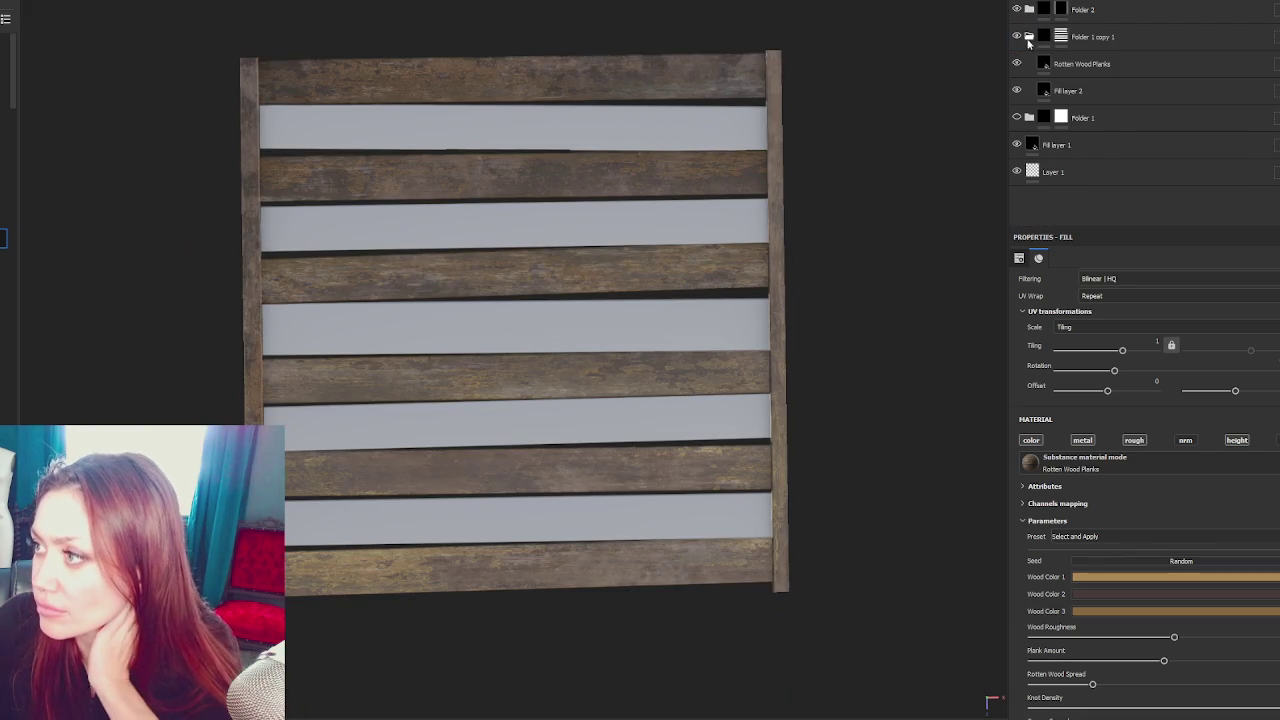
{"action": "left_click", "coordinate": [1017, 117]}
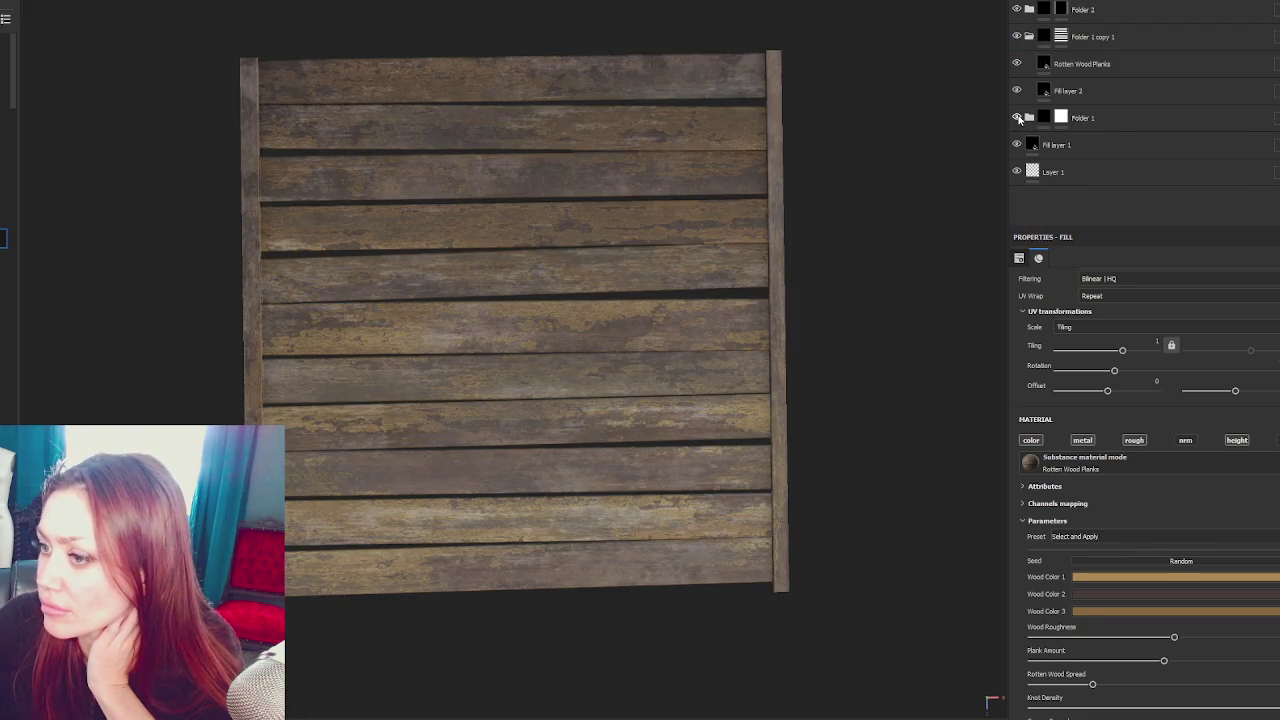
{"action": "scroll", "scroll_direction": "down", "scroll_amount": 3}
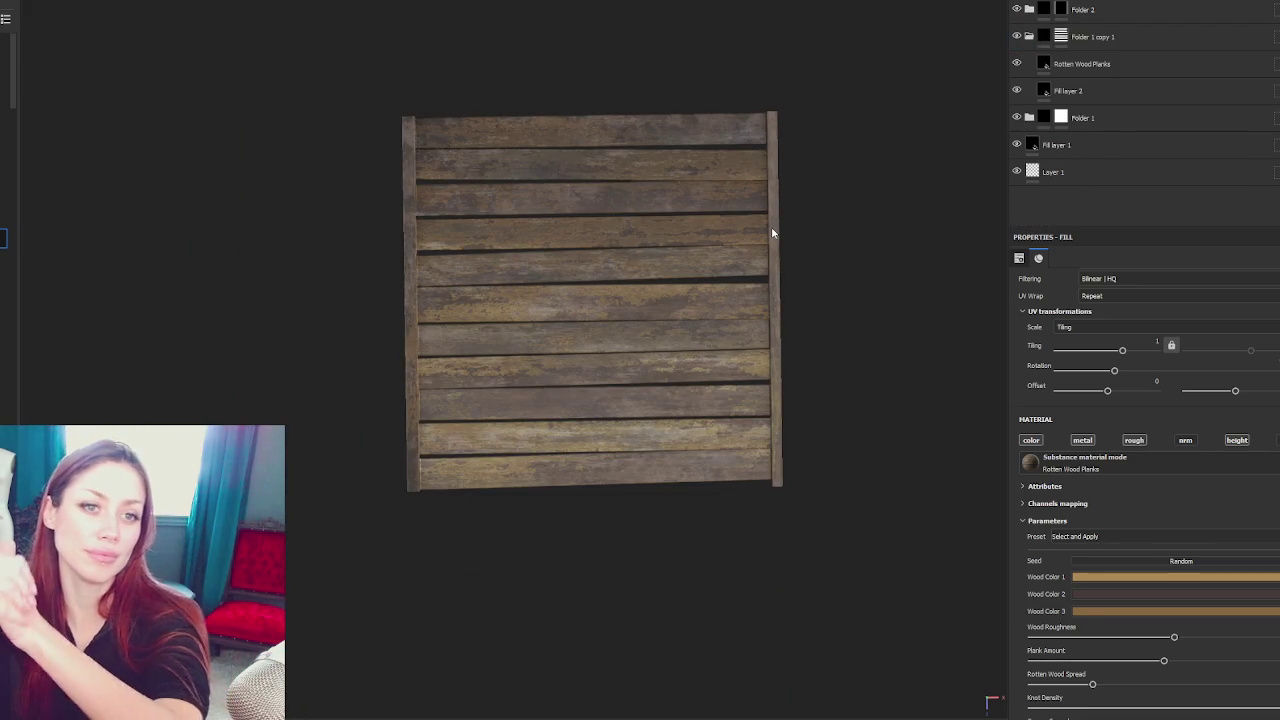
Save the wood plank project under a file name with Ctrl+S
{"action": "key", "text": "ctrl+s"}
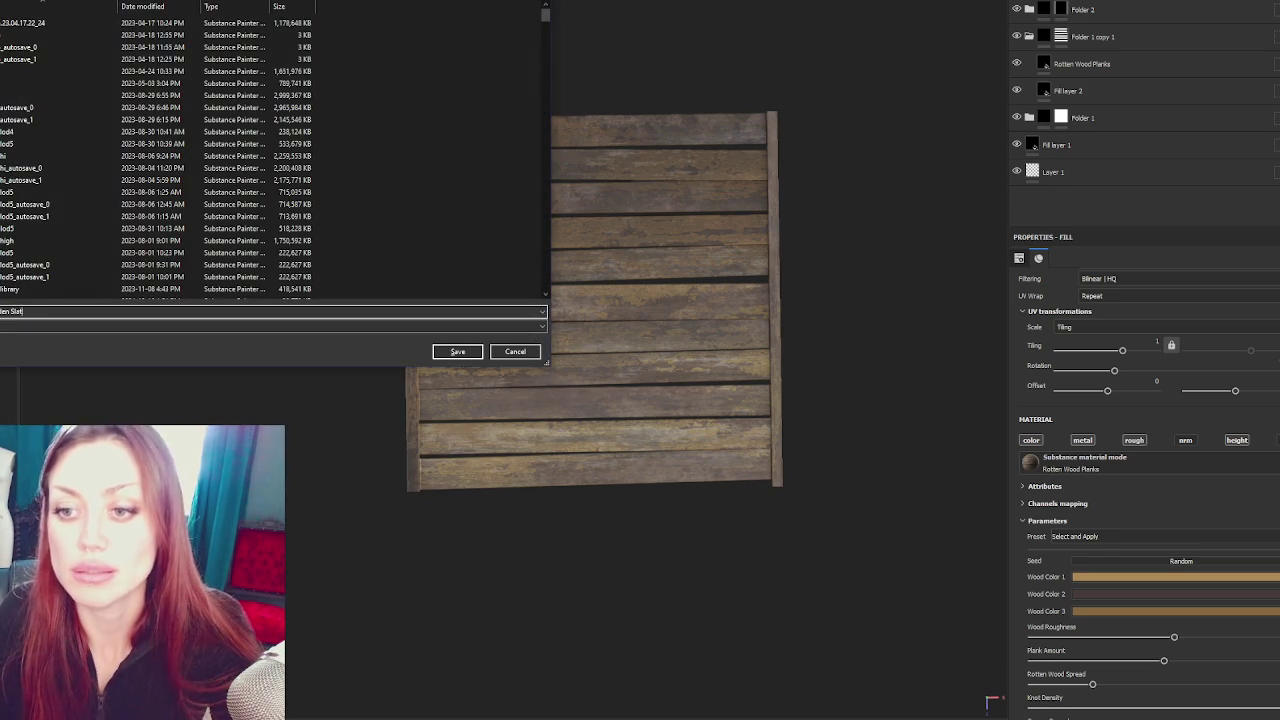
{"action": "key", "text": "Return"}
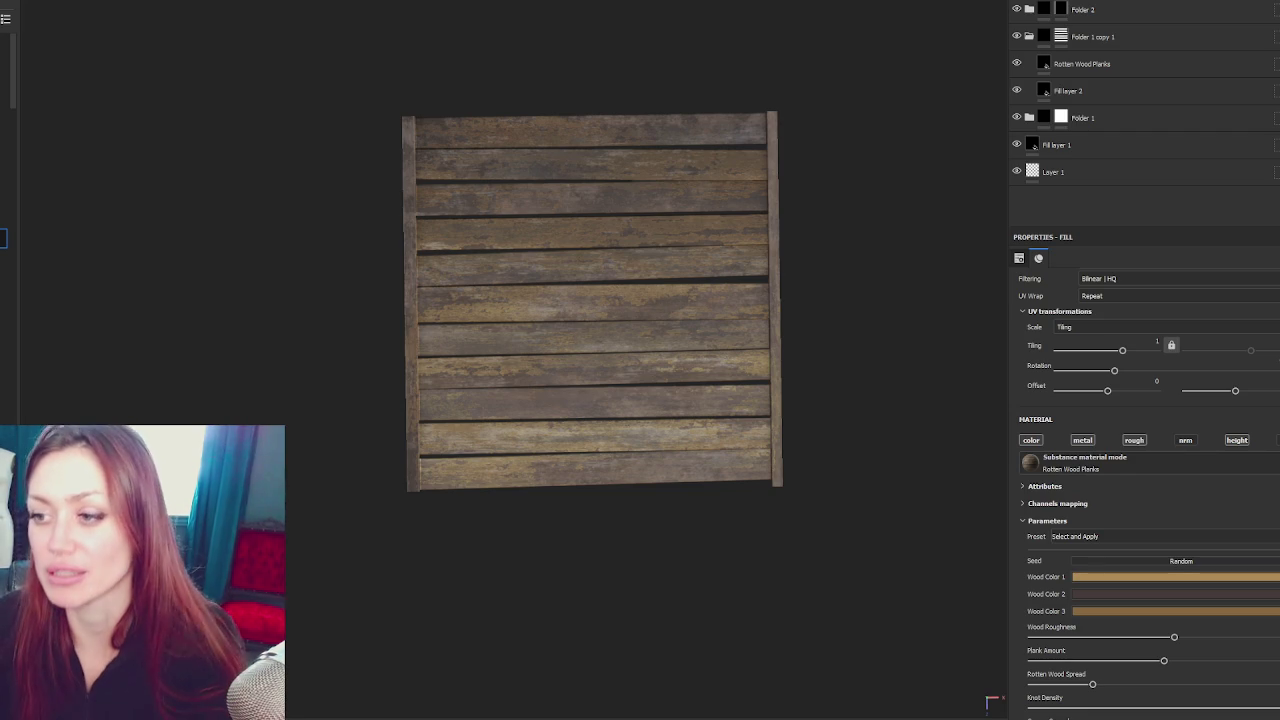
{"action": "scroll", "scroll_direction": "up", "scroll_amount": 3}
{"action": "scroll", "scroll_direction": "up", "scroll_amount": 3}
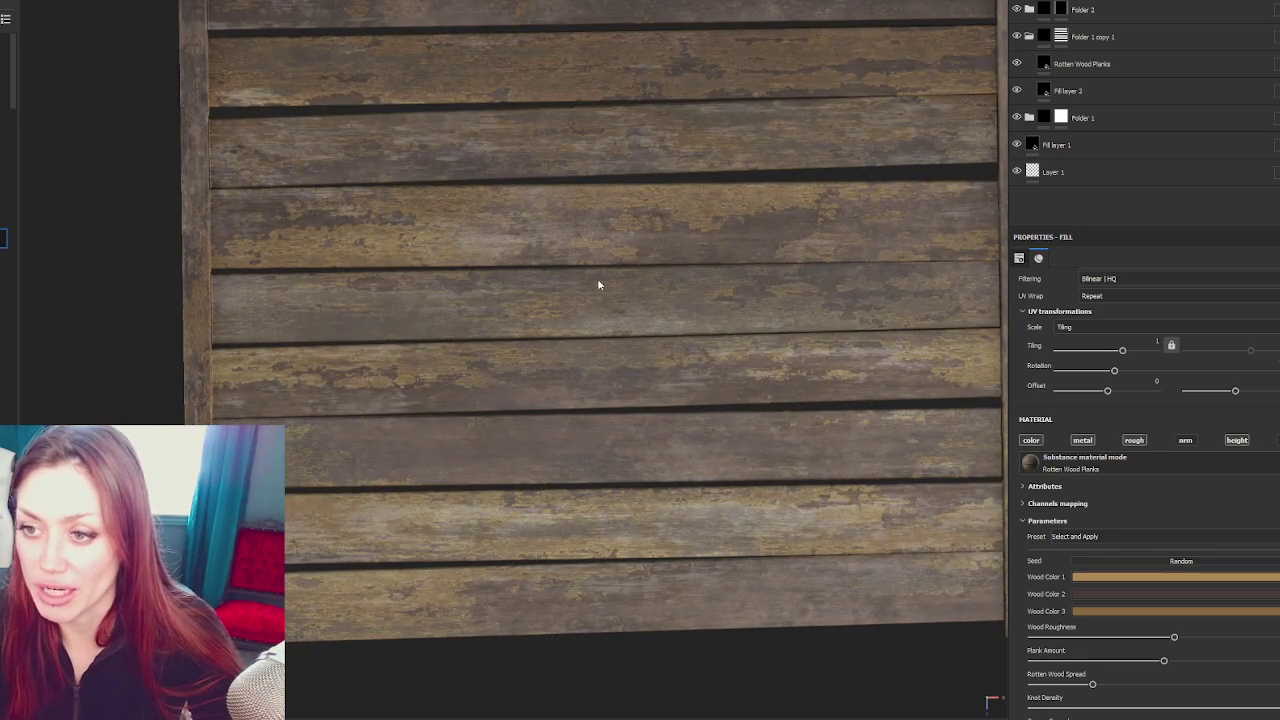
{"action": "left_click_drag", "start_coordinate": [597, 285], "coordinate": [894, 328]}
{"action": "scroll", "scroll_direction": "down", "scroll_amount": 3}
{"action": "scroll", "scroll_direction": "down", "scroll_amount": 3}
{"action": "scroll", "scroll_direction": "up", "scroll_amount": 3}
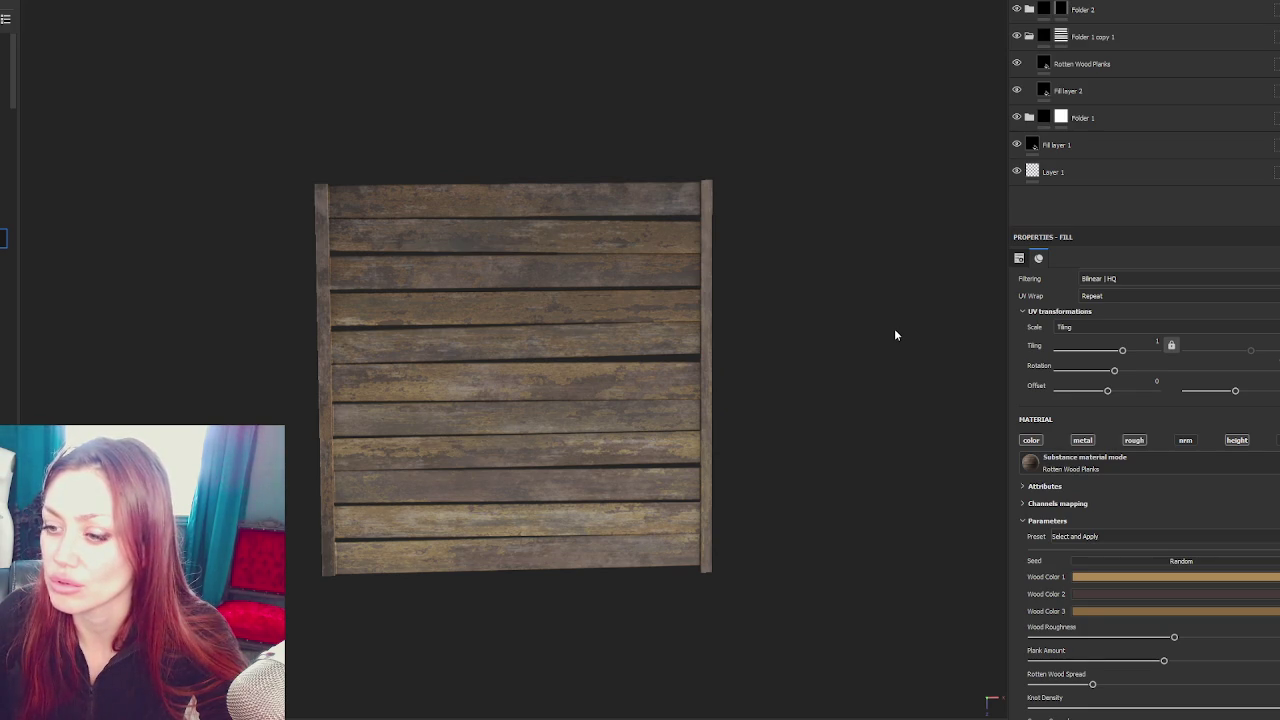
{"action": "left_click", "coordinate": [1061, 10]}
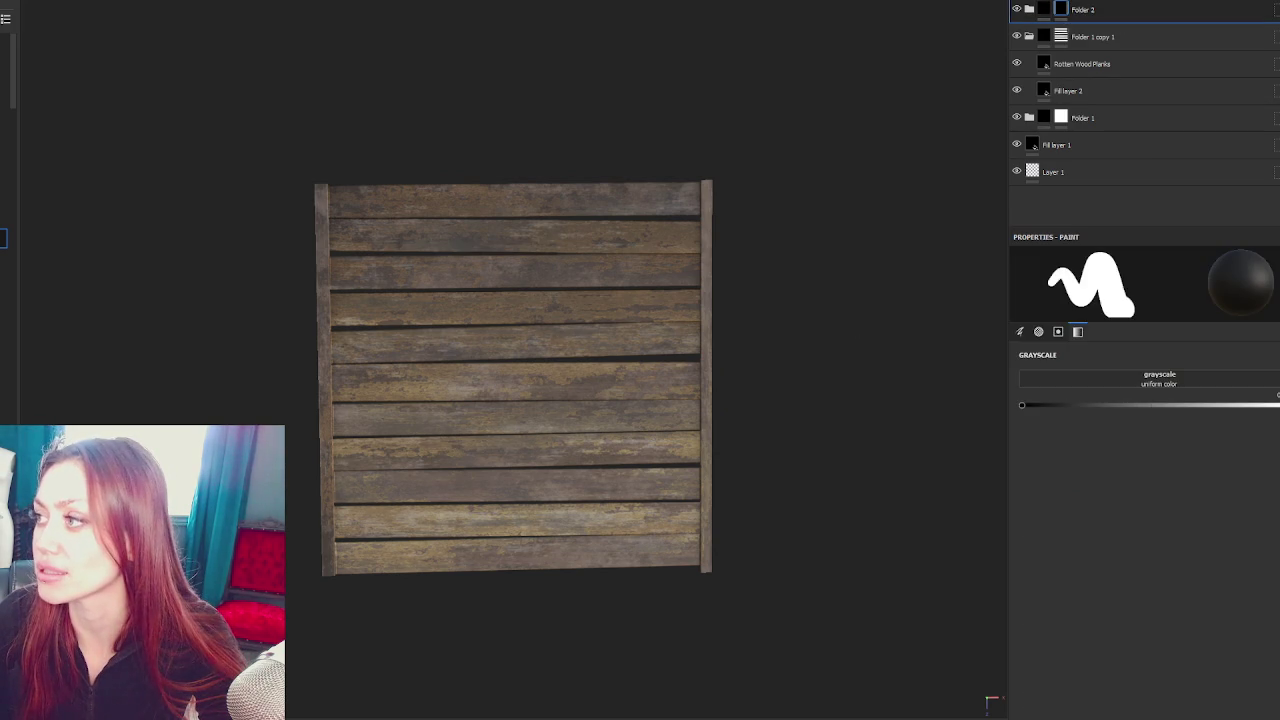
Add Folder 3 containing Fill layer 4 and give the folder a white mask
{"action": "left_click", "coordinate": [1177, 2]}
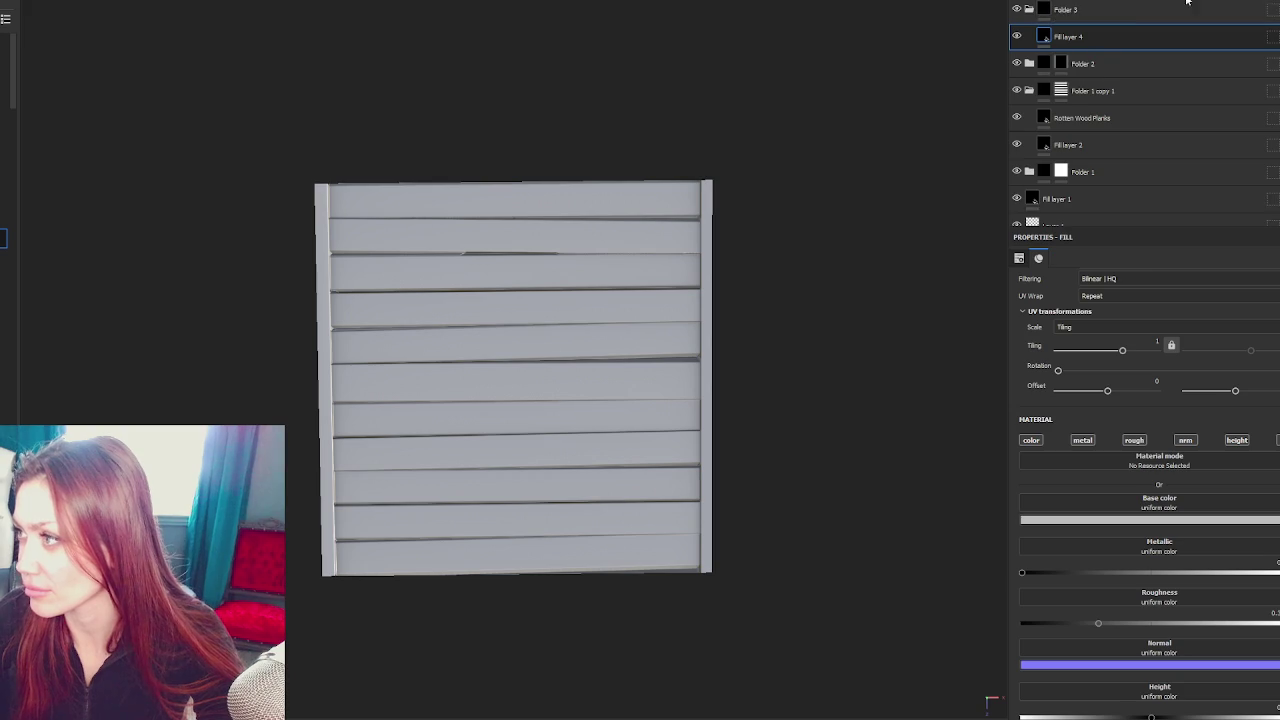
{"action": "right_click", "coordinate": [1183, 5]}
{"action": "left_click", "coordinate": [1127, 41]}
{"action": "left_click", "coordinate": [1127, 41]}
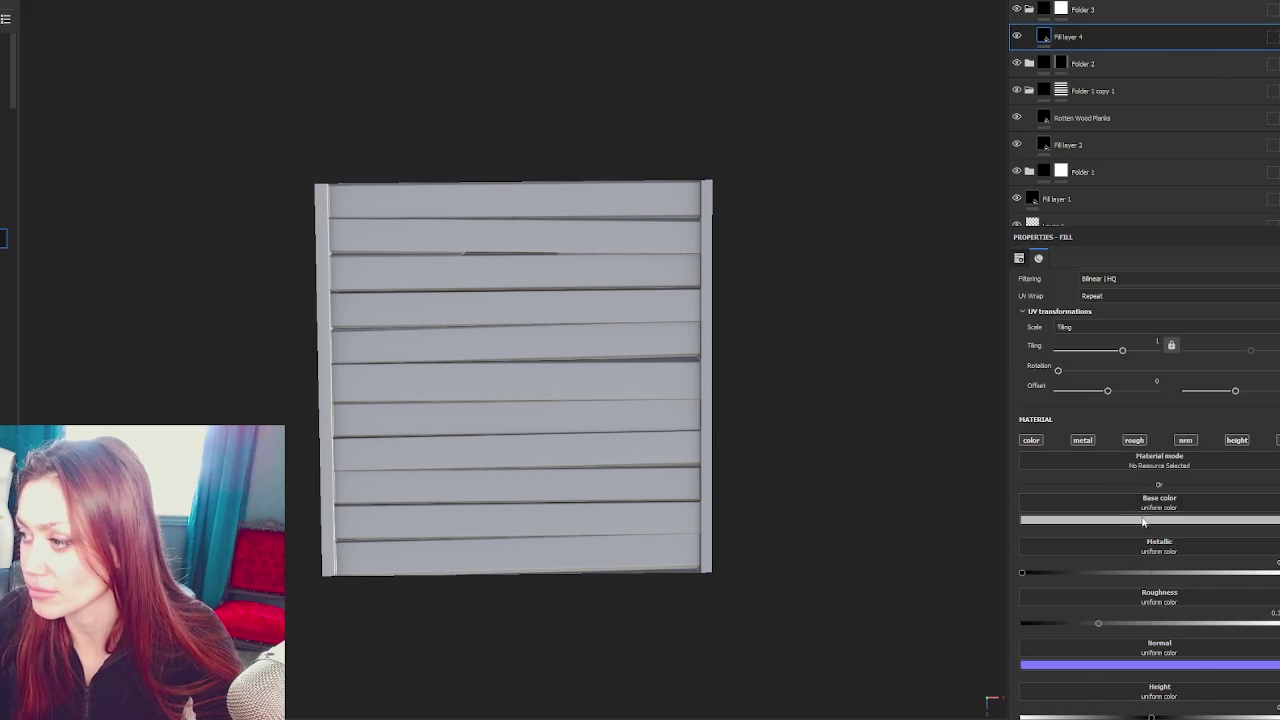
Make Fill layer 4 dark brown and disable its metallic, normal and height channels
{"action": "left_click", "coordinate": [1131, 508]}
{"action": "left_click", "coordinate": [1076, 646]}
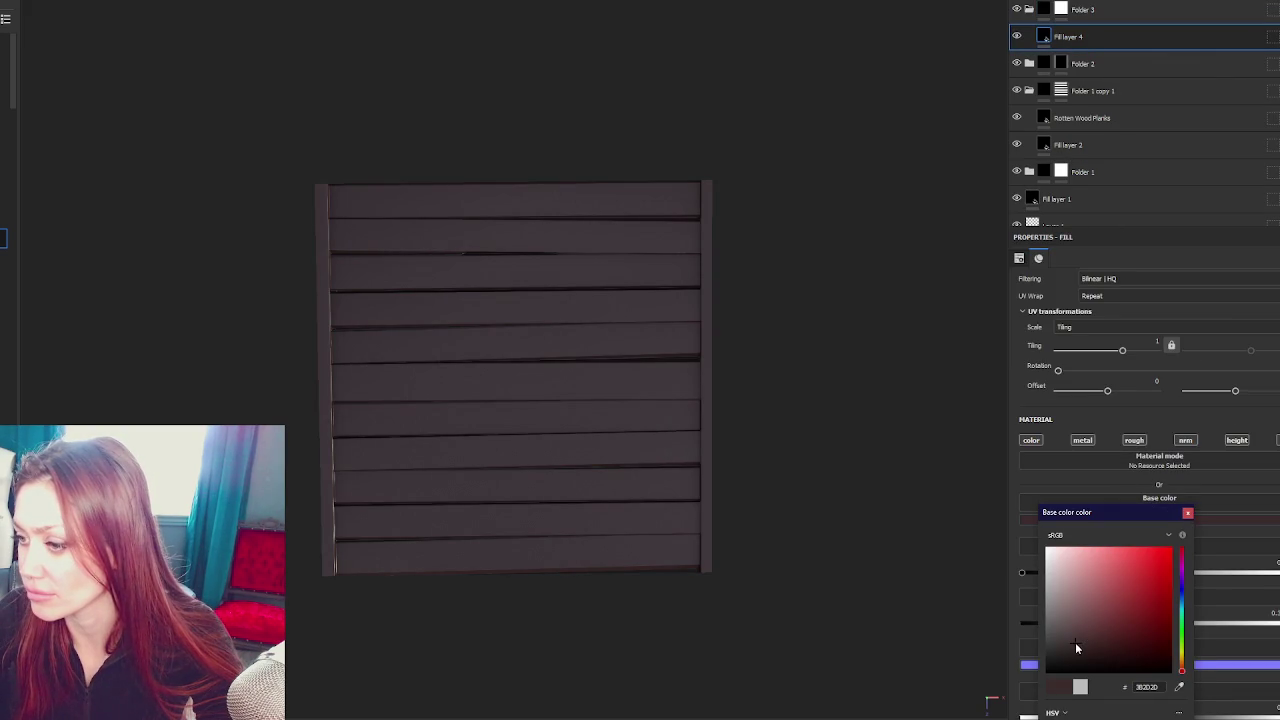
{"action": "left_click", "coordinate": [1182, 665]}
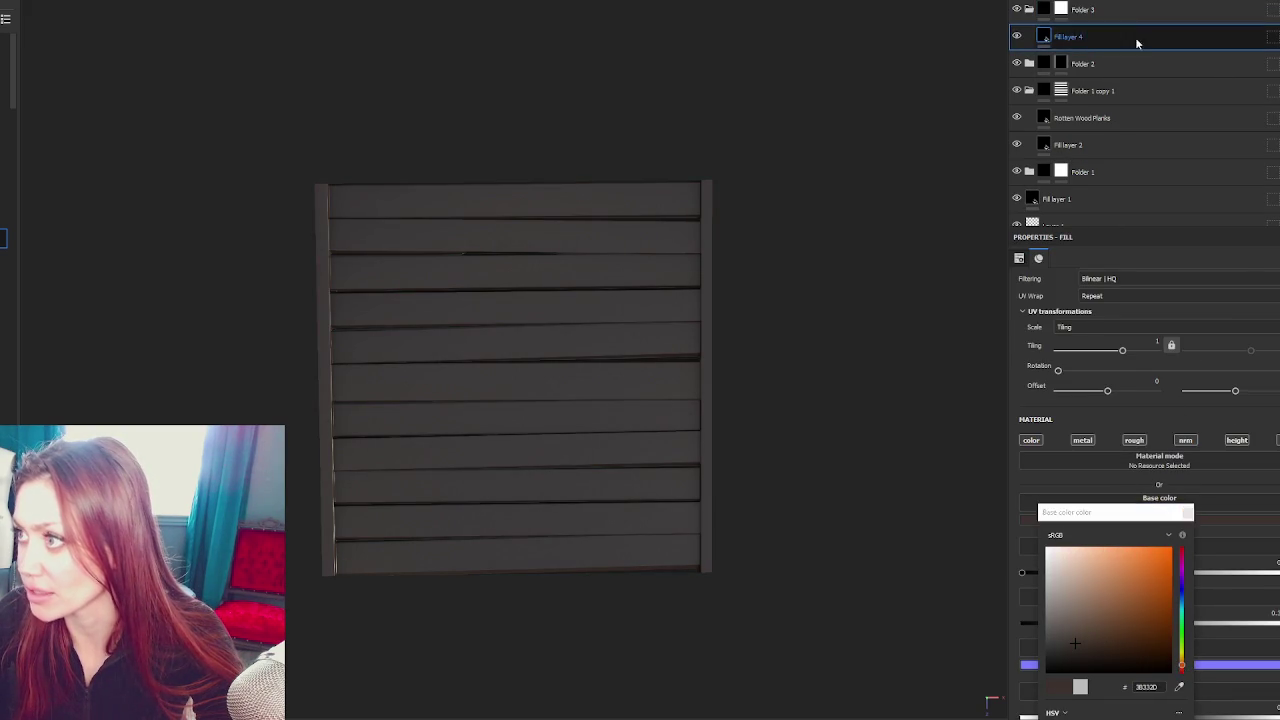
{"action": "left_click", "coordinate": [1085, 10]}
{"action": "left_click", "coordinate": [1108, 38]}
{"action": "left_click", "coordinate": [1082, 440]}
{"action": "left_click", "coordinate": [1185, 440]}
{"action": "left_click", "coordinate": [1237, 440]}
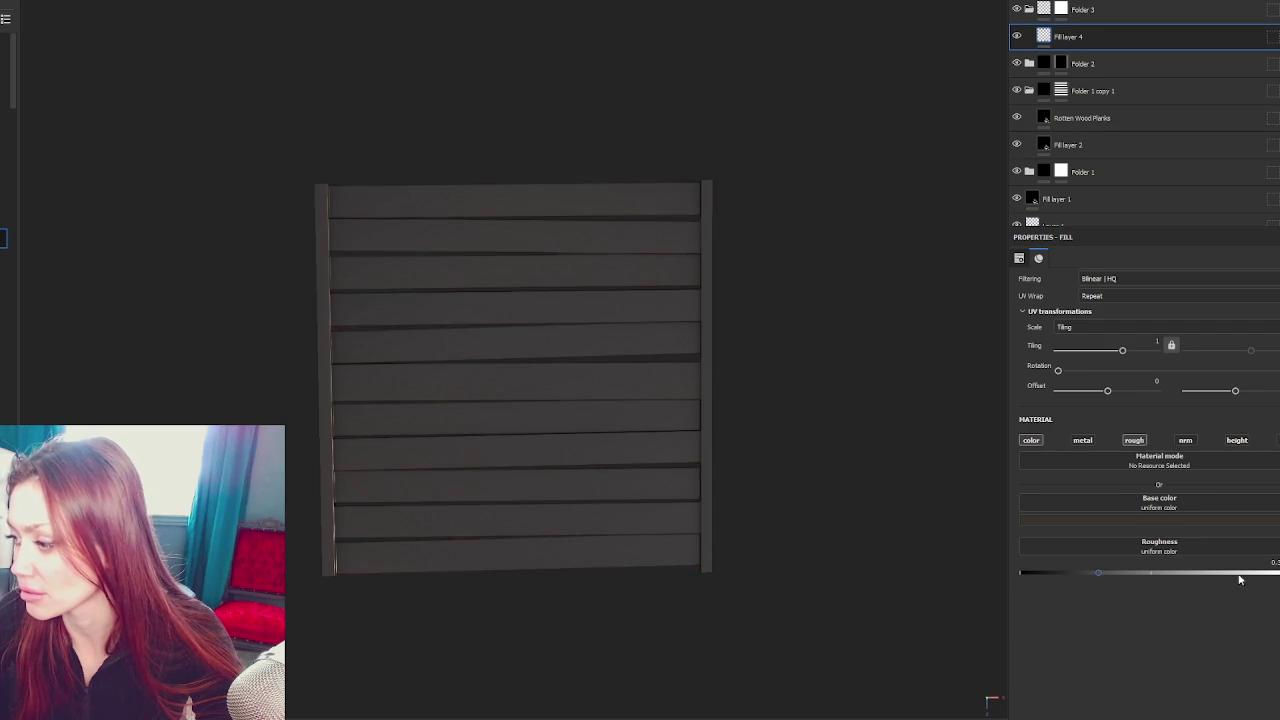
Add a generator to Folder 3's mask and bring up the generator list
{"action": "left_click", "coordinate": [1262, 12]}
{"action": "right_click", "coordinate": [1262, 14]}
{"action": "left_click", "coordinate": [1235, 8]}
{"action": "left_click", "coordinate": [1118, 290]}
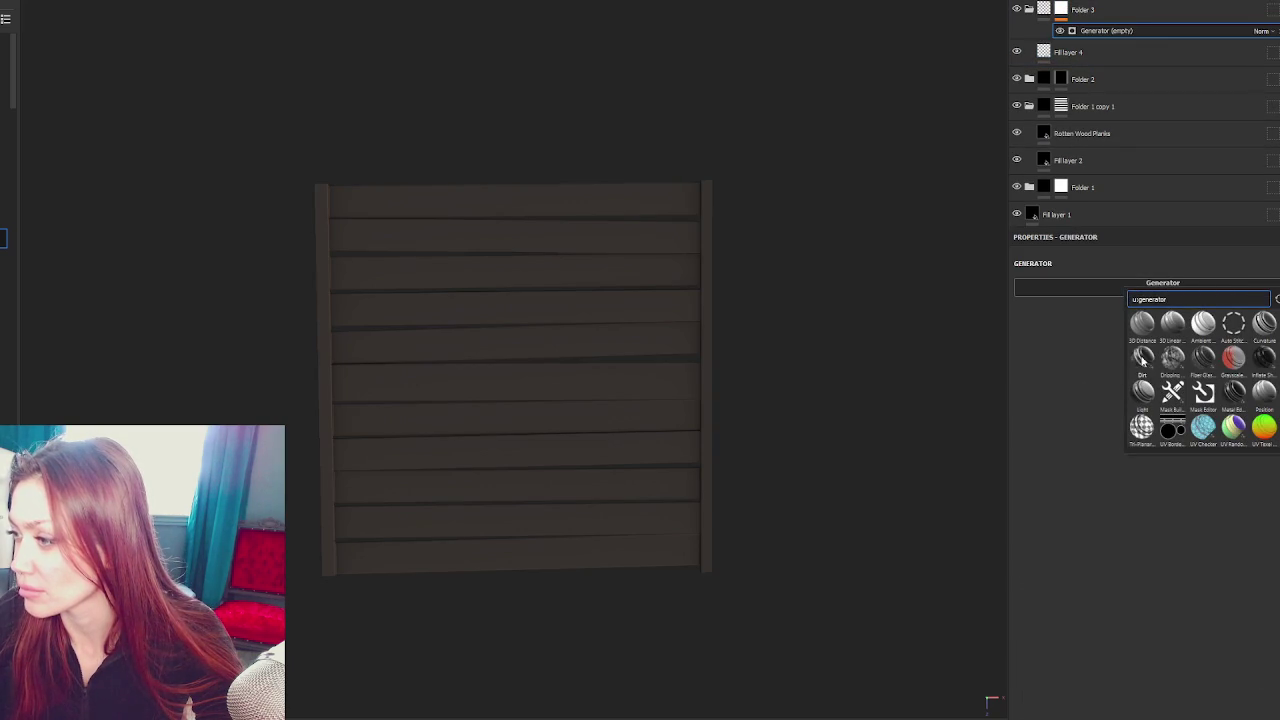
Choose the Dirt generator, raise Dirt Level near maximum and lower Grunge Scale
{"action": "left_click", "coordinate": [1142, 358]}
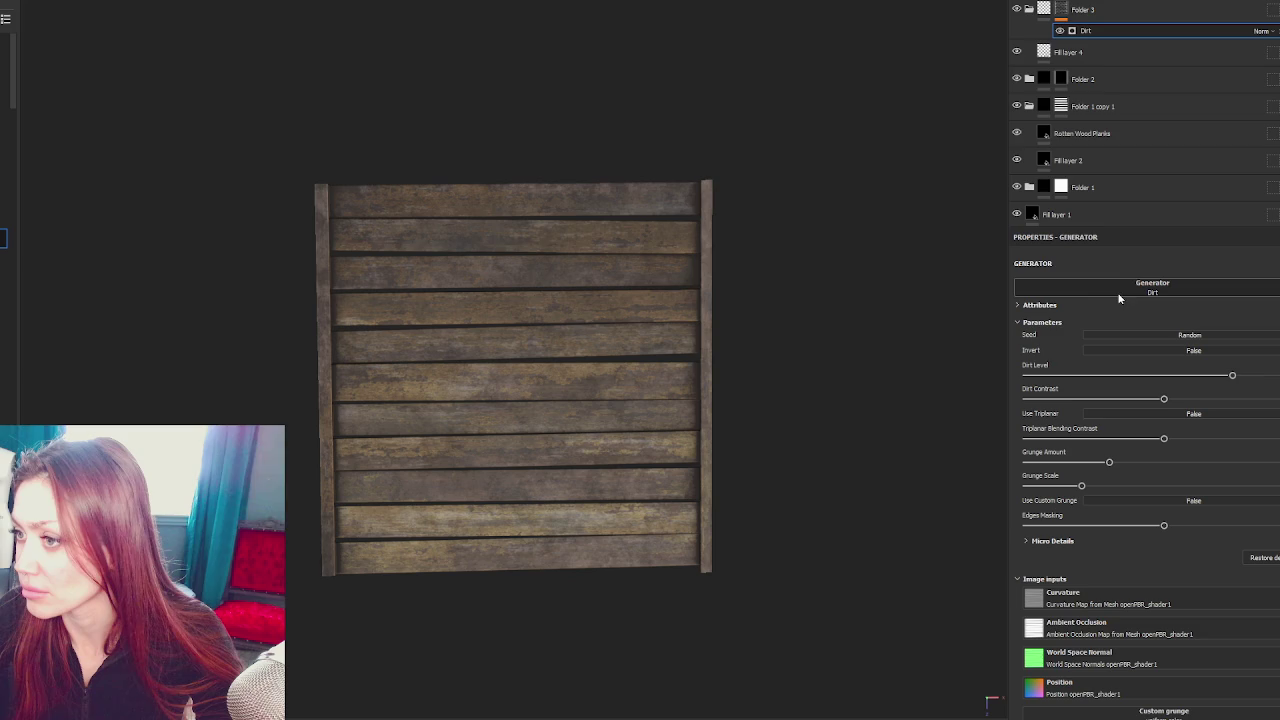
{"action": "left_click_drag", "start_coordinate": [1232, 375], "coordinate": [1254, 375]}
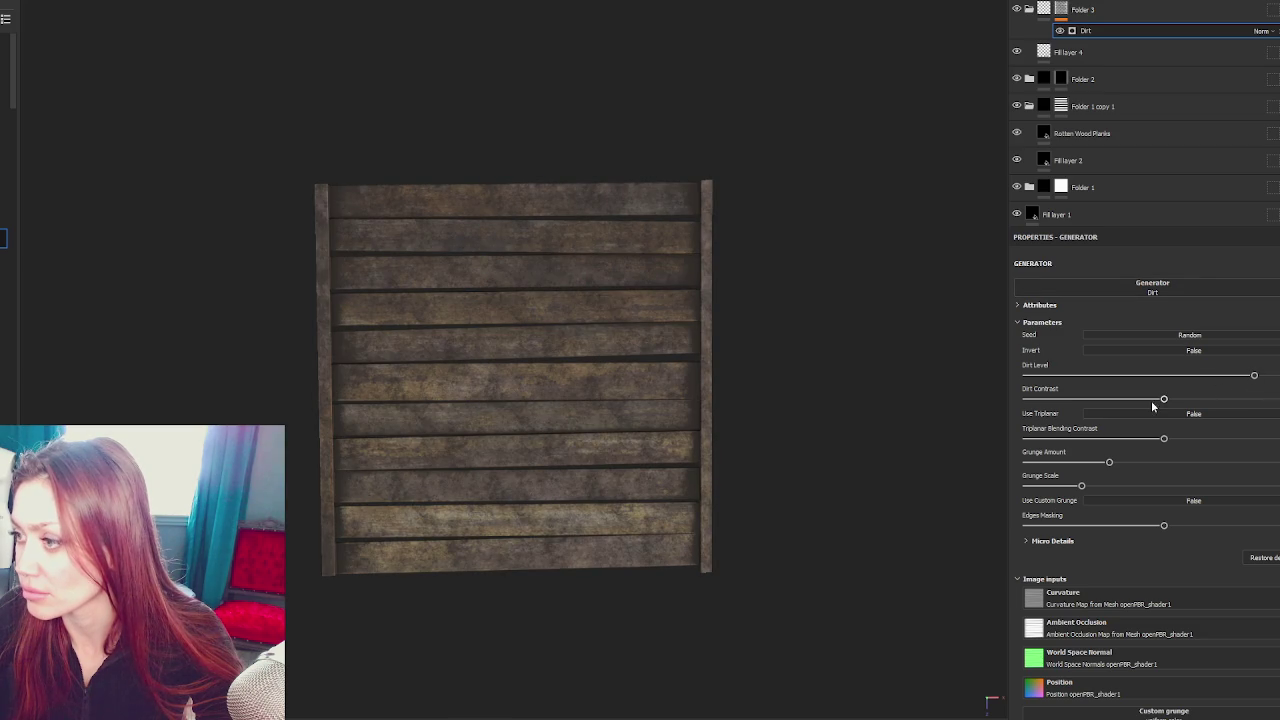
{"action": "left_click_drag", "start_coordinate": [1085, 486], "coordinate": [1046, 486]}
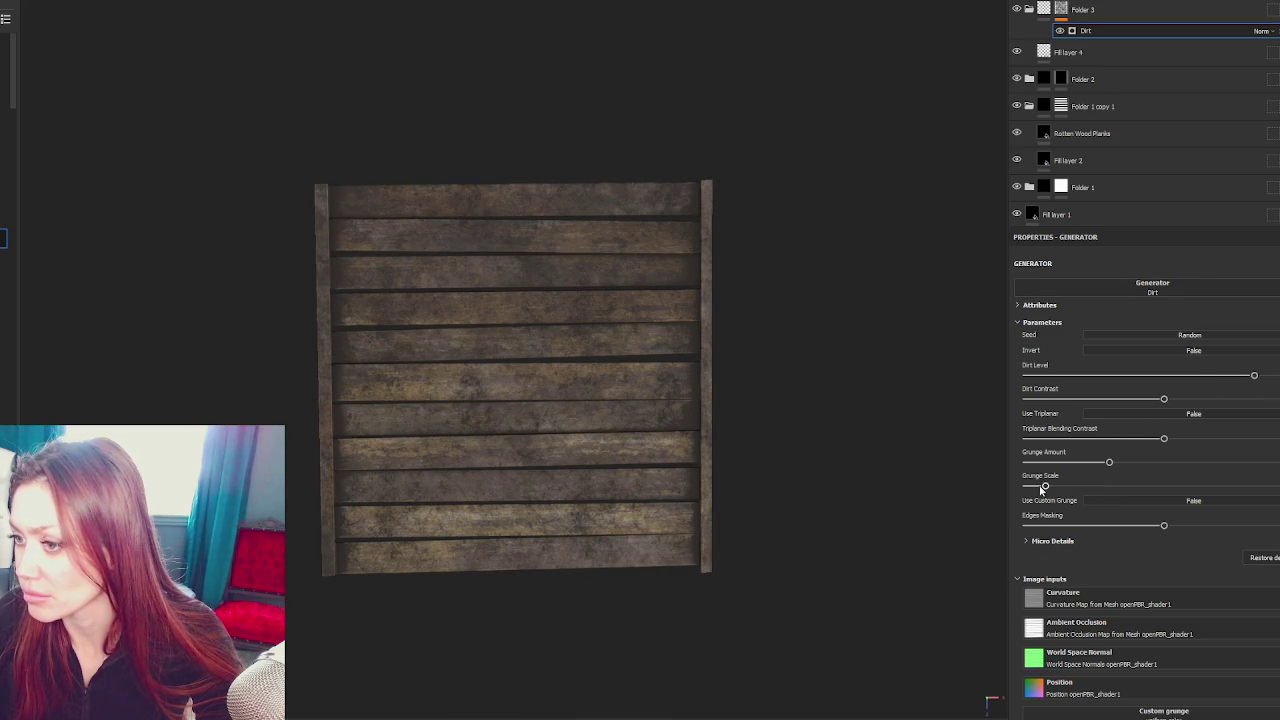
{"action": "left_click_drag", "start_coordinate": [1254, 375], "coordinate": [1205, 377]}
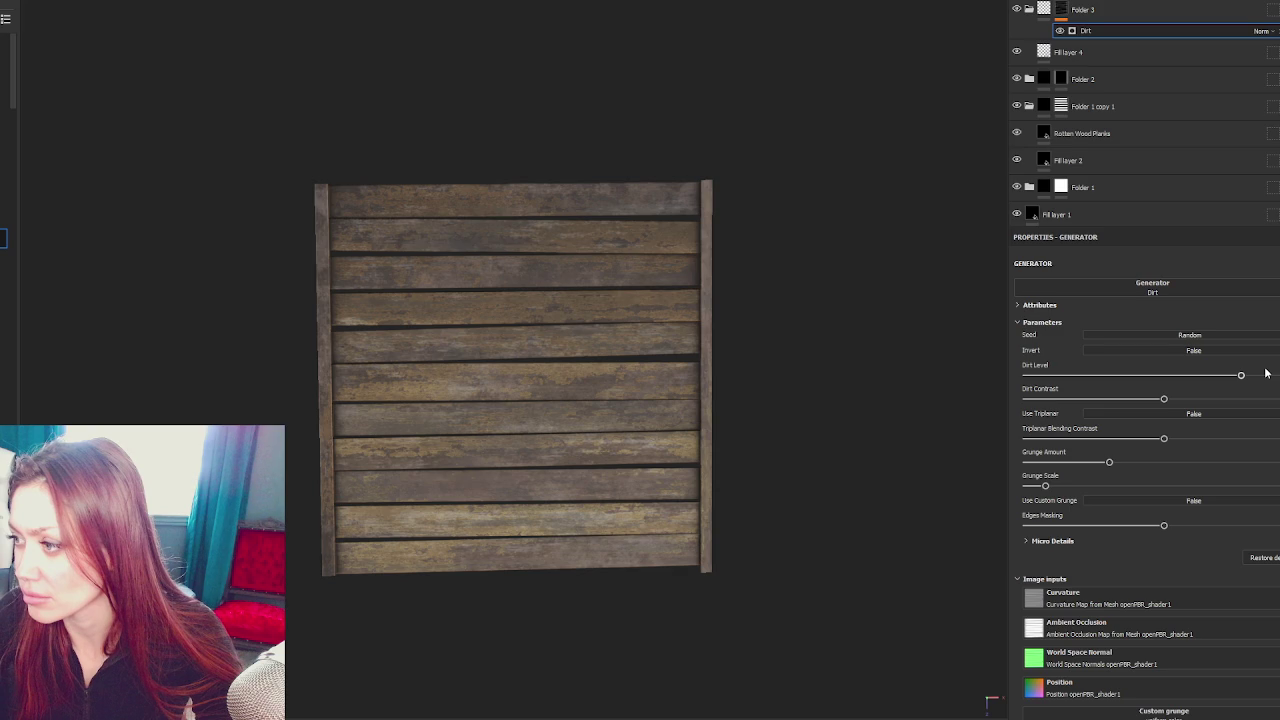
{"action": "left_click", "coordinate": [1265, 375]}
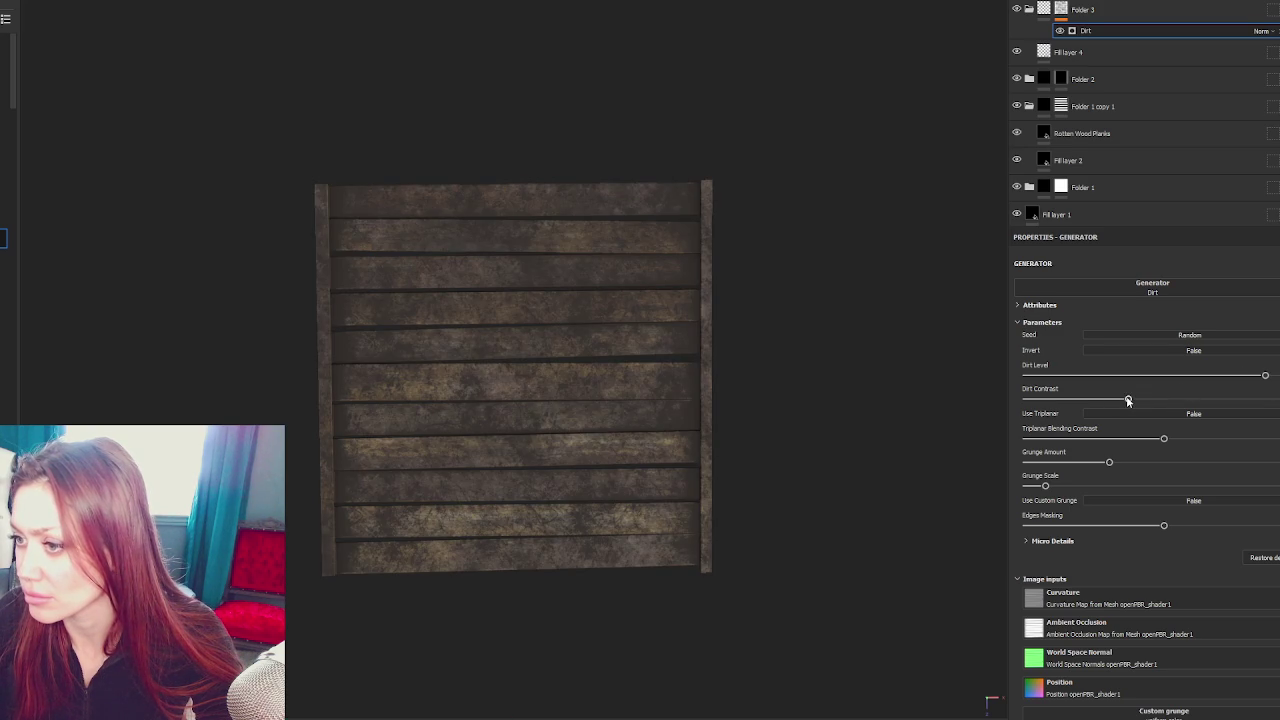
{"action": "left_click", "coordinate": [1245, 377]}
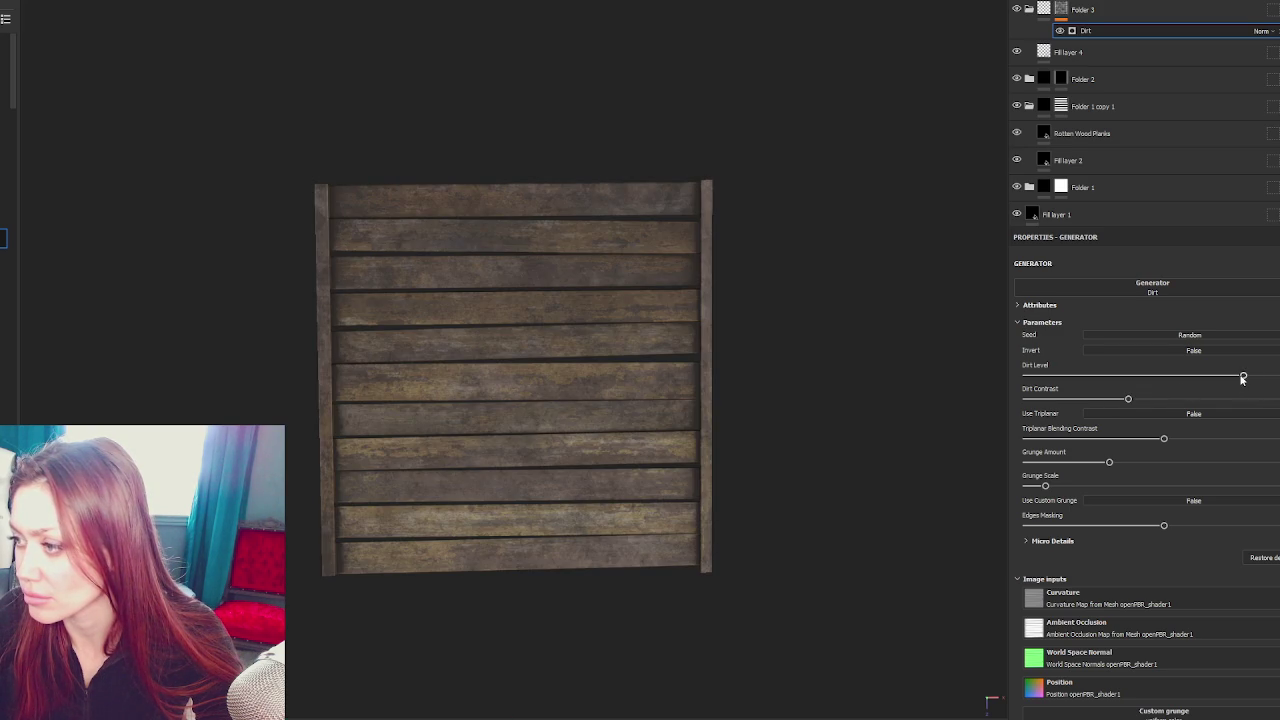
{"action": "left_click", "coordinate": [1086, 52]}
{"action": "left_click", "coordinate": [1086, 515]}
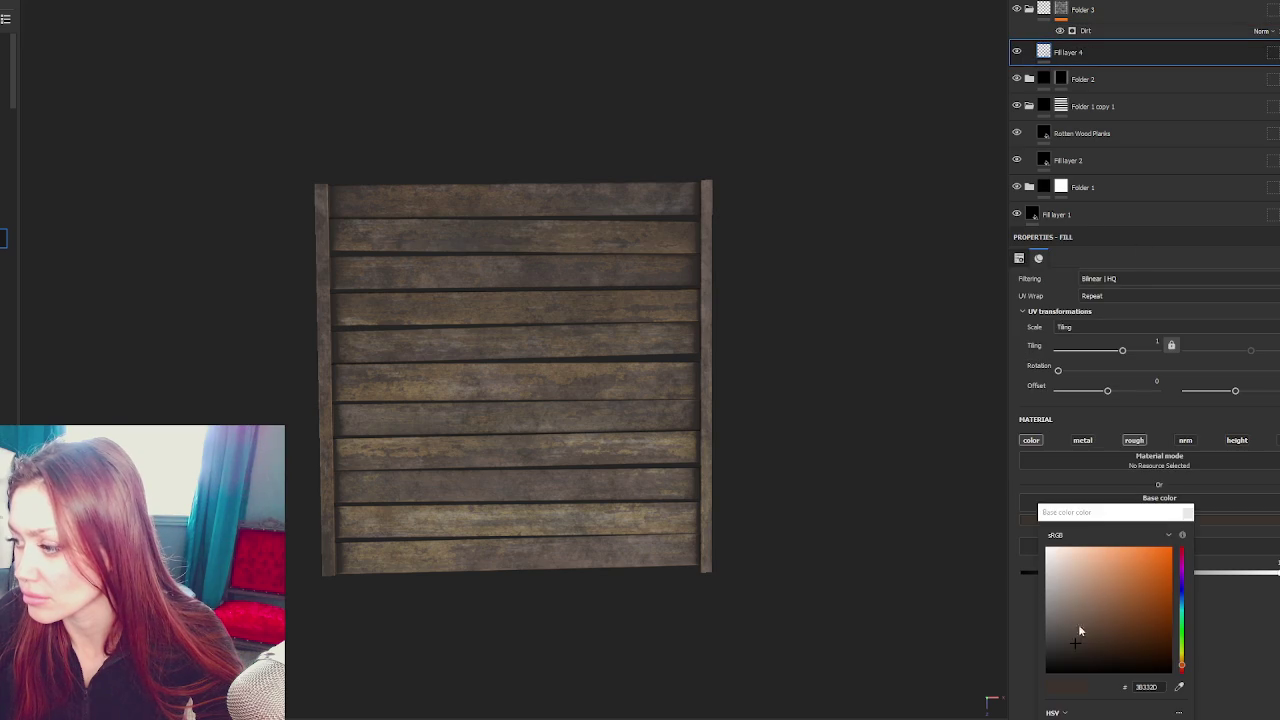
Close the base colour picker unchanged, select Folder 3, and bring up the recent projects list
{"action": "left_click", "coordinate": [1183, 512]}
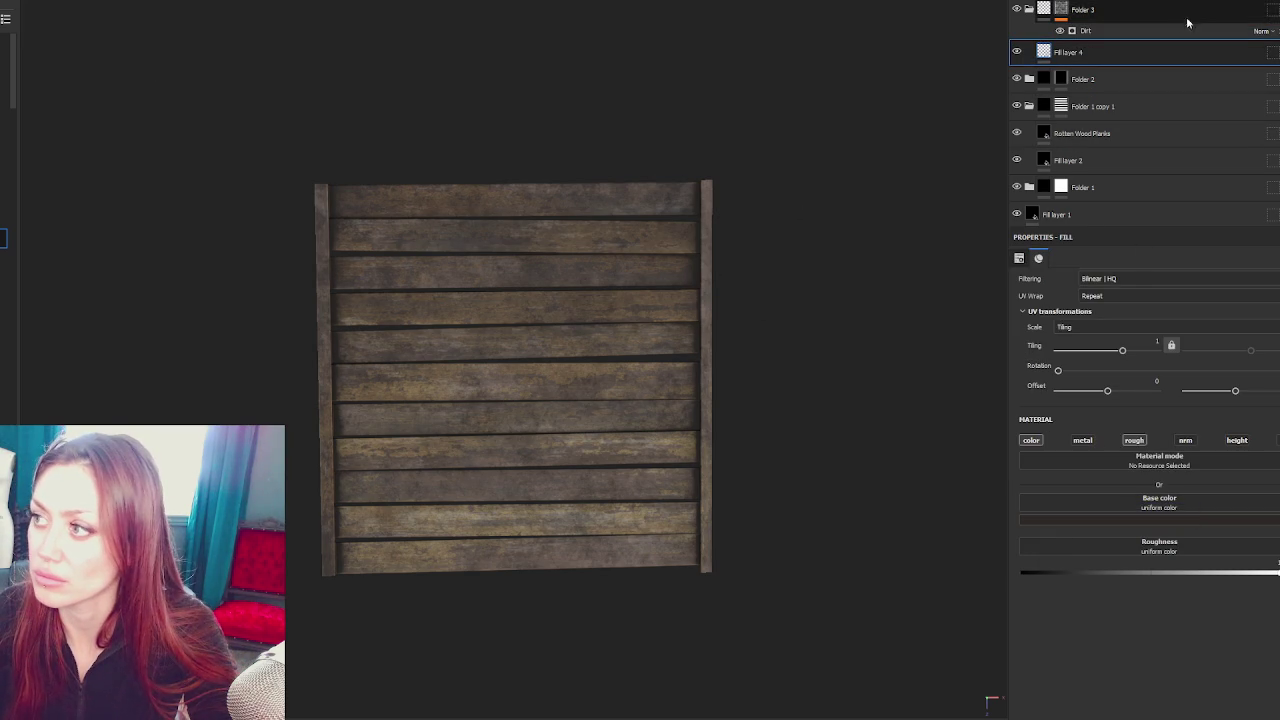
{"action": "left_click", "coordinate": [1247, 8]}
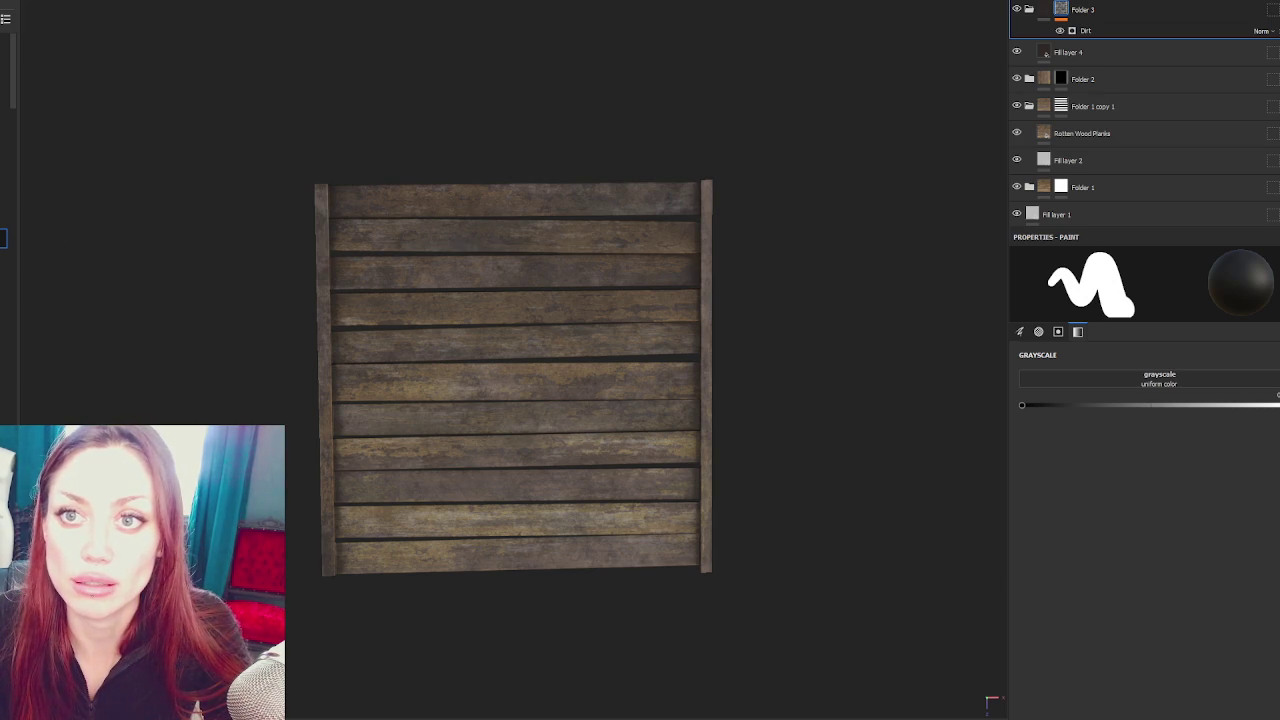
{"action": "left_click", "coordinate": [718, 354]}
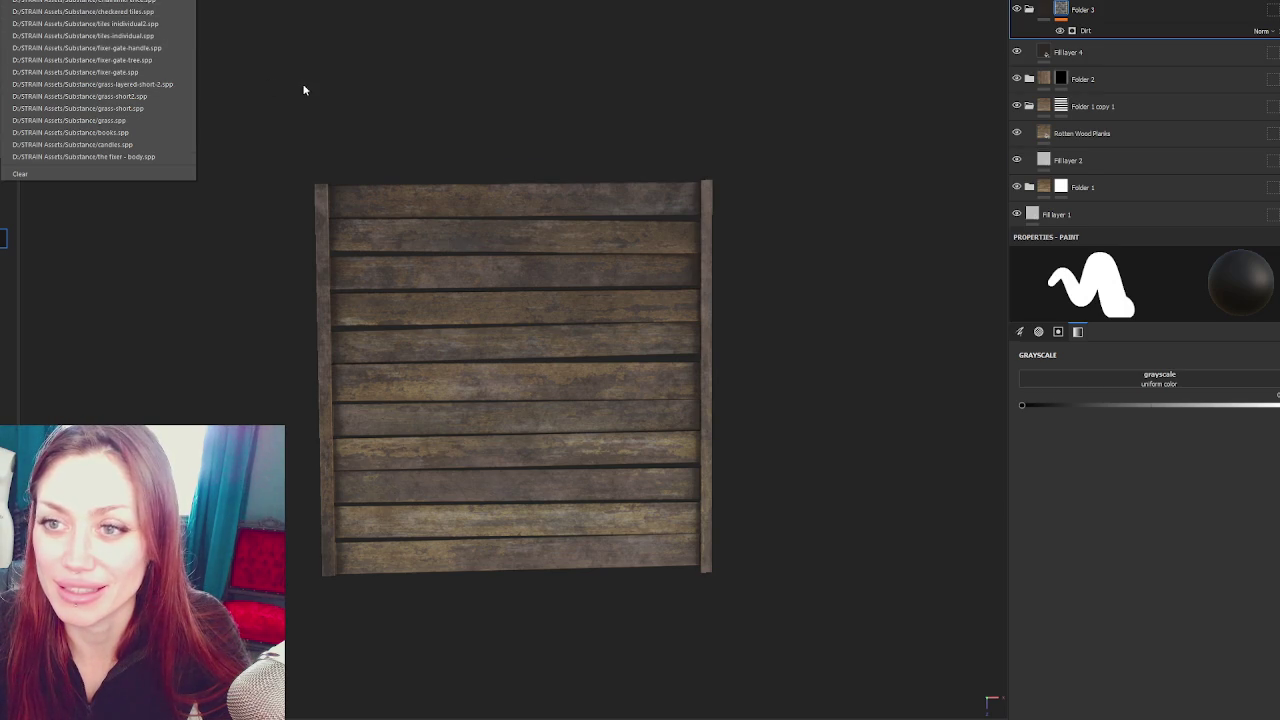
Open the Export textures dialog with Ctrl+Shift+E
{"action": "key", "text": "ctrl+shift+e"}
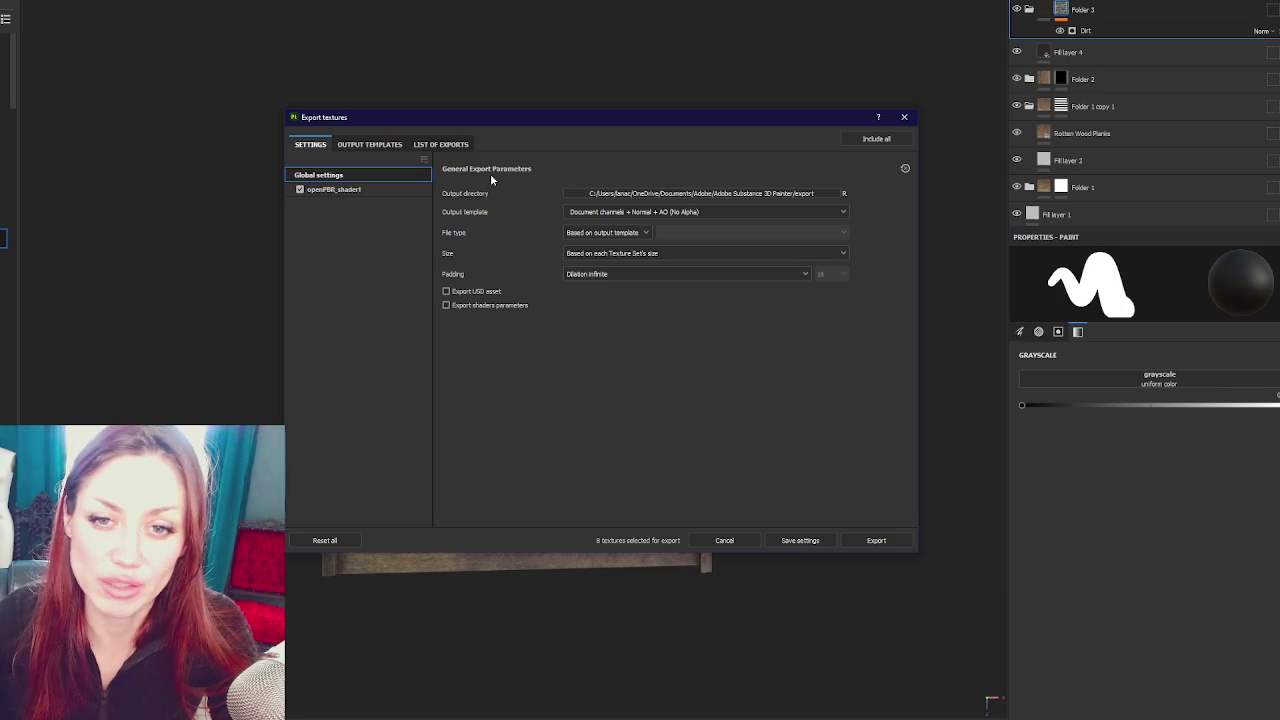
Export the textures at 2048 using the Unity HD Render Pipeline (Metallic Standard) template
{"action": "left_click", "coordinate": [771, 213]}
{"action": "scroll", "scroll_direction": "down", "scroll_amount": 3}
{"action": "scroll", "scroll_direction": "down", "scroll_amount": 3}
{"action": "left_click", "coordinate": [731, 279]}
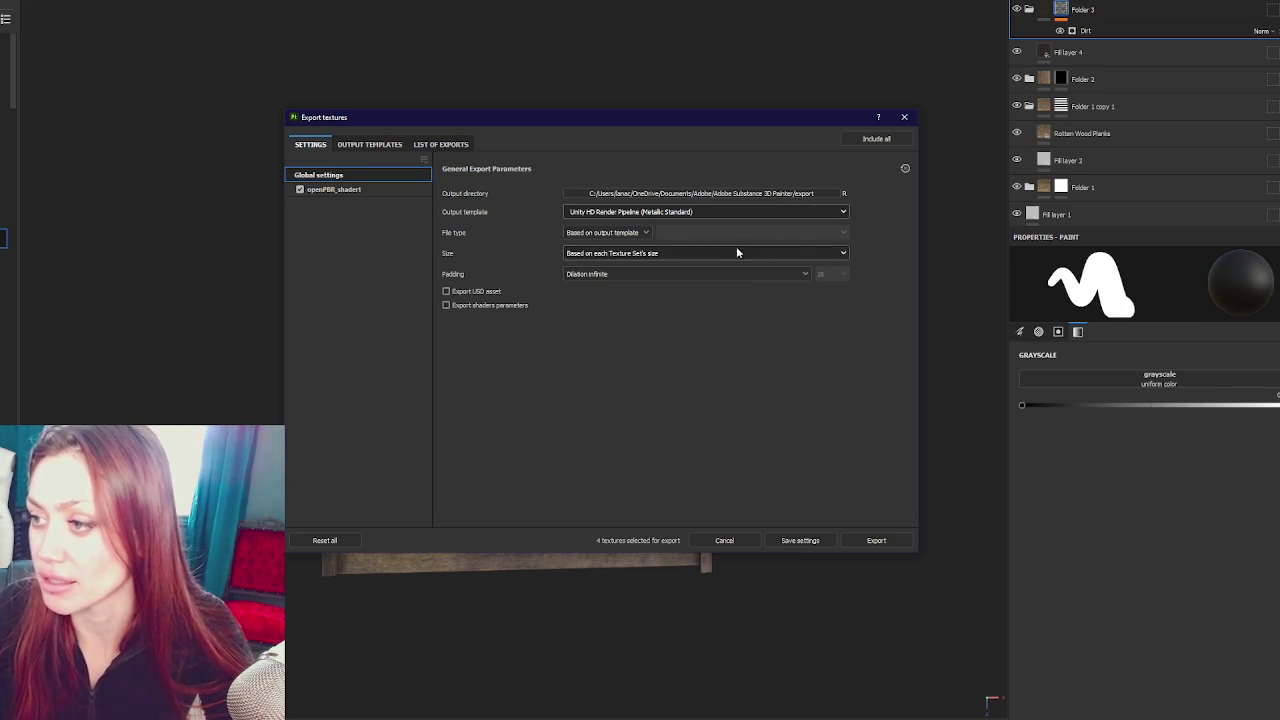
{"action": "left_click", "coordinate": [680, 252]}
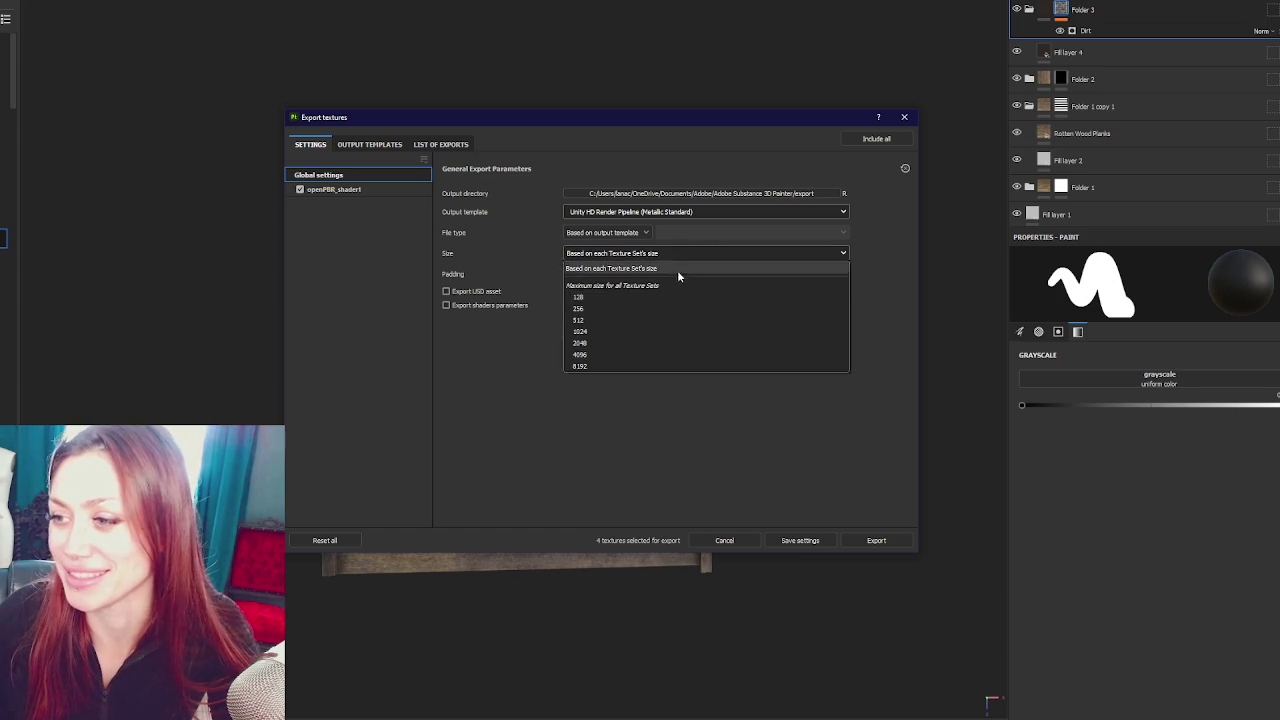
{"action": "left_click", "coordinate": [656, 343]}
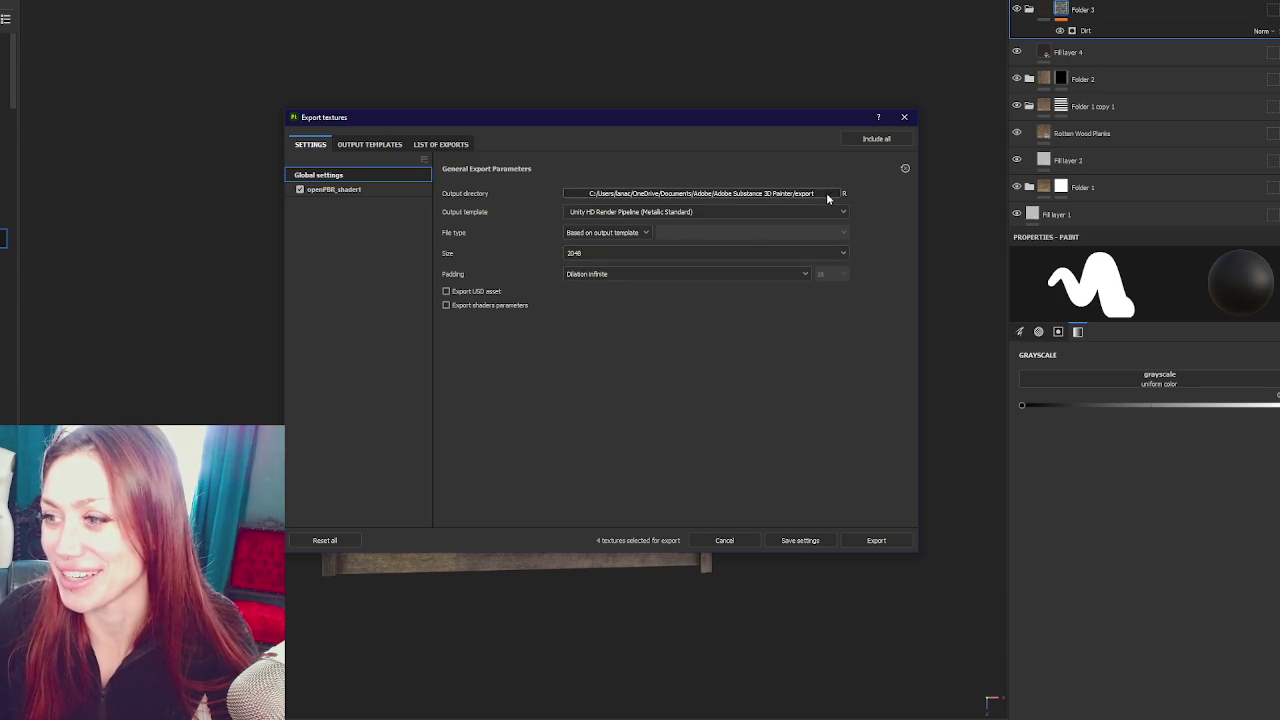
{"action": "left_click", "coordinate": [876, 540]}
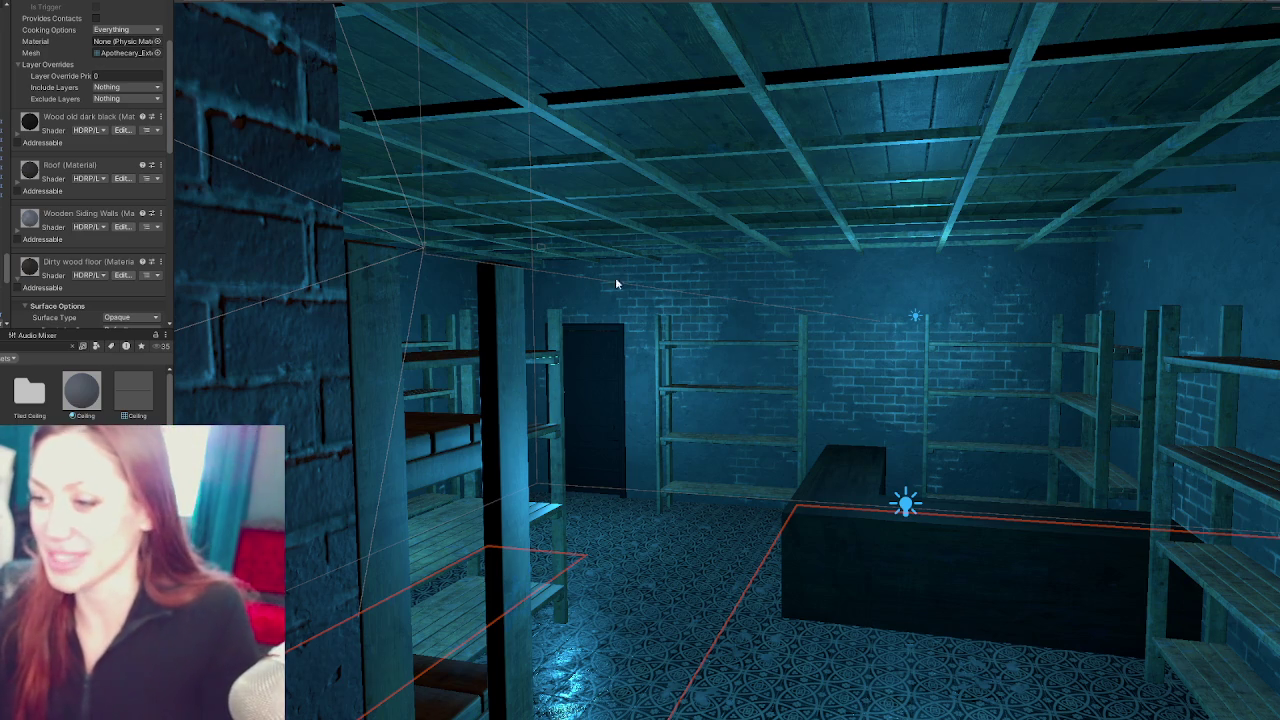
Go back to the Interior materials folder and create a new folder there
{"action": "scroll", "scroll_direction": "up", "scroll_amount": 3}
{"action": "scroll", "scroll_direction": "up", "scroll_amount": 3}
{"action": "scroll", "scroll_direction": "up", "scroll_amount": 3}
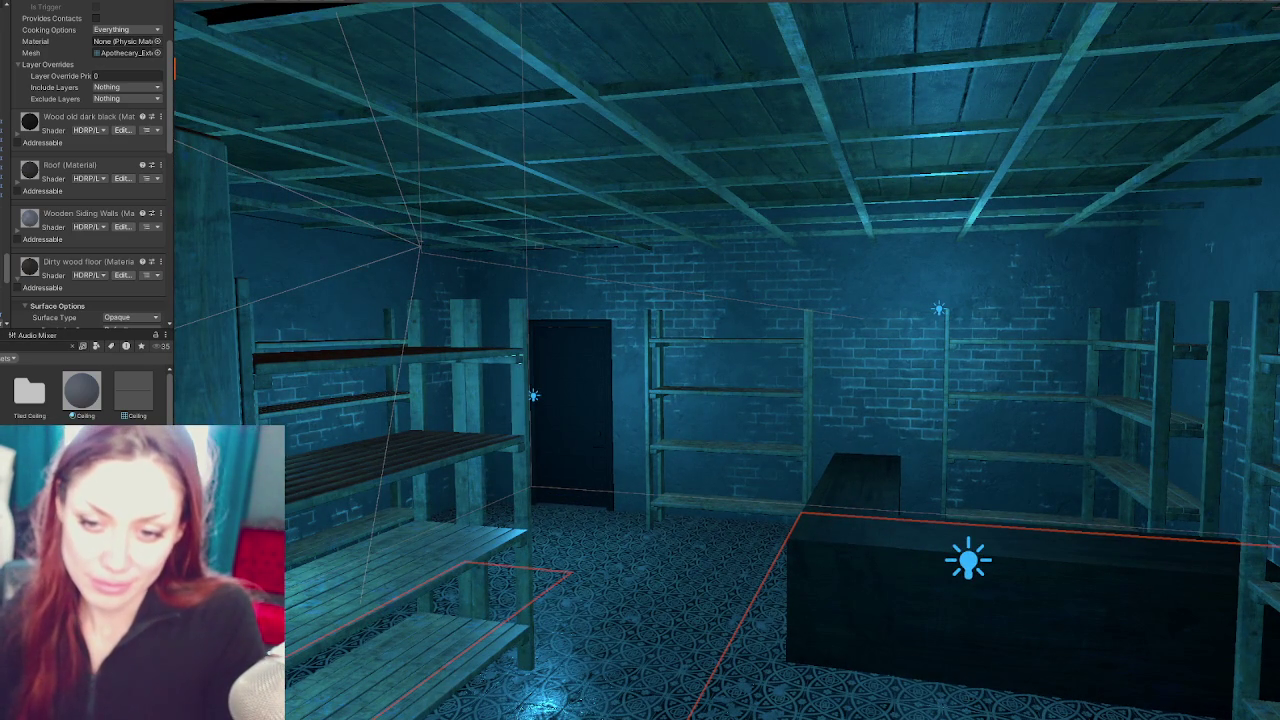
{"action": "key", "text": "BackSpace"}
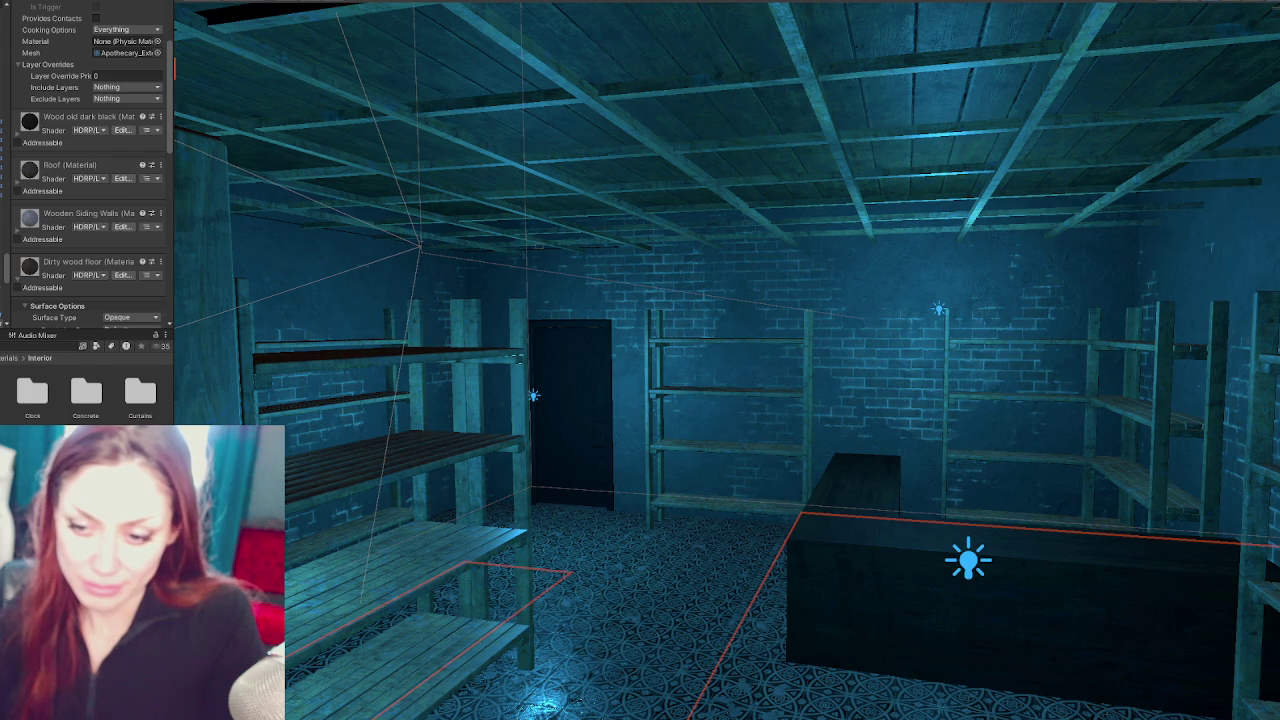
{"action": "right_click", "coordinate": [116, 484]}
{"action": "mouse_move", "coordinate": [206, 145]}
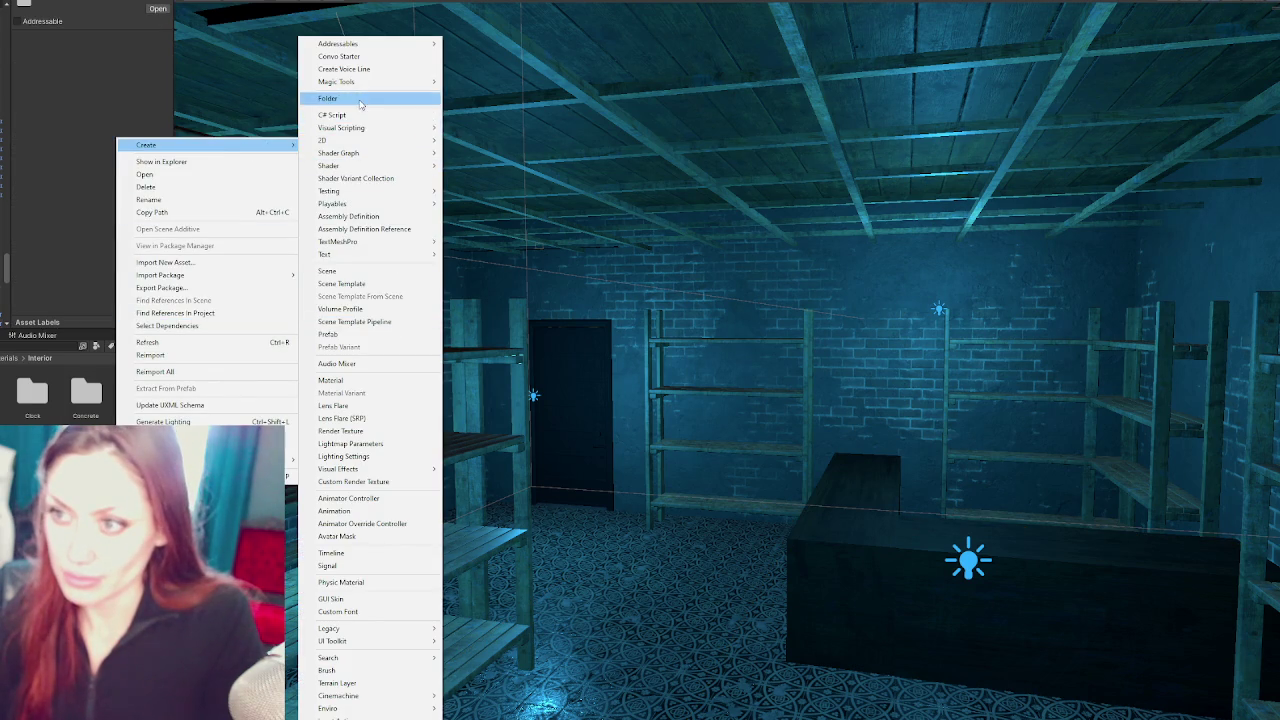
{"action": "left_click", "coordinate": [358, 98]}
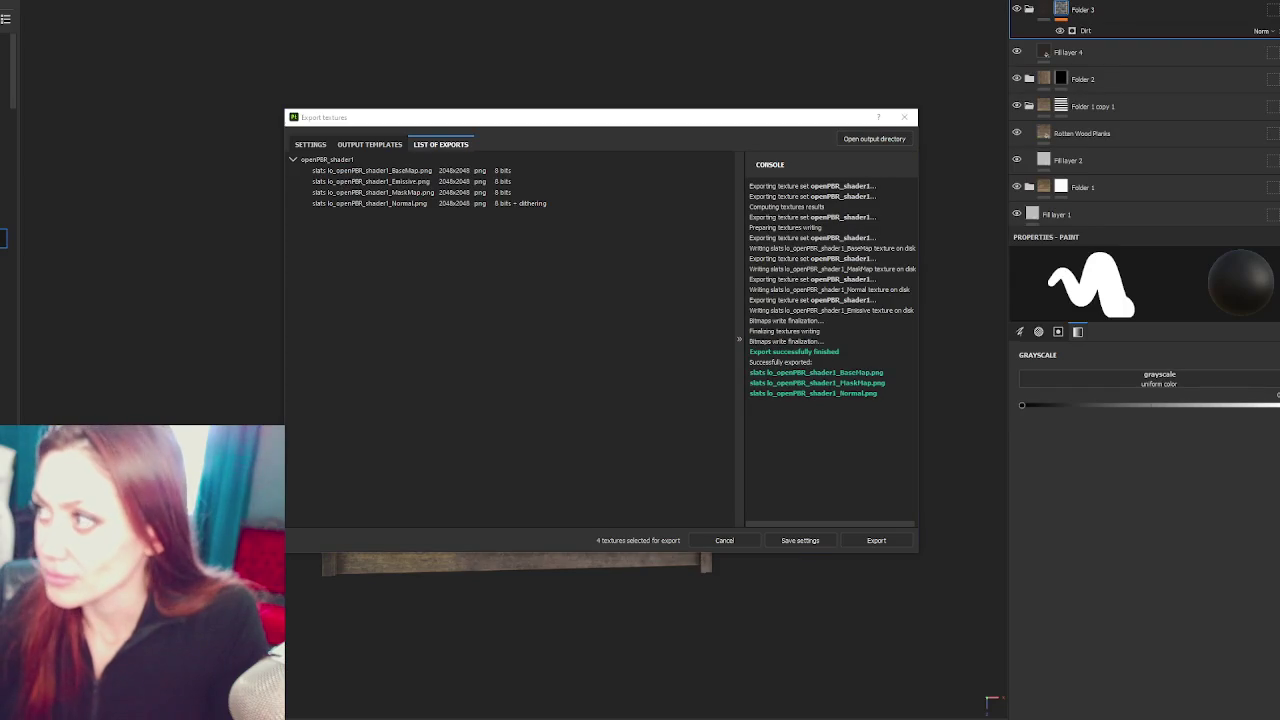
Cancel the Export textures window after the four maps finish exporting
{"action": "left_click", "coordinate": [855, 164]}
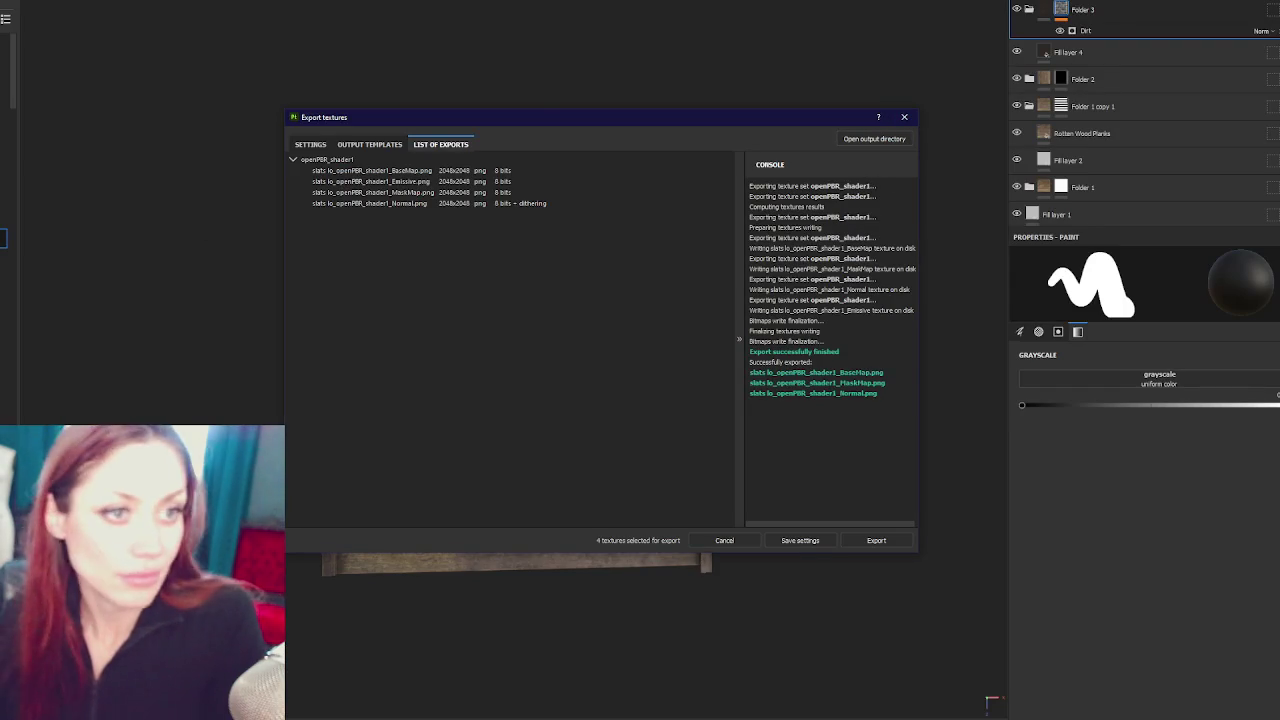
{"action": "left_click", "coordinate": [724, 540]}
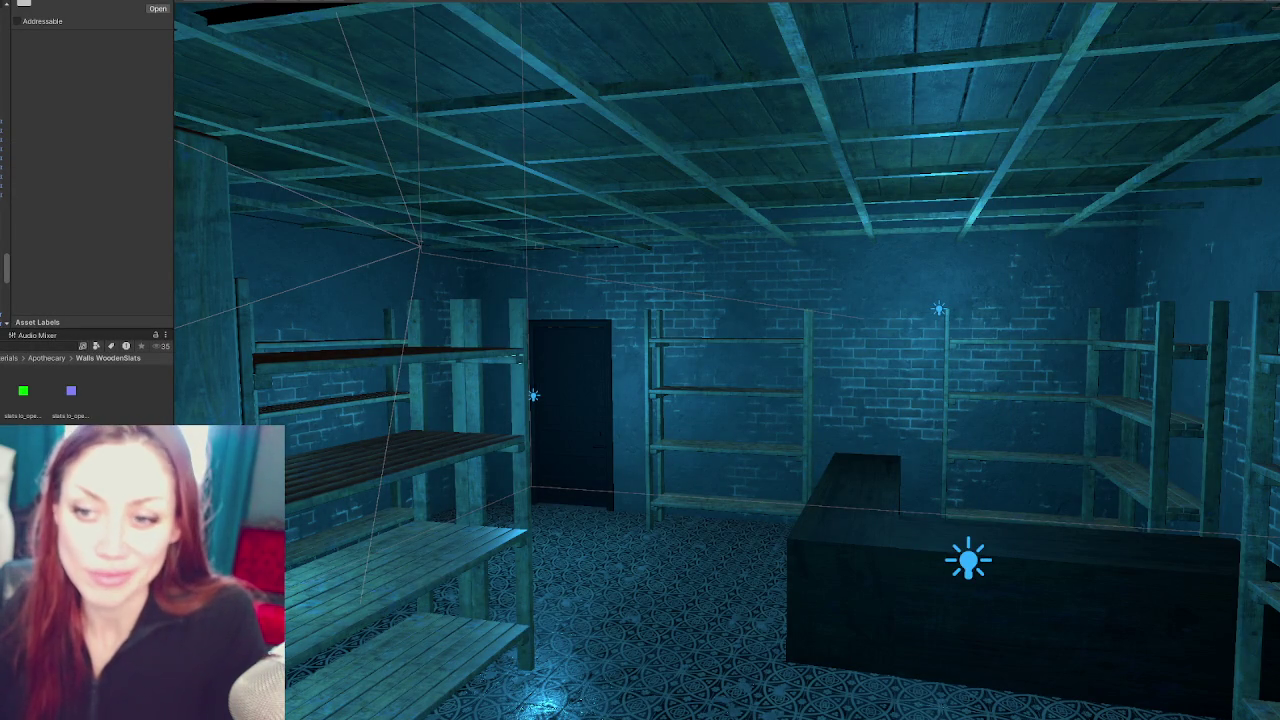
Create a new material named WoodenSlats next to the imported plank textures
{"action": "right_click", "coordinate": [48, 385]}
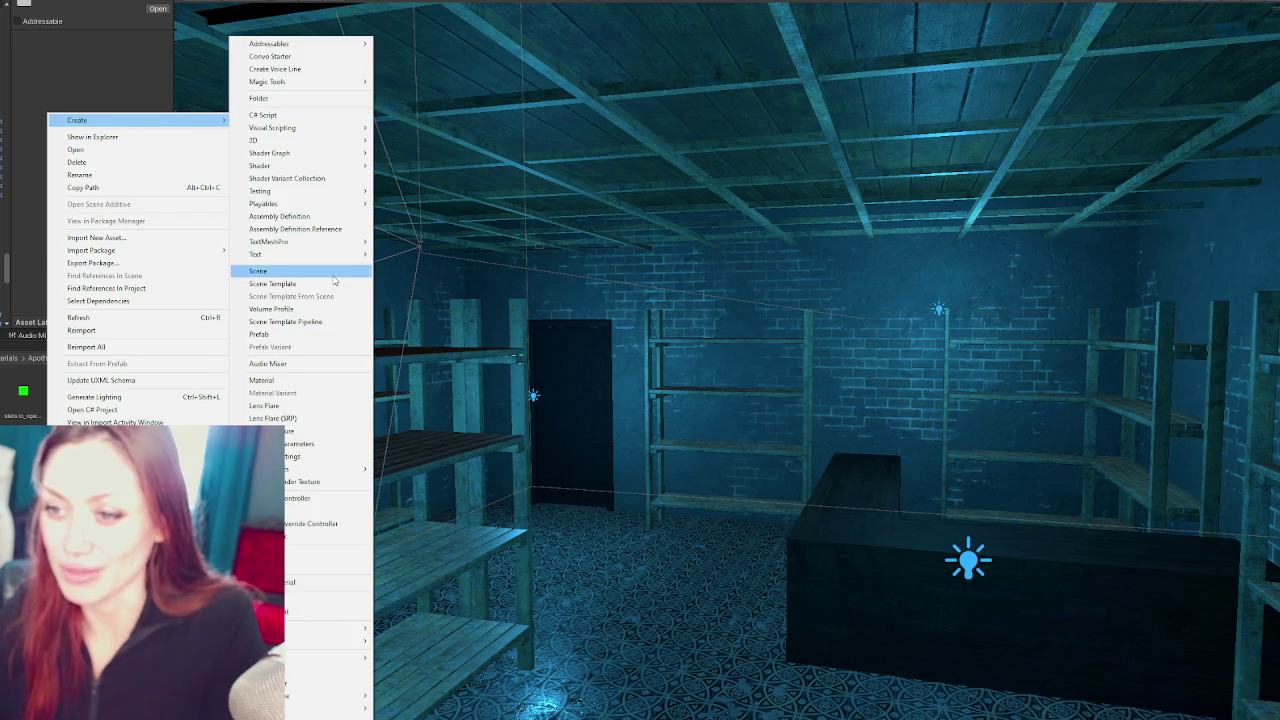
{"action": "left_click", "coordinate": [325, 377]}
{"action": "type", "text": "WoodenSlats"}
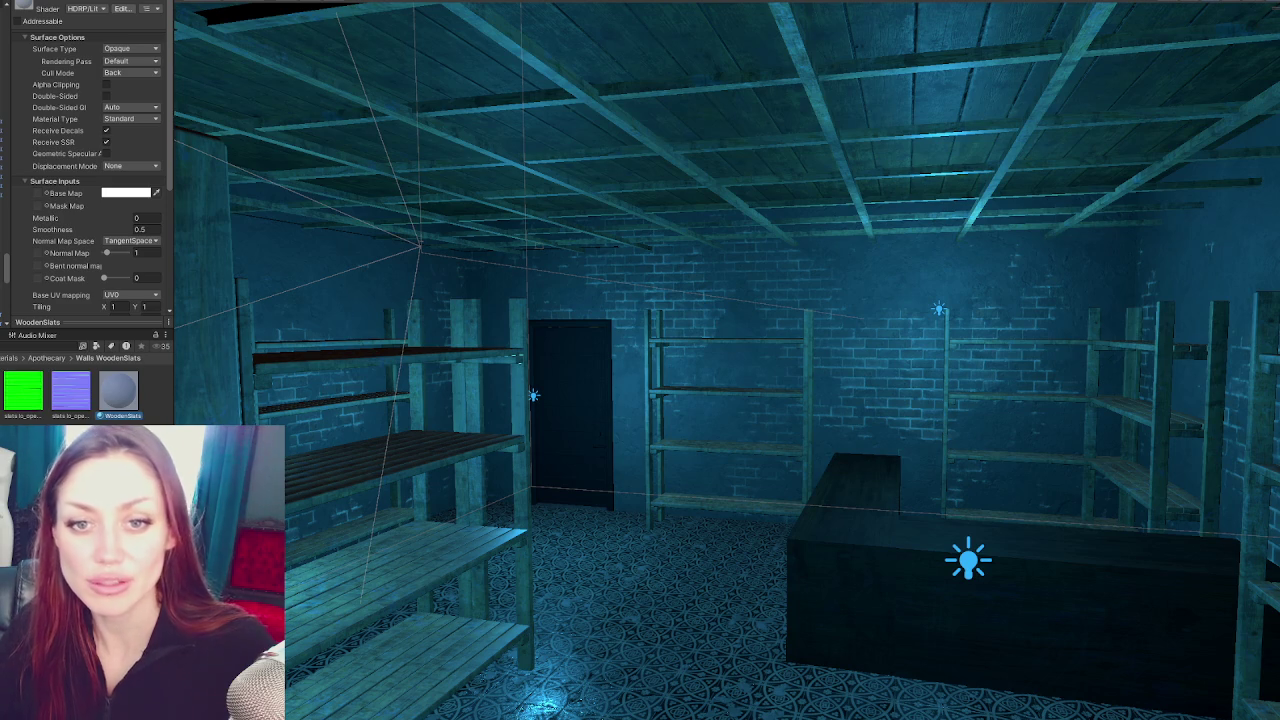
{"action": "left_click", "coordinate": [141, 316]}
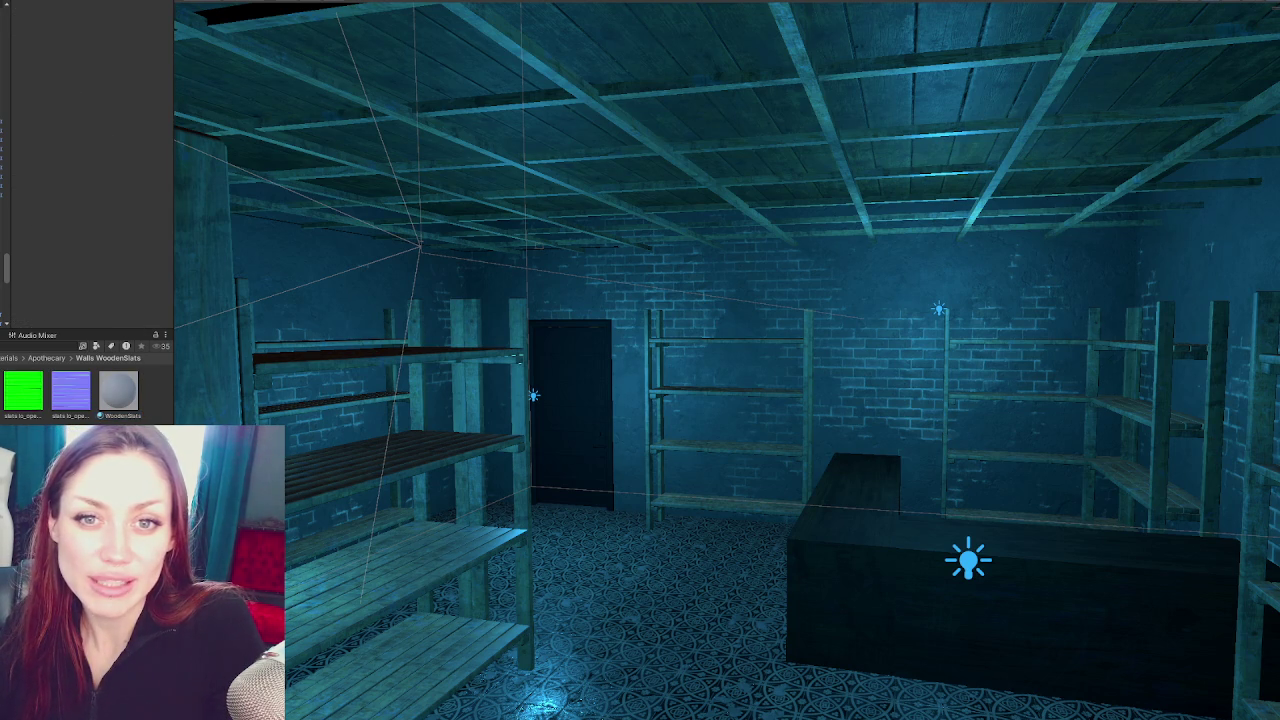
Apply WoodenSlats to the walls and assign the plank colour texture as its Base Map
{"action": "left_click_drag", "start_coordinate": [474, 436], "coordinate": [123, 388]}
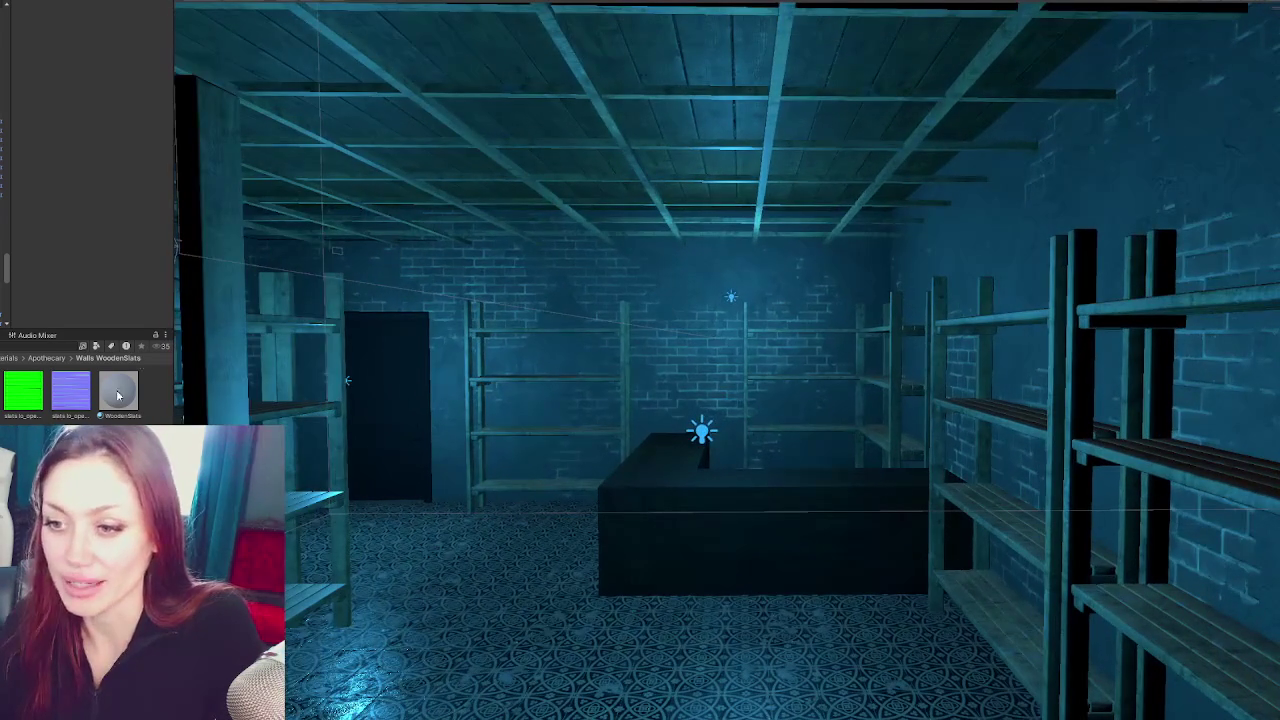
{"action": "left_click_drag", "start_coordinate": [545, 346], "coordinate": [554, 344]}
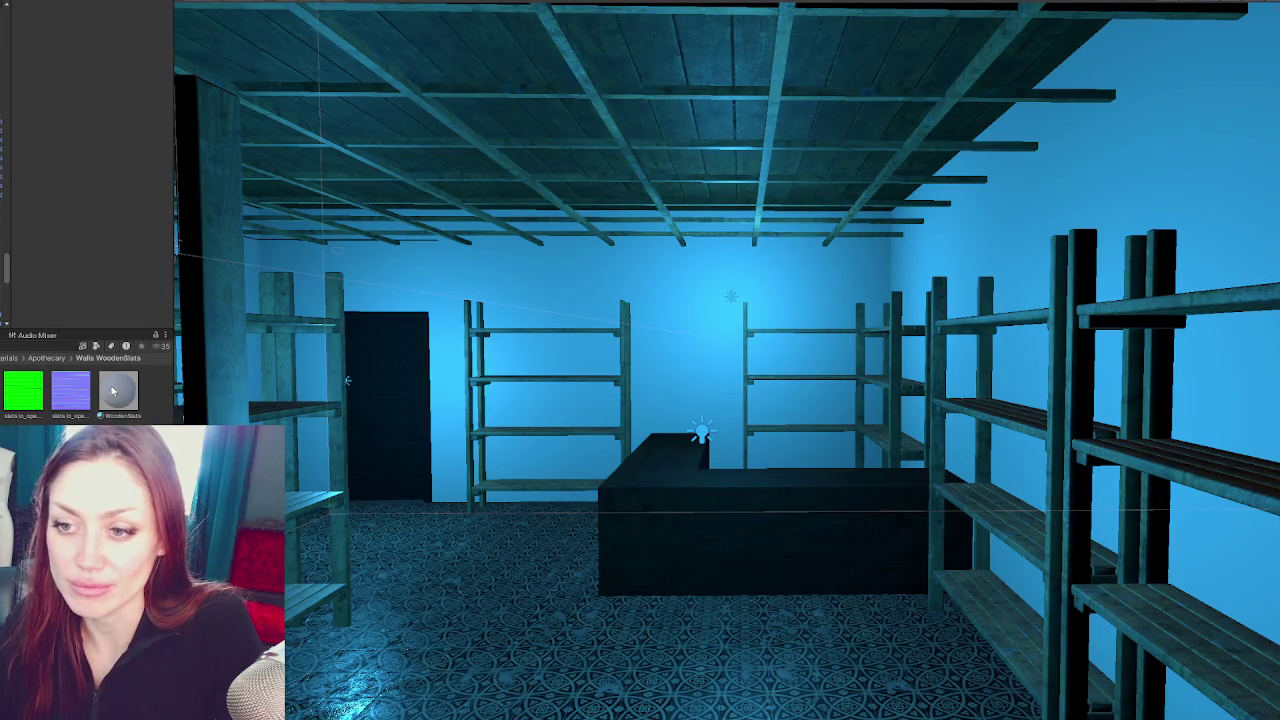
{"action": "left_click", "coordinate": [112, 391]}
{"action": "scroll", "scroll_direction": "down", "scroll_amount": 3}
{"action": "scroll", "scroll_direction": "down", "scroll_amount": 3}
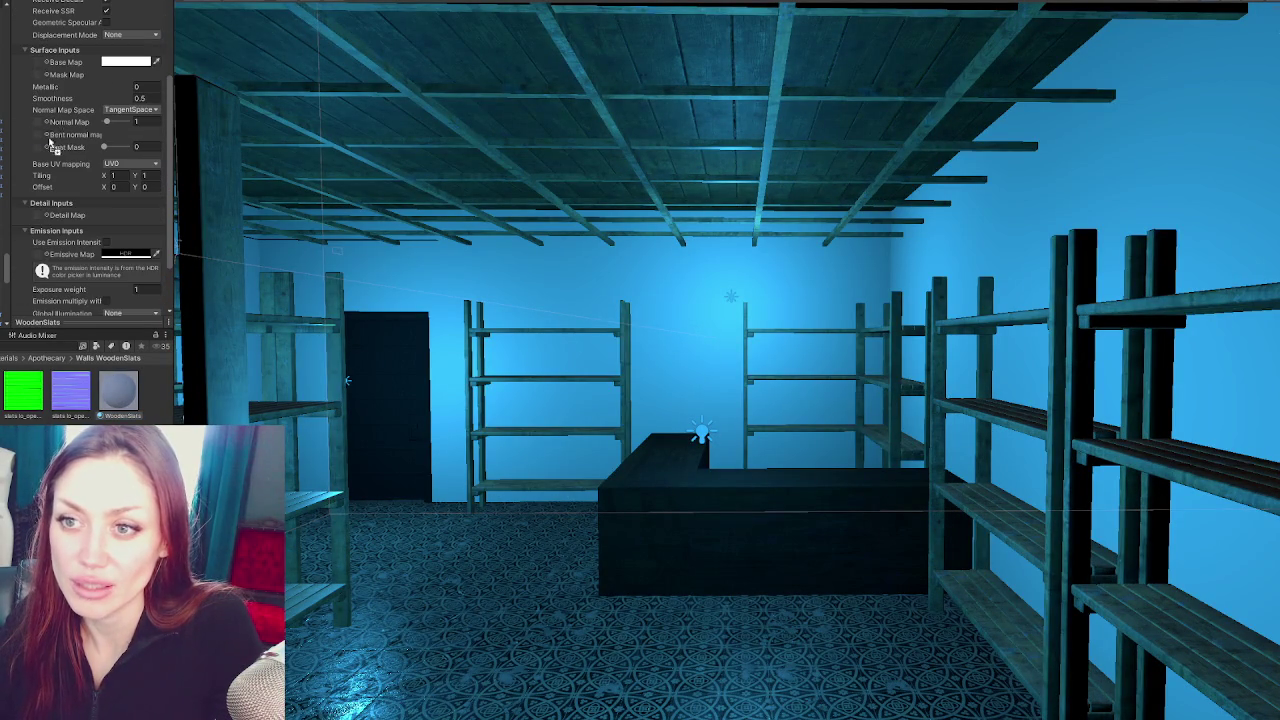
{"action": "left_click_drag", "start_coordinate": [44, 70], "coordinate": [43, 69]}
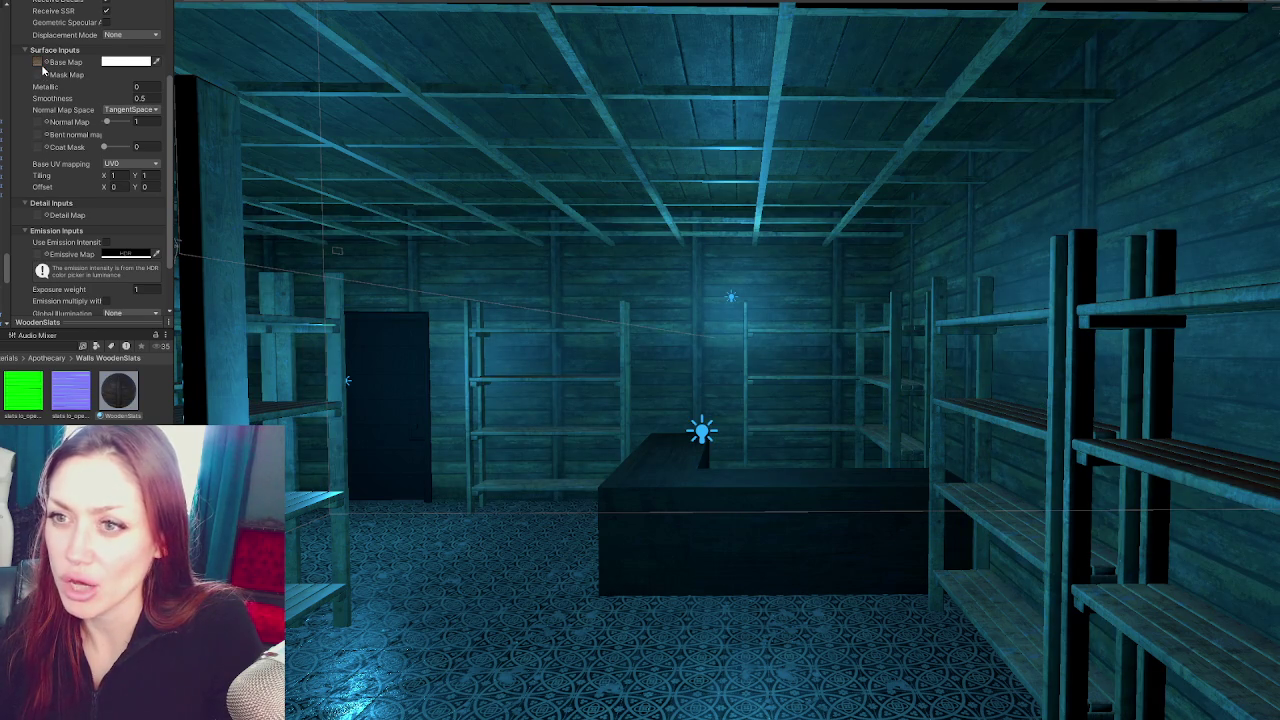
Set the material's tiling to 2.5 by 2.5
{"action": "double_click", "coordinate": [113, 175]}
{"action": "type", "text": "2"}
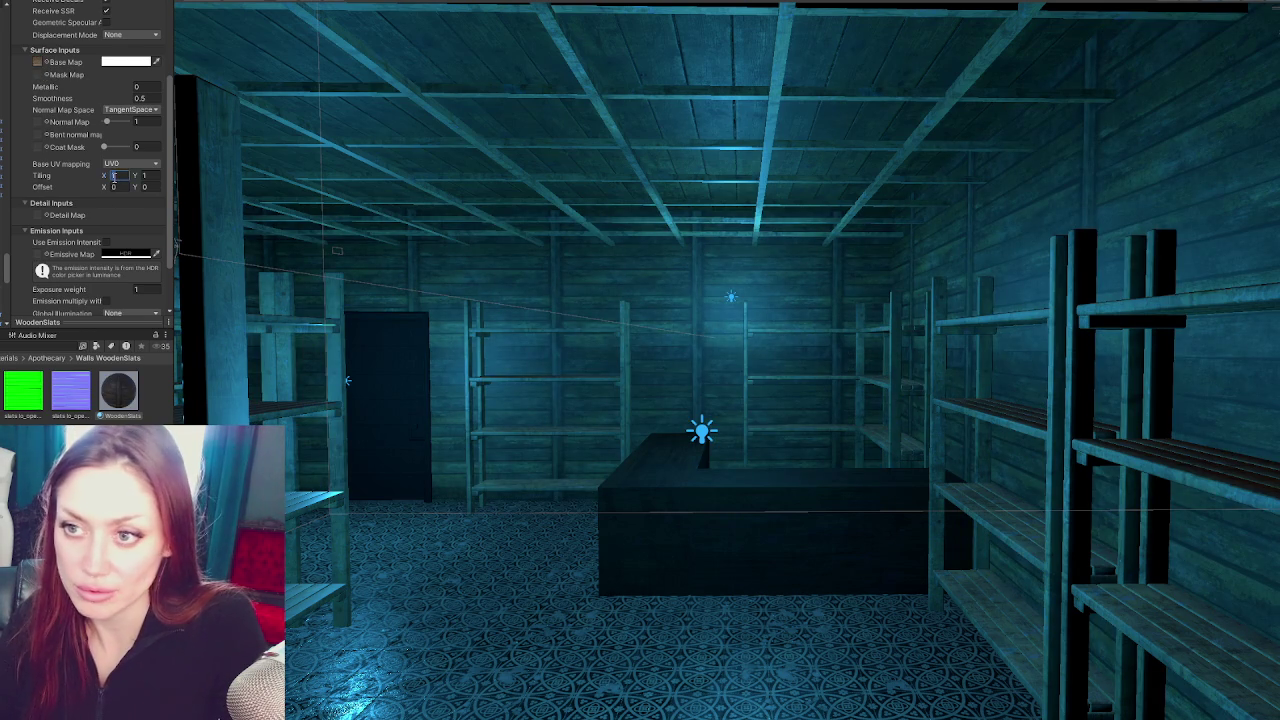
{"action": "key", "text": "Tab"}
{"action": "type", "text": "2"}
{"action": "key", "text": "Tab"}
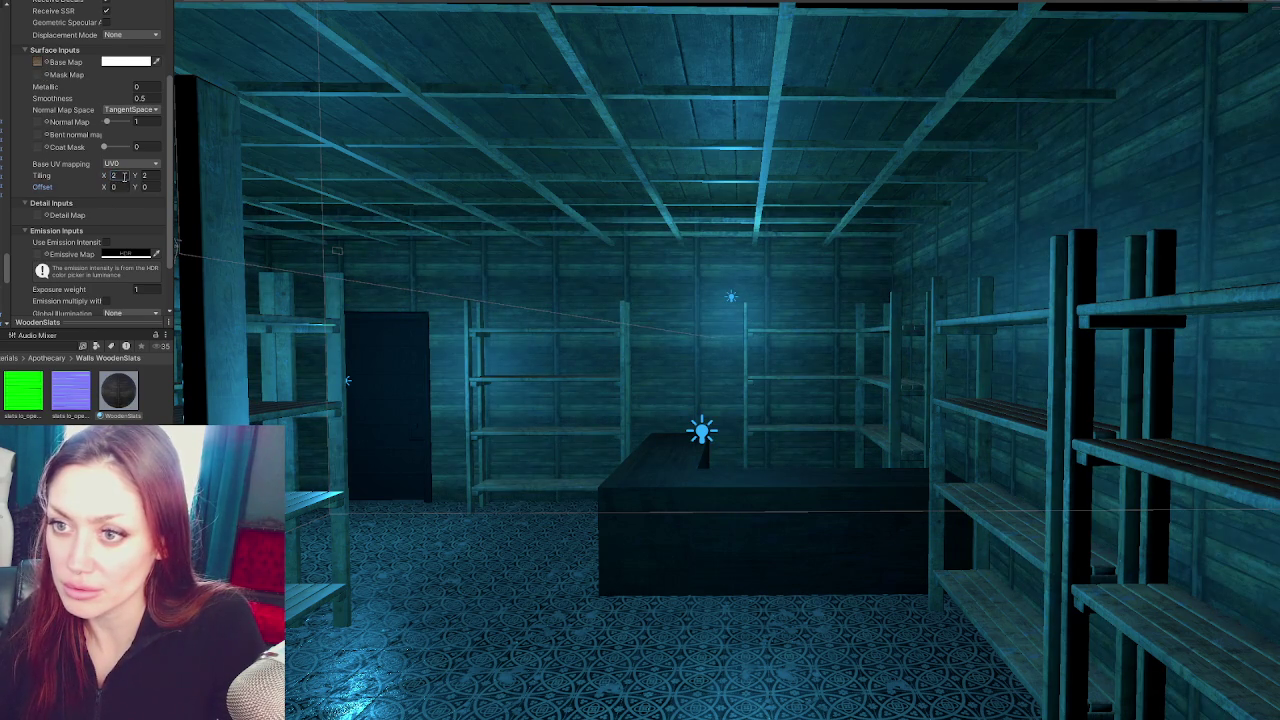
{"action": "double_click", "coordinate": [113, 175]}
{"action": "type", "text": "3"}
{"action": "key", "text": "Tab"}
{"action": "key", "text": "Tab"}
{"action": "double_click", "coordinate": [113, 175]}
{"action": "type", "text": "2"}
{"action": "key", "text": "Tab"}
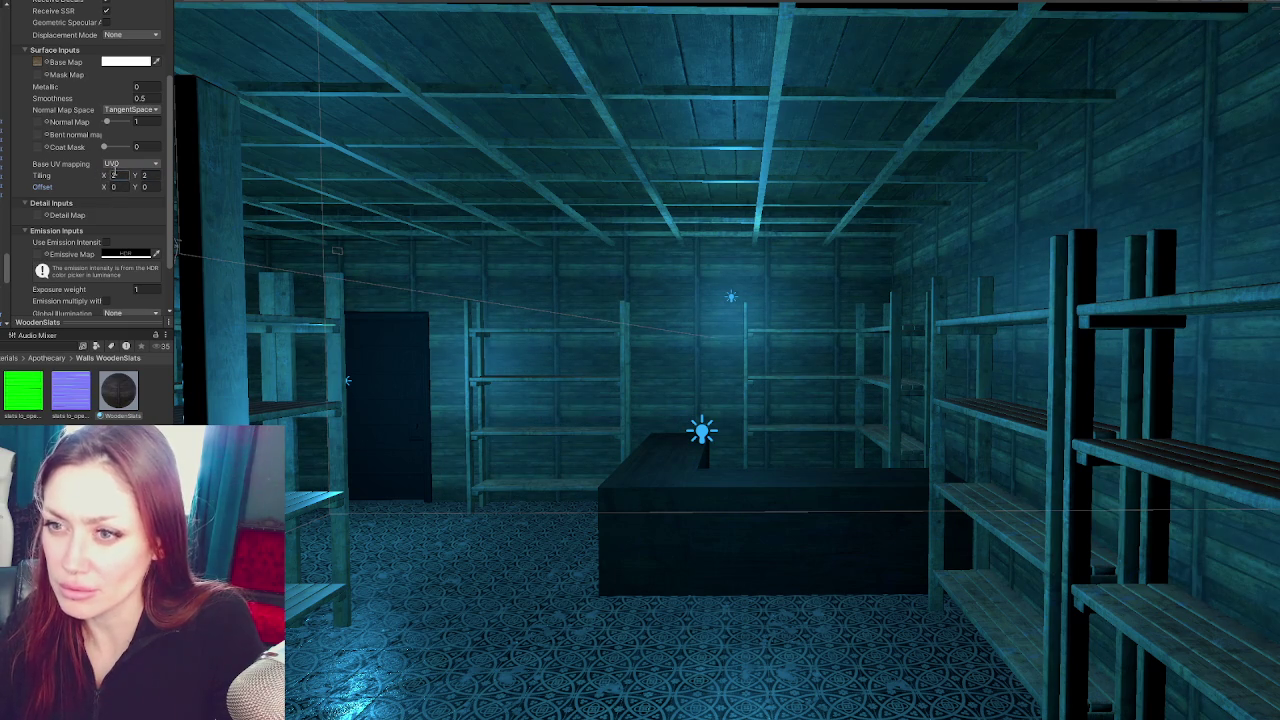
{"action": "double_click", "coordinate": [113, 175]}
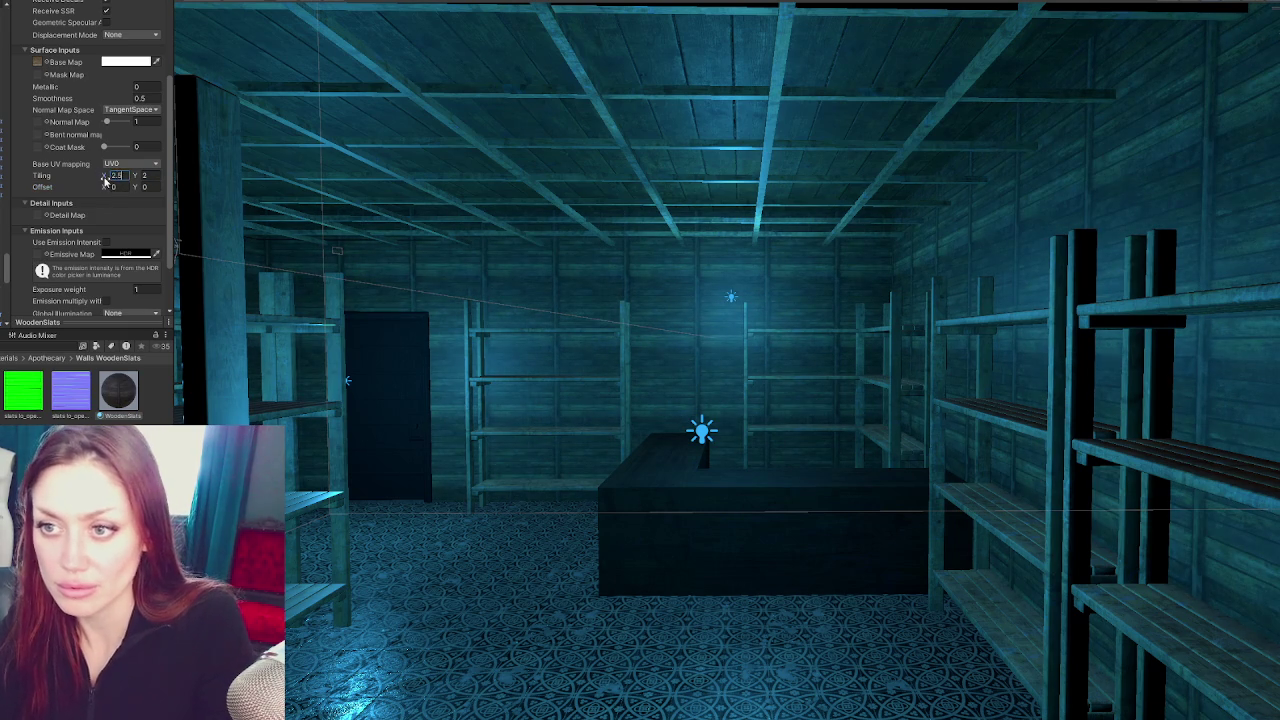
{"action": "type", "text": "2.5"}
{"action": "key", "text": "Tab"}
{"action": "type", "text": "2.5"}
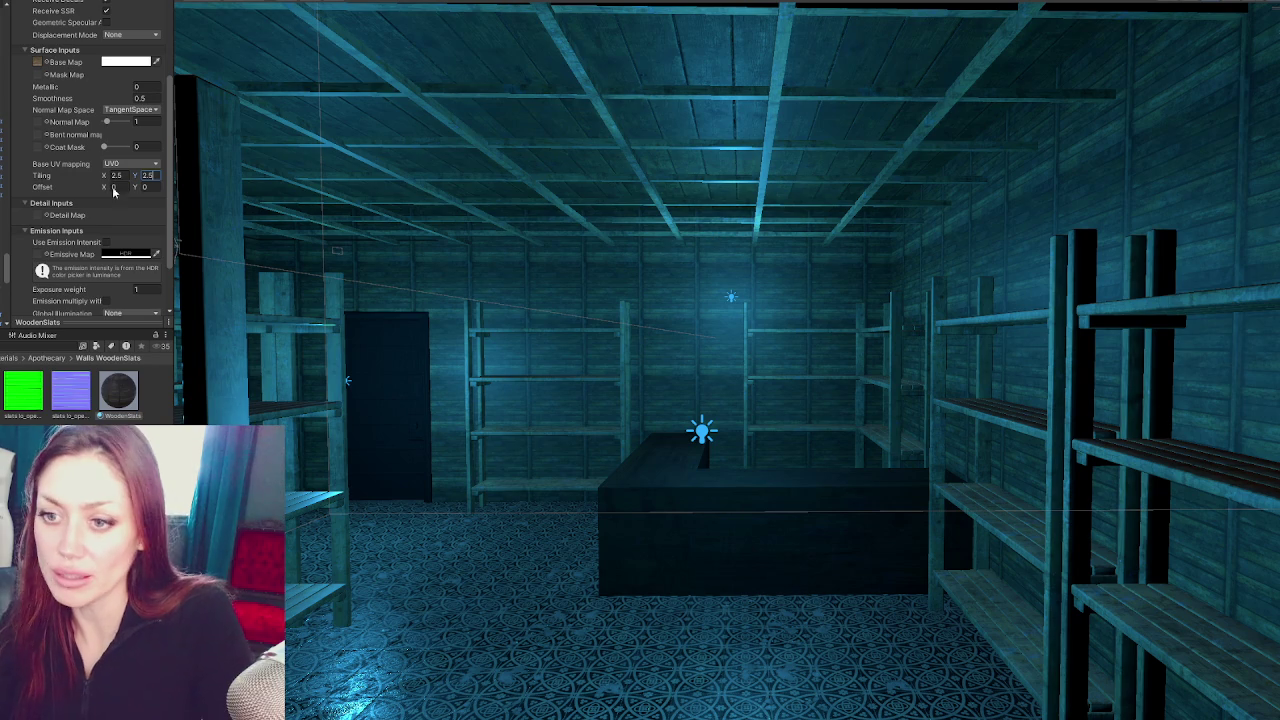
Assign the green texture as Mask Map and the purple texture as Normal Map
{"action": "left_click_drag", "start_coordinate": [23, 392], "coordinate": [38, 42]}
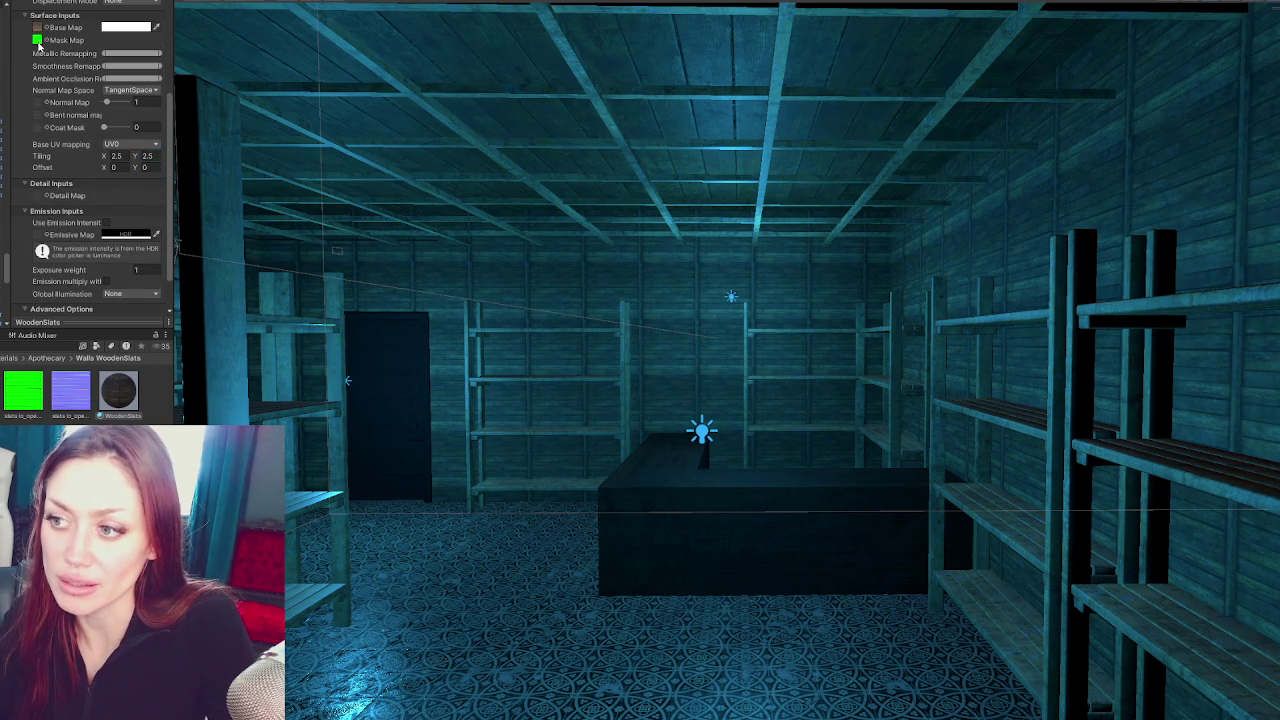
{"action": "left_click_drag", "start_coordinate": [68, 393], "coordinate": [52, 102]}
{"action": "left_click_drag", "start_coordinate": [87, 381], "coordinate": [114, 90]}
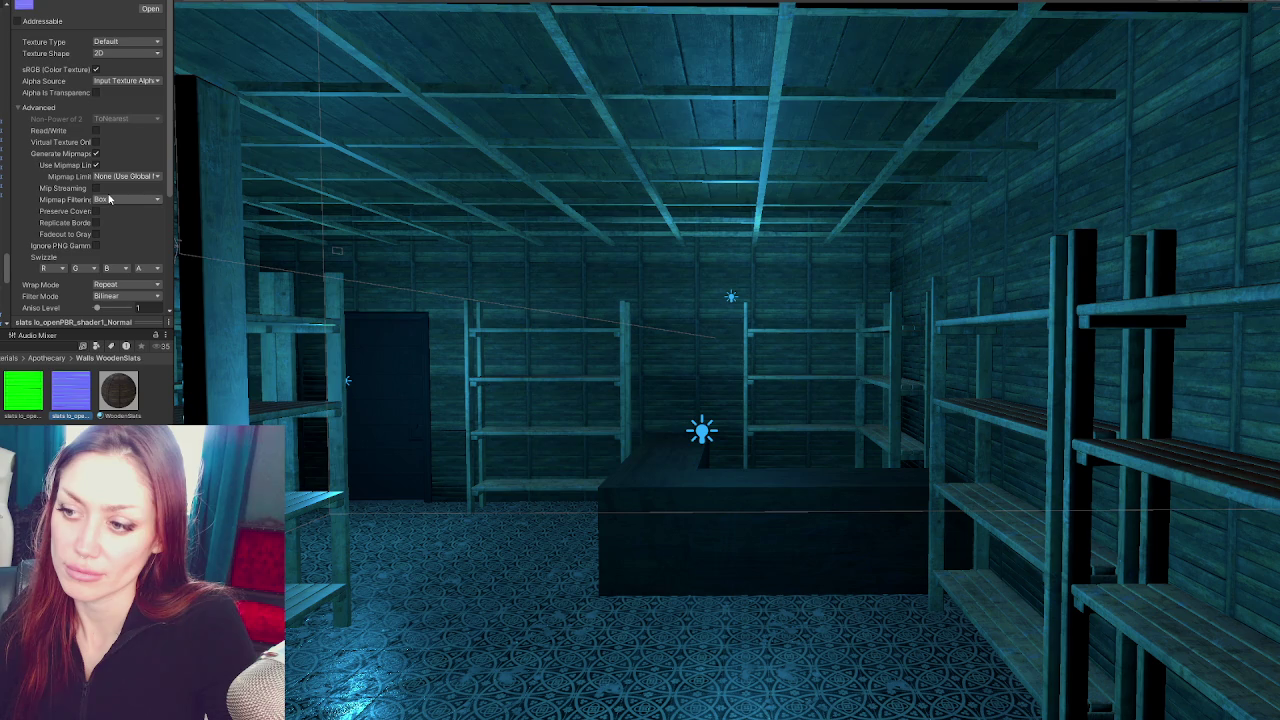
Set the plank normal texture's Texture Type to Normal map and apply it
{"action": "left_click", "coordinate": [135, 46]}
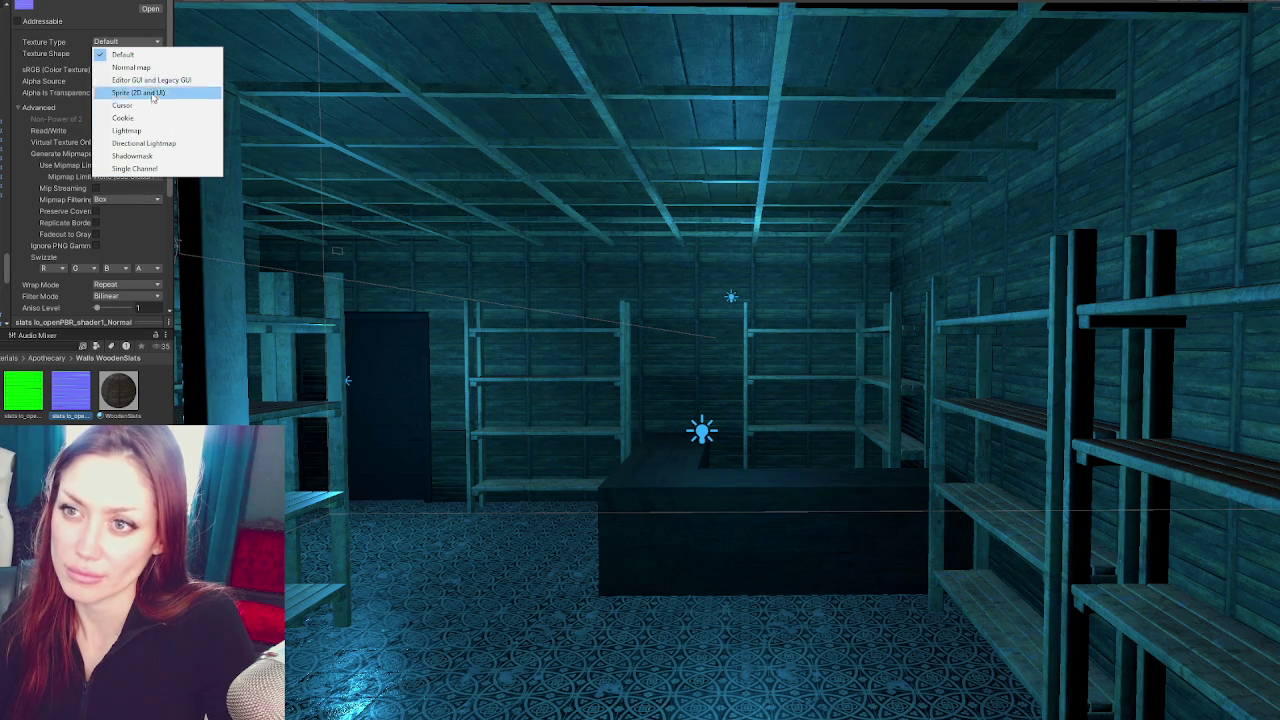
{"action": "left_click", "coordinate": [140, 67]}
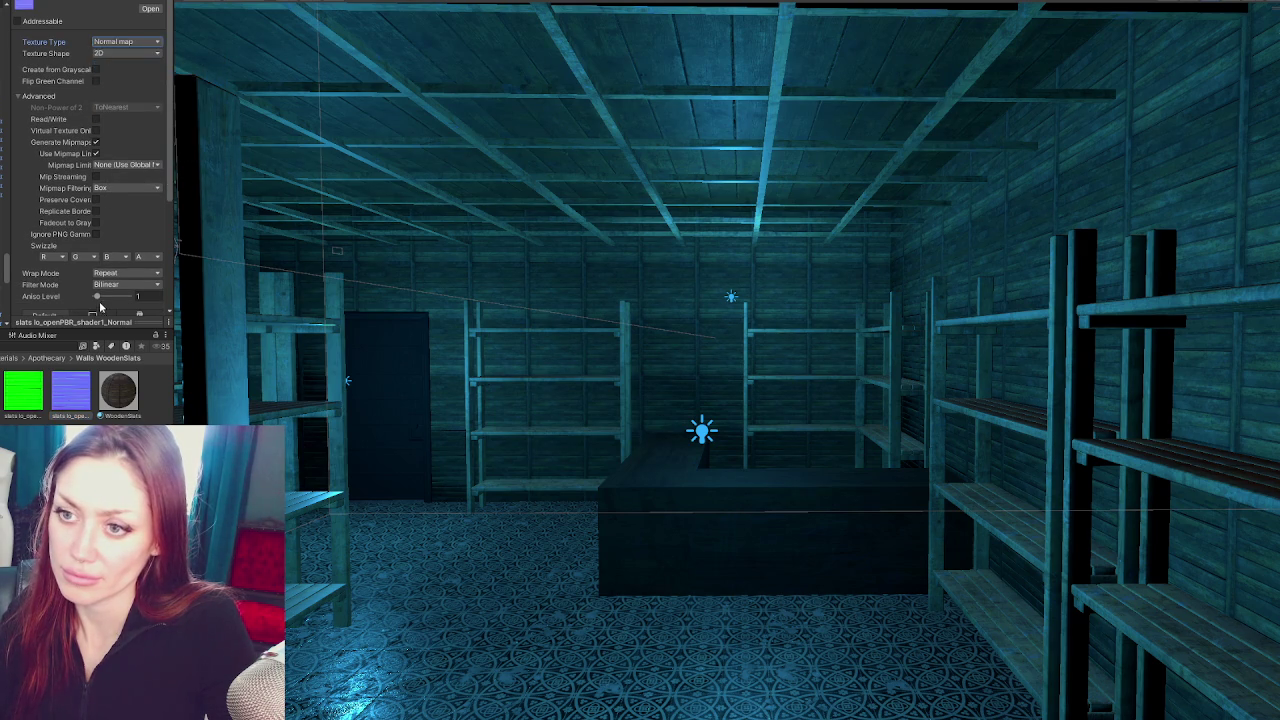
{"action": "scroll", "scroll_direction": "down", "scroll_amount": 3}
{"action": "scroll", "scroll_direction": "down", "scroll_amount": 3}
{"action": "left_click", "coordinate": [150, 243]}
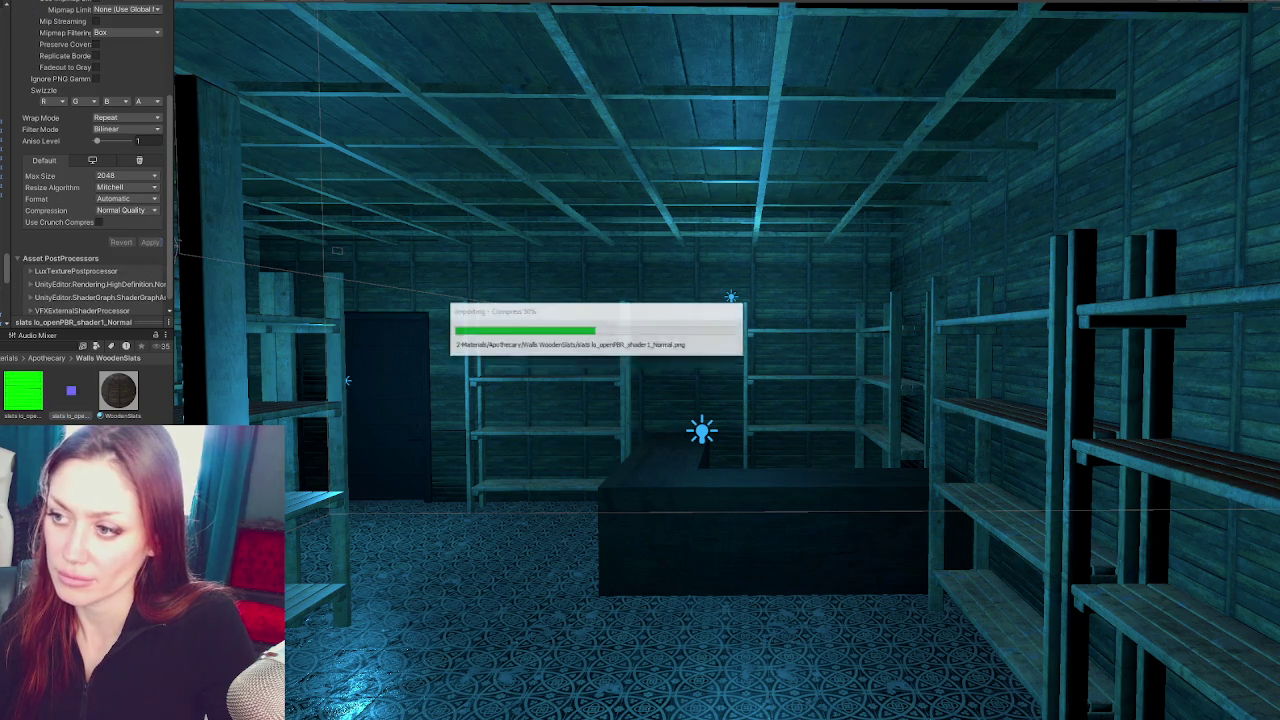
{"action": "scroll", "scroll_direction": "up", "scroll_amount": 3}
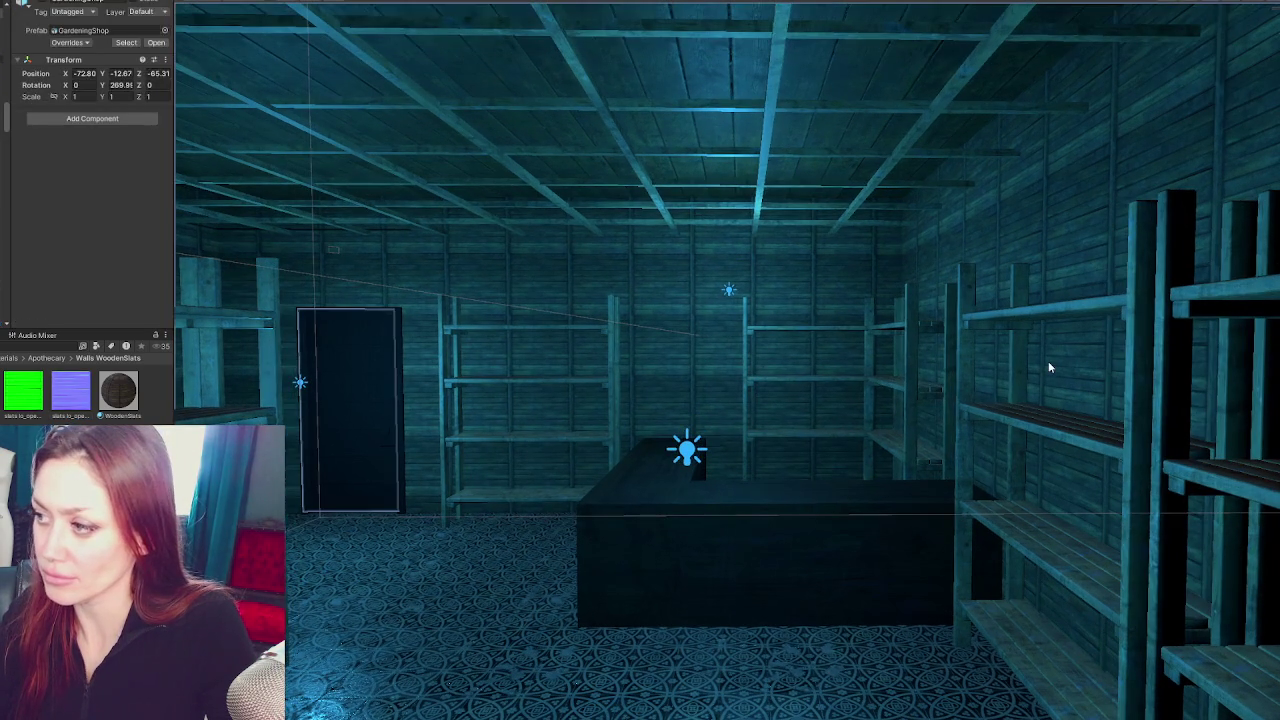
Select the walls, fly up close to inspect the slats, then open a scene from Scenes
{"action": "left_click", "coordinate": [1048, 361]}
{"action": "left_click_drag", "start_coordinate": [1048, 361], "coordinate": [1085, 394]}
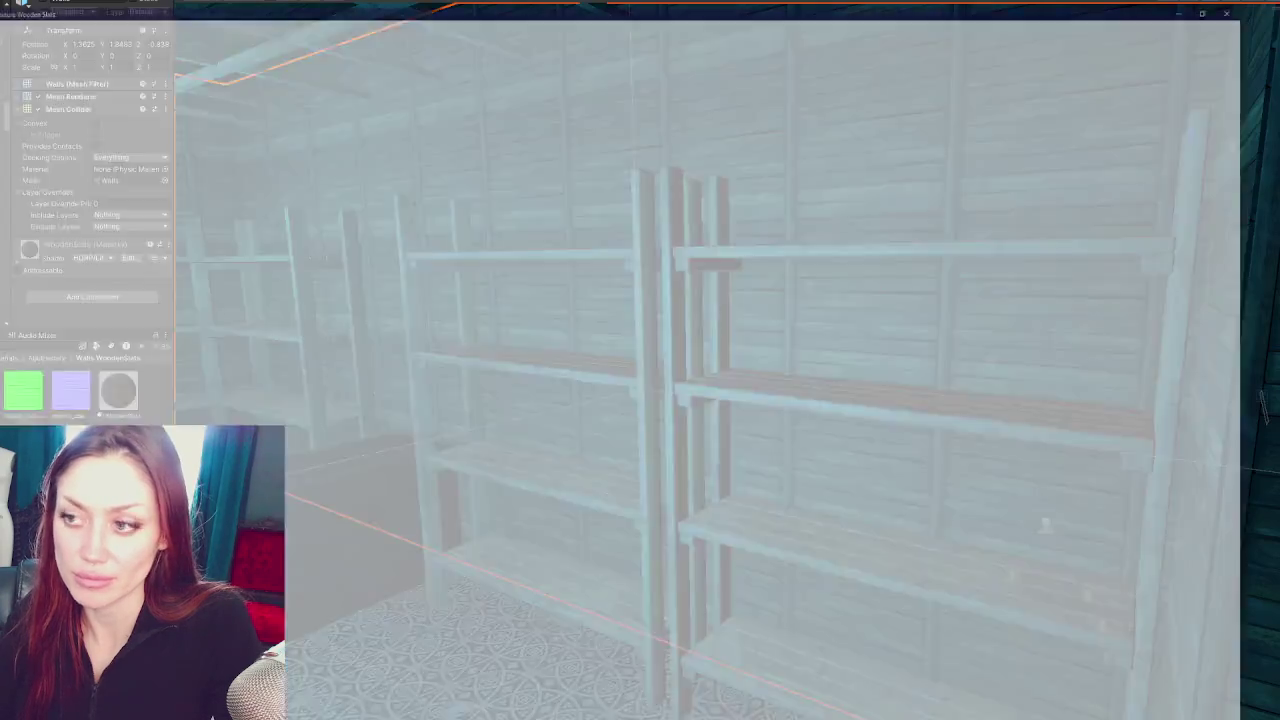
{"action": "left_click", "coordinate": [503, 349]}
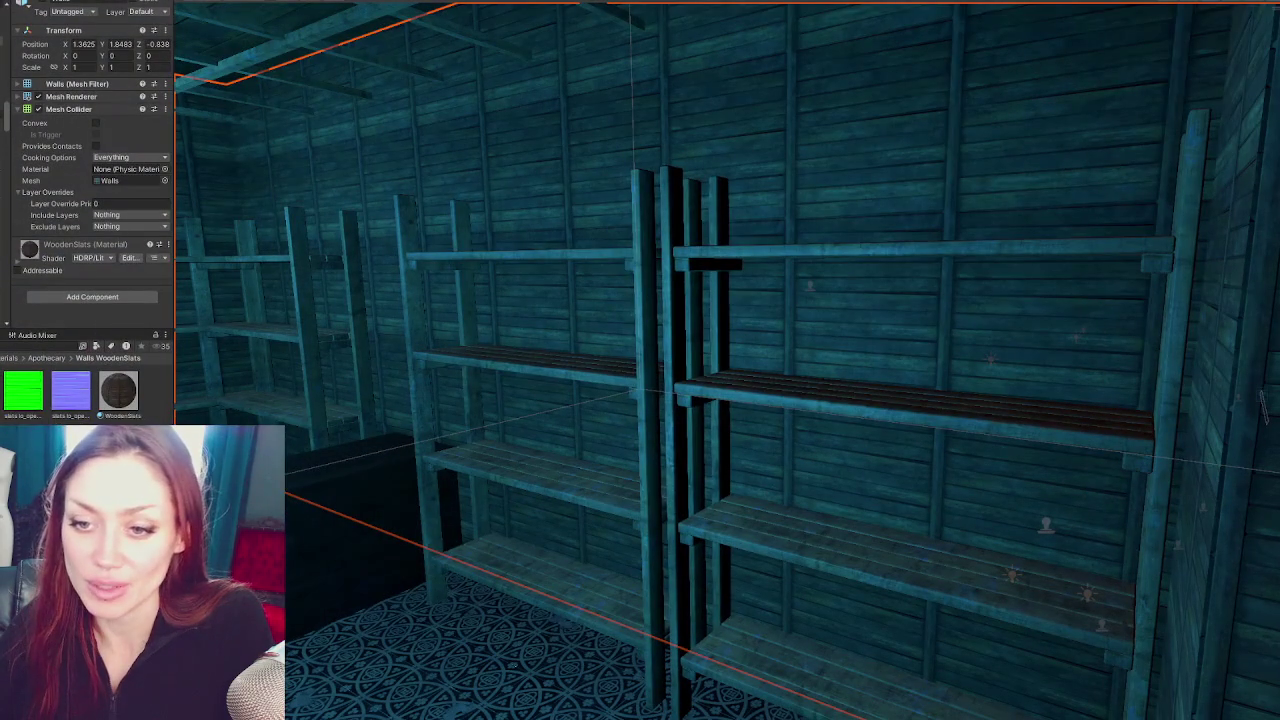
{"action": "double_click", "coordinate": [137, 360]}
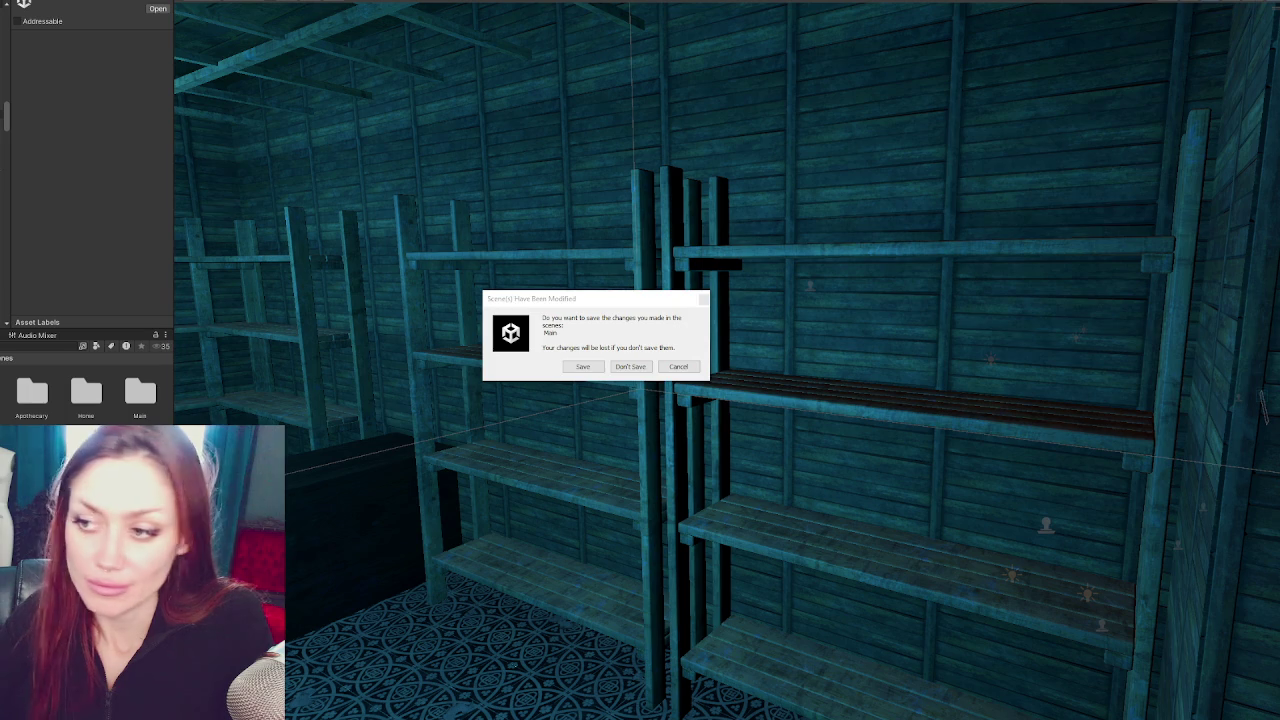
Answer the Scene(s) Have Been Modified prompt so the Apothecary scene can be left
{"action": "left_click", "coordinate": [576, 365]}
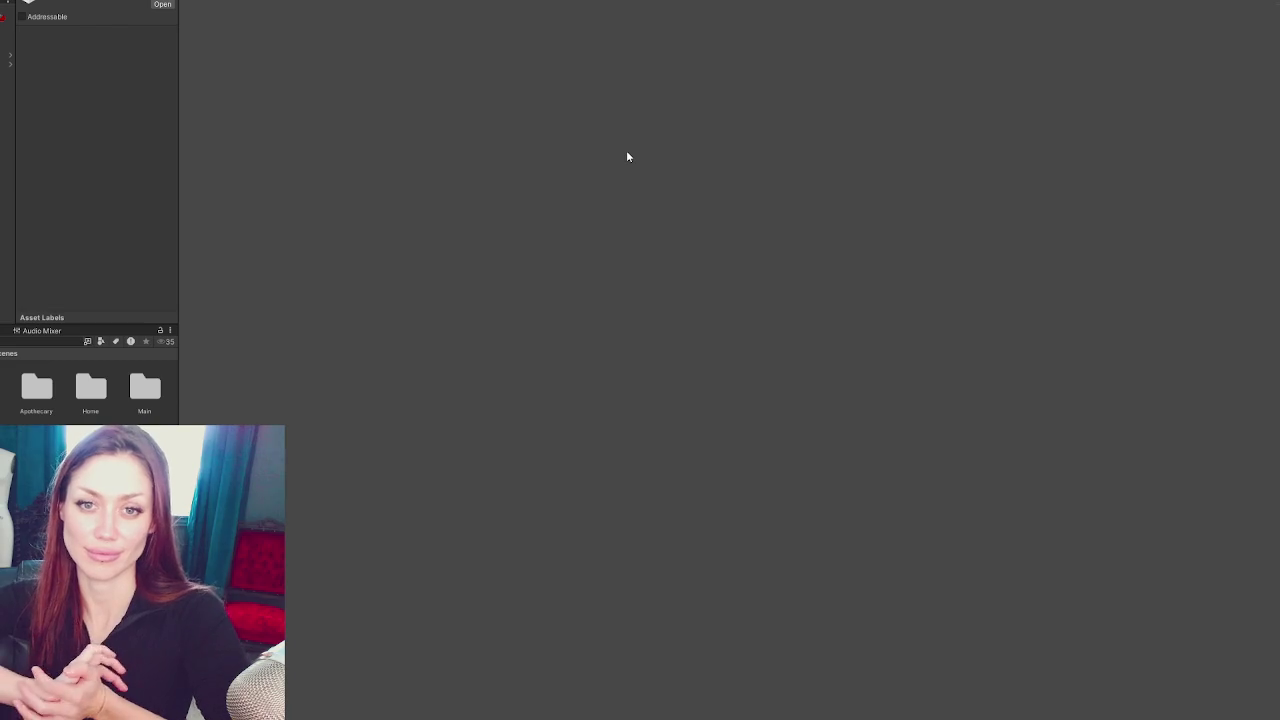
Enter Play mode and choose DEV MODE on the STRAIN title menu
{"action": "key", "text": "ctrl+p"}
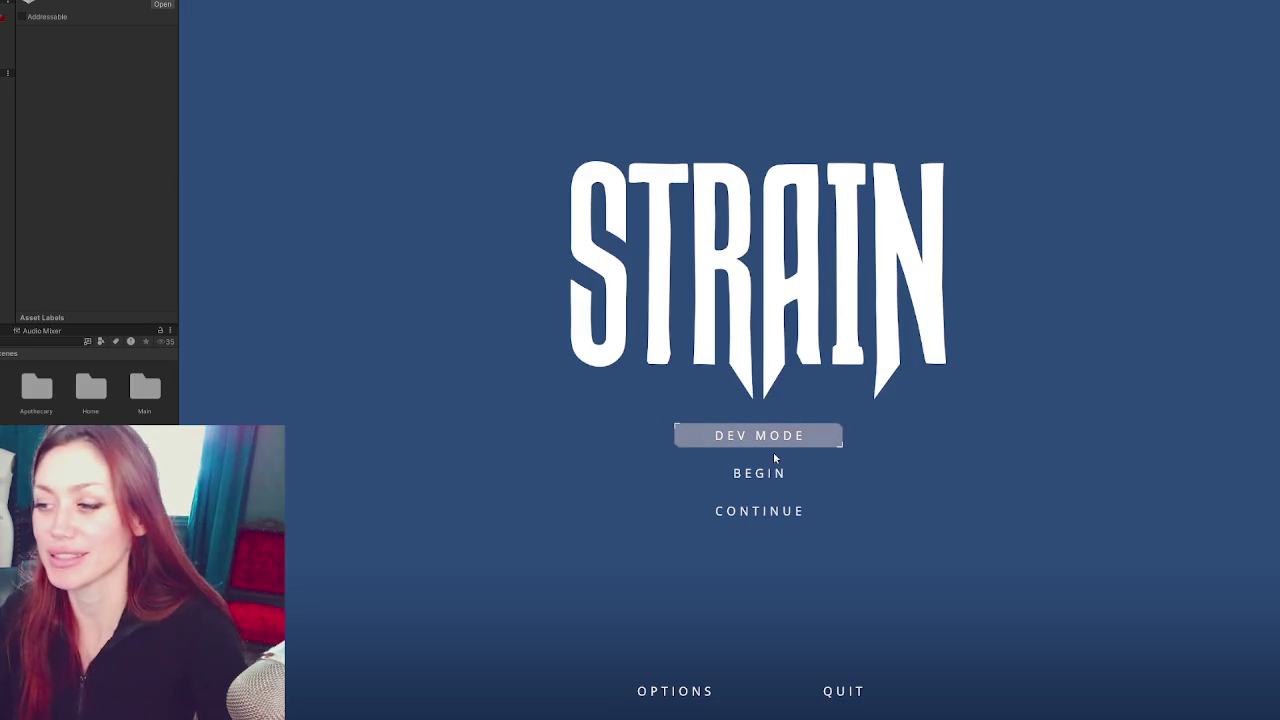
{"action": "left_click", "coordinate": [837, 443]}
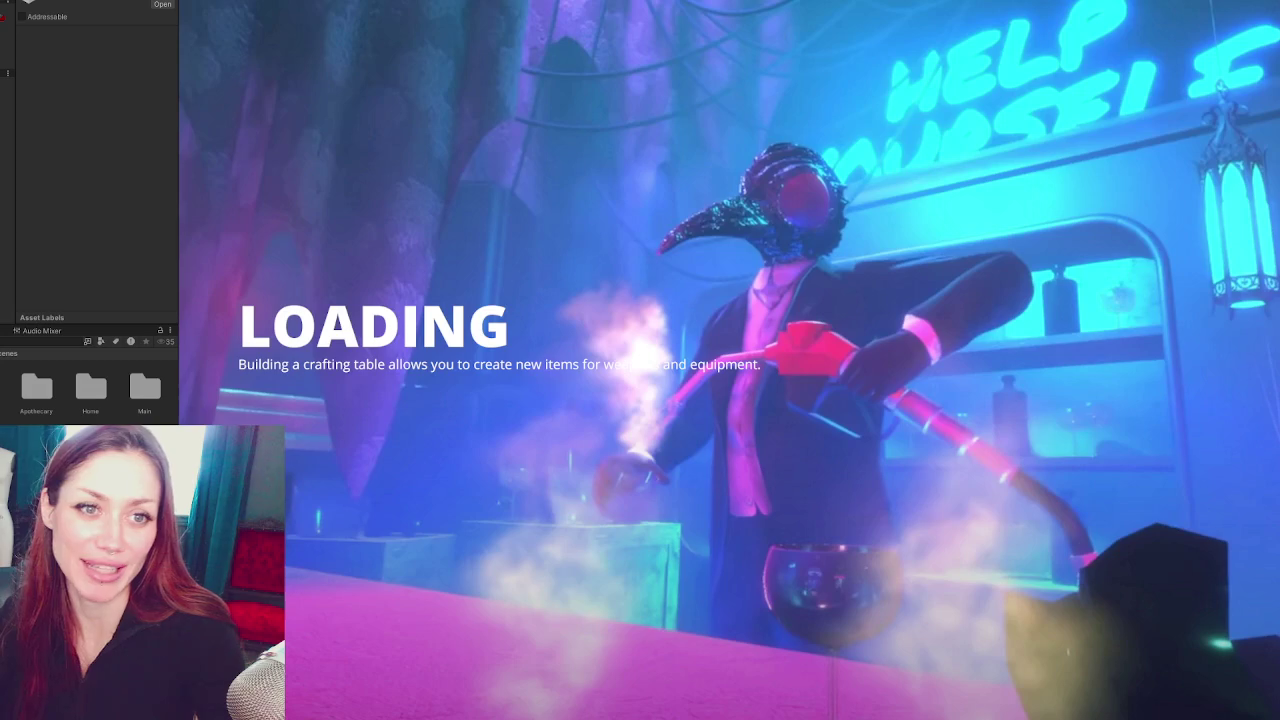